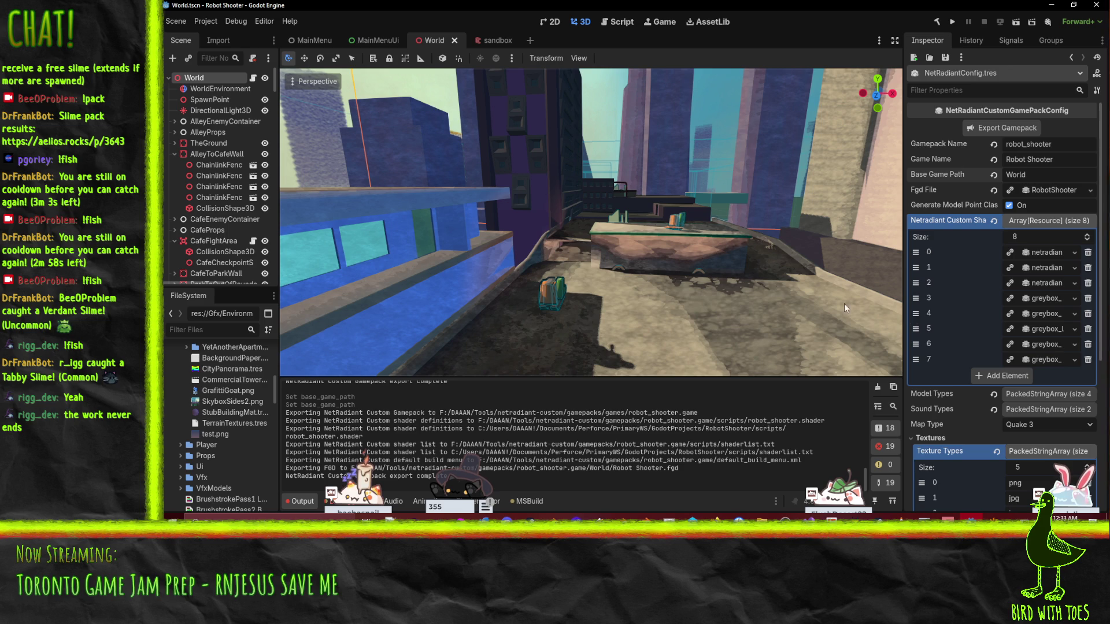
- In NetRadiant, reload shaders and browse the Stubs and nc_godot texture groups
key(alt+Tab)
click(609, 358)
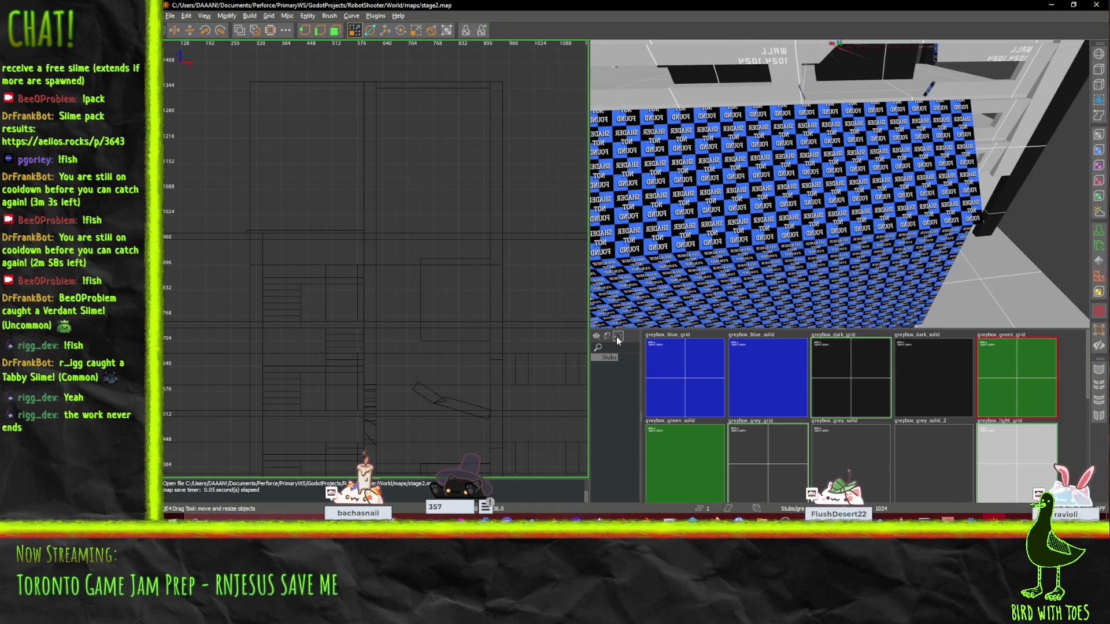
click(617, 338)
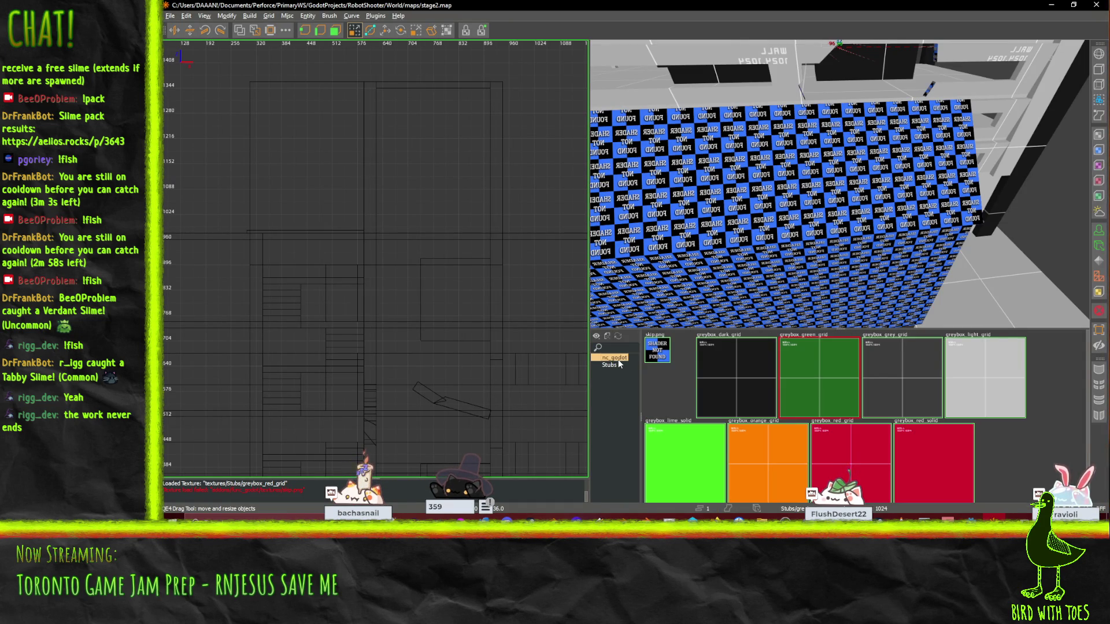
click(614, 357)
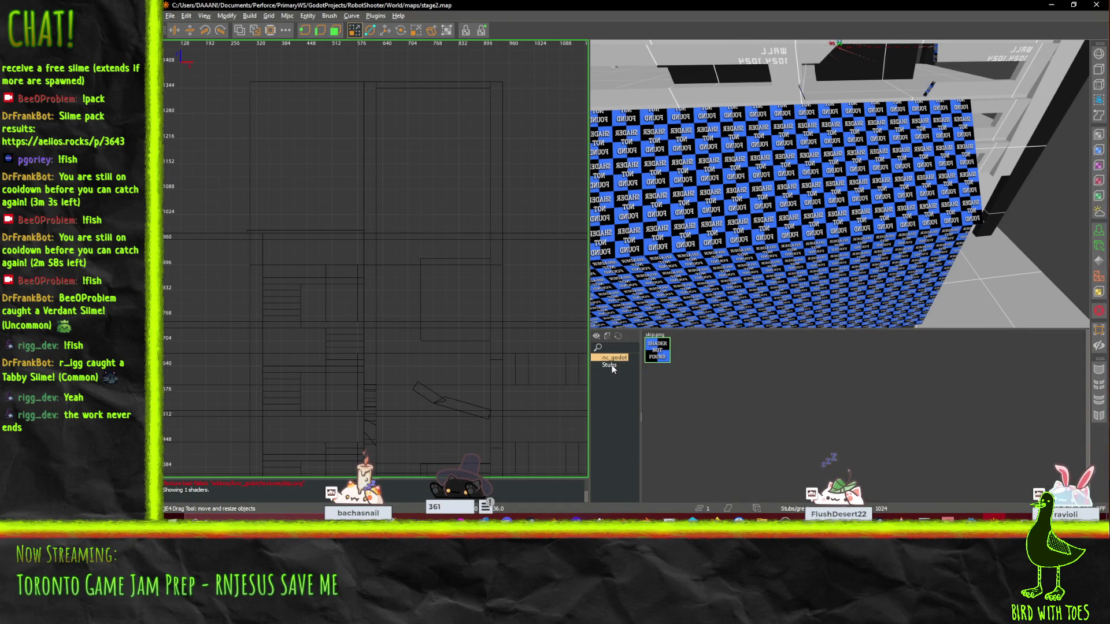
click(611, 365)
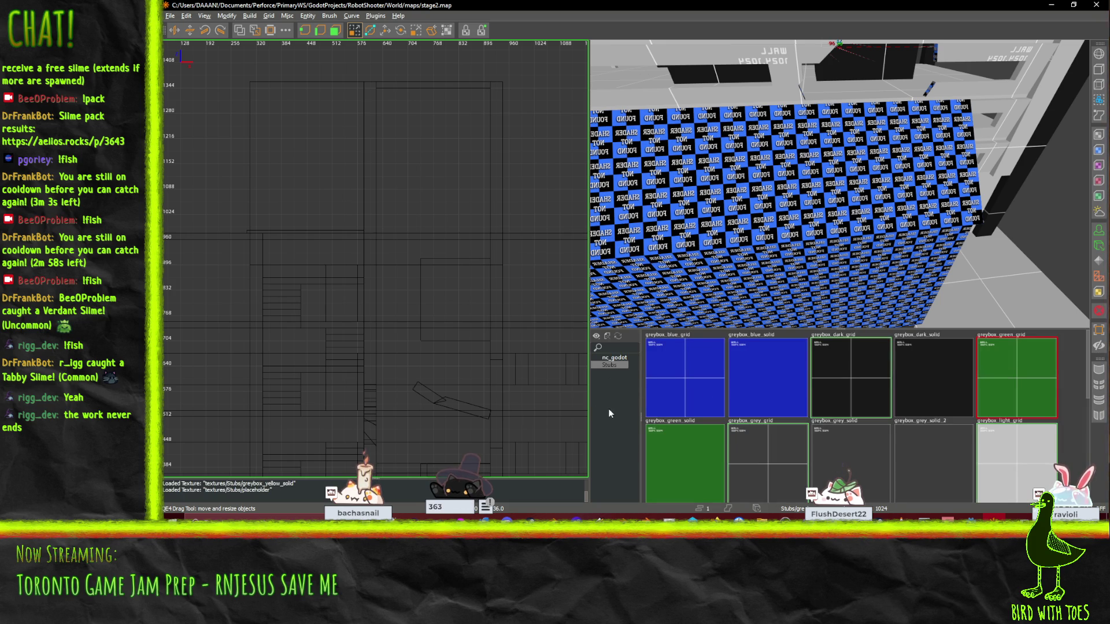
- Make the console log taller and scroll through its messages
drag(552, 479, 554, 432)
scroll(260, 465, up, 5)
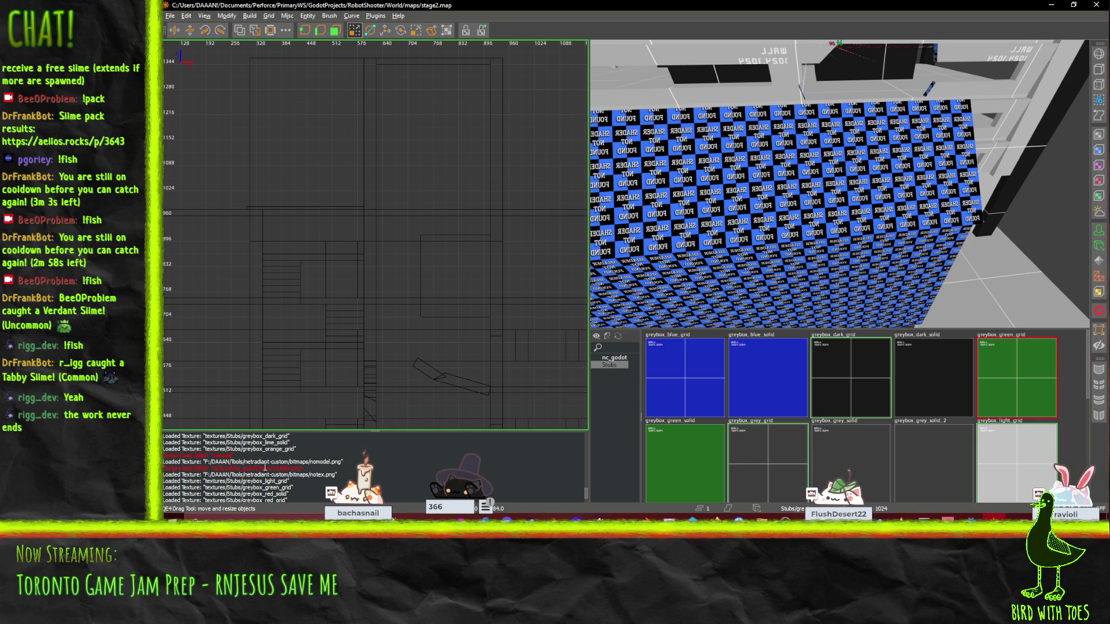
scroll(283, 467, down, 1)
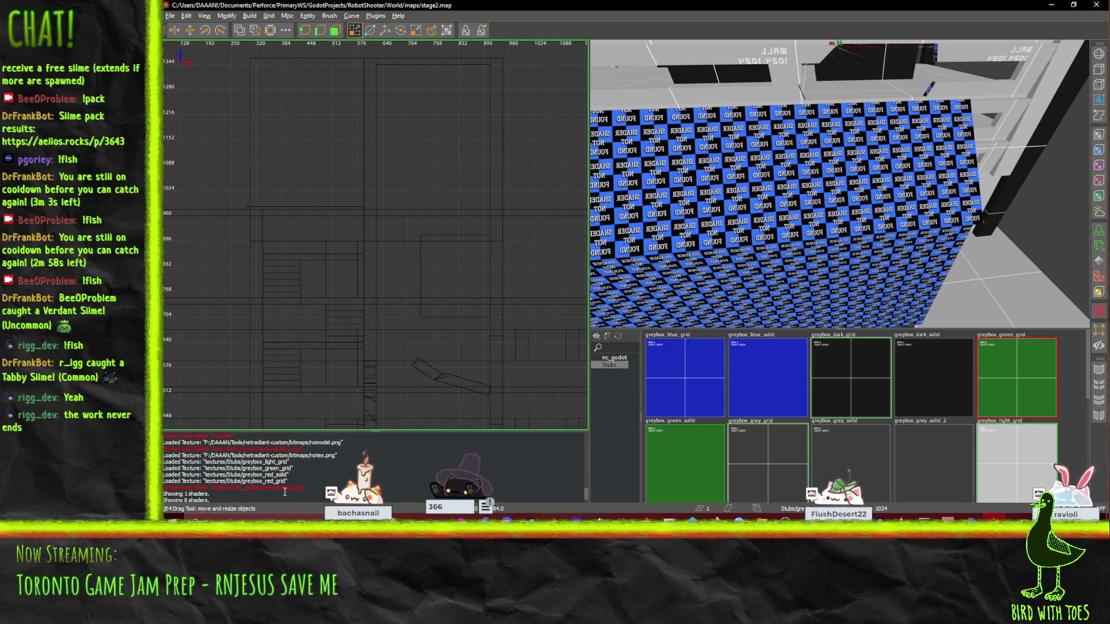
scroll(223, 490, up, 5)
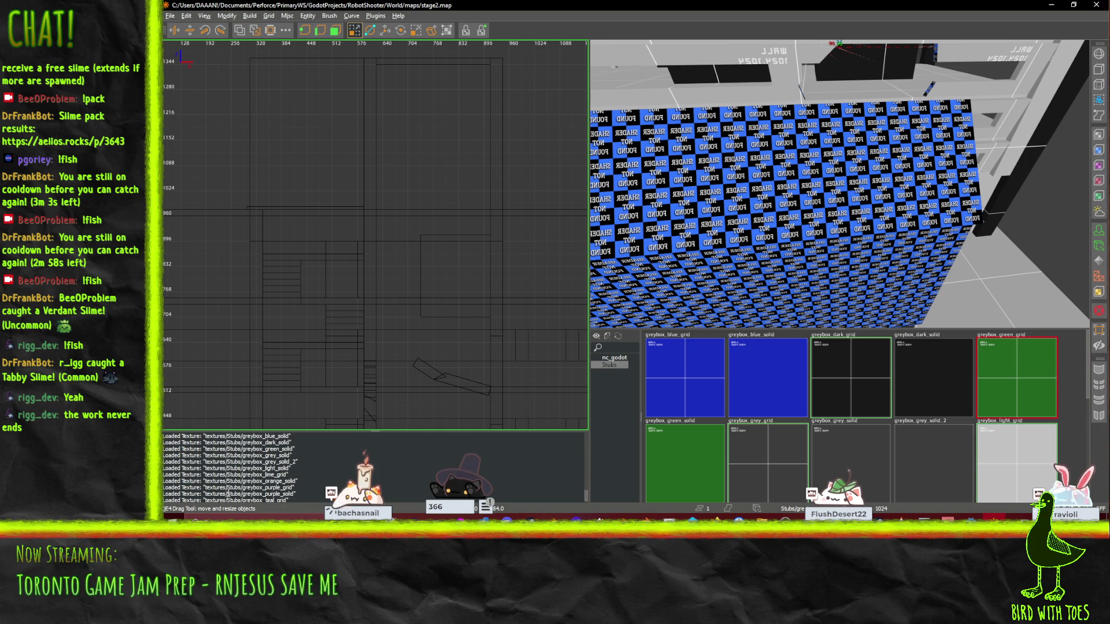
scroll(229, 493, down, 10)
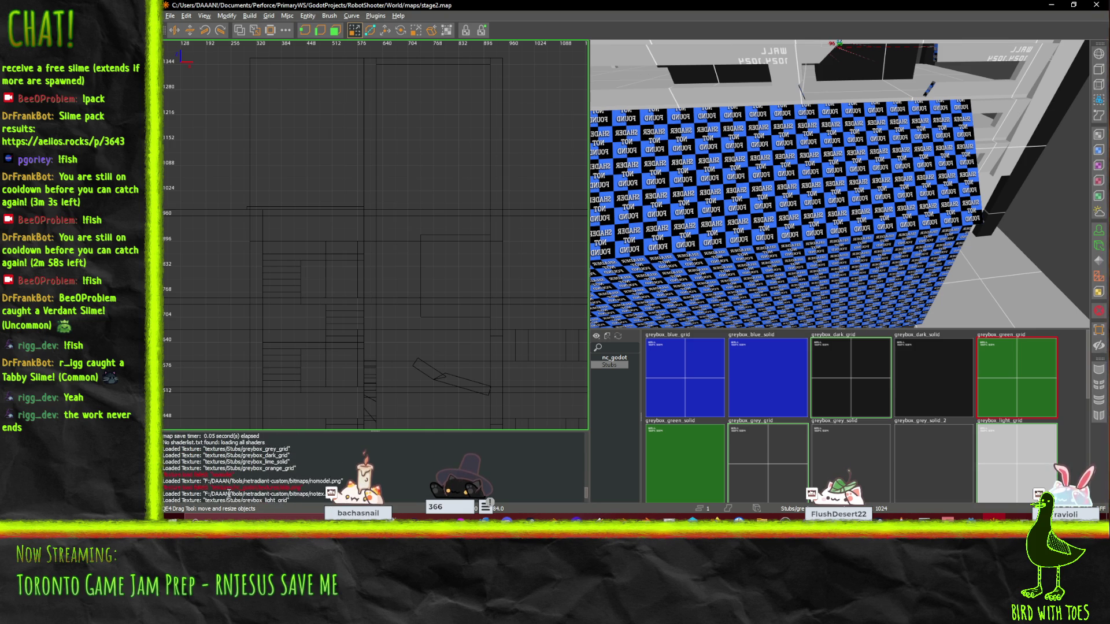
scroll(229, 489, down, 3)
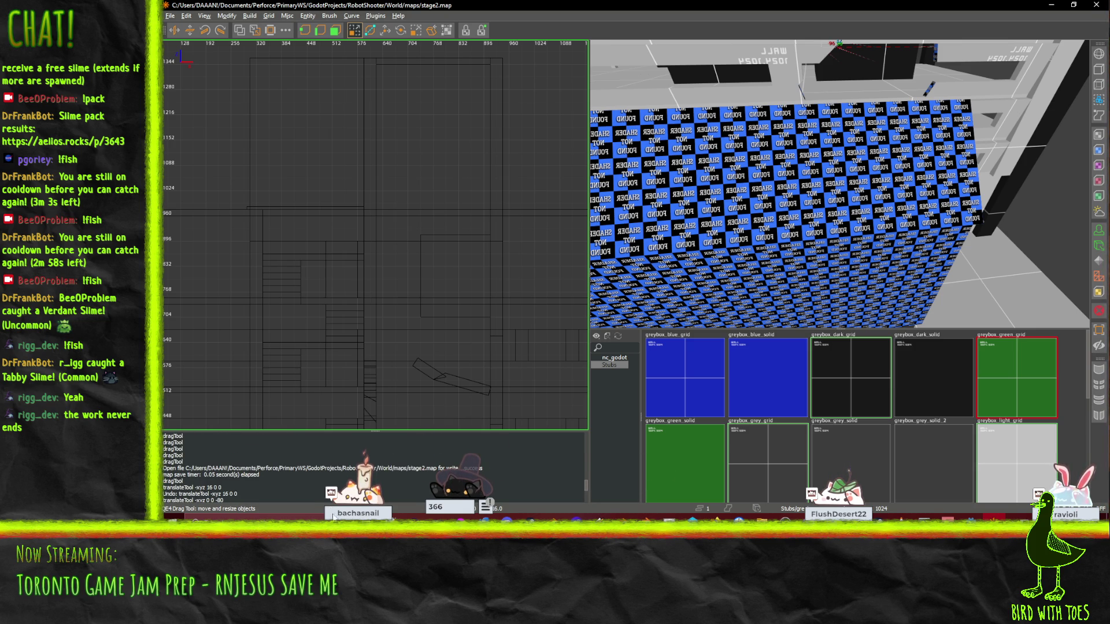
scroll(230, 494, up, 10)
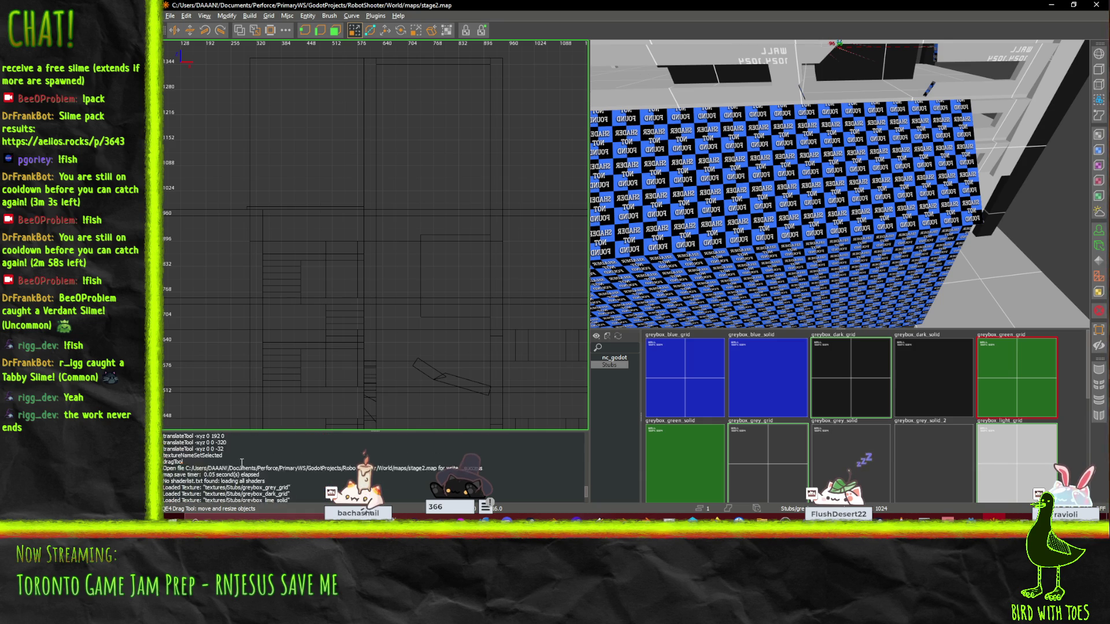
- Back in Godot, check the Base Game Path, then relaunch radiant.exe from the tools folder
key(alt+Tab)
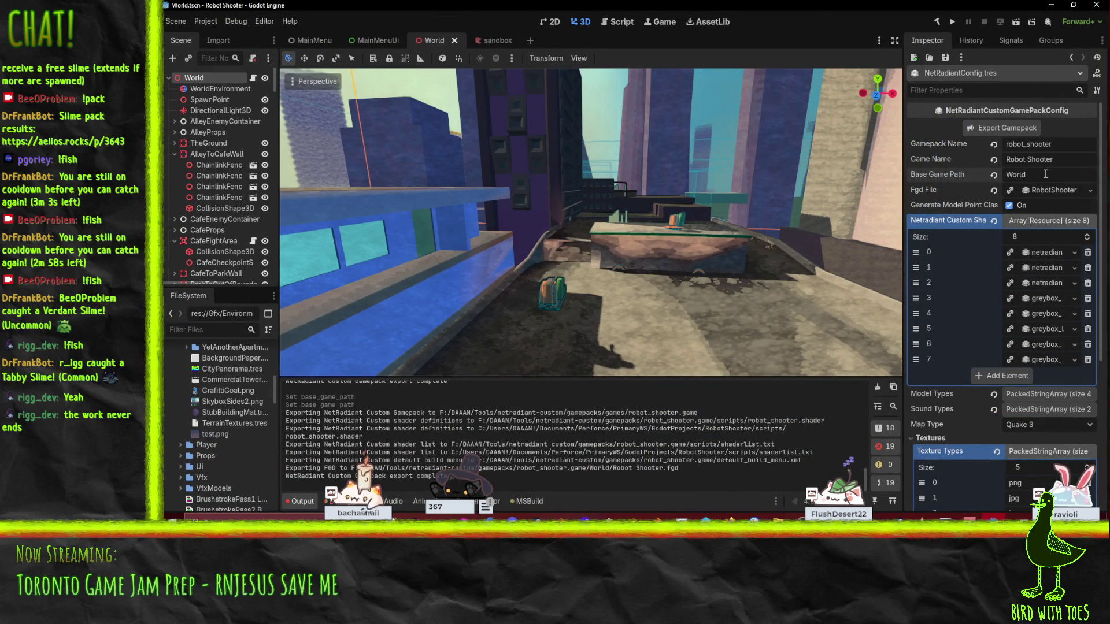
click(1045, 174)
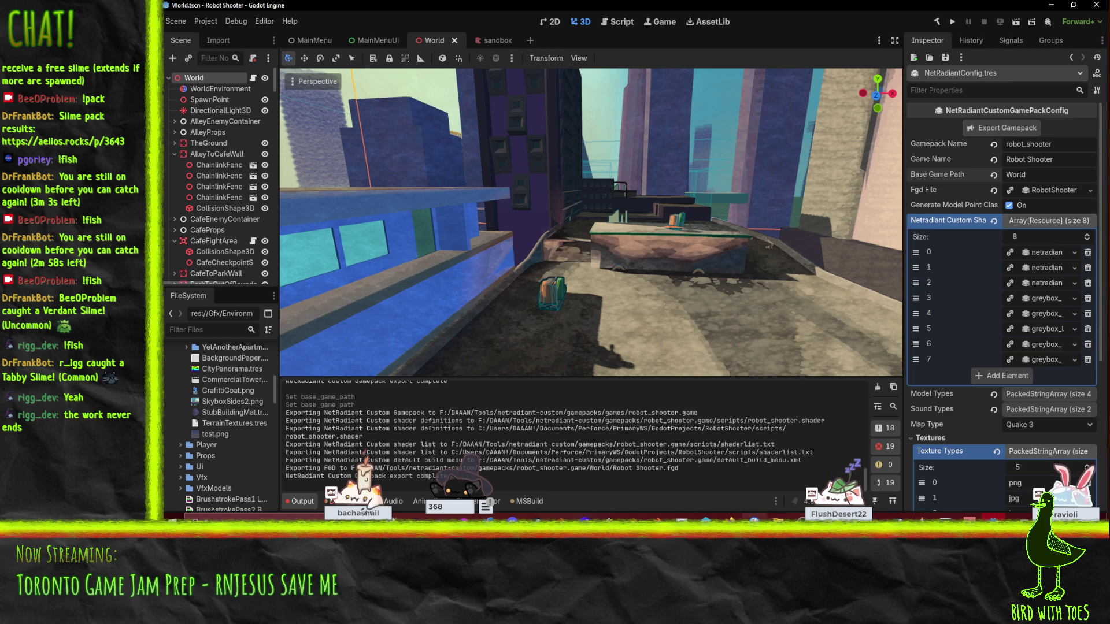
click(754, 519)
key(Return)
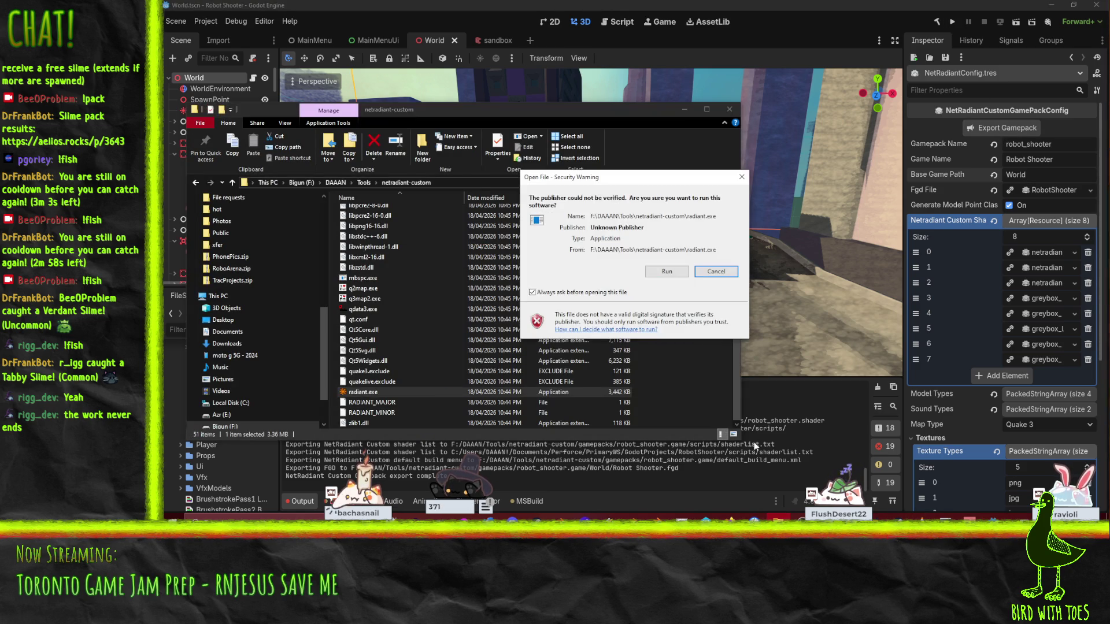
click(683, 276)
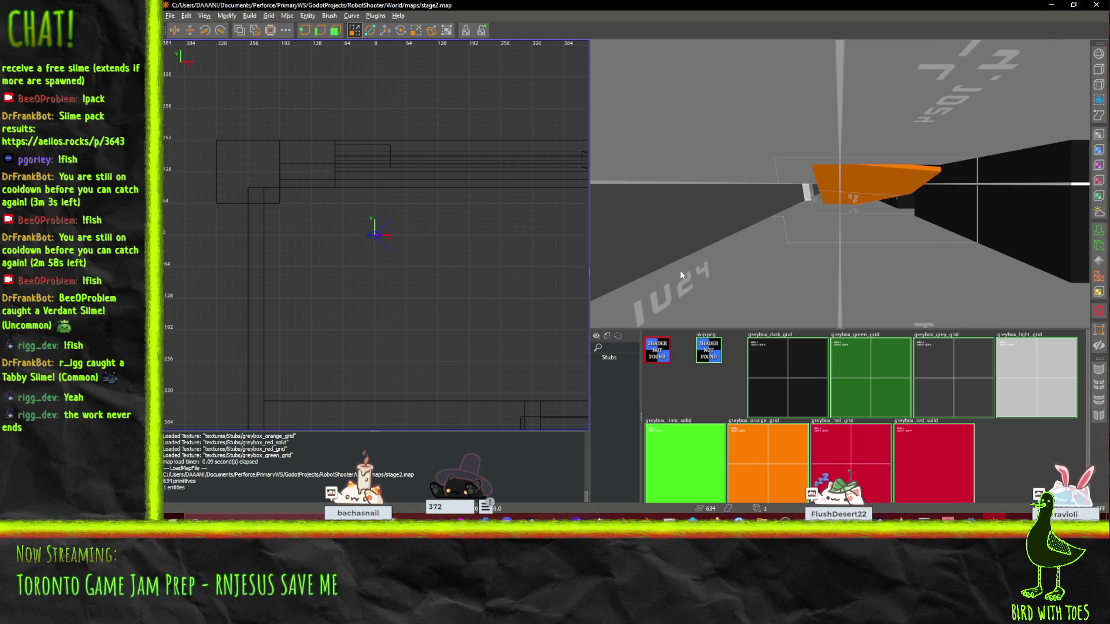
- Flush and reload shaders, then list the Stubs greybox and nc_godot textures
click(617, 337)
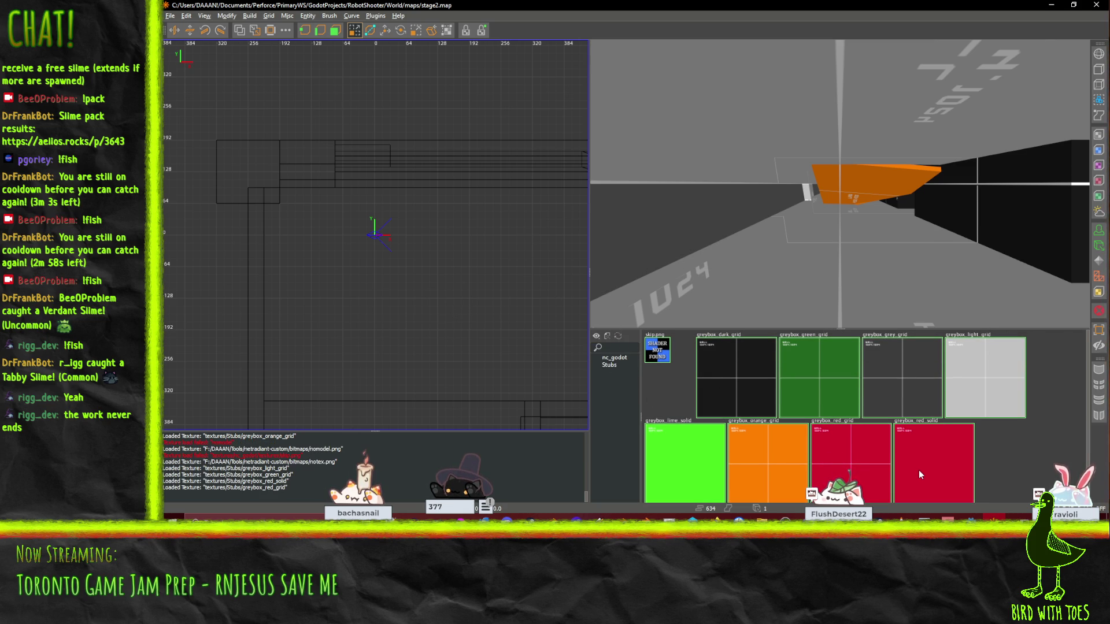
click(600, 366)
scroll(787, 384, down, 5)
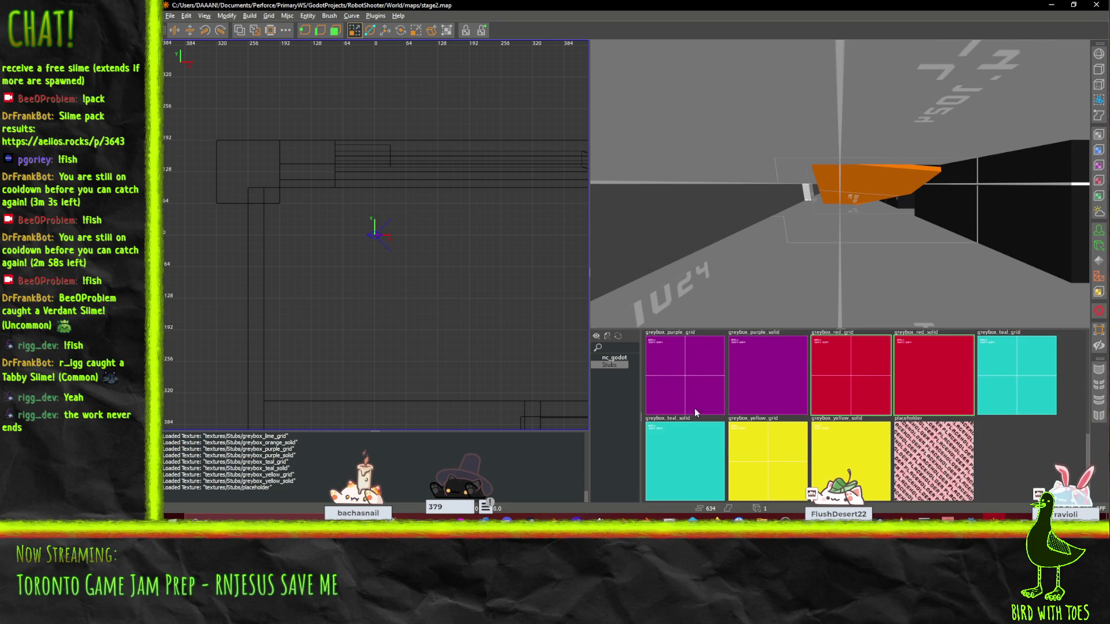
click(618, 336)
click(611, 358)
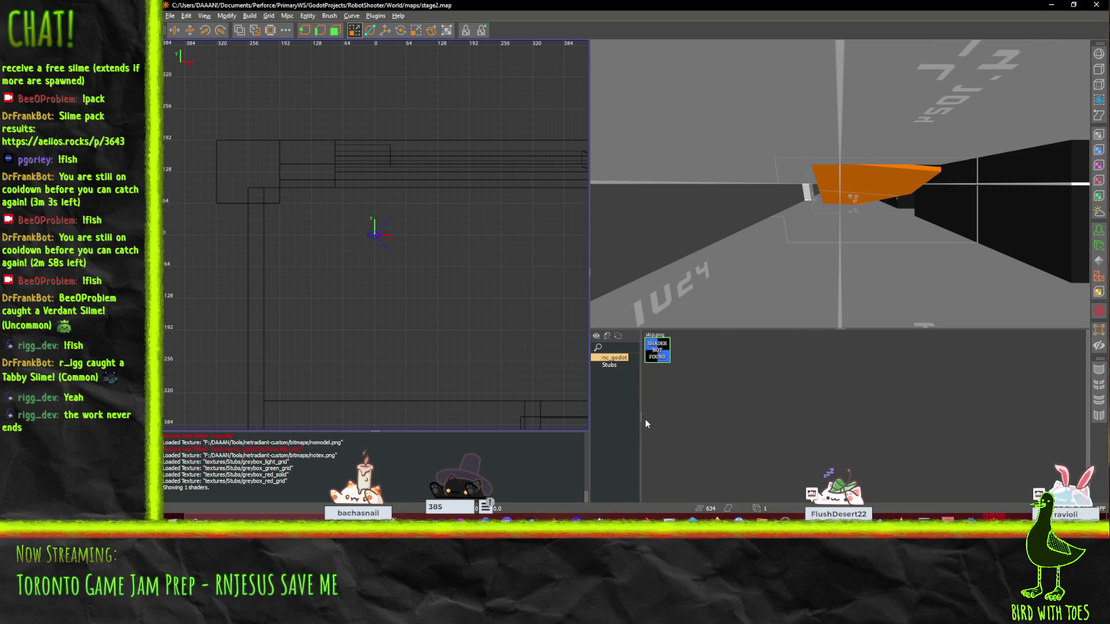
scroll(270, 499, up, 1)
scroll(264, 468, down, 1)
- Bring up the netradiant-custom folder and return to the Godot editor
mouse_move(761, 520)
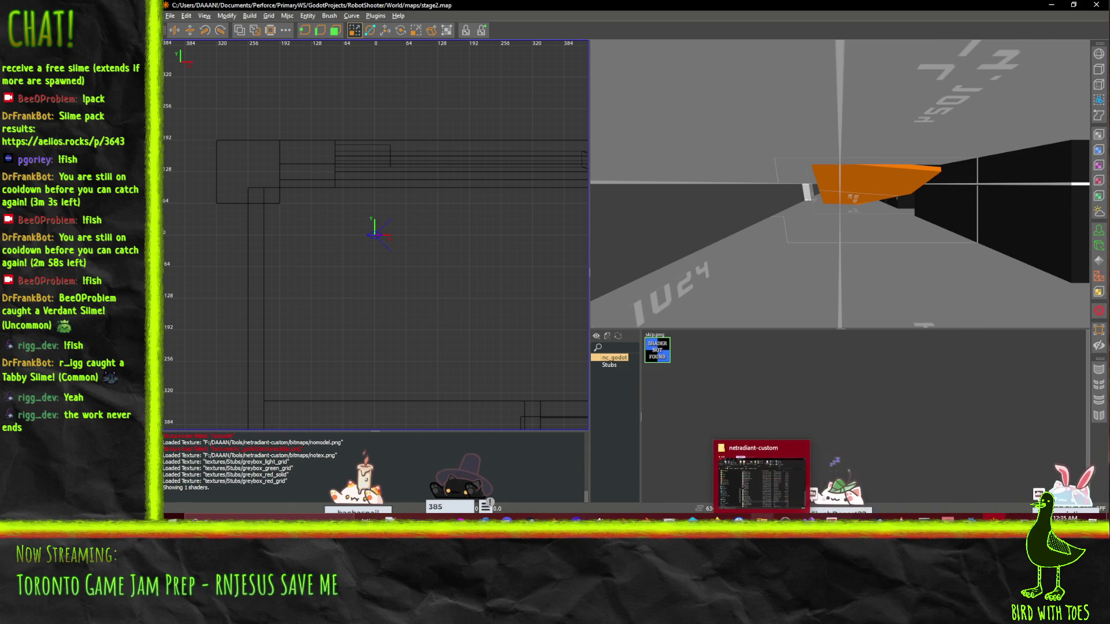
click(761, 483)
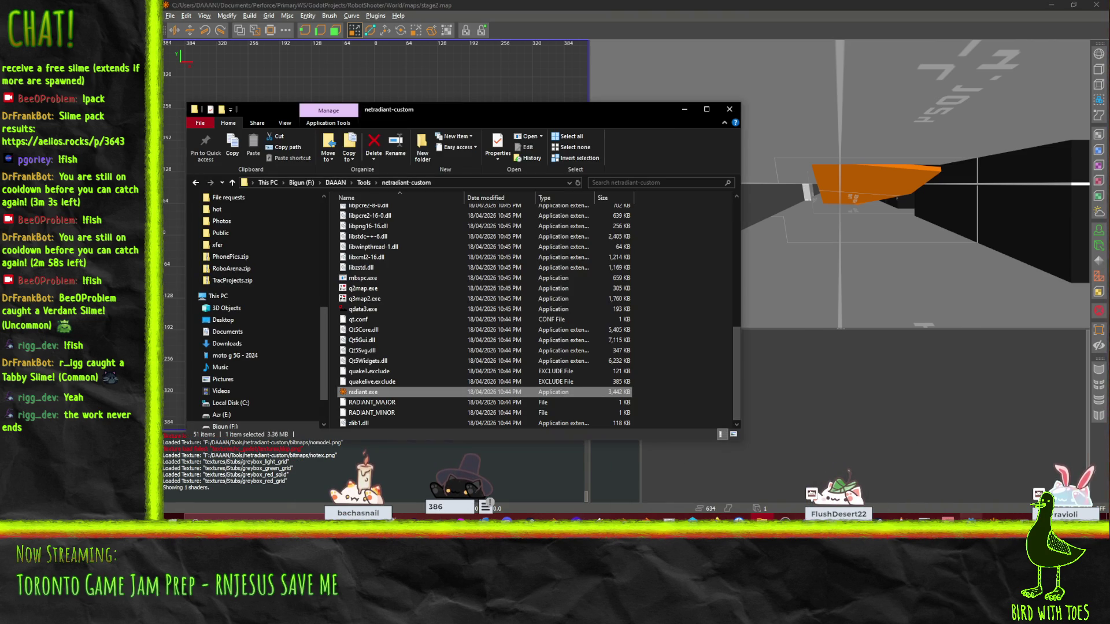
key(alt+Tab)
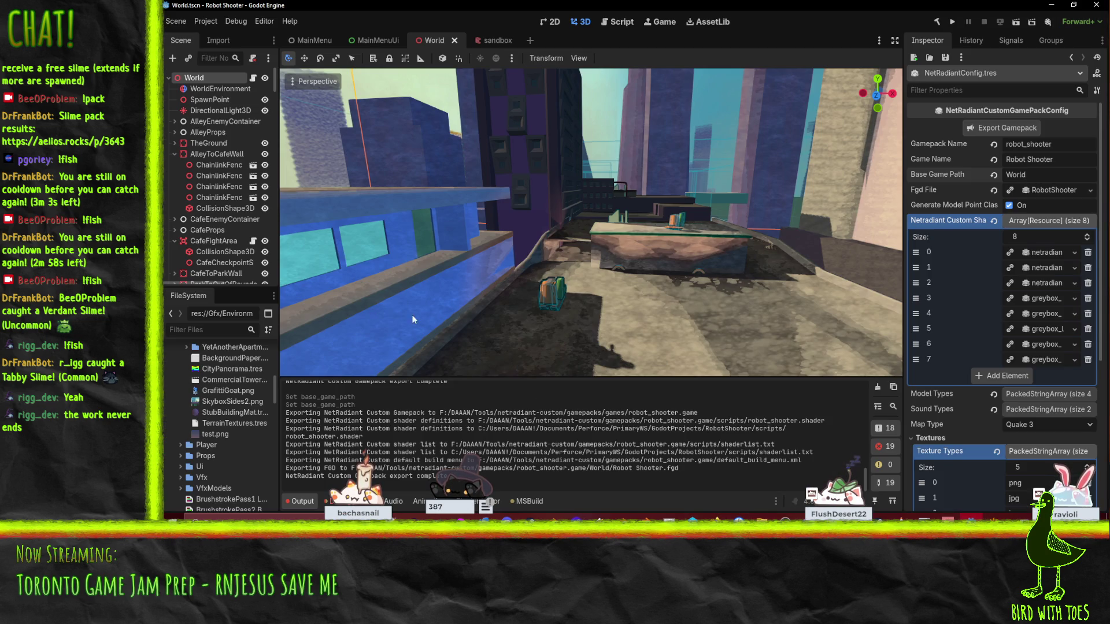
- Expand World > textures in the FileSystem and select dirt.png and grass.png
scroll(220, 442, down, 10)
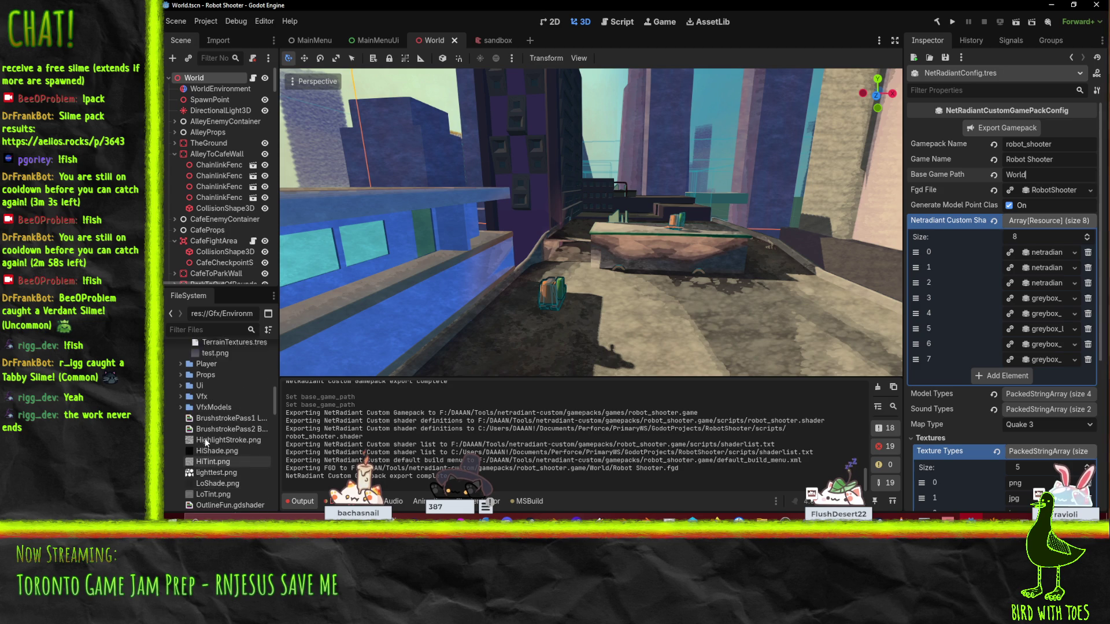
scroll(209, 437, down, 10)
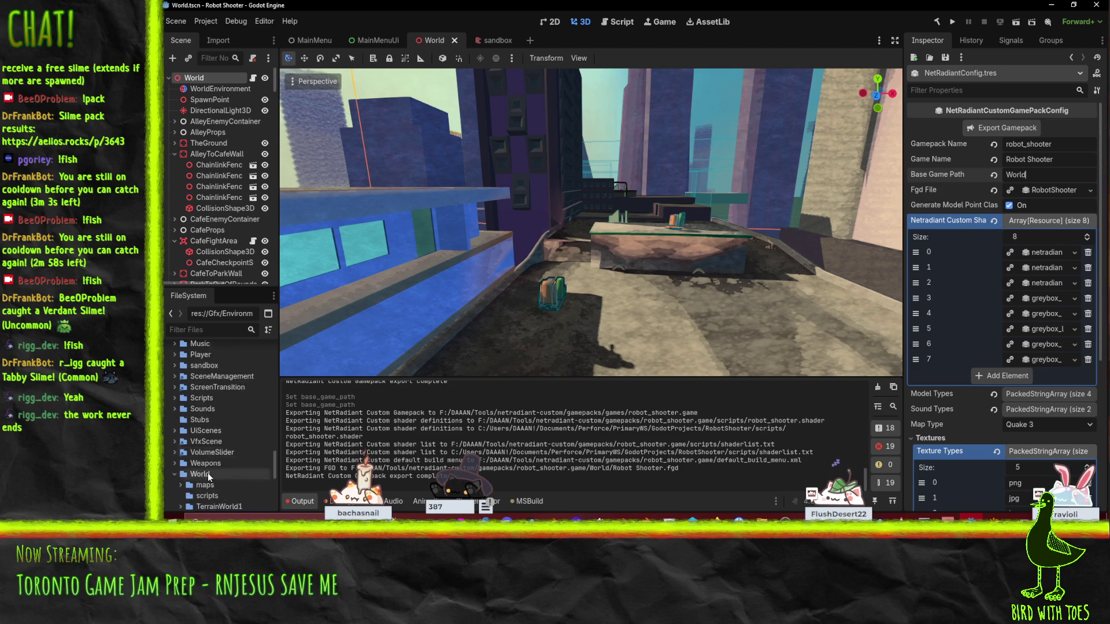
click(199, 457)
scroll(203, 459, down, 3)
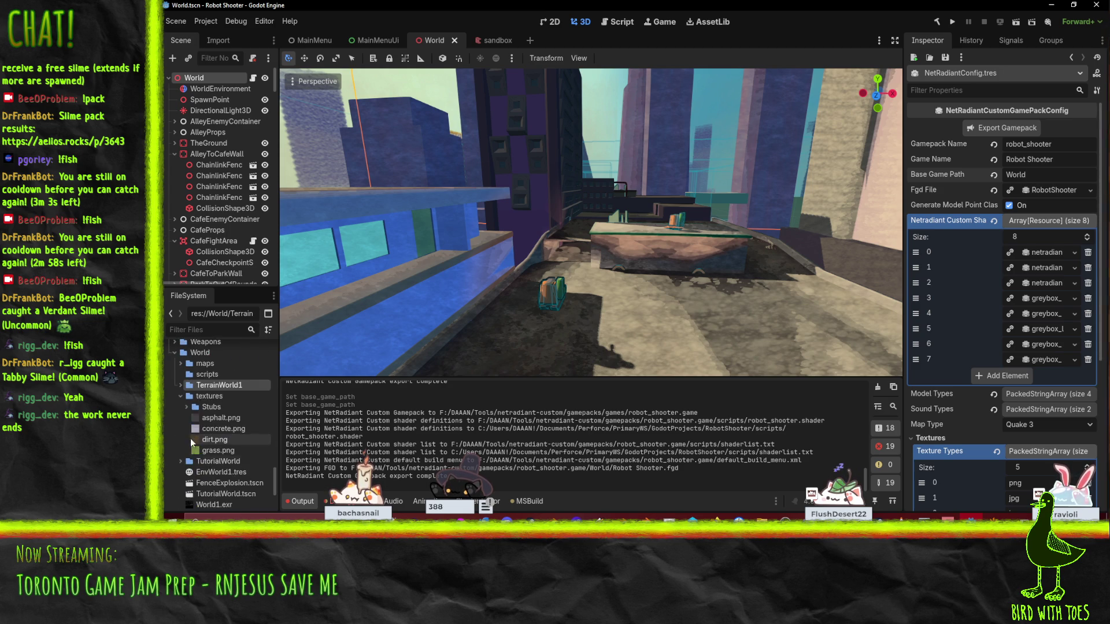
click(196, 399)
click(217, 439)
click(219, 450)
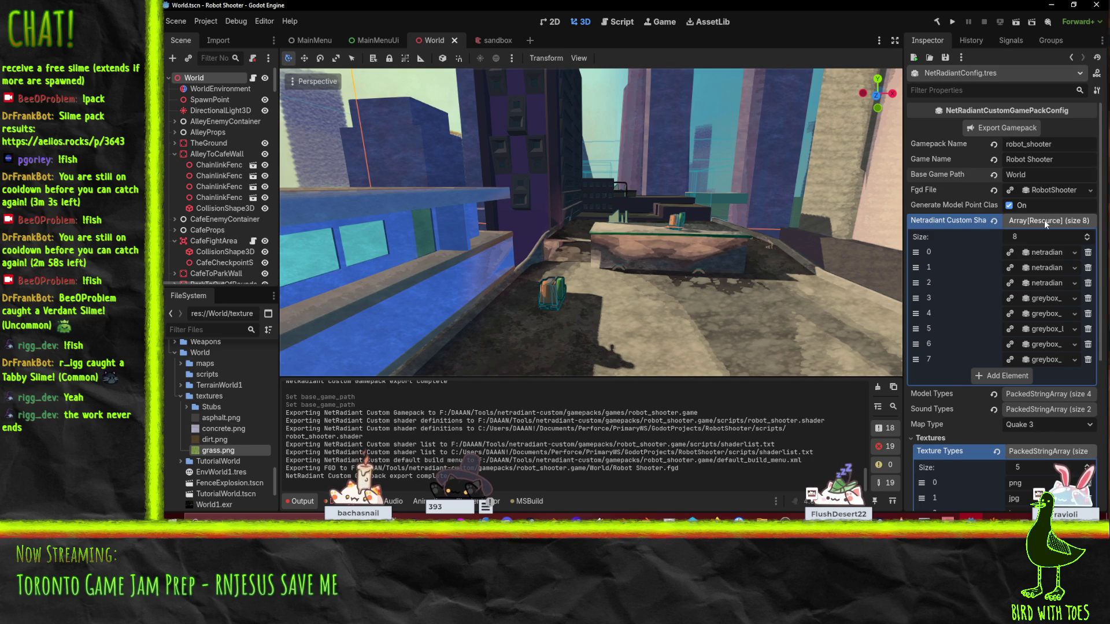
- Expand shader entries 1 and 0 in the Inspector to inspect their texture paths and attributes
click(1039, 268)
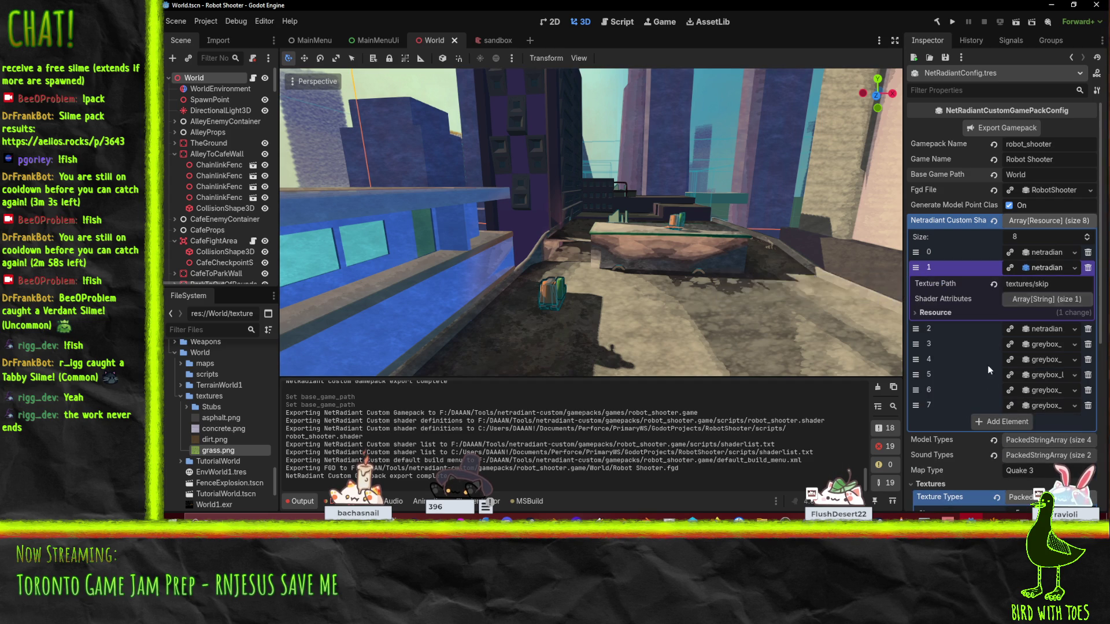
click(1048, 268)
click(1040, 255)
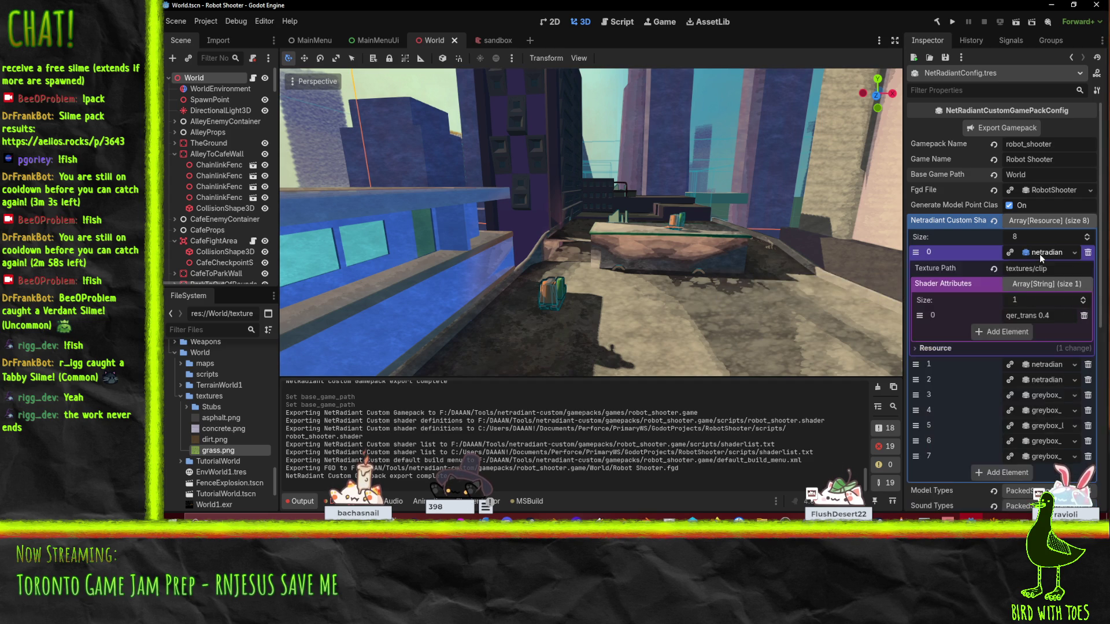
click(1047, 252)
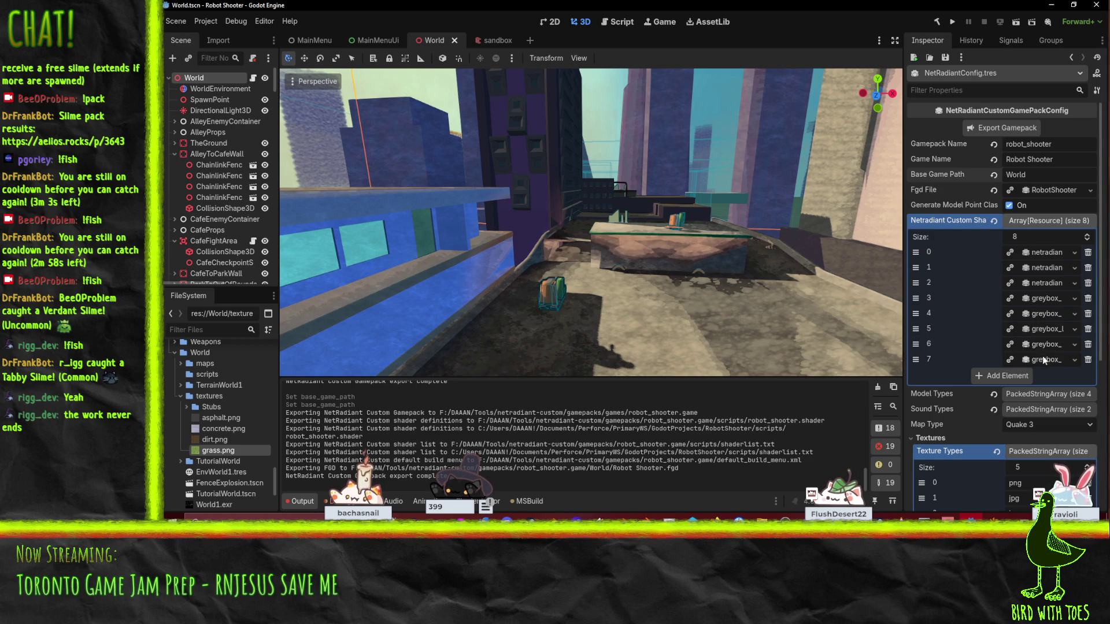
scroll(941, 279, down, 5)
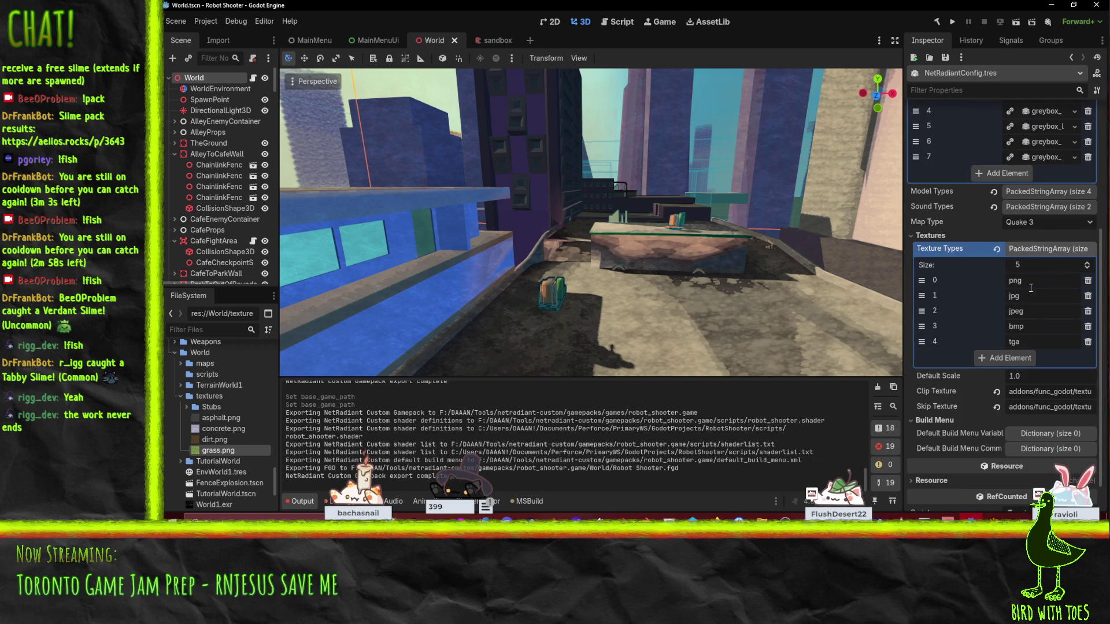
scroll(1027, 286, up, 5)
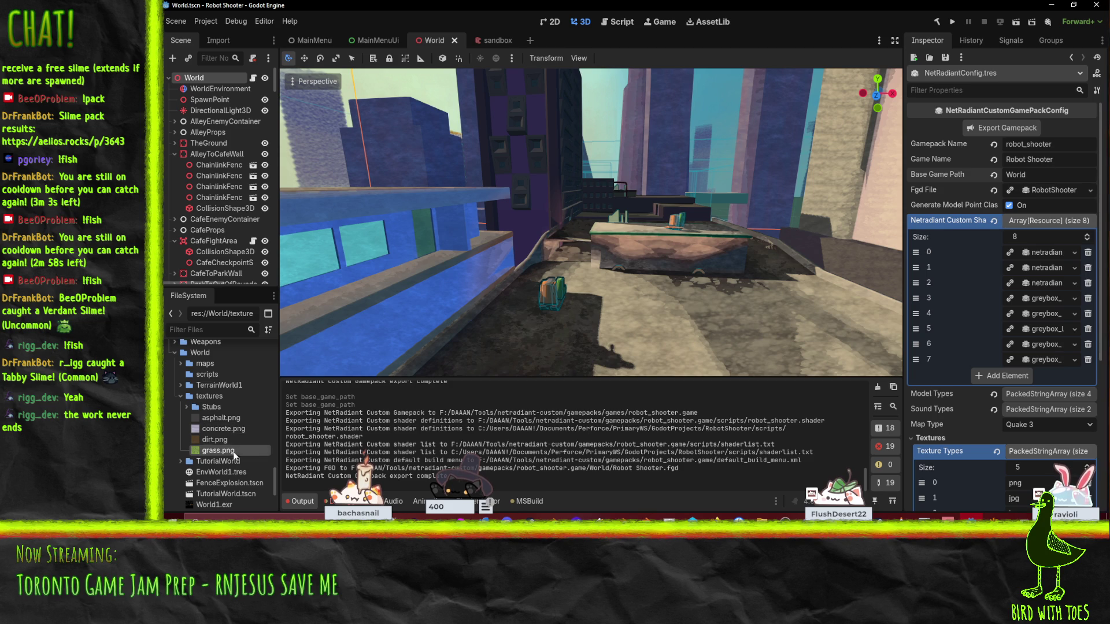
- Select concrete.png and the TerrainWorld1 folder, then bring up the textures folder's actions
click(241, 427)
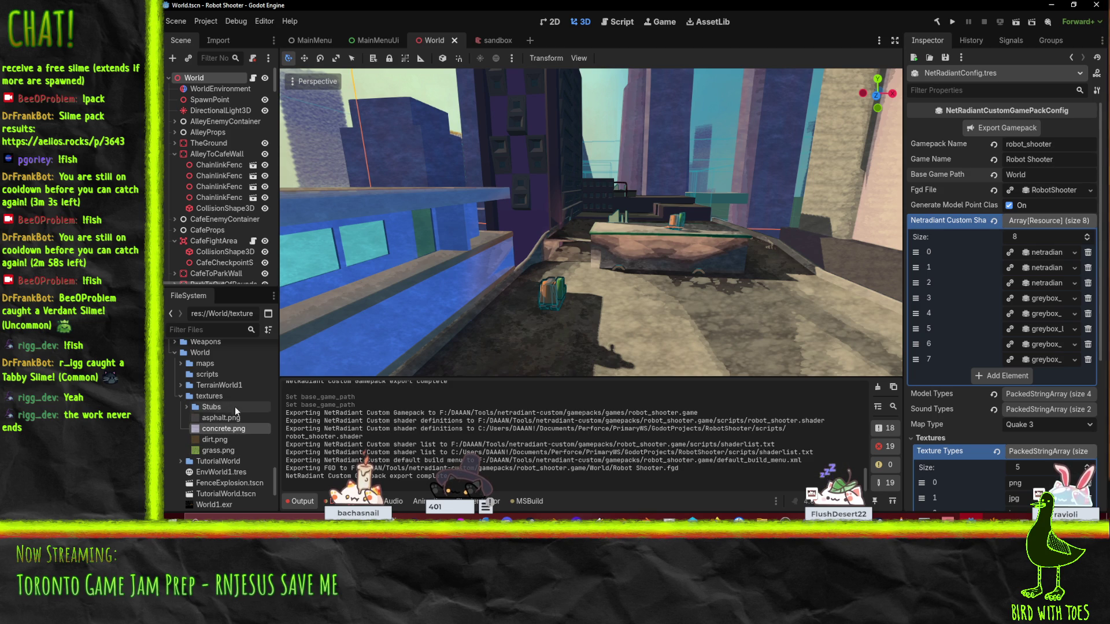
click(210, 386)
right_click(211, 396)
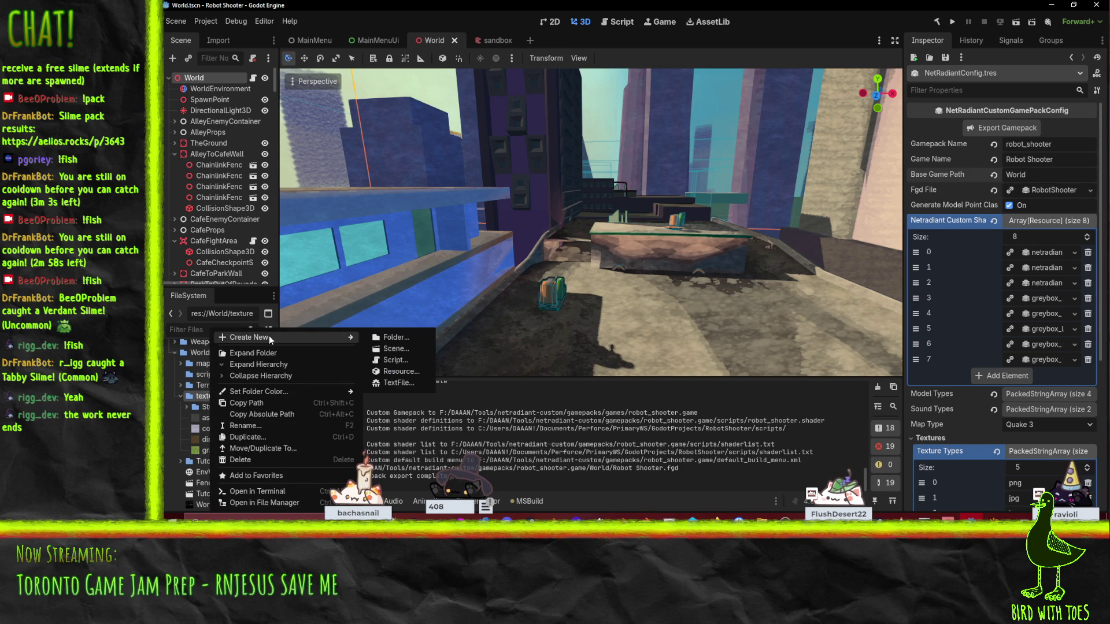
- Duplicate greybox_blue_grid.tres from the Stubs folder as grass.tres
click(184, 407)
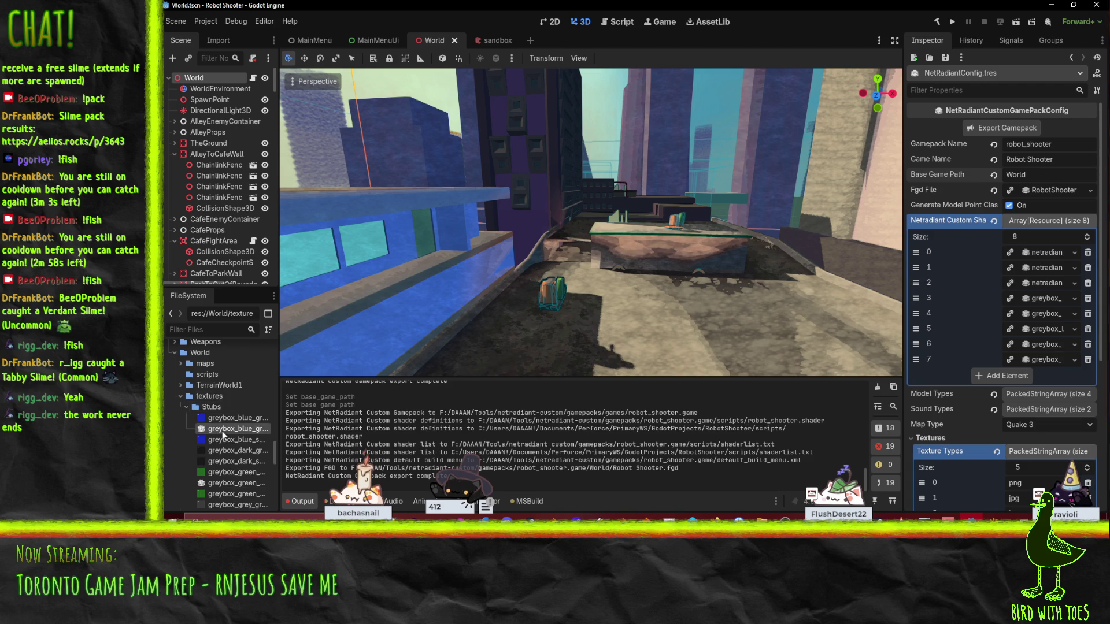
right_click(225, 428)
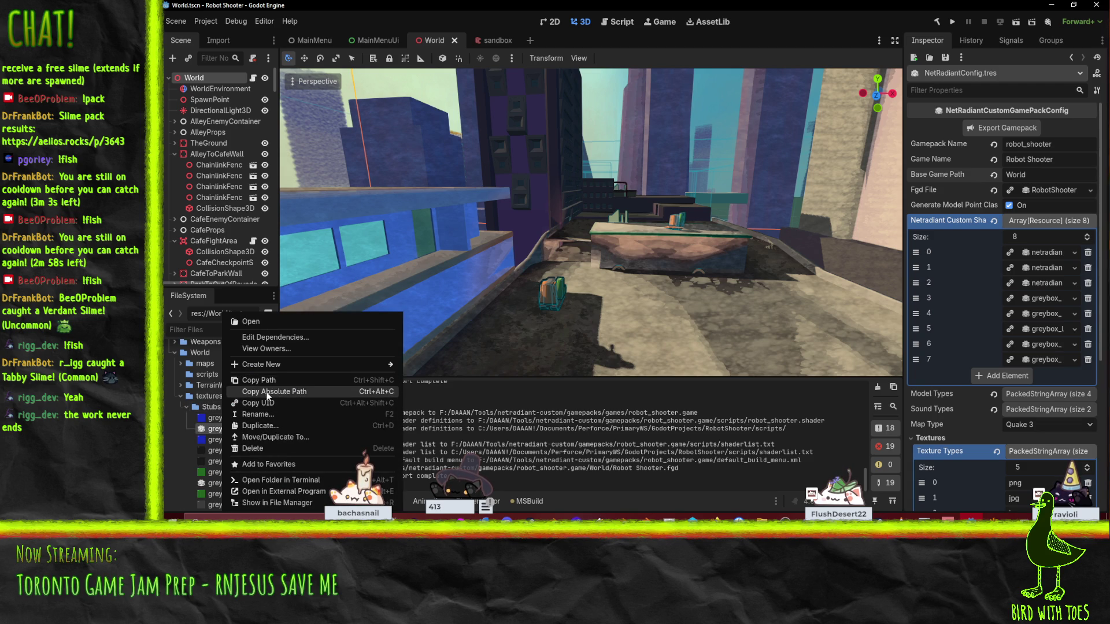
click(186, 429)
right_click(229, 428)
click(267, 426)
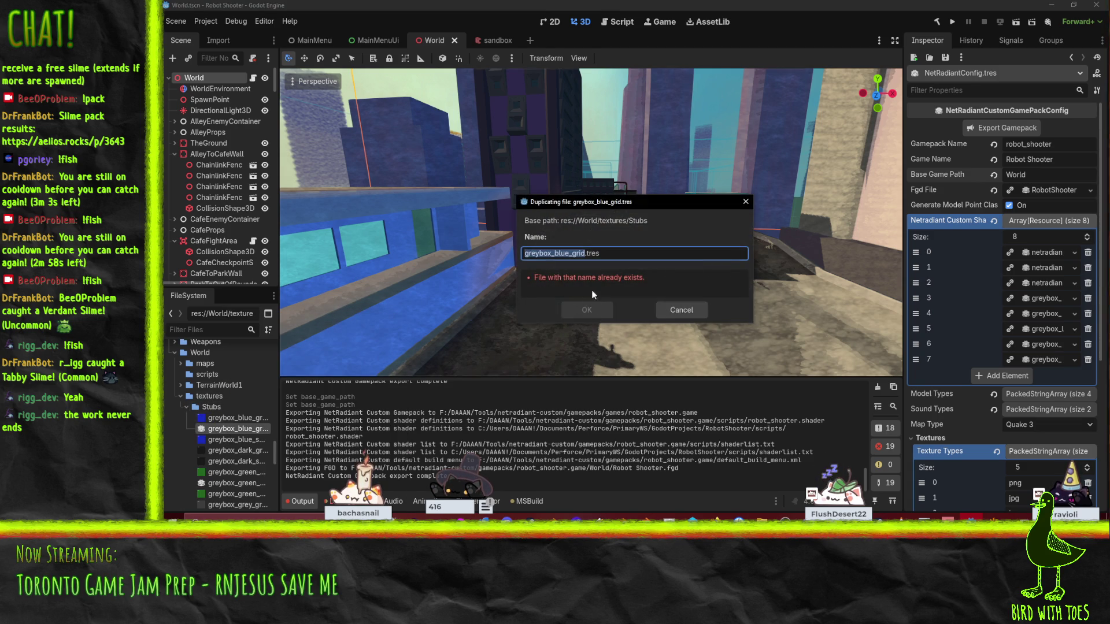
text(grass)
key(Return)
- Move grass.tres into the textures folder and open it in the Inspector
drag(226, 423, 209, 397)
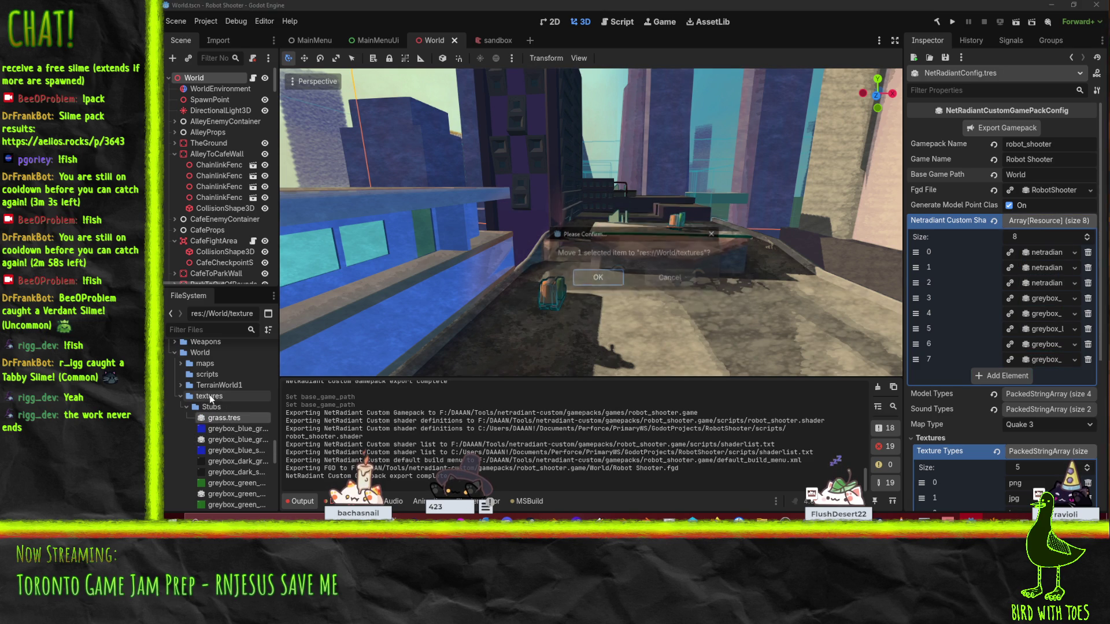
click(598, 278)
scroll(186, 404, down, 2)
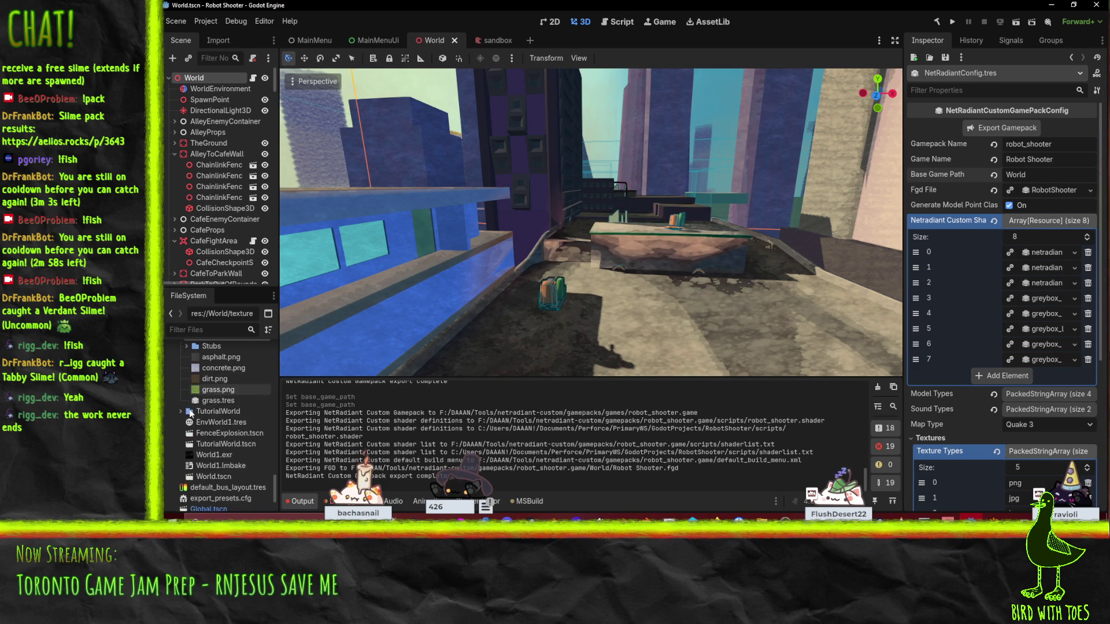
scroll(196, 428, up, 2)
click(215, 440)
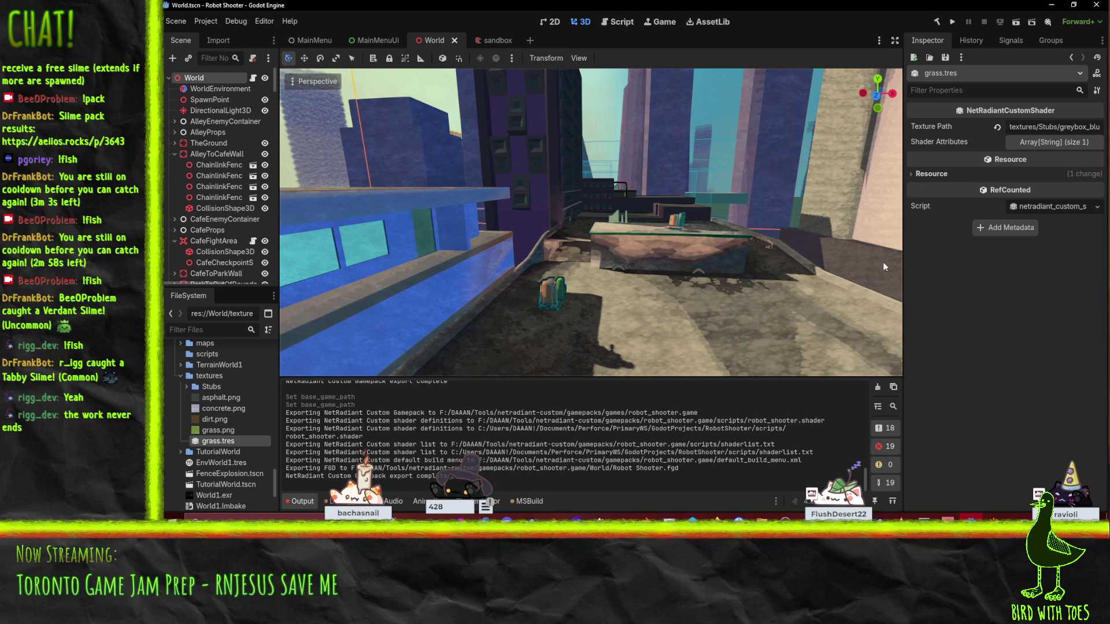
- Change grass.tres's texture path to textures/grass.png and save the World scene
triple_click(1037, 126)
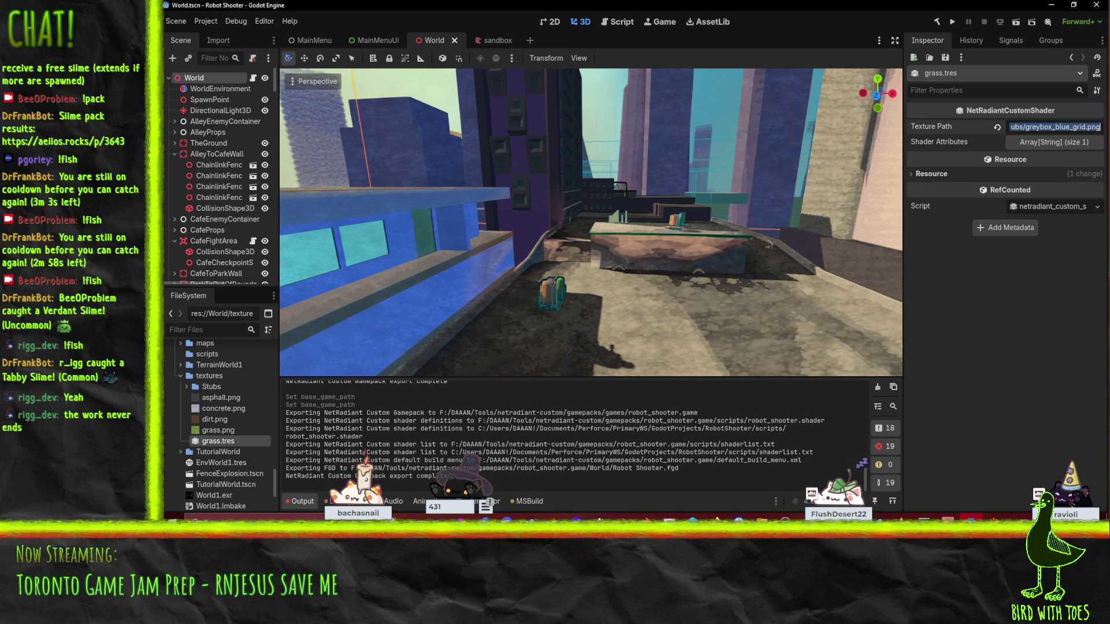
click(1082, 126)
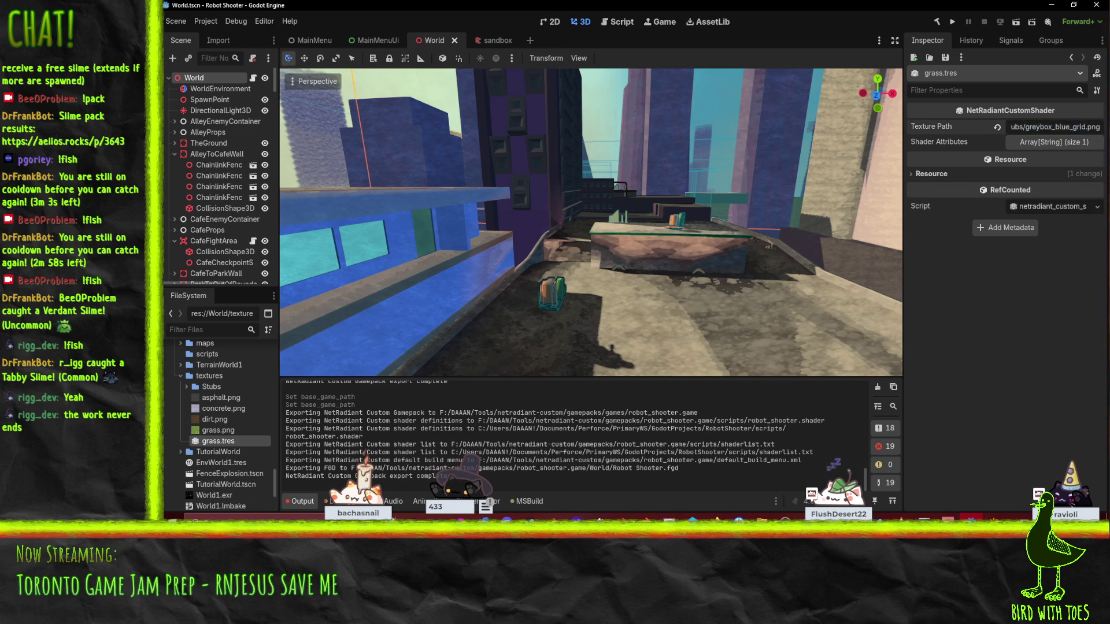
key(shift+Home)
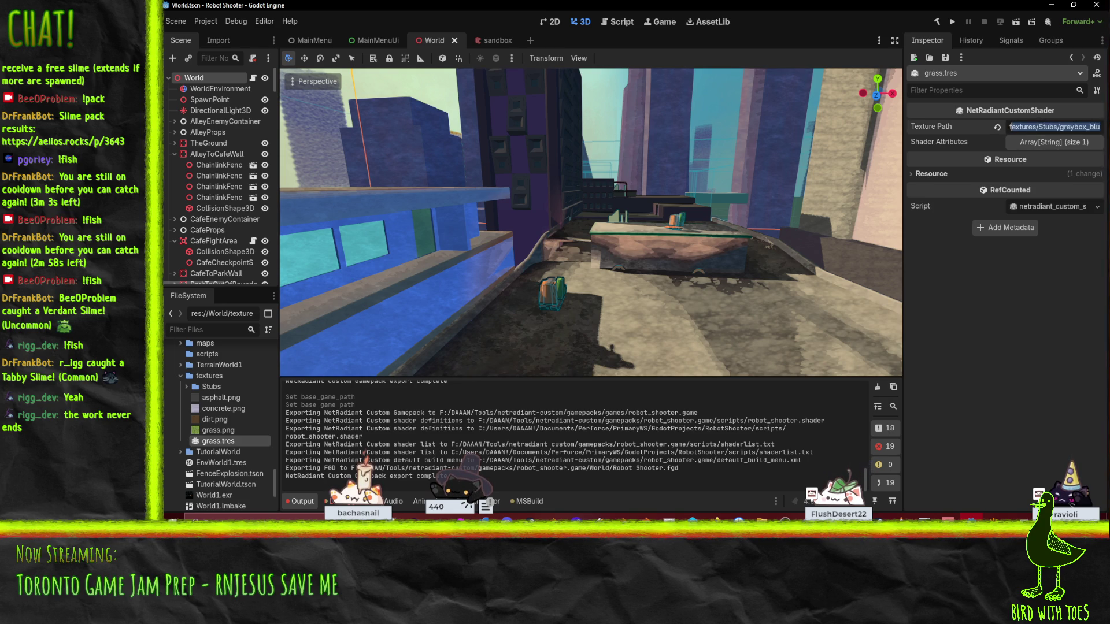
text(grass.png)
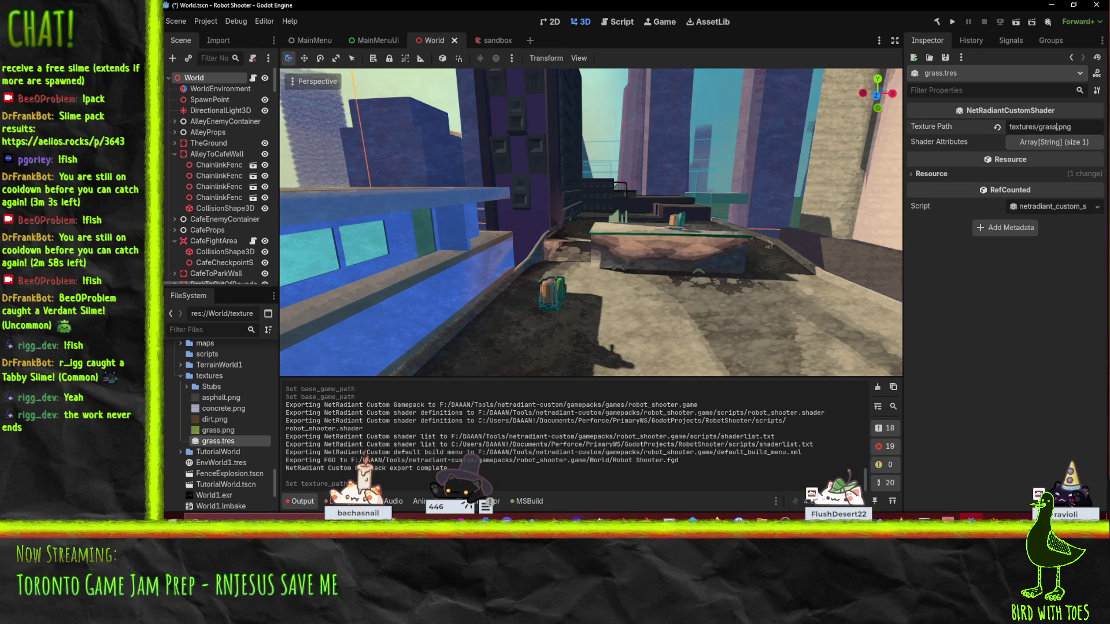
click(1052, 143)
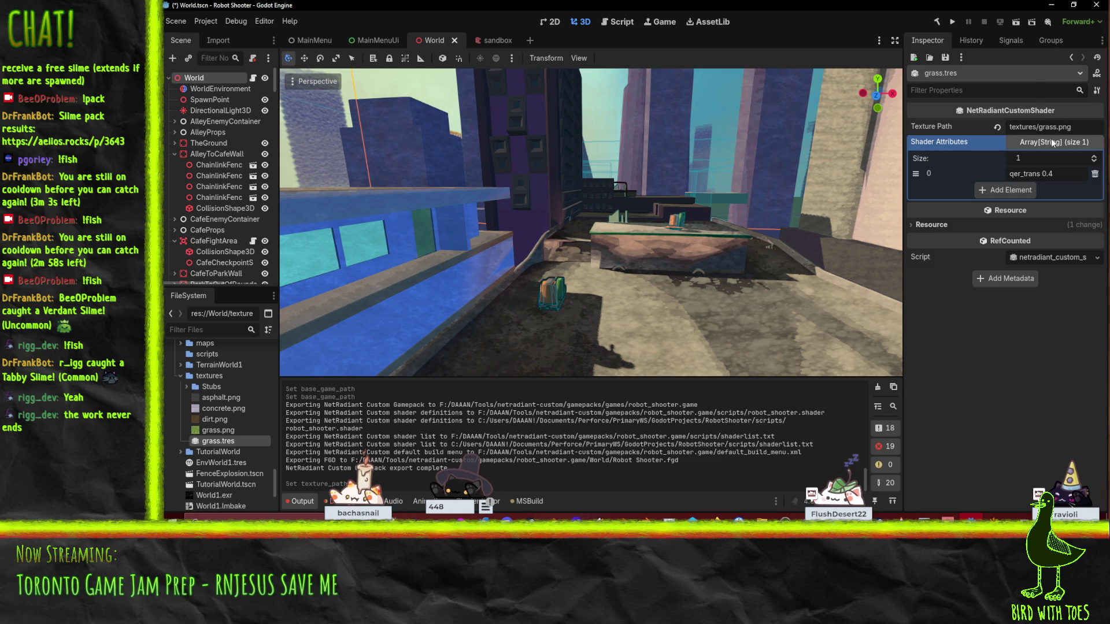
click(1053, 143)
key(ctrl+s)
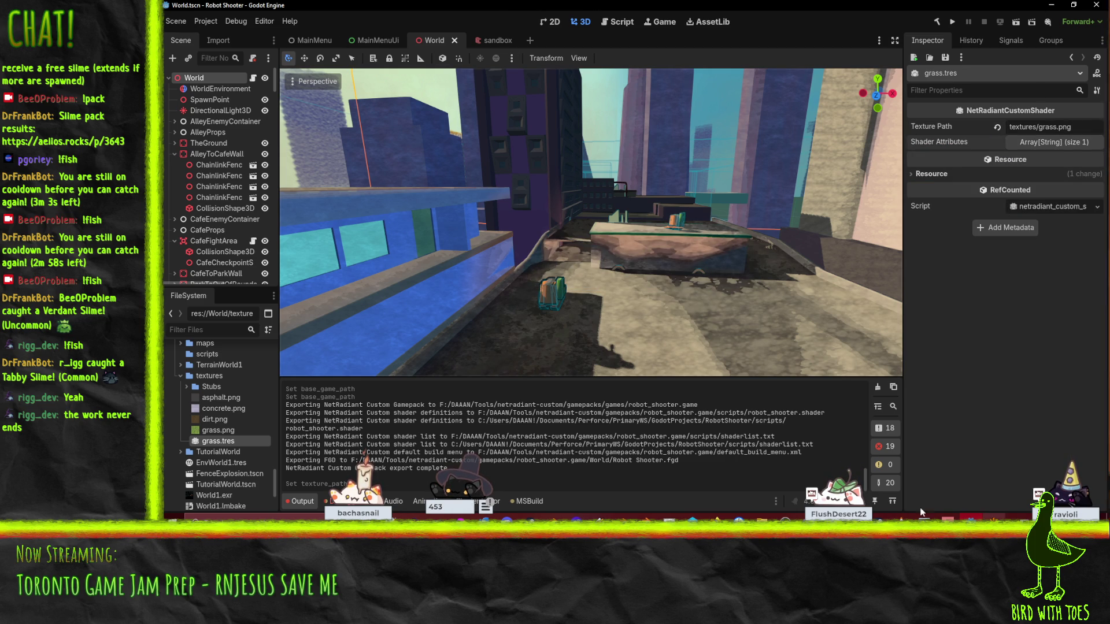
click(955, 517)
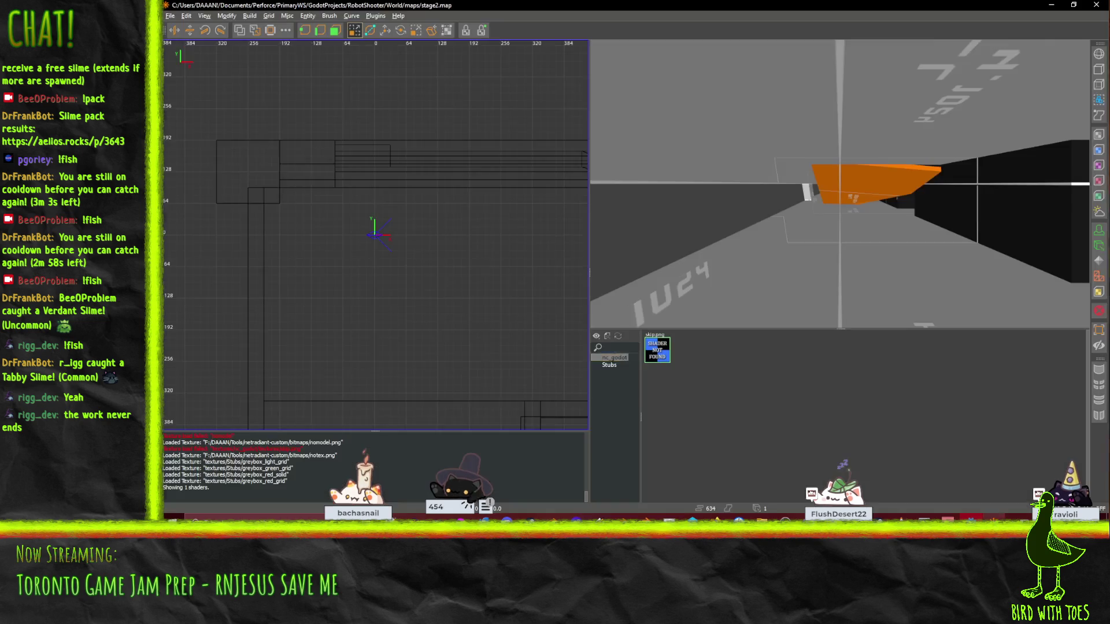
- Reload shaders in NetRadiant and show the Stubs greybox textures, blue grid through light grid
click(618, 337)
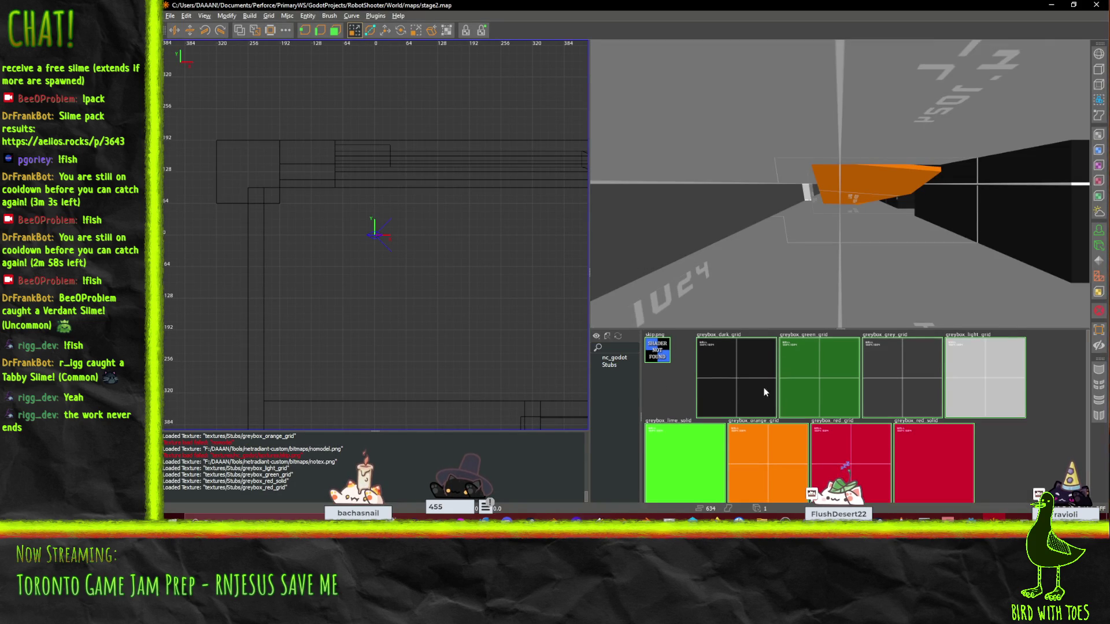
click(616, 365)
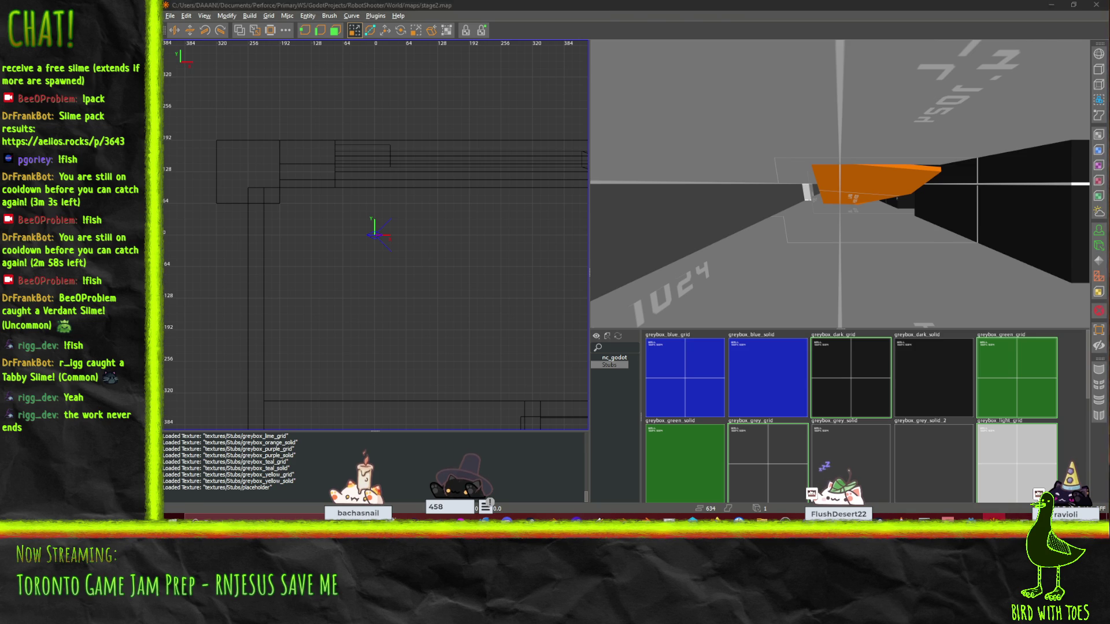
key(alt+Tab)
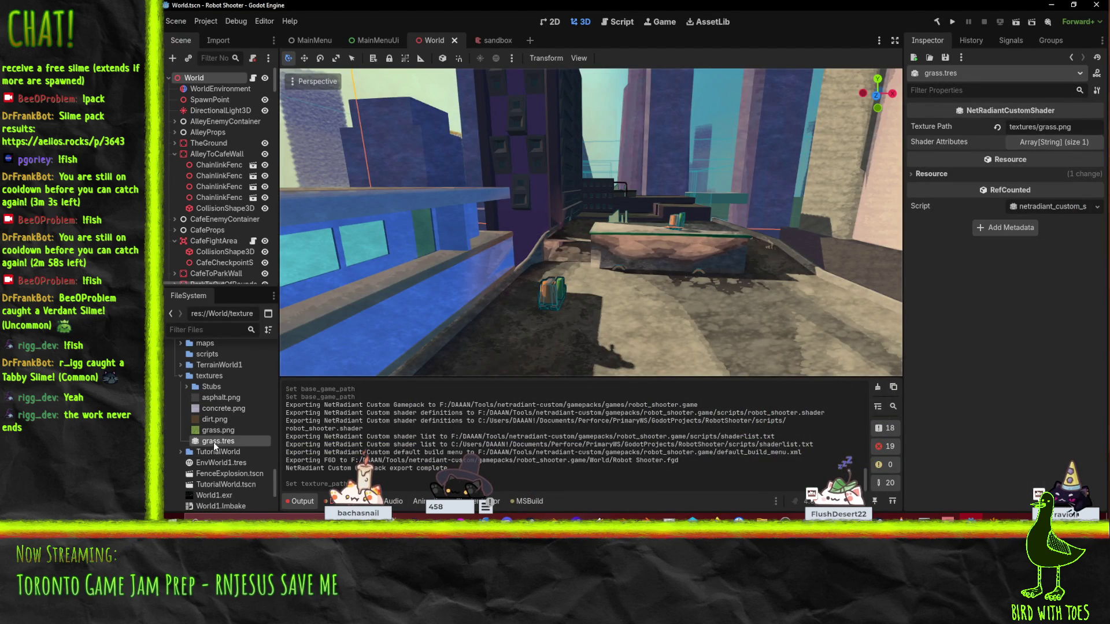
- Scroll the FileSystem to the top and expand ExternalToolsConfig to reveal NetRadiantConfig.tres
scroll(213, 442, up, 2)
scroll(196, 462, up, 5)
scroll(201, 465, up, 2)
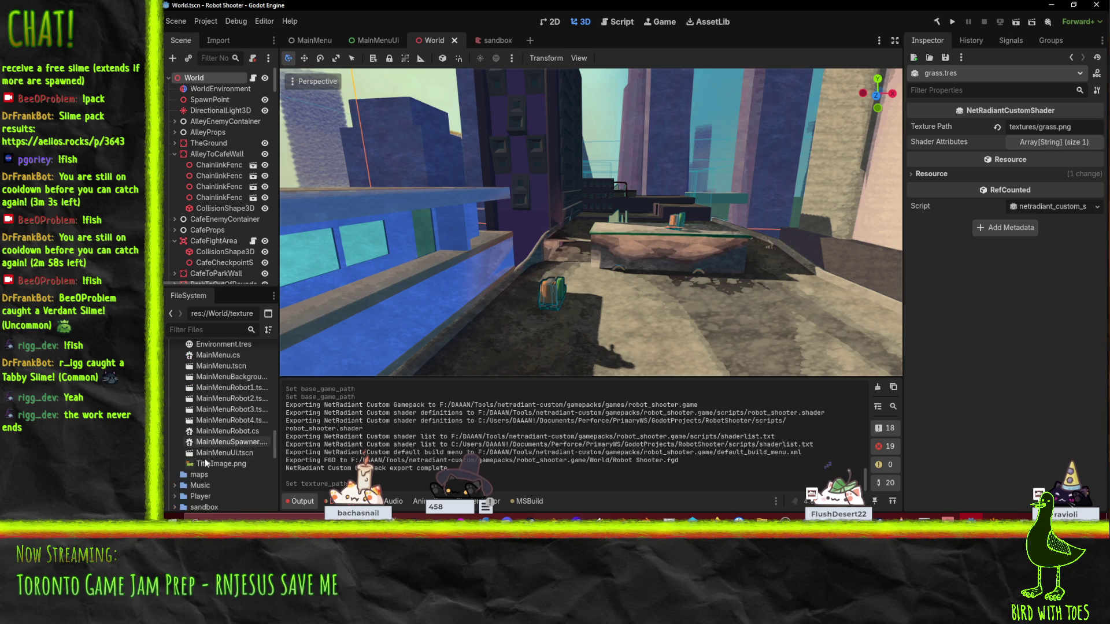
scroll(208, 432, down, 10)
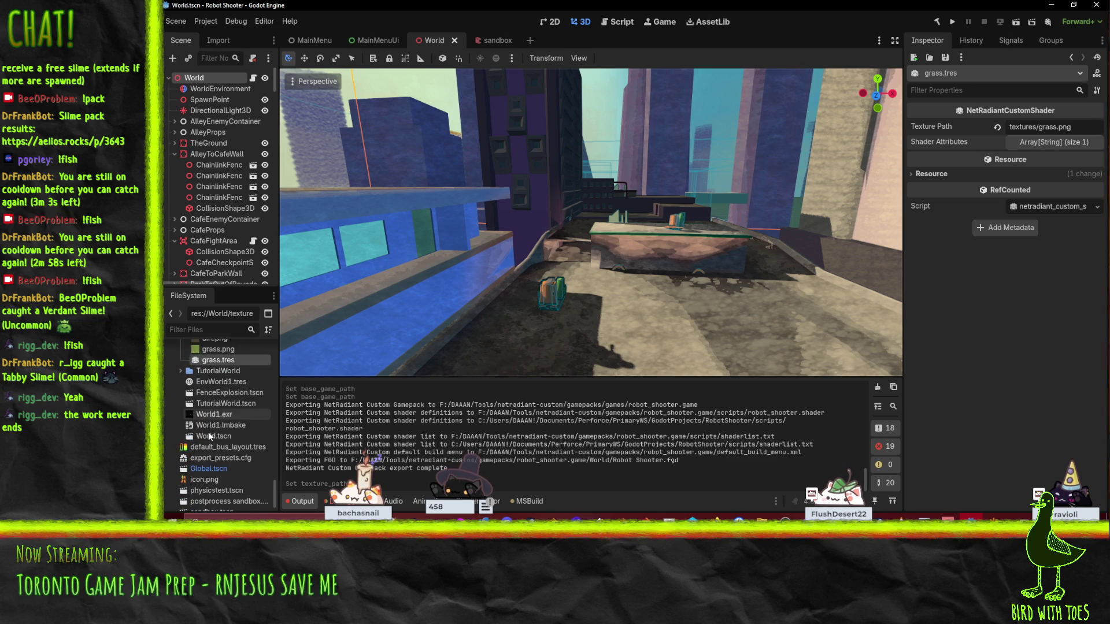
scroll(228, 452, up, 10)
scroll(226, 452, down, 5)
scroll(183, 439, down, 2)
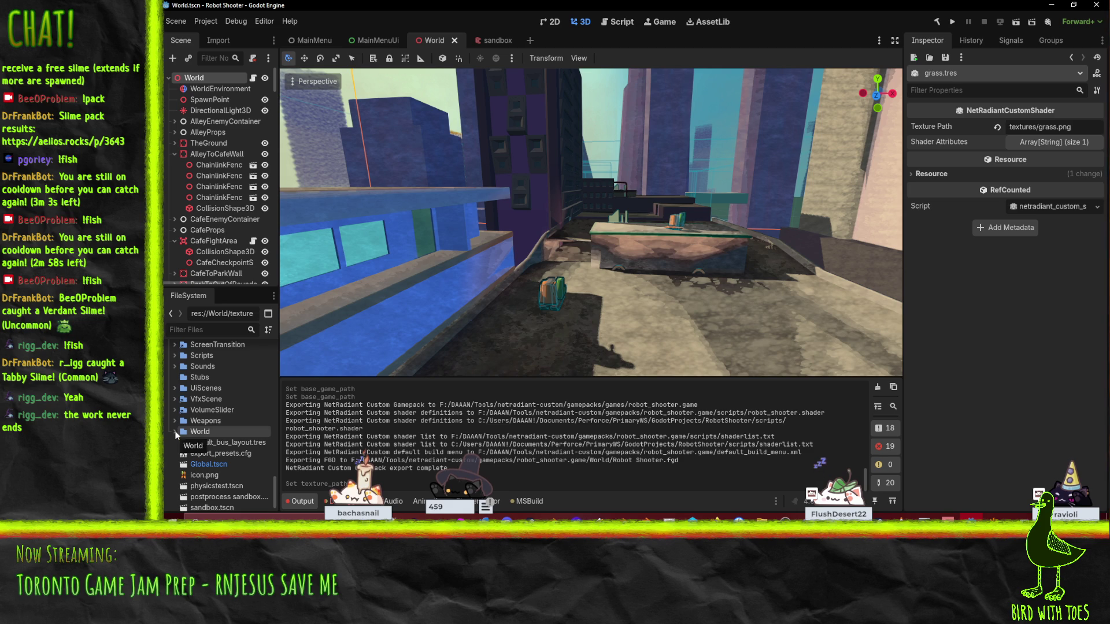
scroll(206, 405, up, 3)
scroll(206, 405, up, 5)
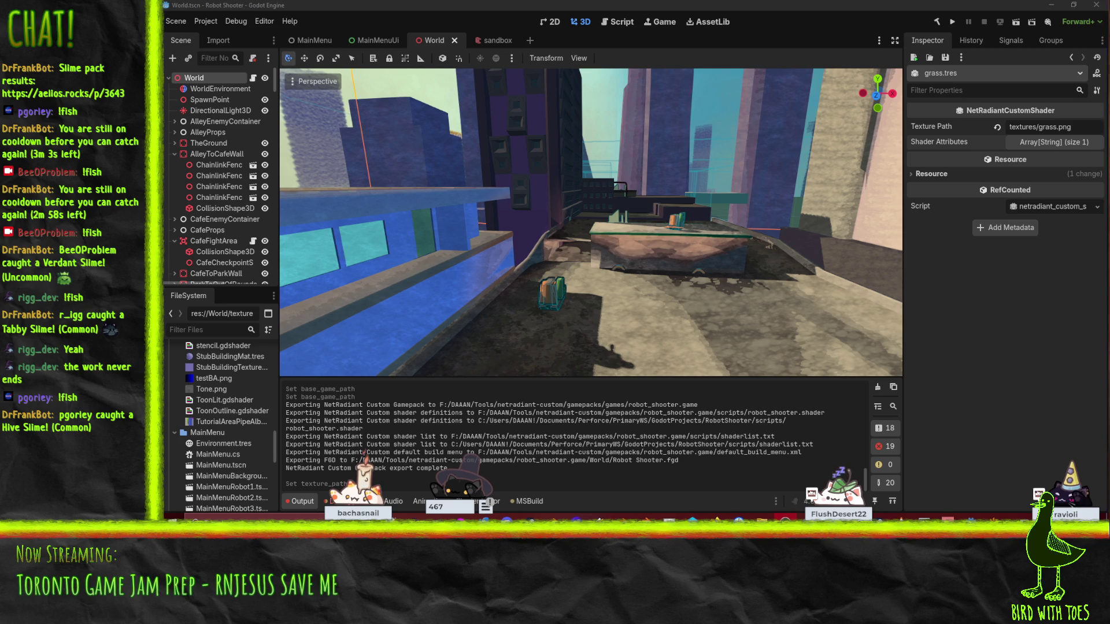
scroll(194, 474, down, 10)
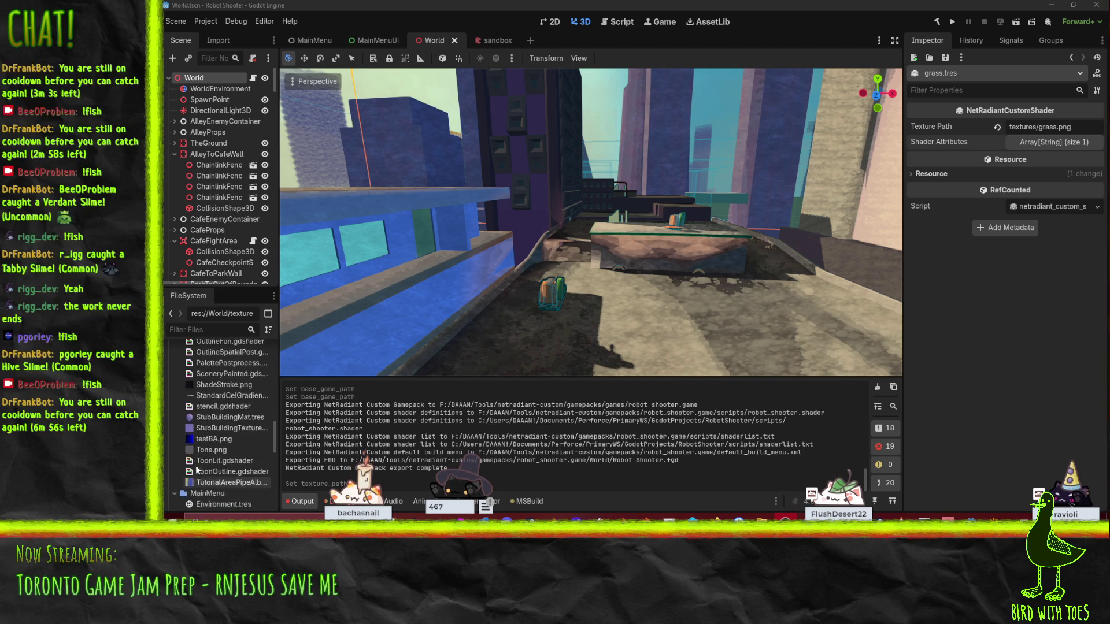
scroll(192, 468, up, 3)
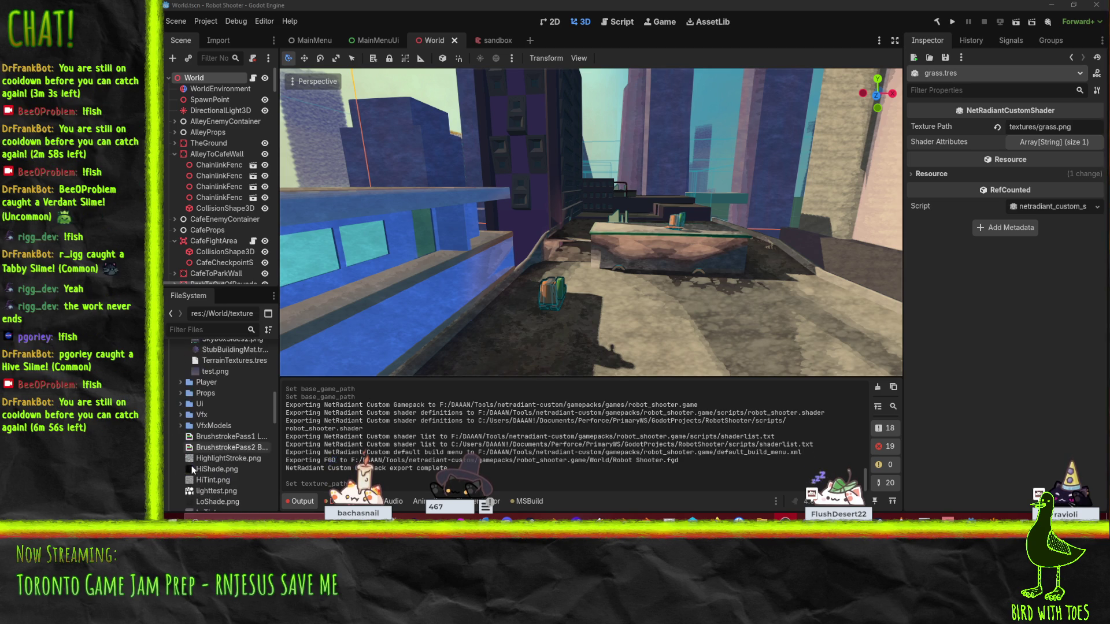
scroll(186, 426, up, 10)
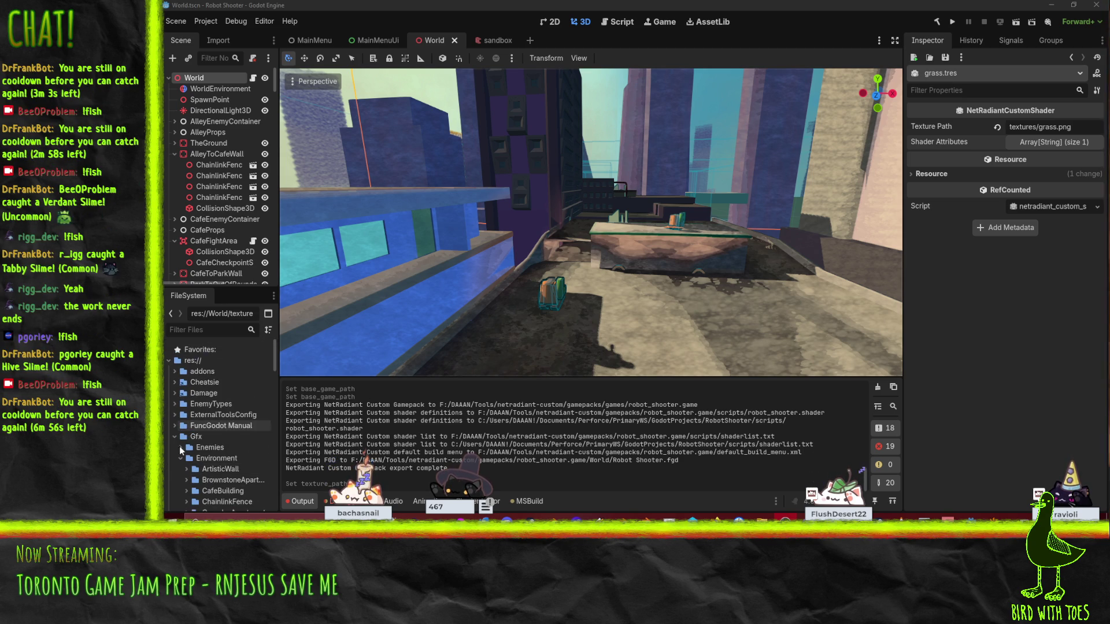
click(174, 414)
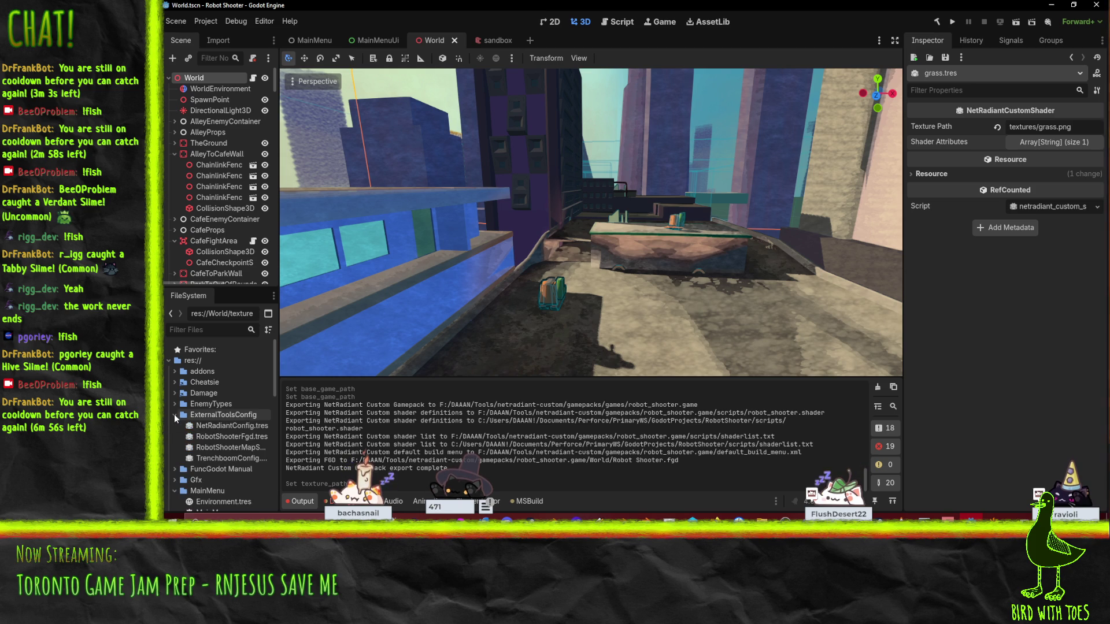
- Open NetRadiantConfig.tres and review its map type (Quake 3), model and sound type lists
double_click(242, 428)
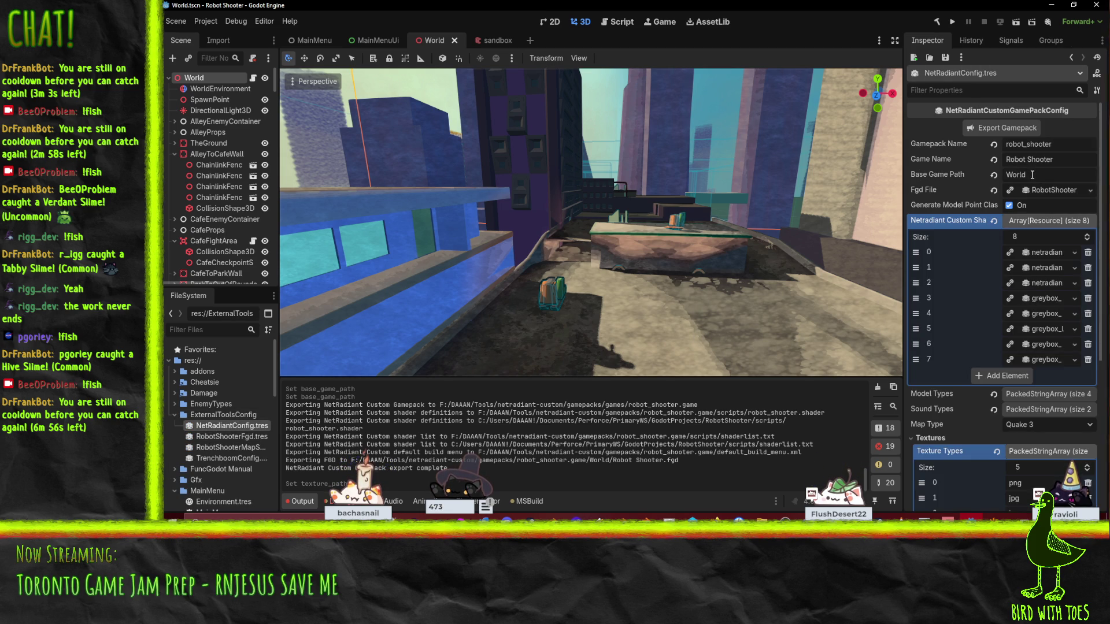
scroll(953, 172, down, 4)
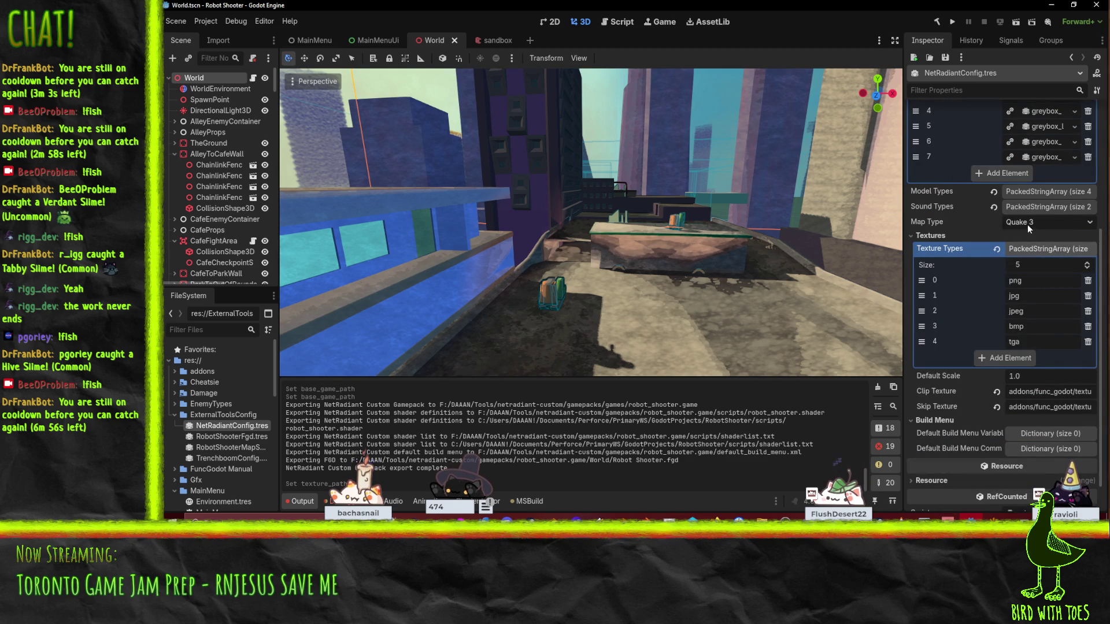
click(1028, 225)
click(1027, 224)
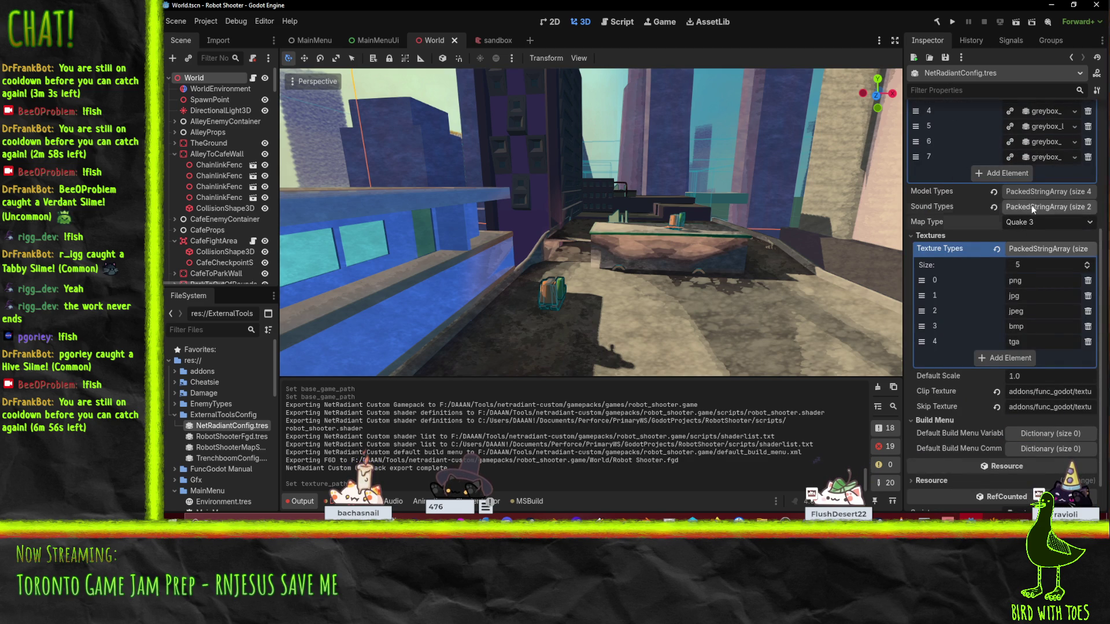
click(1031, 206)
click(1032, 203)
click(1034, 193)
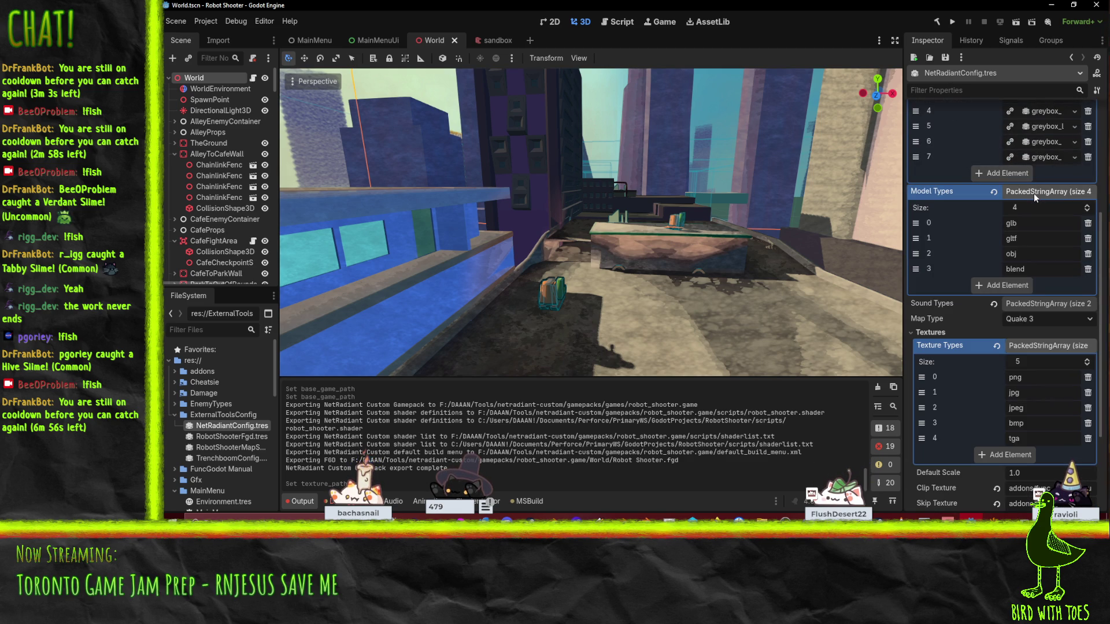
click(1033, 193)
click(1052, 208)
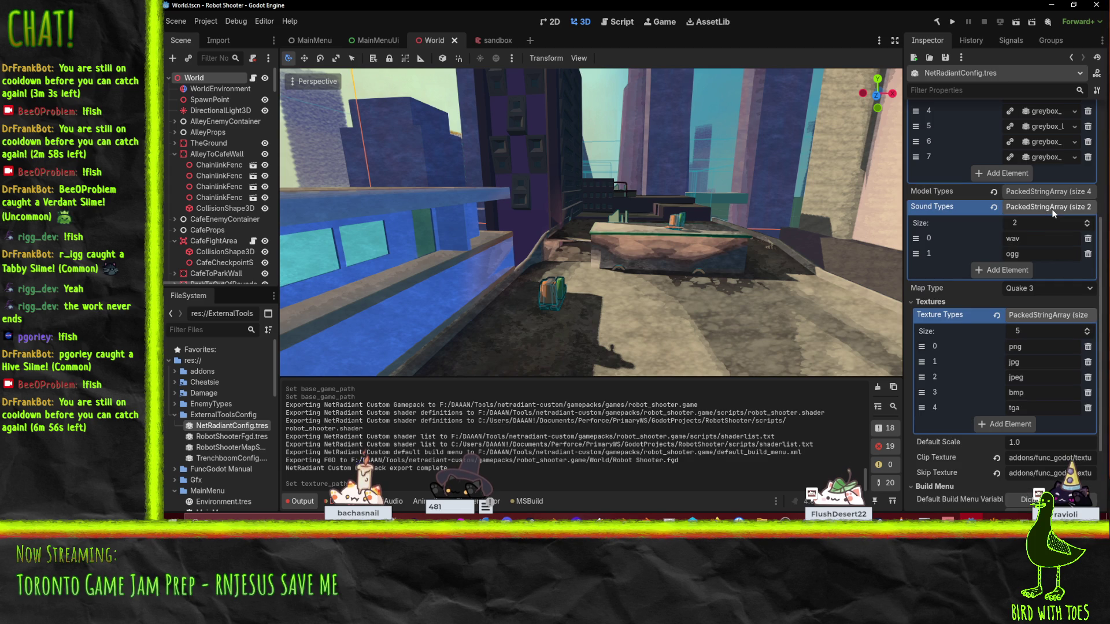
click(1053, 208)
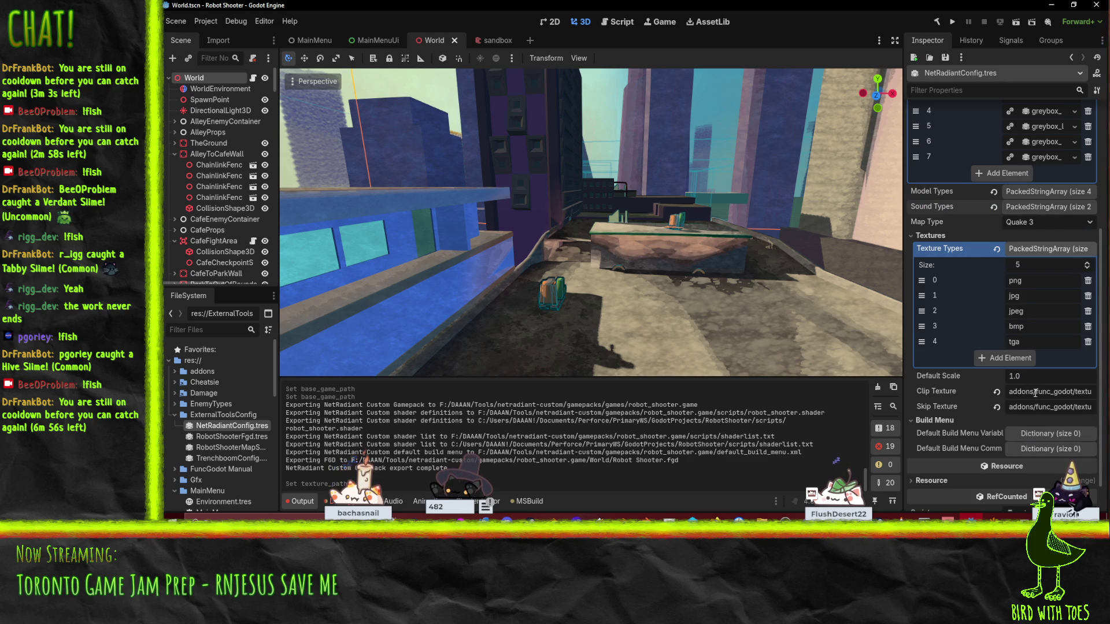
- Reset the clip and skip textures to defaults and add an empty ninth custom shader slot
click(997, 393)
click(997, 407)
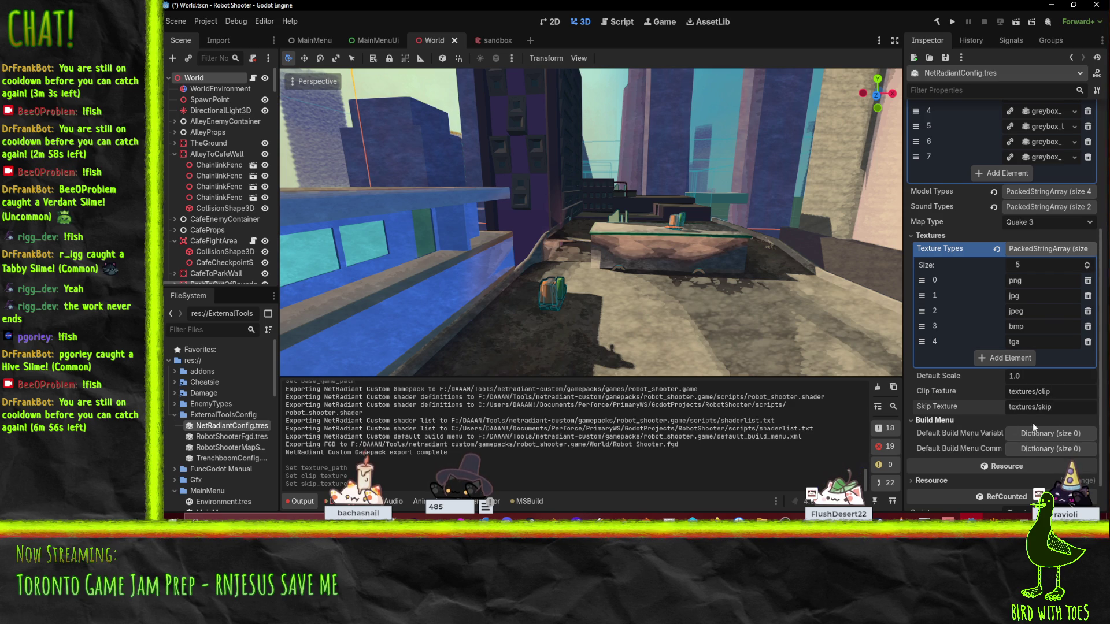
scroll(1050, 425, down, 2)
scroll(1027, 402, up, 5)
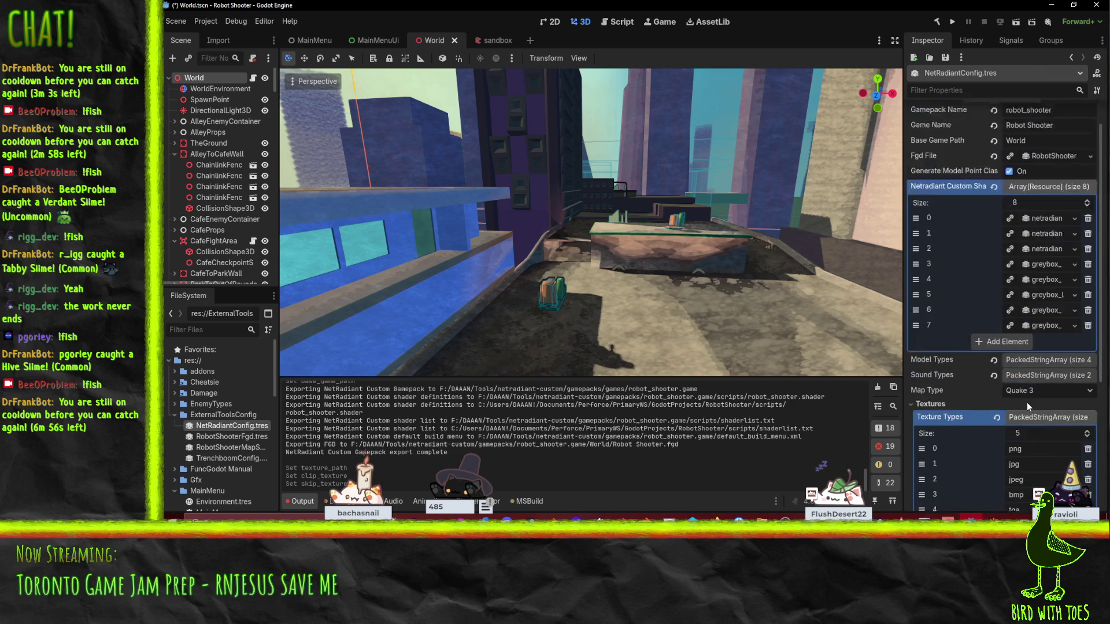
scroll(1026, 403, up, 2)
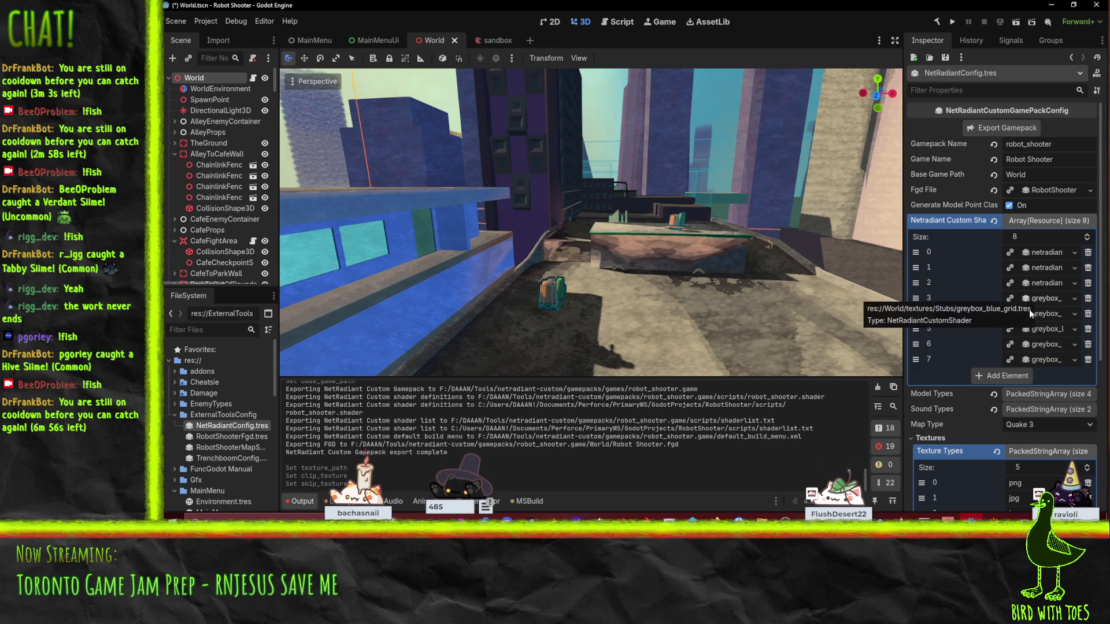
click(1000, 376)
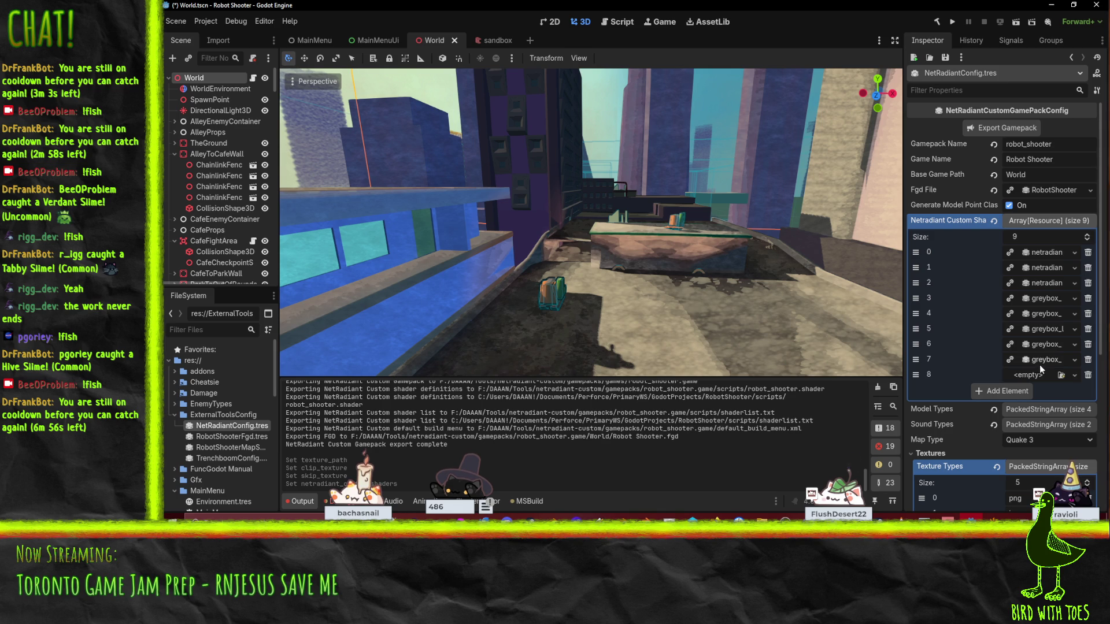
- Navigate to World/textures and drag grass.tres into the empty ninth shader slot
scroll(203, 457, down, 5)
scroll(204, 455, down, 2)
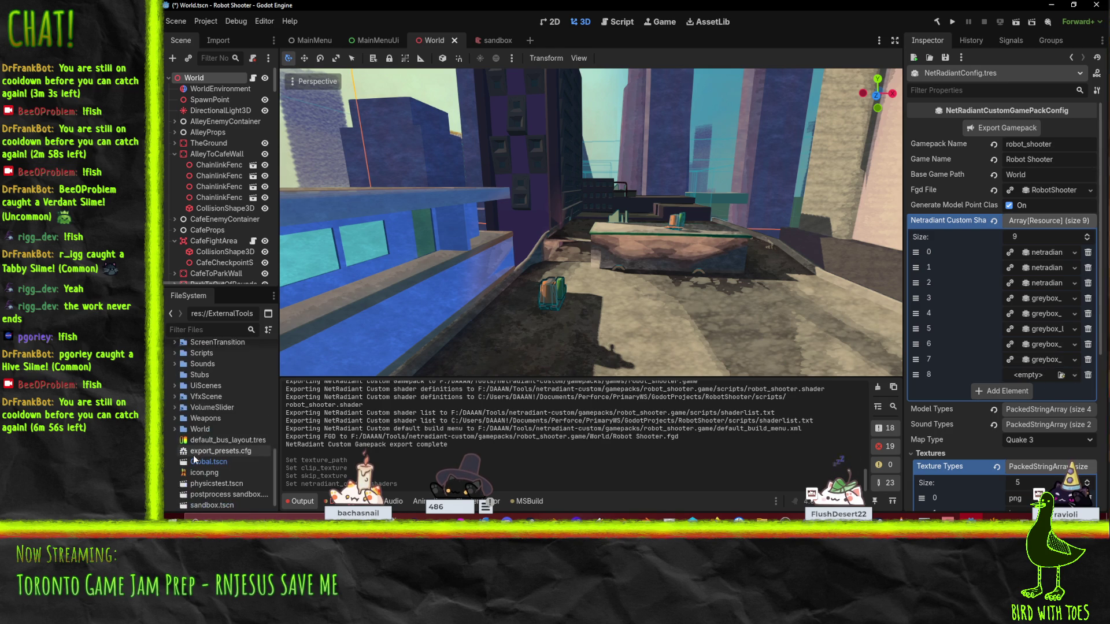
scroll(208, 441, down, 5)
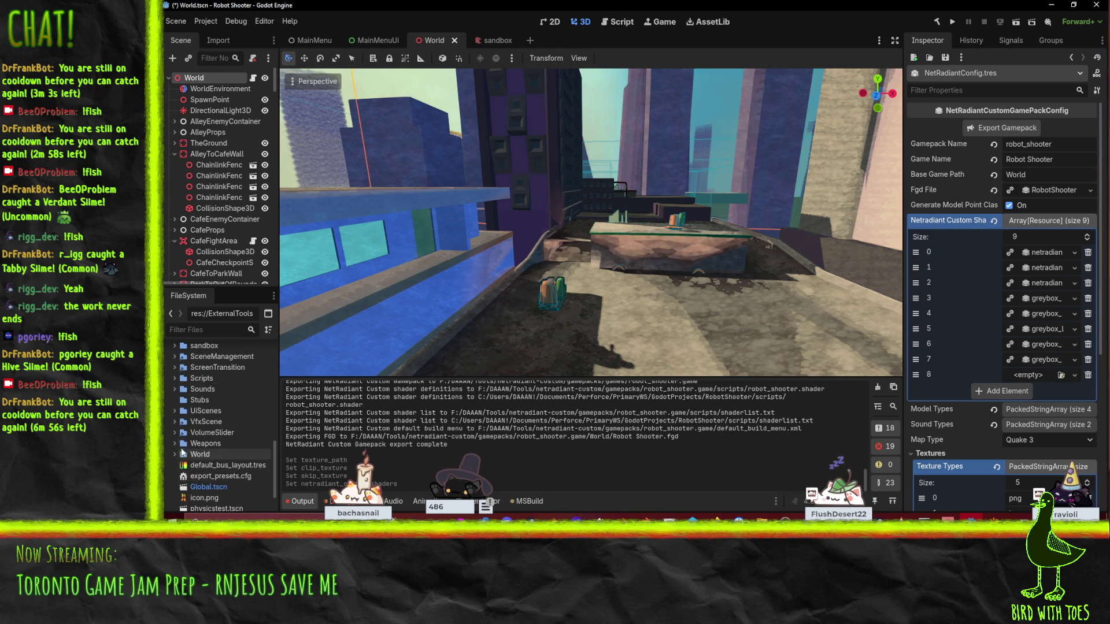
click(175, 443)
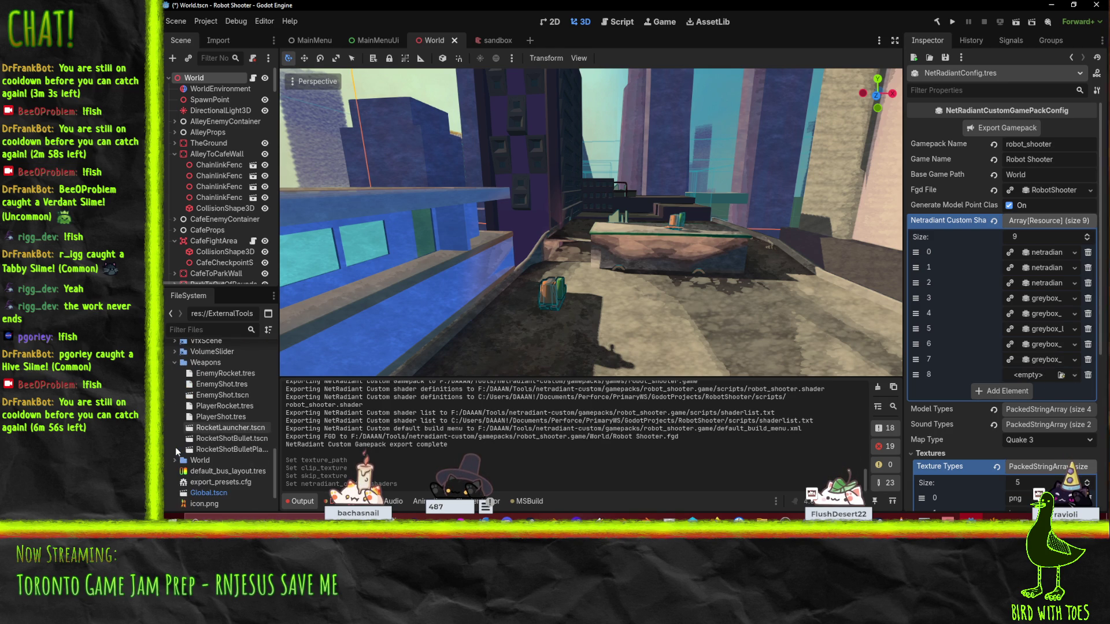
click(175, 362)
click(175, 414)
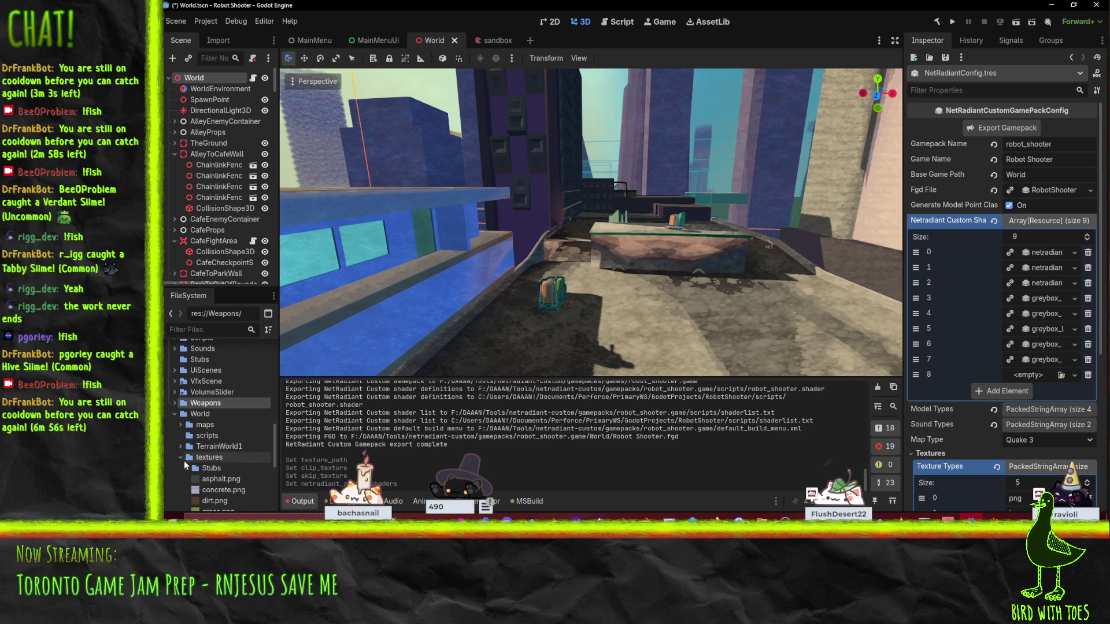
scroll(183, 456, down, 3)
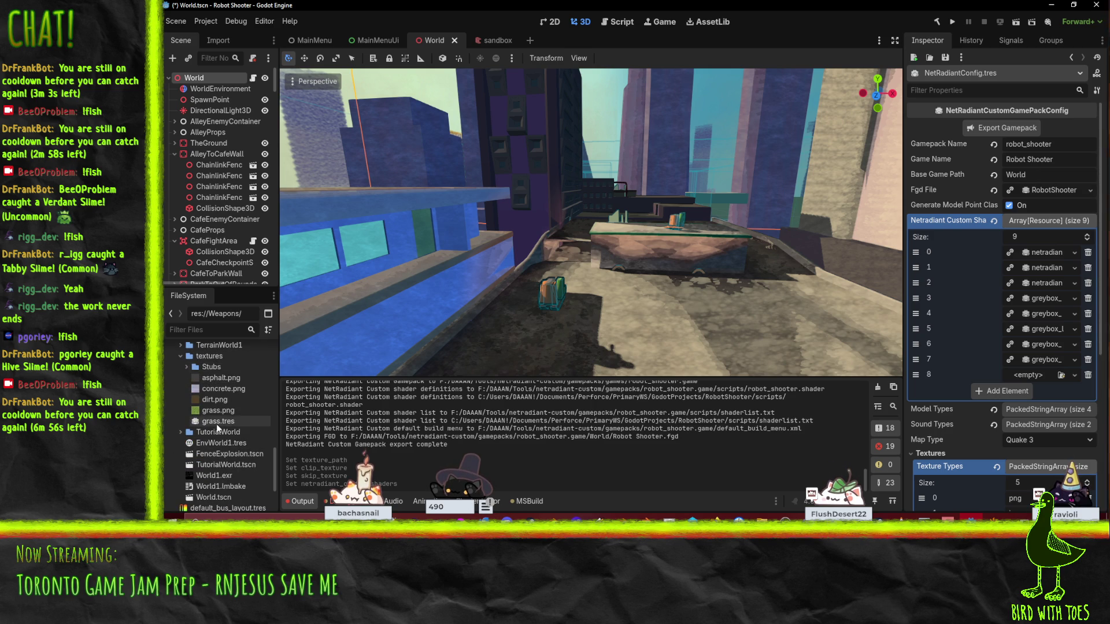
mouse_move(207, 423)
mouse_down()
mouse_move(1046, 375)
mouse_move(1016, 367)
mouse_move(1034, 378)
mouse_up()
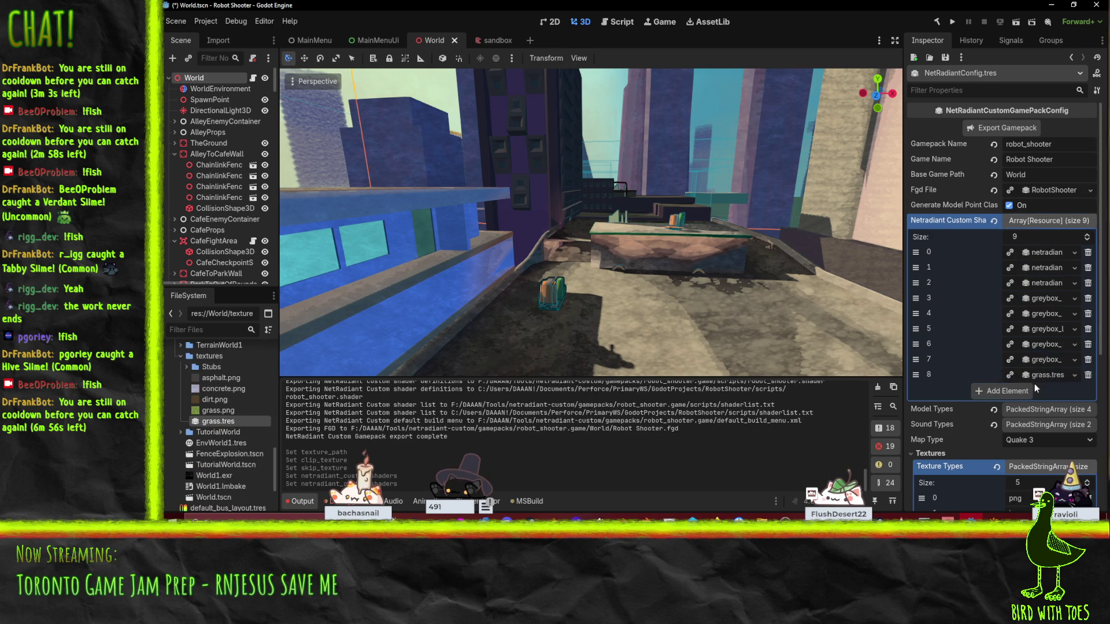
- Save the scene and re-export the gamepack with the updated shader list
key(ctrl+s)
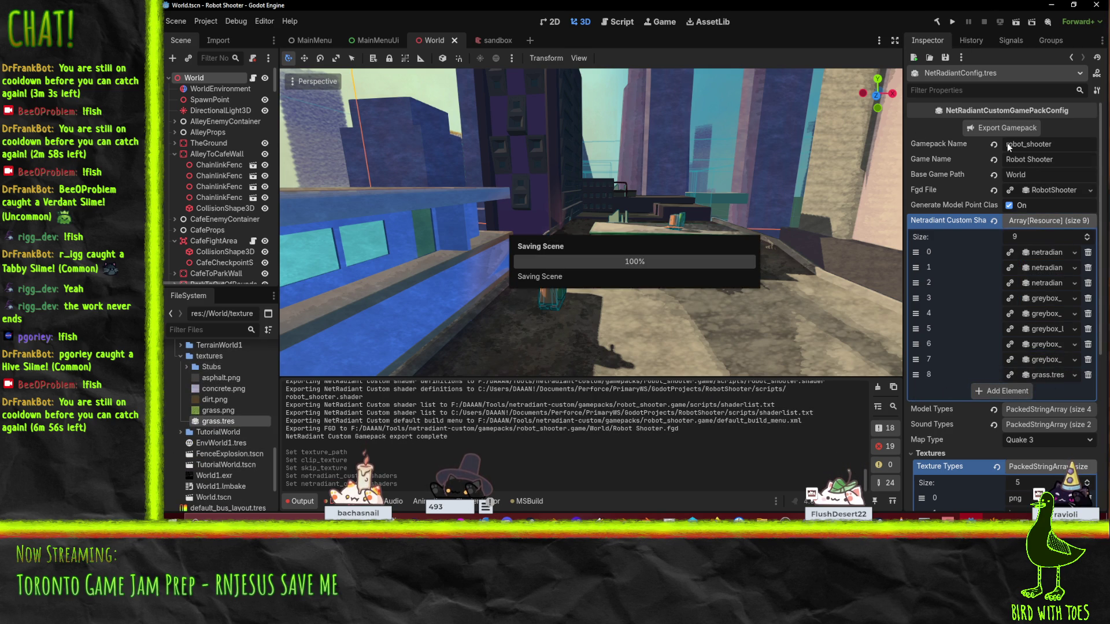
click(1004, 129)
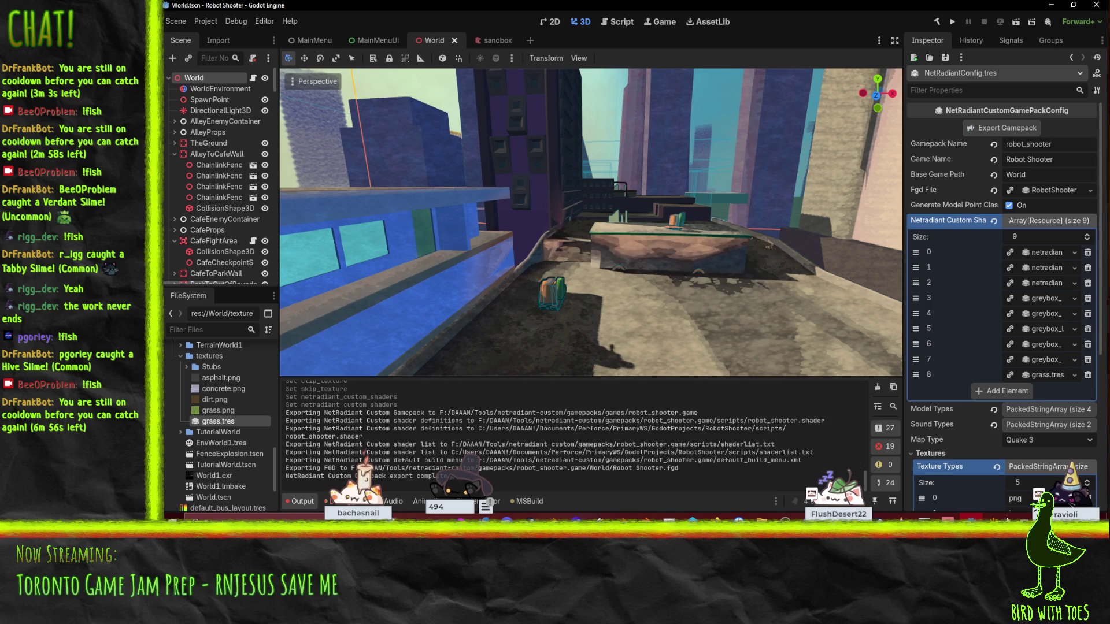
key(alt+Tab)
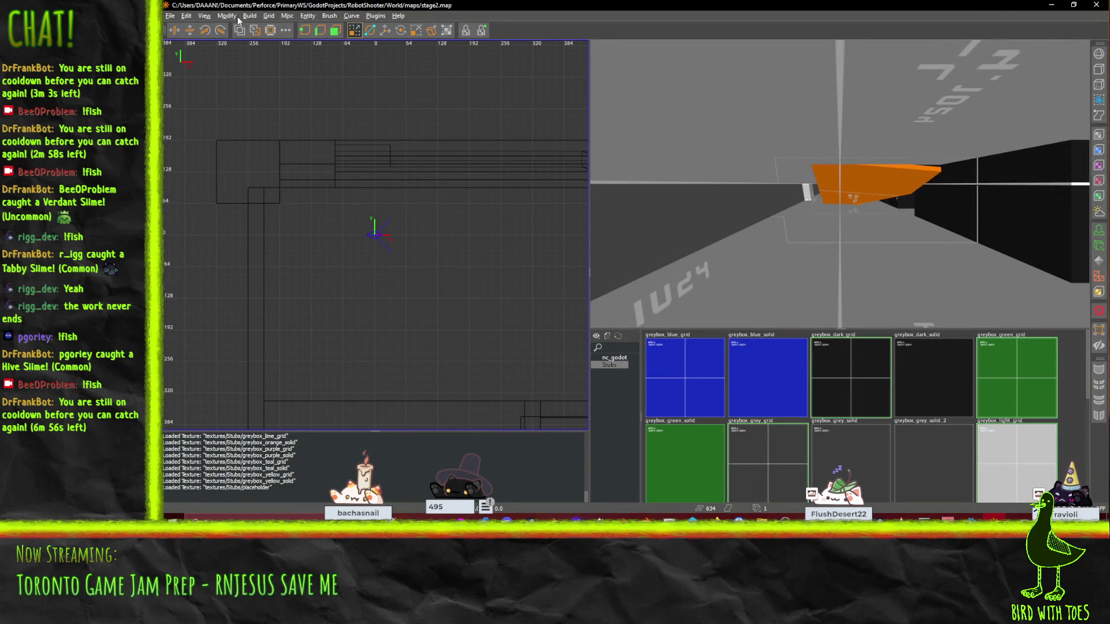
- Look through NetRadiant's menus, then close the map editor
click(228, 16)
click(230, 16)
click(169, 16)
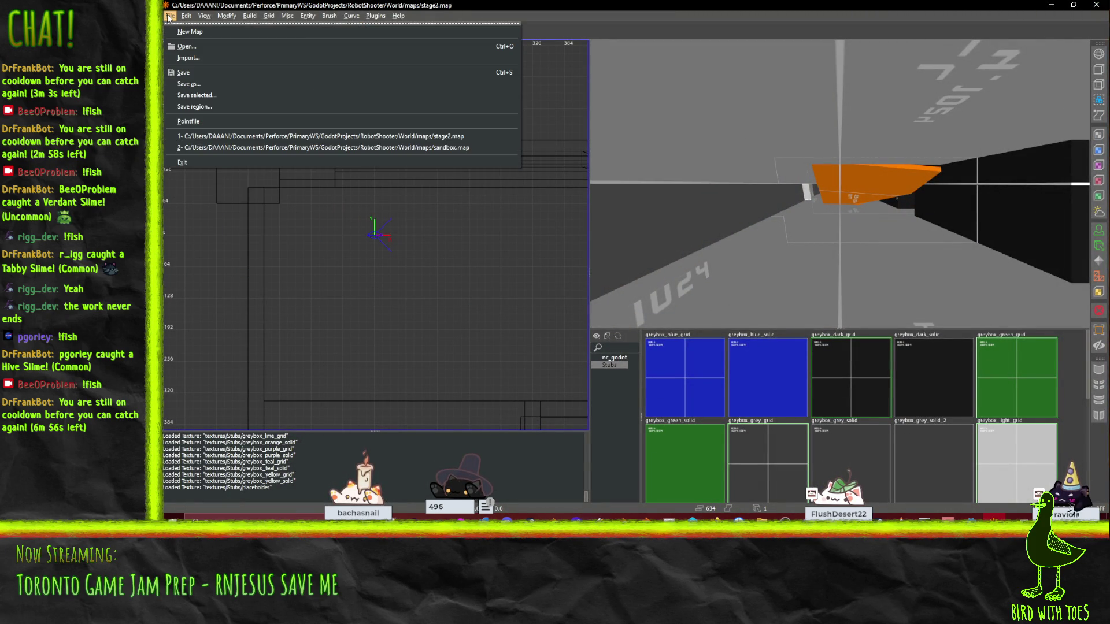
mouse_move(398, 14)
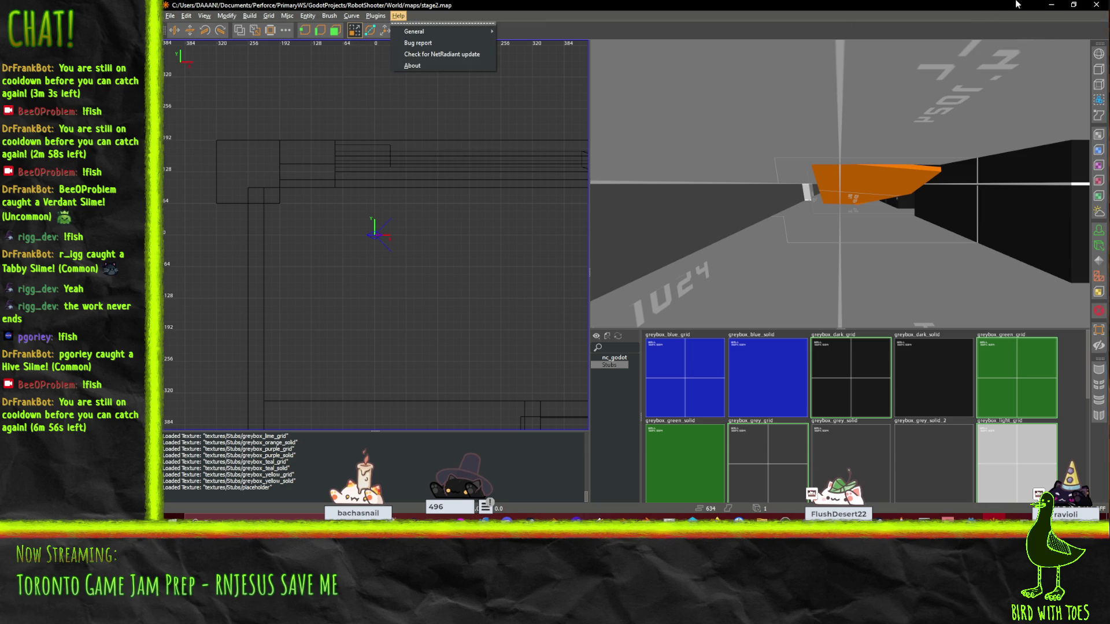
click(1094, 6)
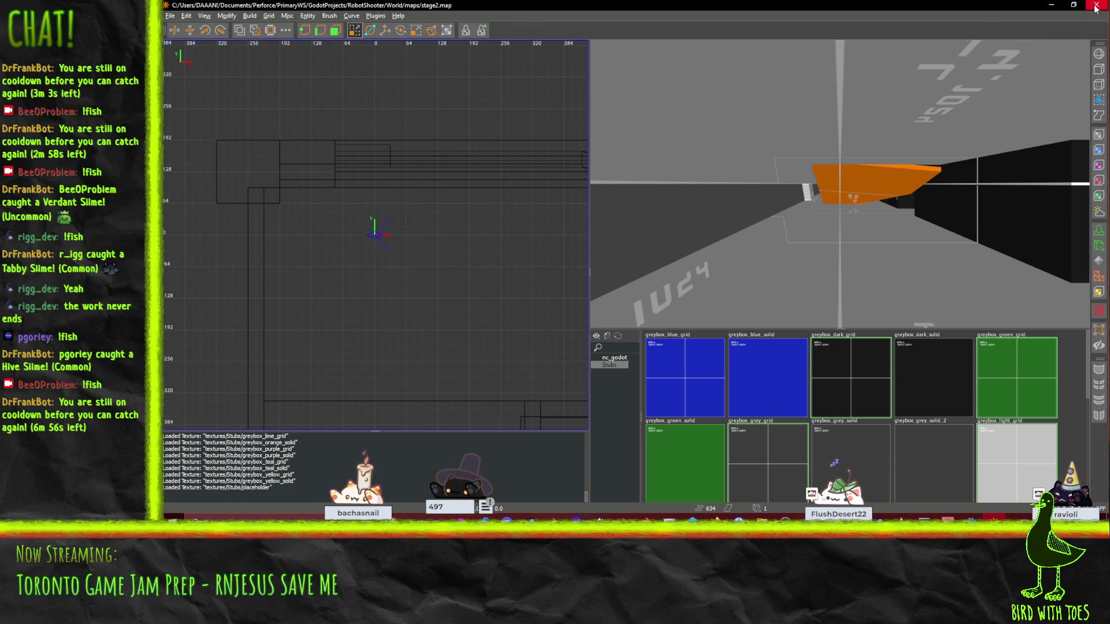
click(1095, 7)
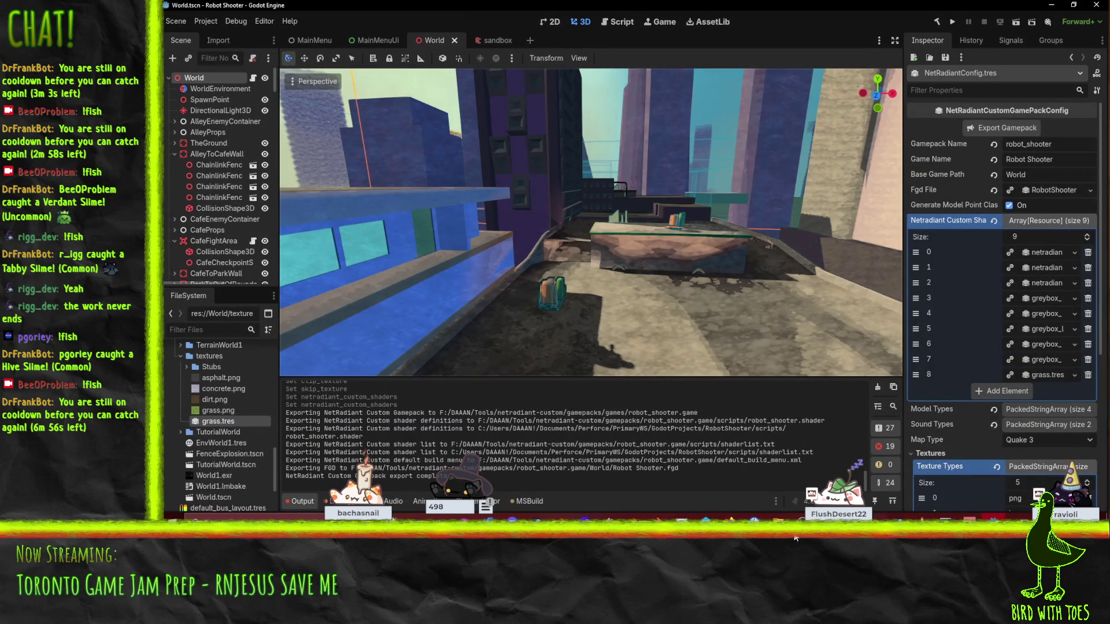
- Relaunch radiant.exe, approve the security warning, and refresh textures to include nc_godot
key(alt+Tab)
double_click(402, 393)
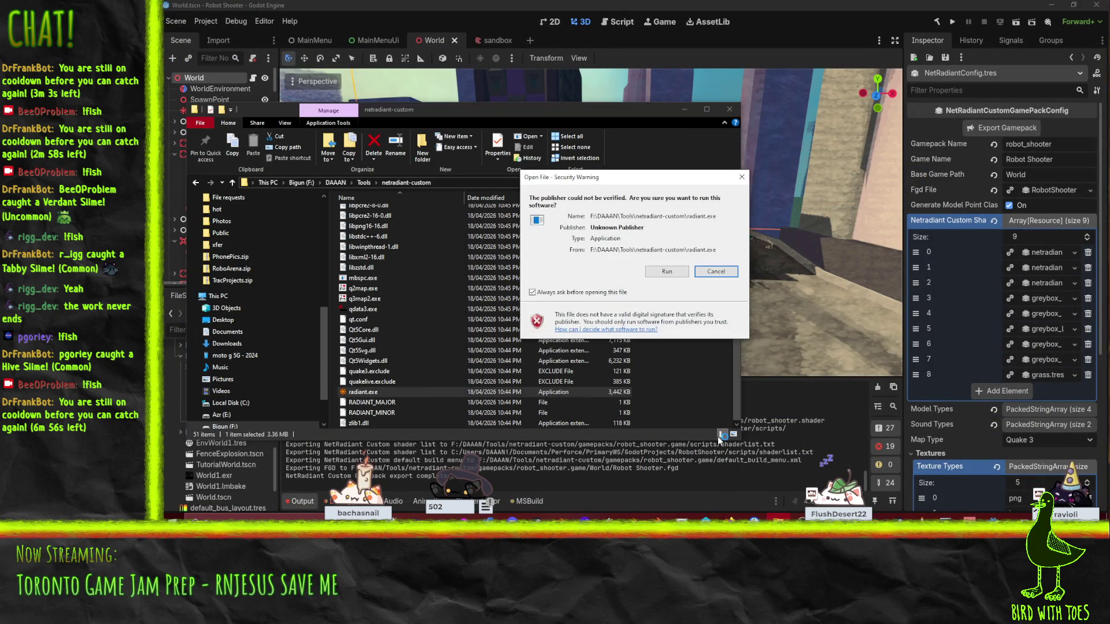
click(667, 271)
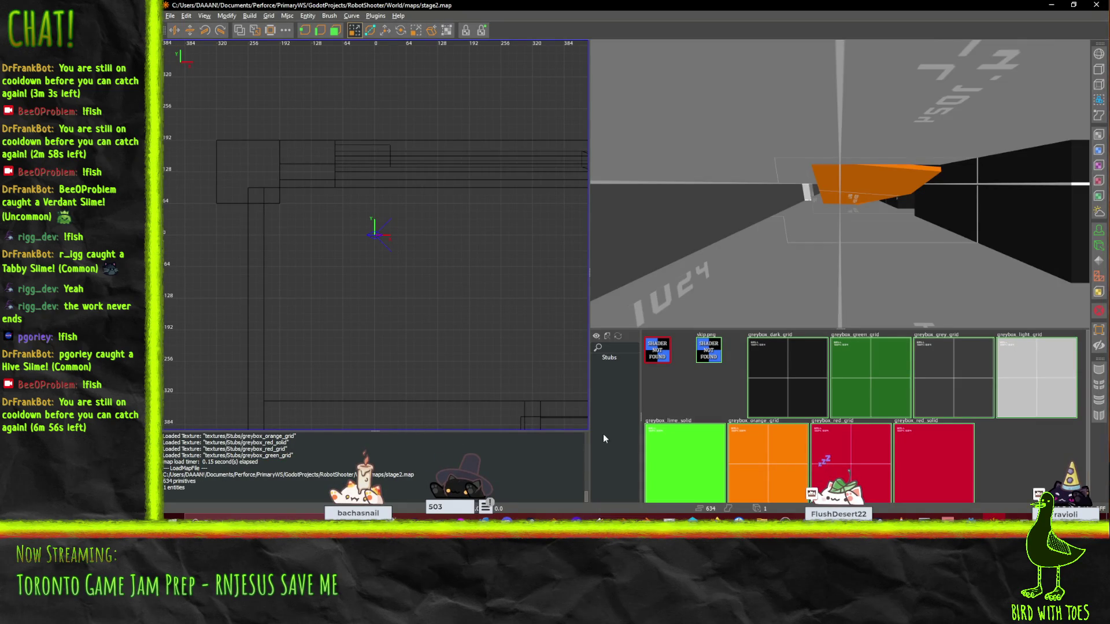
click(612, 359)
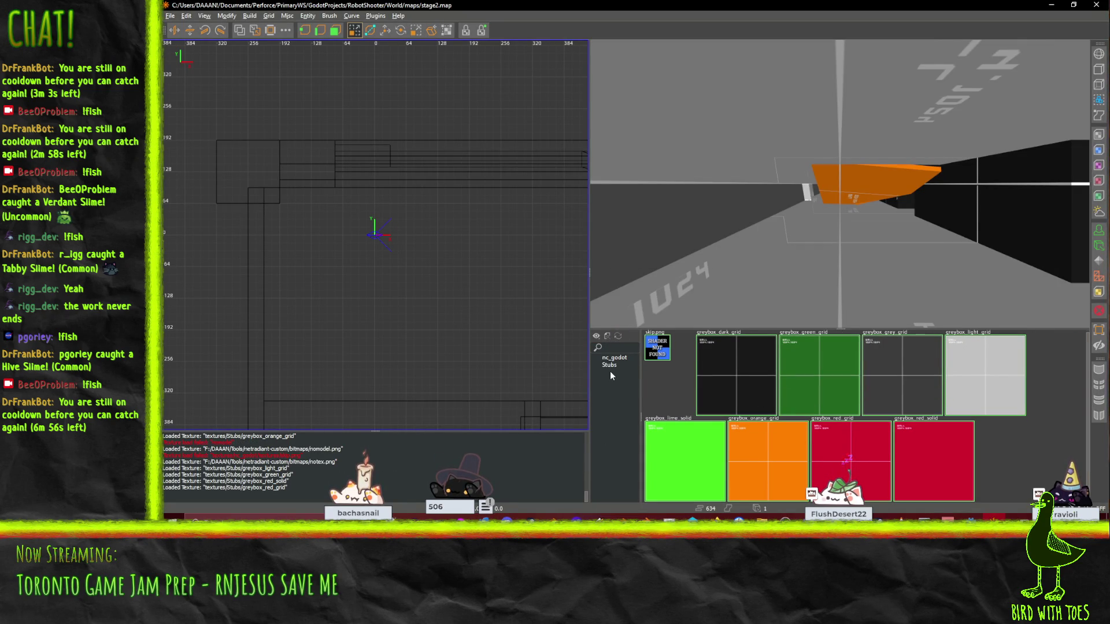
- Clear the texture browser's name filter and show the full Stubs greybox set
click(610, 367)
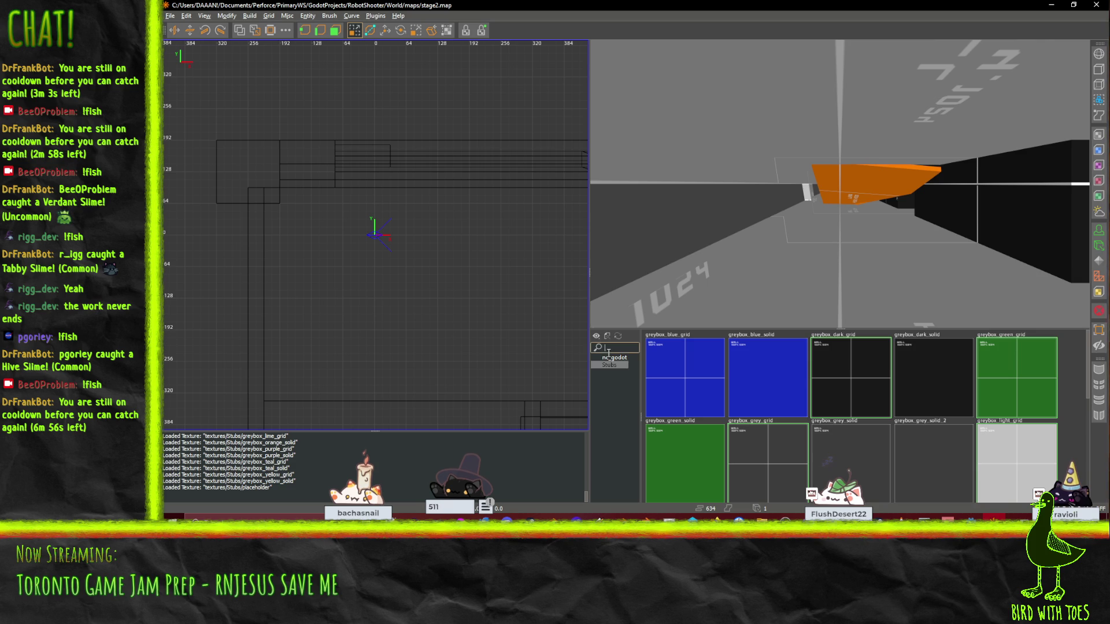
key(r)
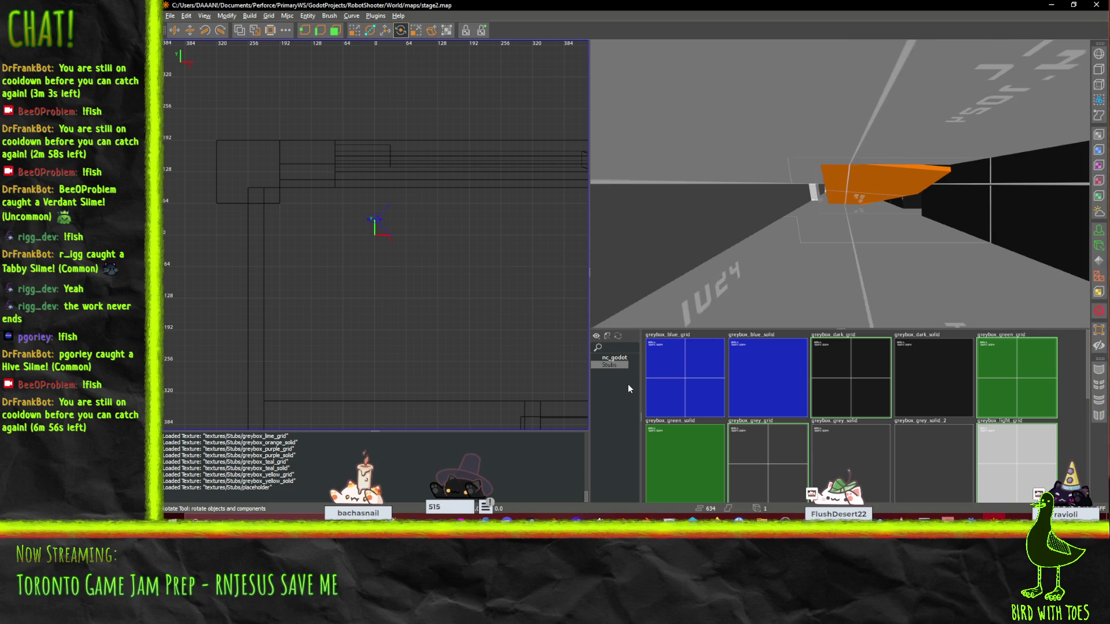
click(599, 350)
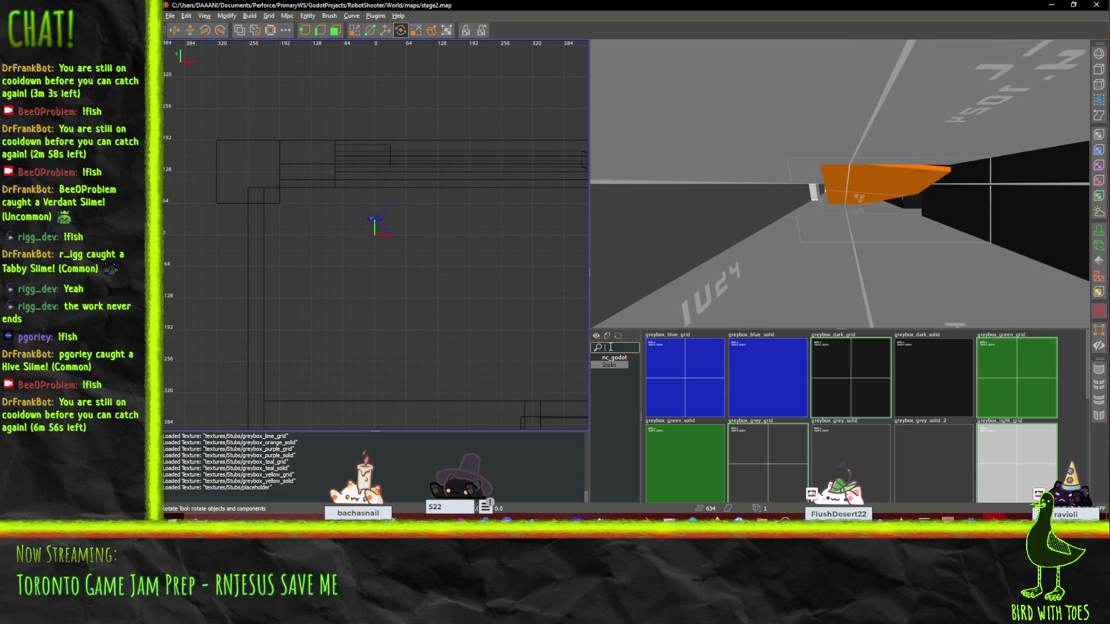
text(gr)
key(BackSpace)
key(BackSpace)
key(BackSpace)
click(597, 349)
- Toggle the texture browser's view options and re-enable shaders so Stubs lists its 24 greybox shaders
click(595, 340)
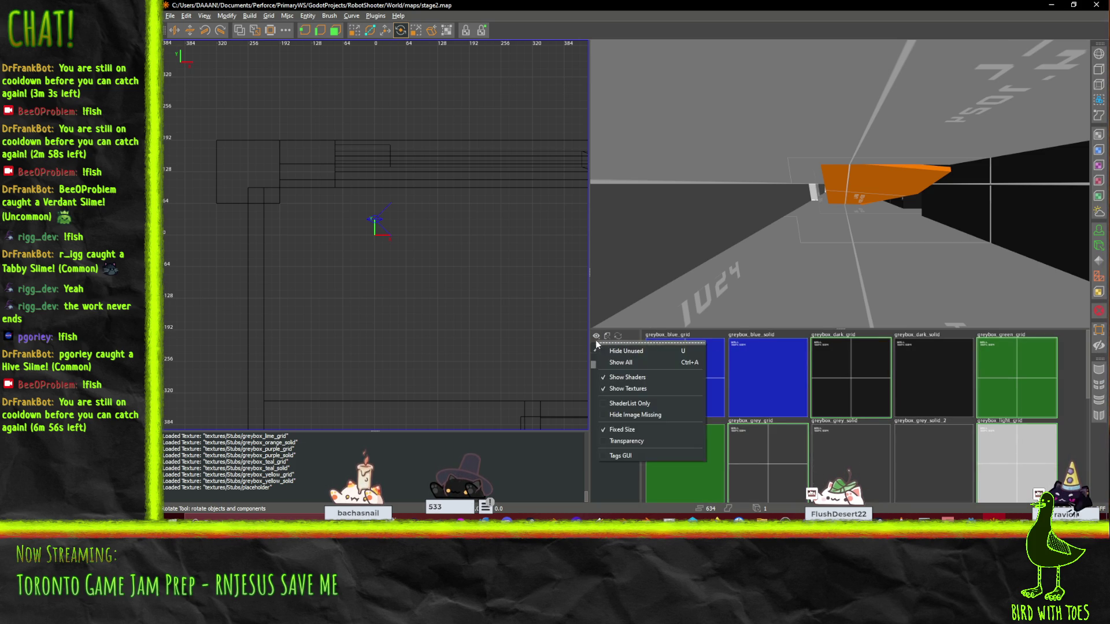
click(625, 351)
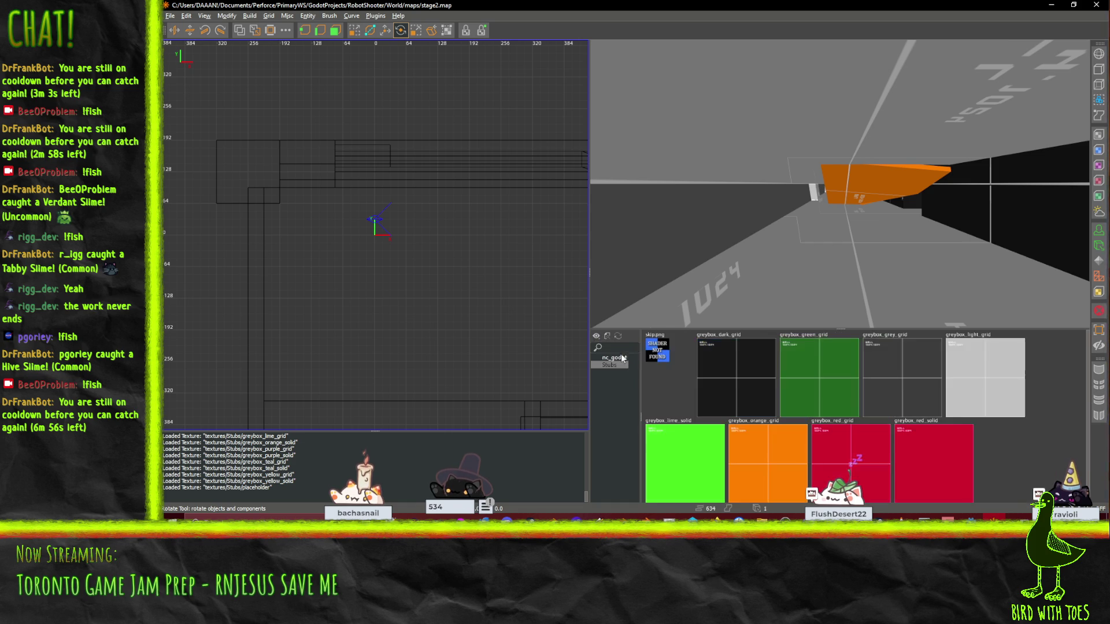
click(596, 335)
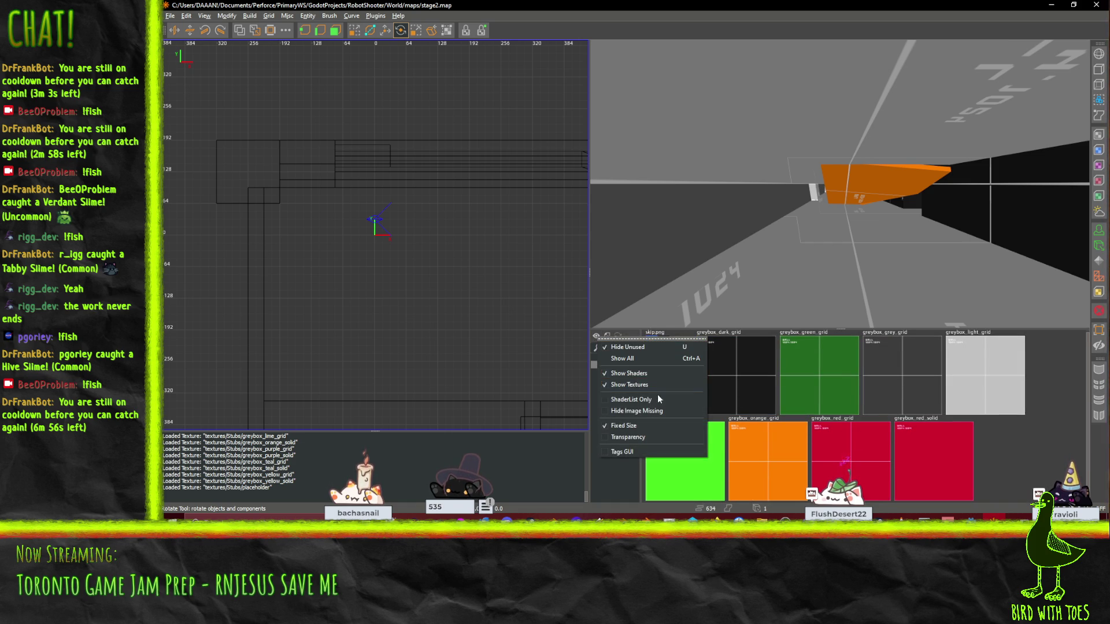
click(621, 411)
click(597, 339)
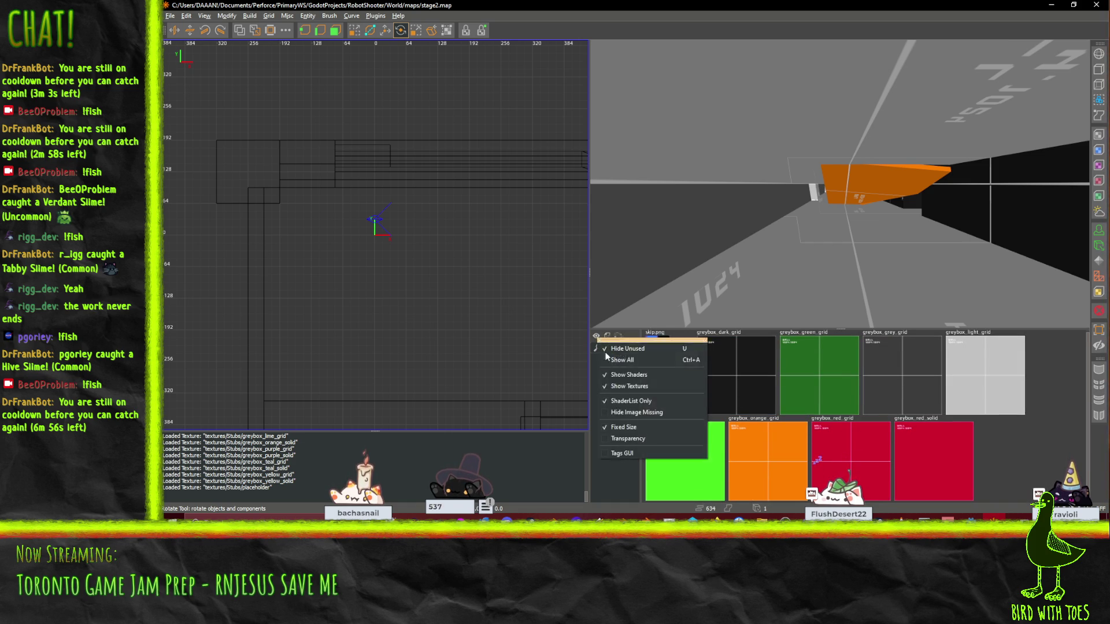
click(657, 413)
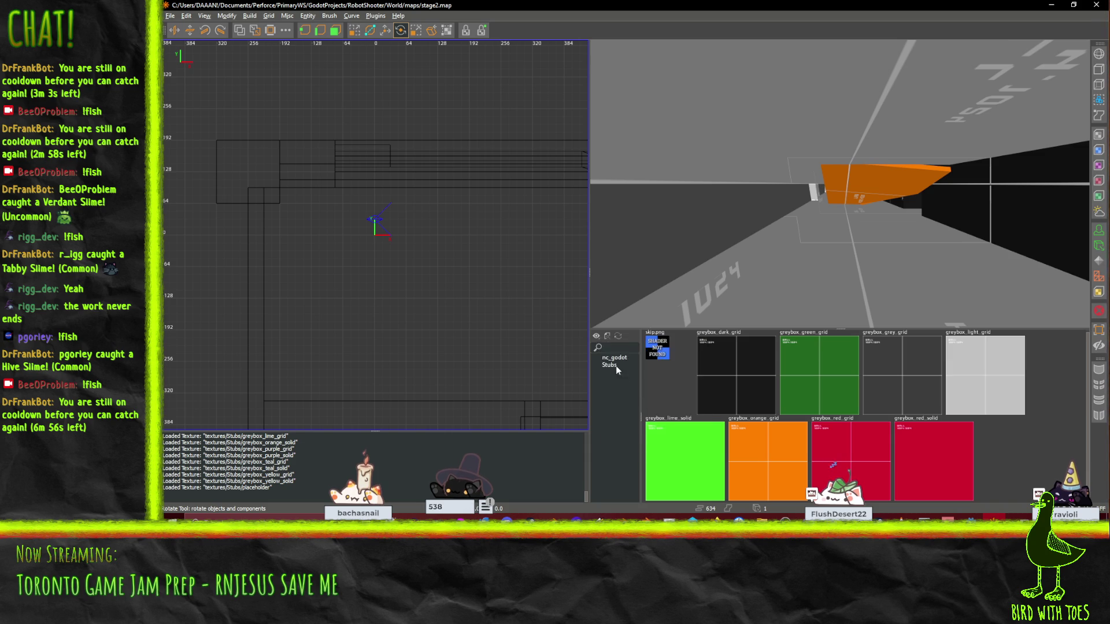
click(596, 340)
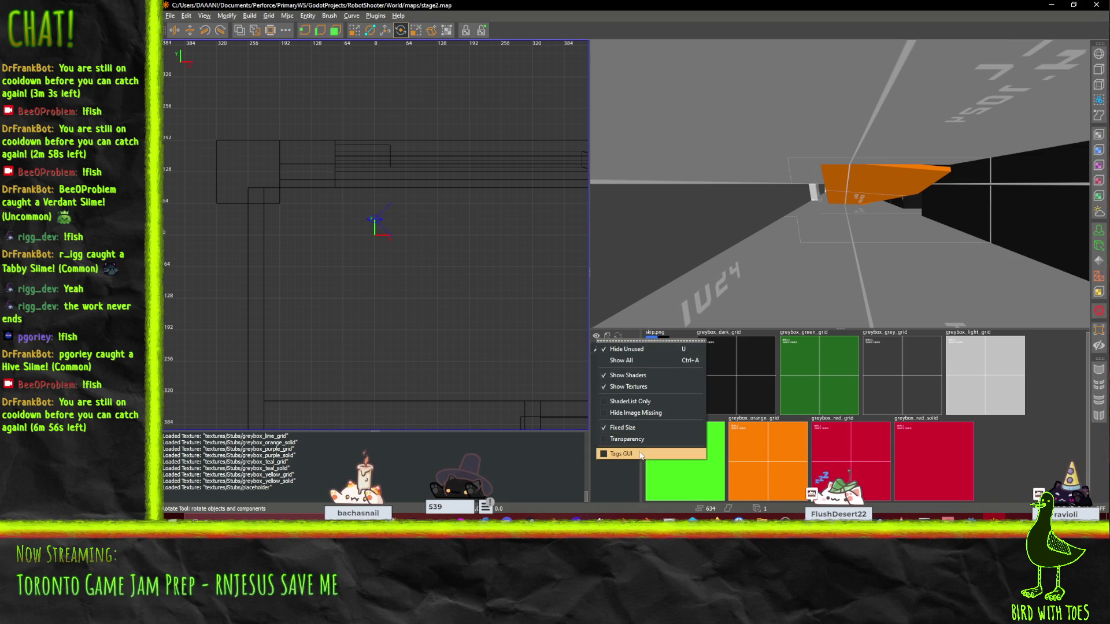
click(628, 376)
click(597, 340)
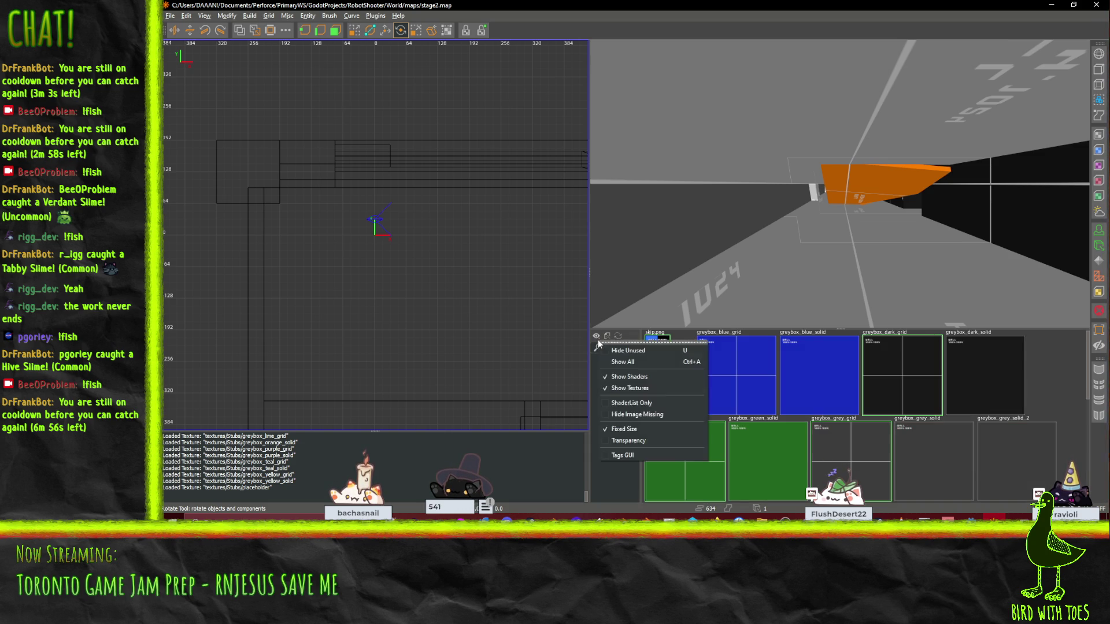
click(654, 377)
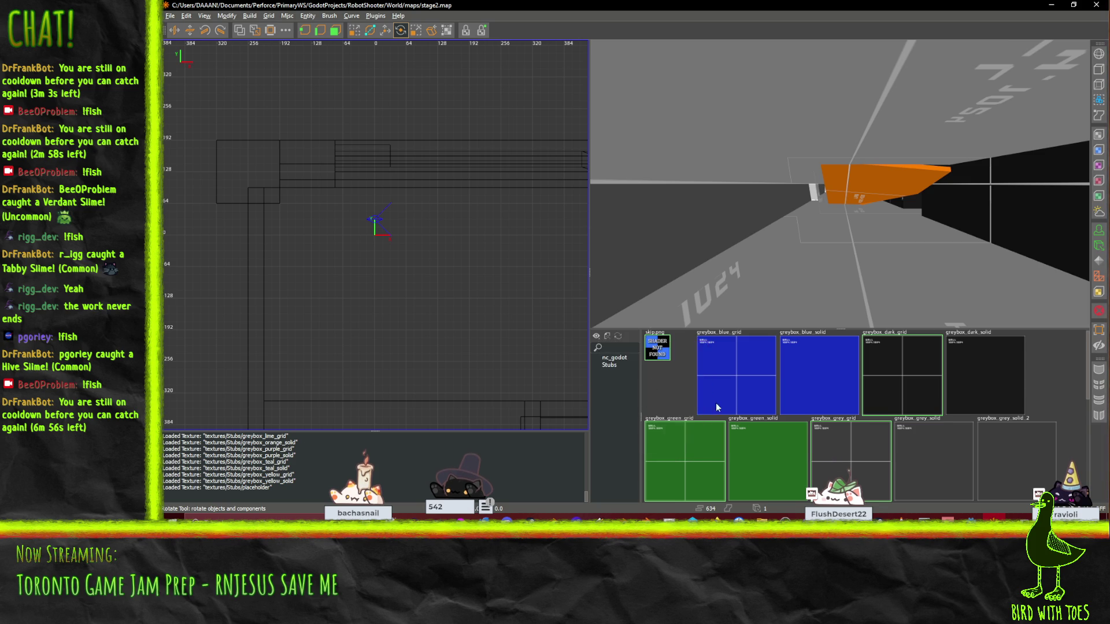
click(610, 365)
scroll(742, 394, down, 5)
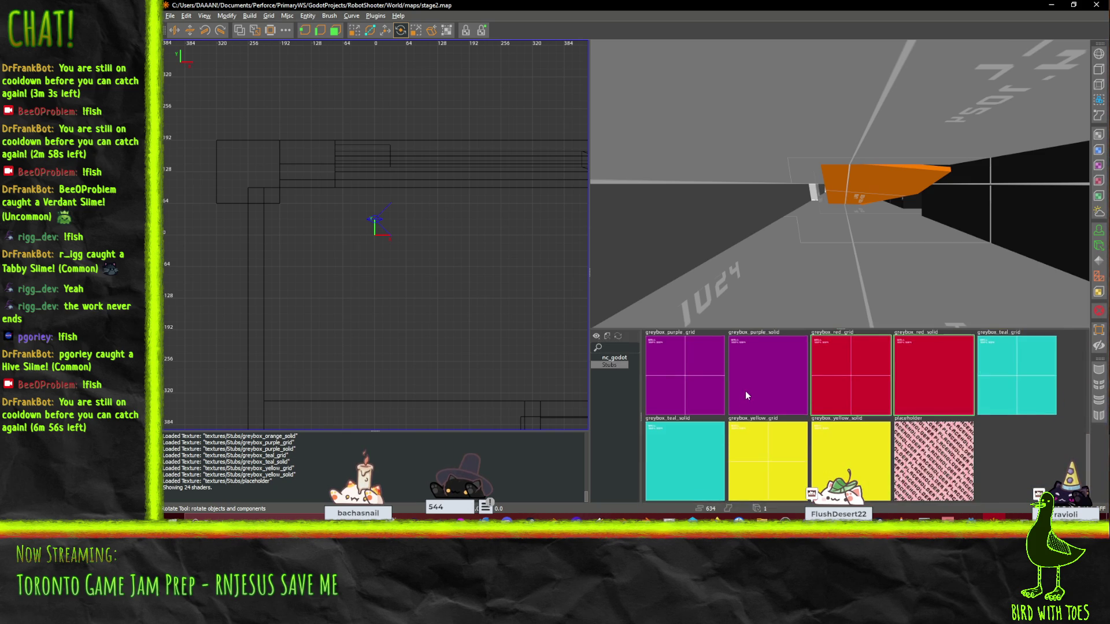
scroll(715, 380, up, 6)
- Enable Show Textures and ShaderList Only so plain textures appear beside the nc_godot and Stubs folders
click(595, 336)
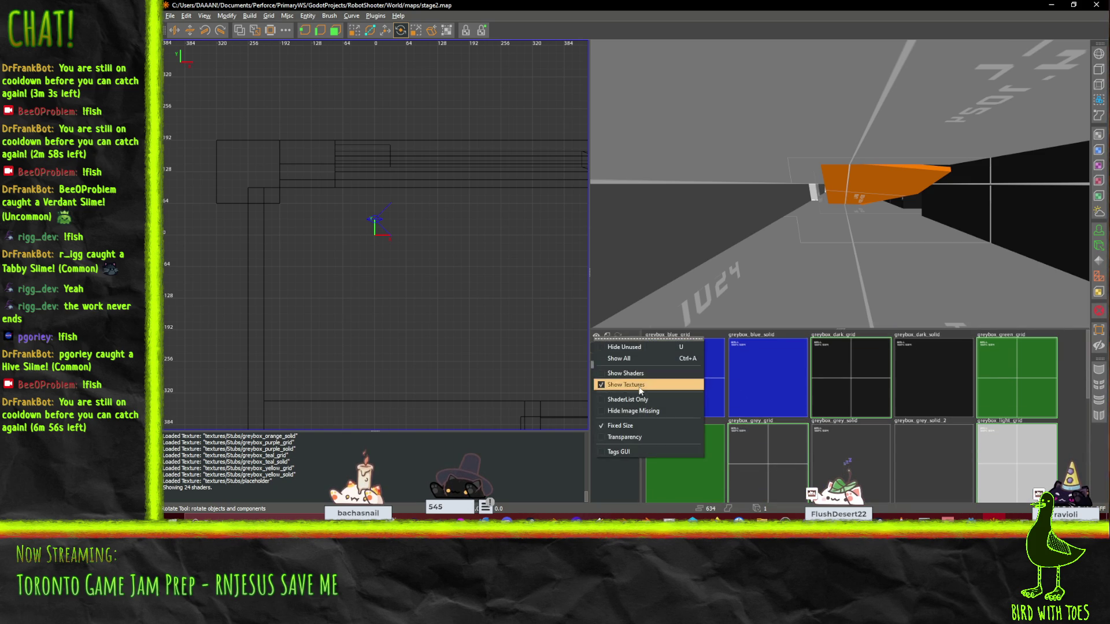
click(638, 381)
click(598, 334)
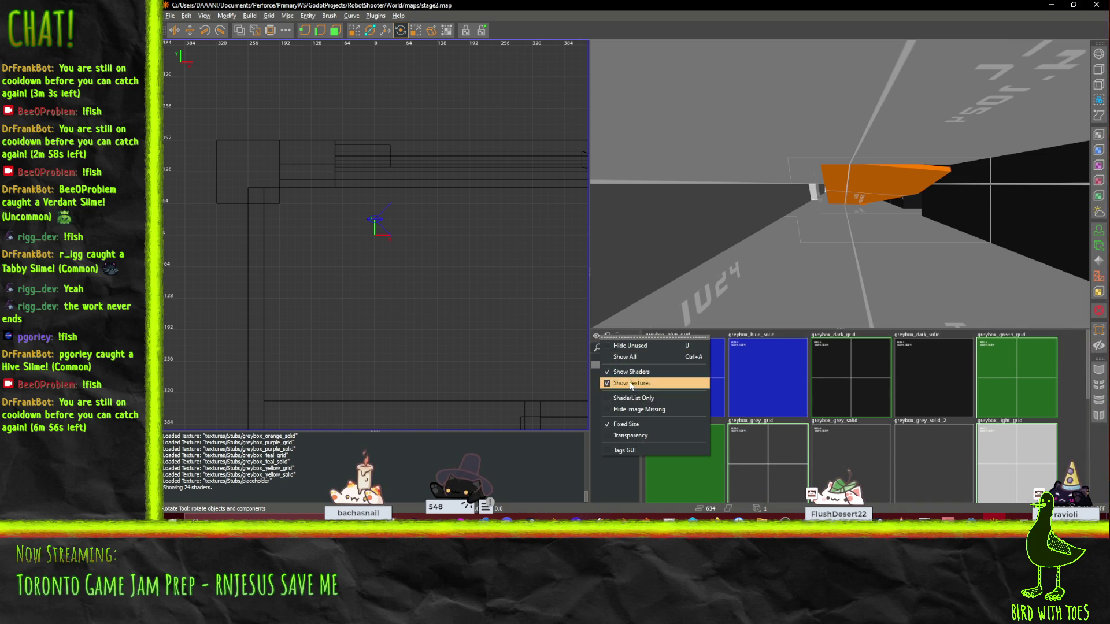
click(636, 393)
click(596, 336)
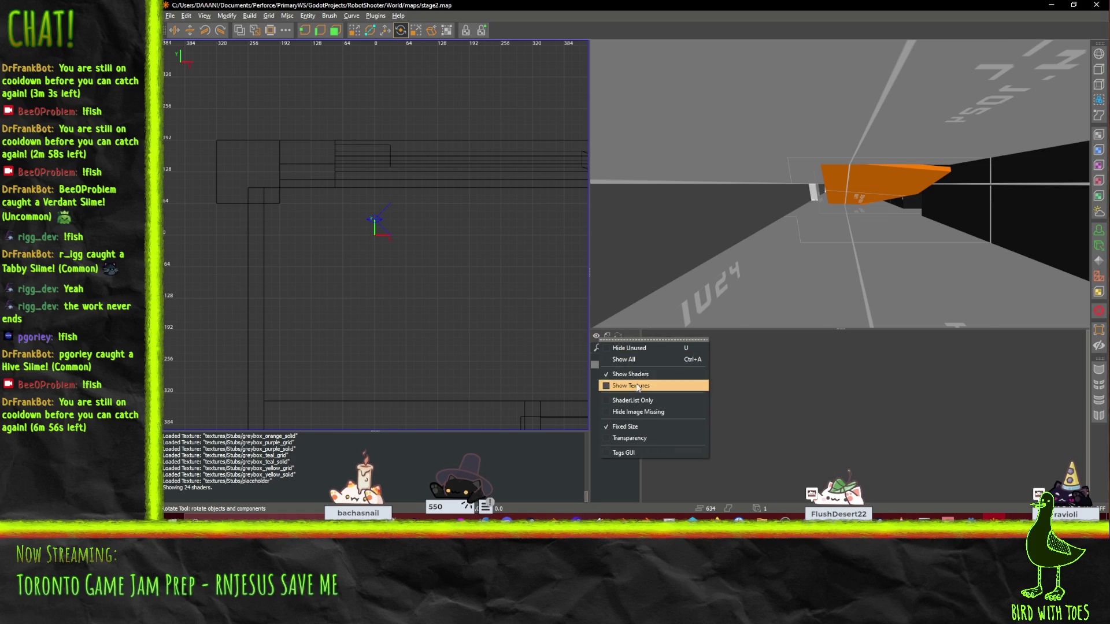
click(628, 386)
click(597, 337)
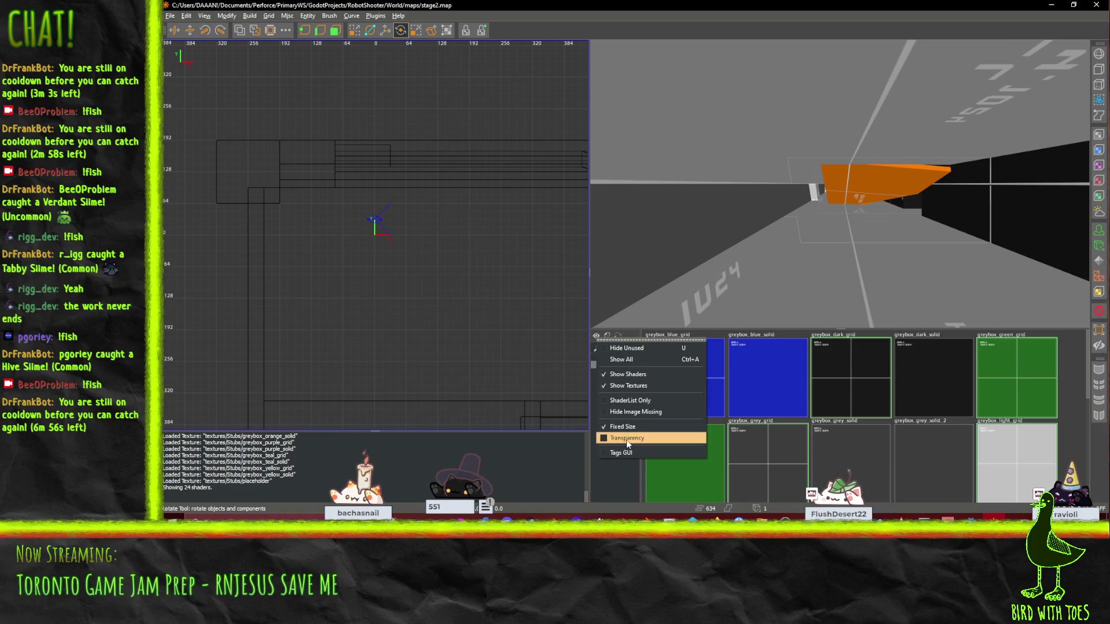
click(627, 400)
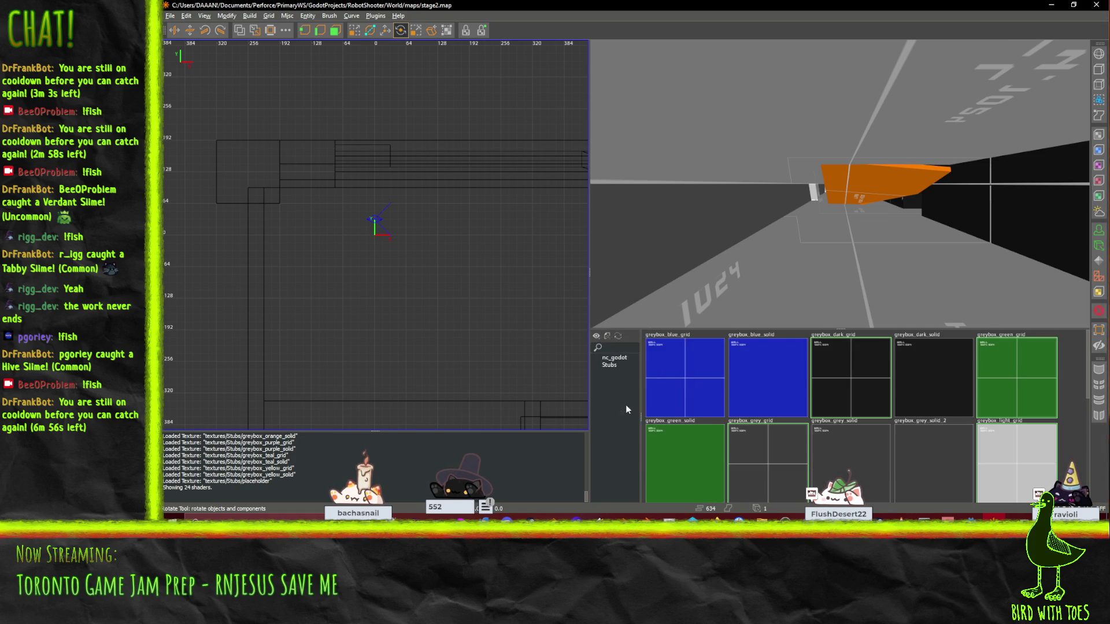
click(594, 337)
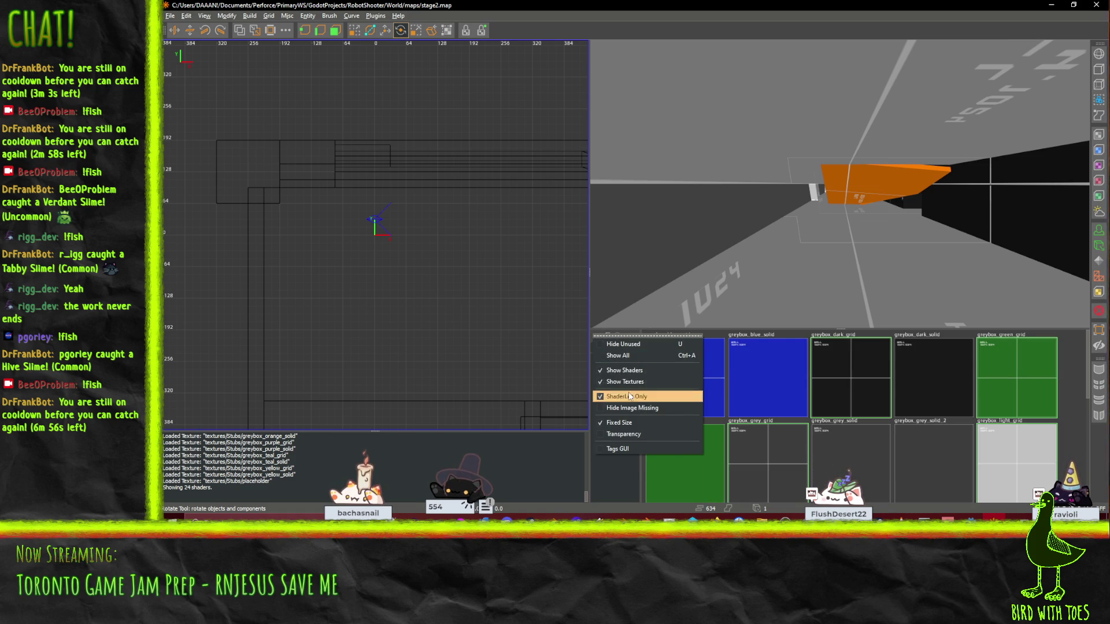
key(Escape)
scroll(799, 391, down, 3)
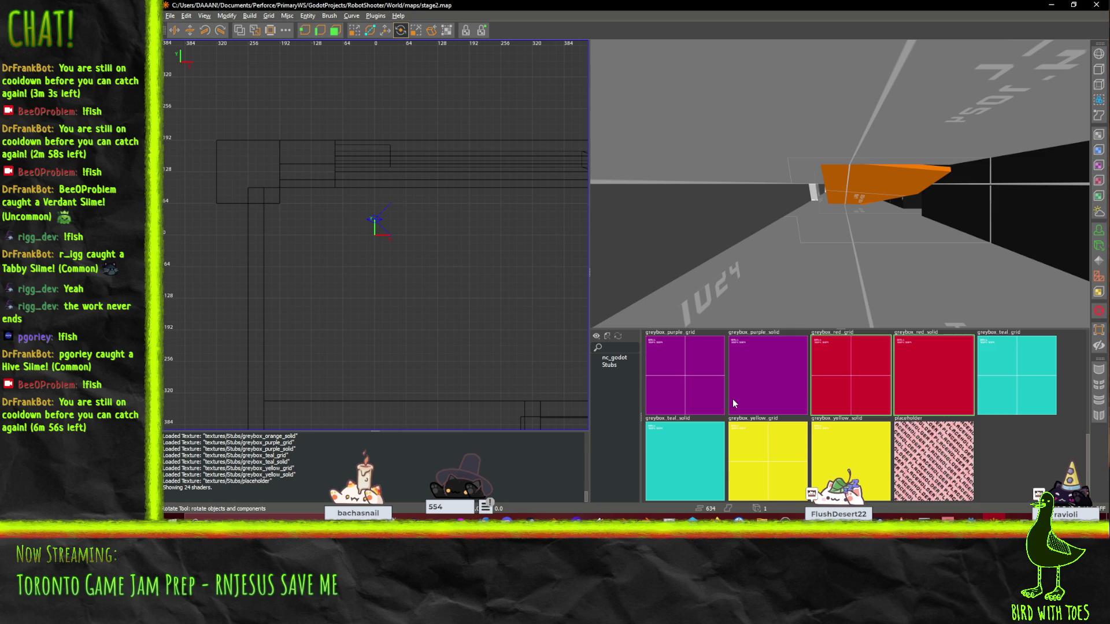
scroll(729, 399, up, 2)
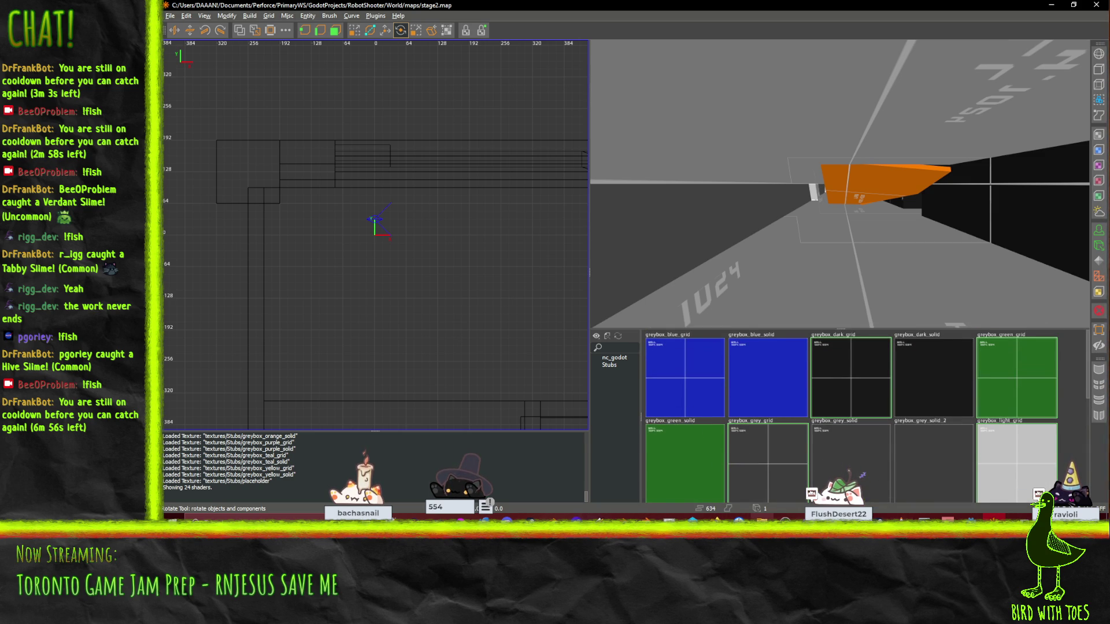
key(alt+Tab)
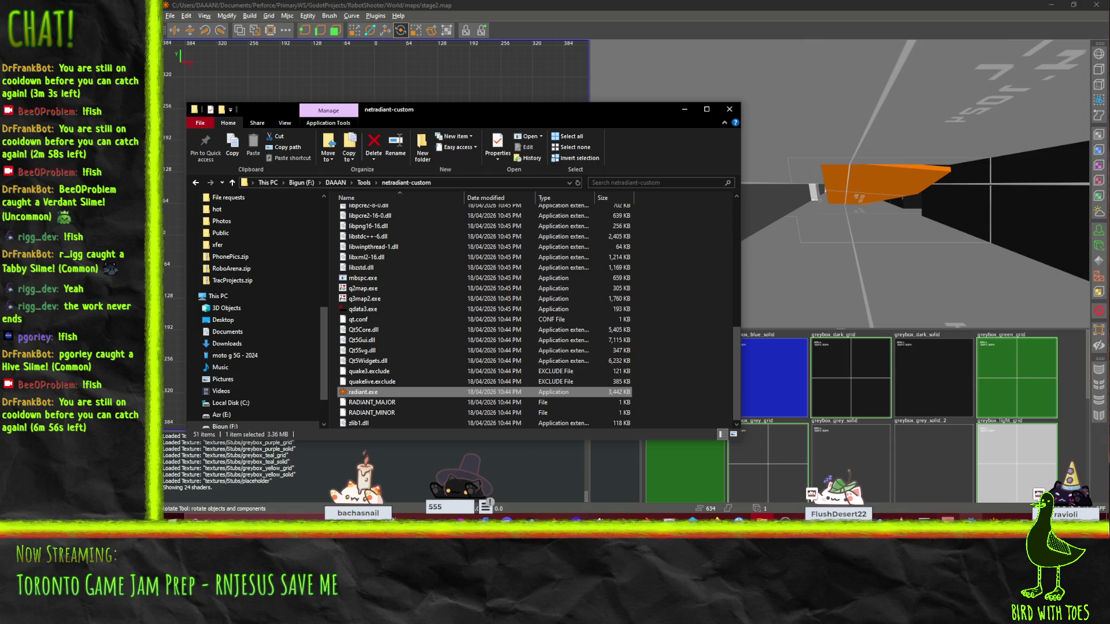
- Create a new folder named aaa inside World/textures in Godot's FileSystem dock
key(alt+Tab)
scroll(235, 422, down, 5)
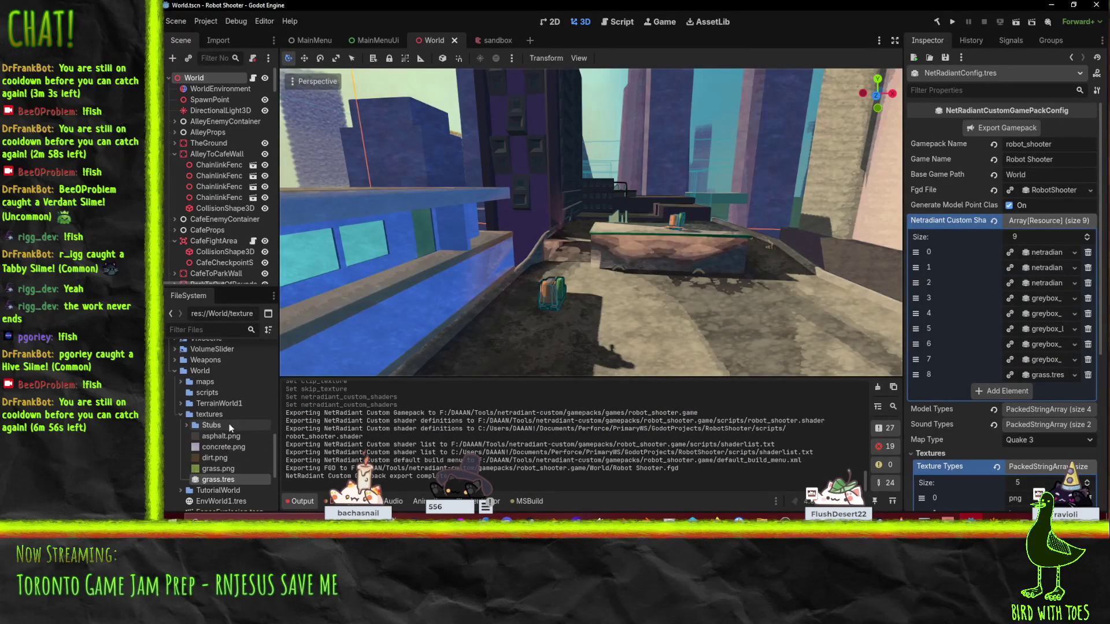
right_click(194, 418)
mouse_move(272, 335)
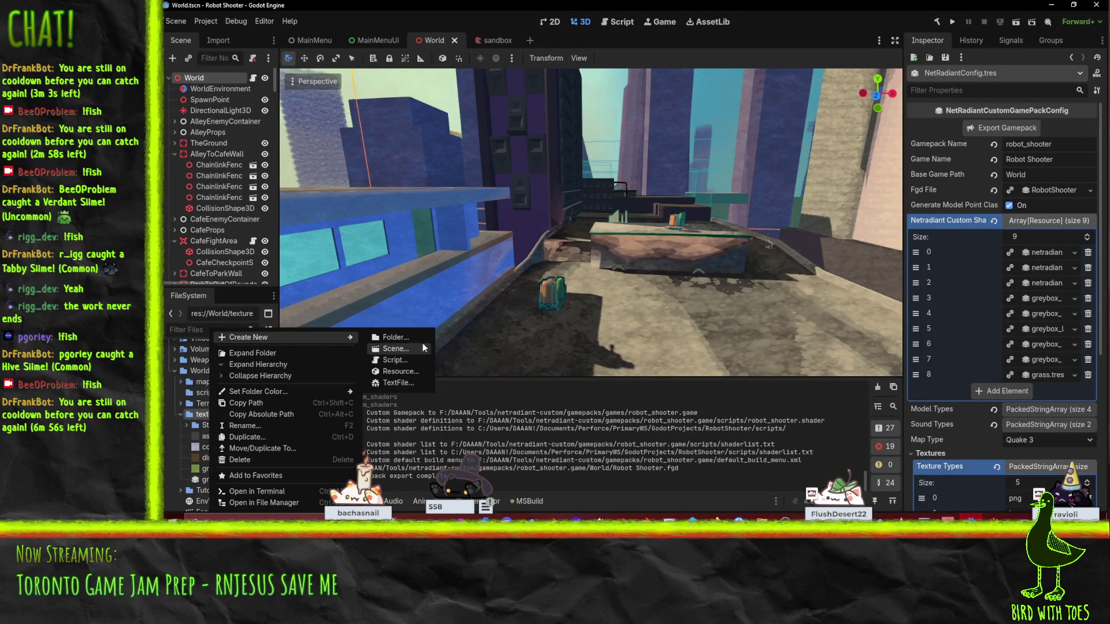
click(418, 338)
text(aaa)
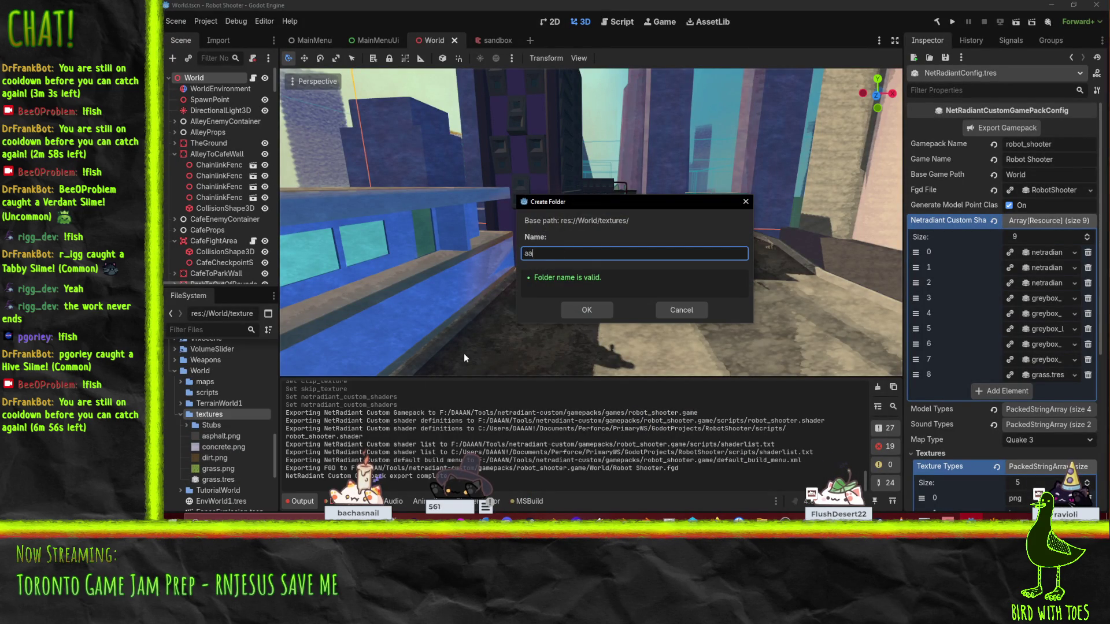
key(Return)
- Move dirt.png into the aaa folder and reload NetRadiant's texture browser
click(227, 445)
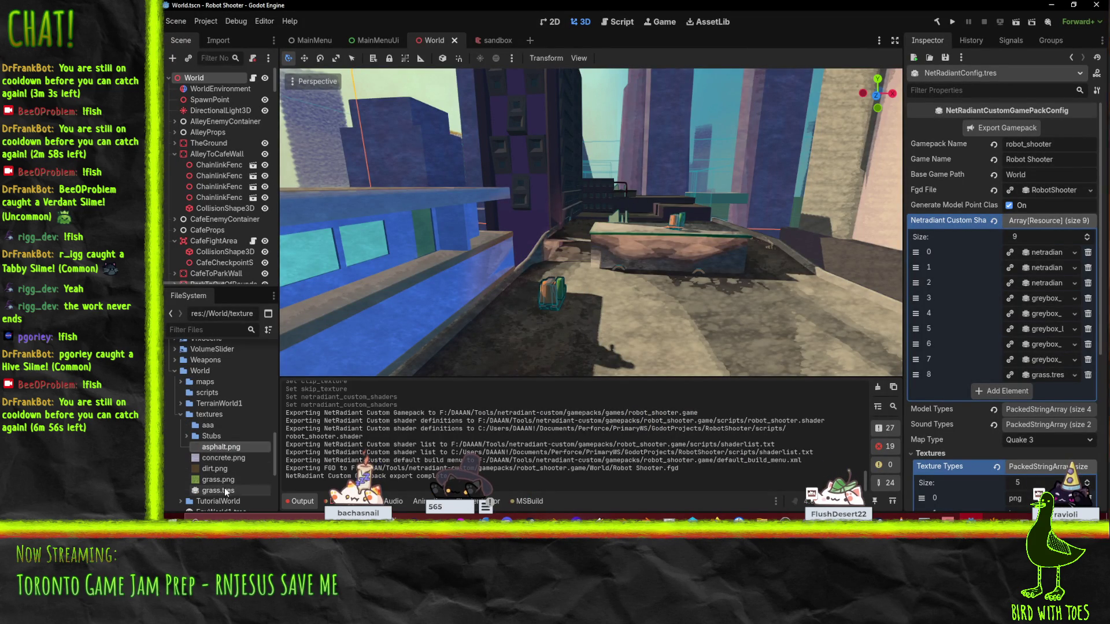
drag(216, 469, 213, 424)
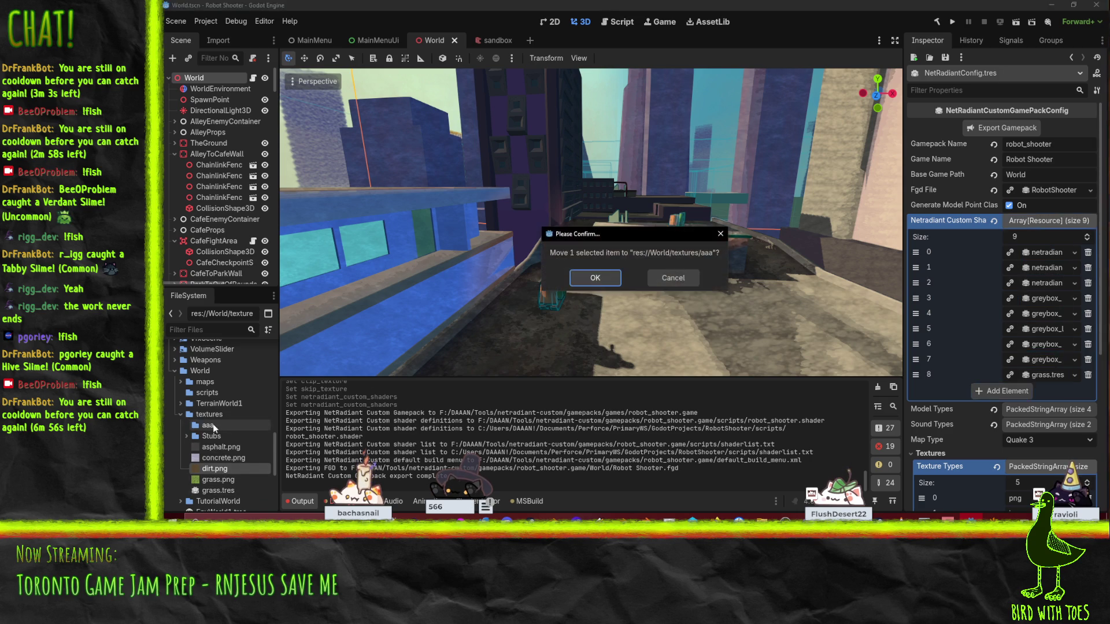
click(595, 282)
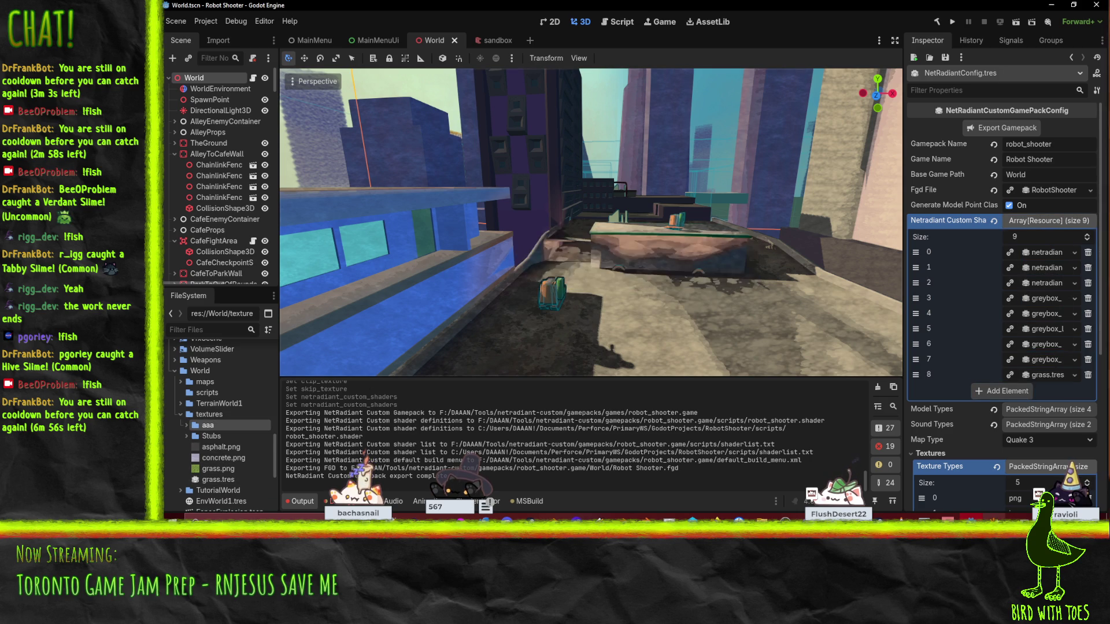
key(alt+Tab)
click(616, 337)
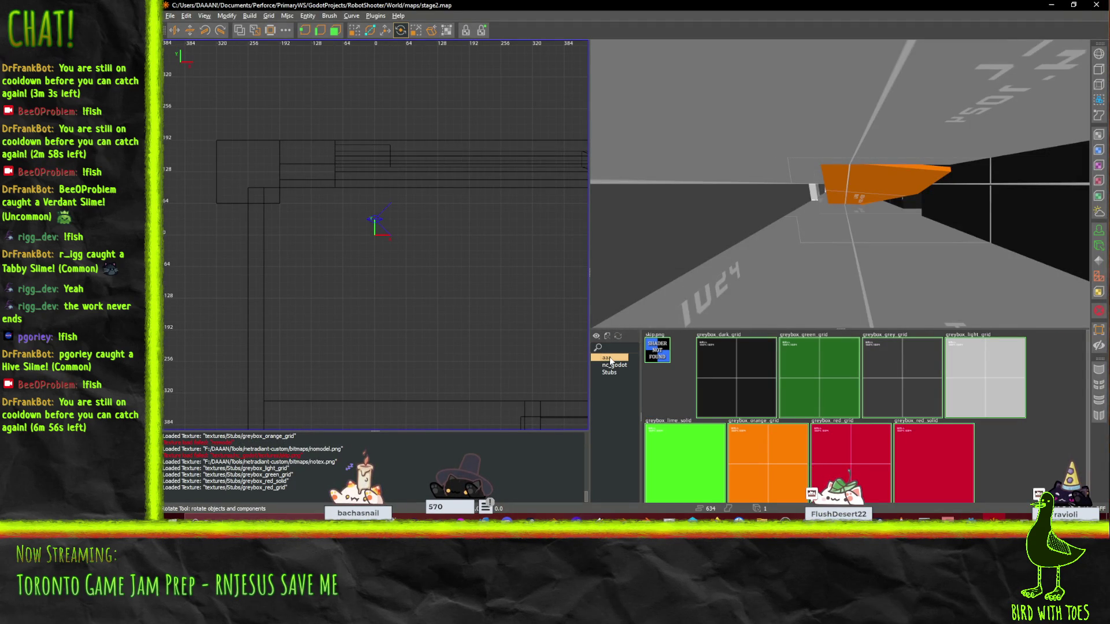
- Browse the aaa, nc_godot and Stubs texture folders, confirming the dirt texture appears in aaa
click(610, 349)
click(604, 357)
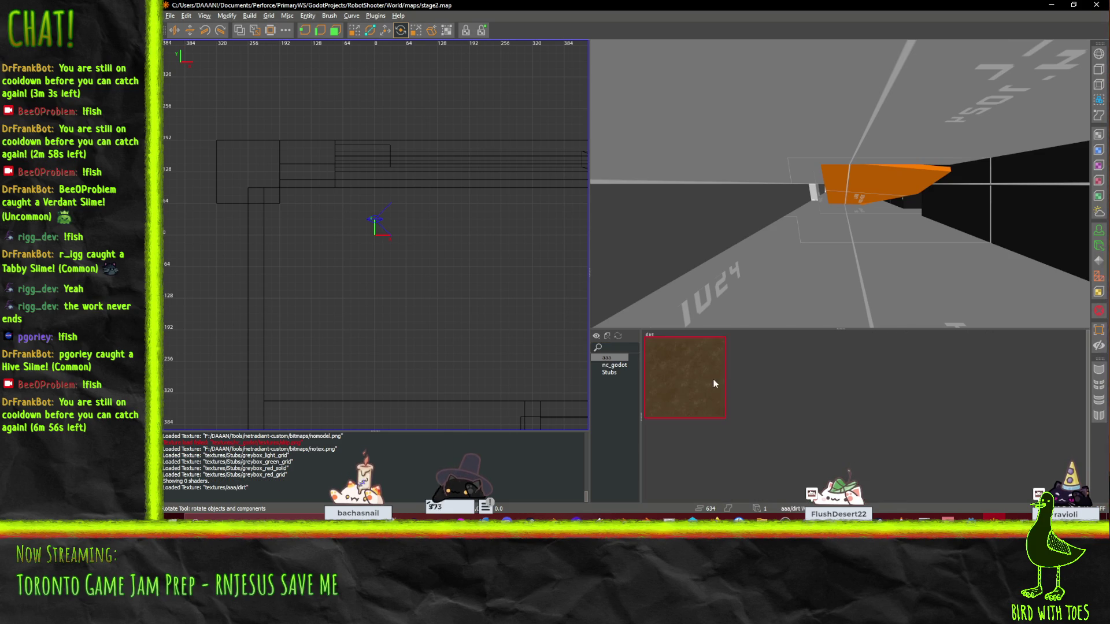
click(614, 365)
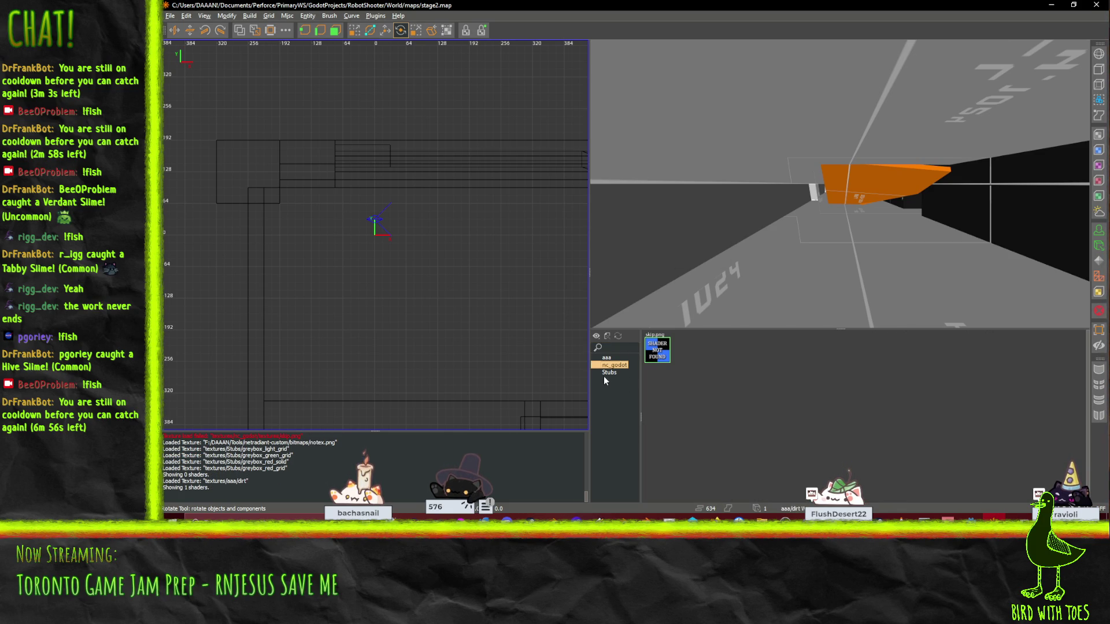
click(607, 373)
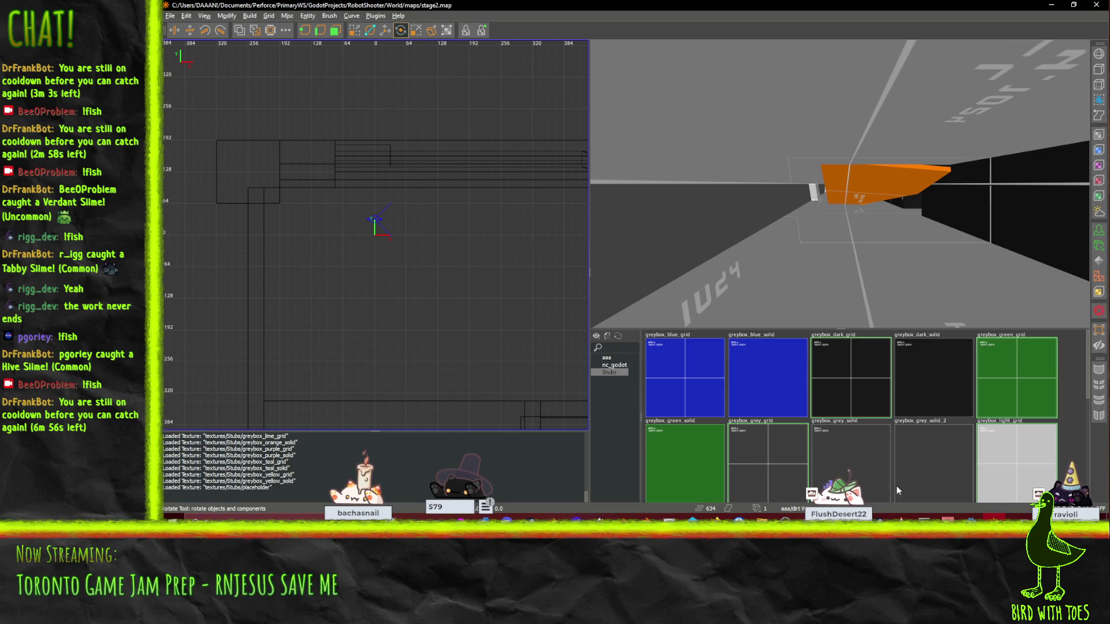
click(983, 519)
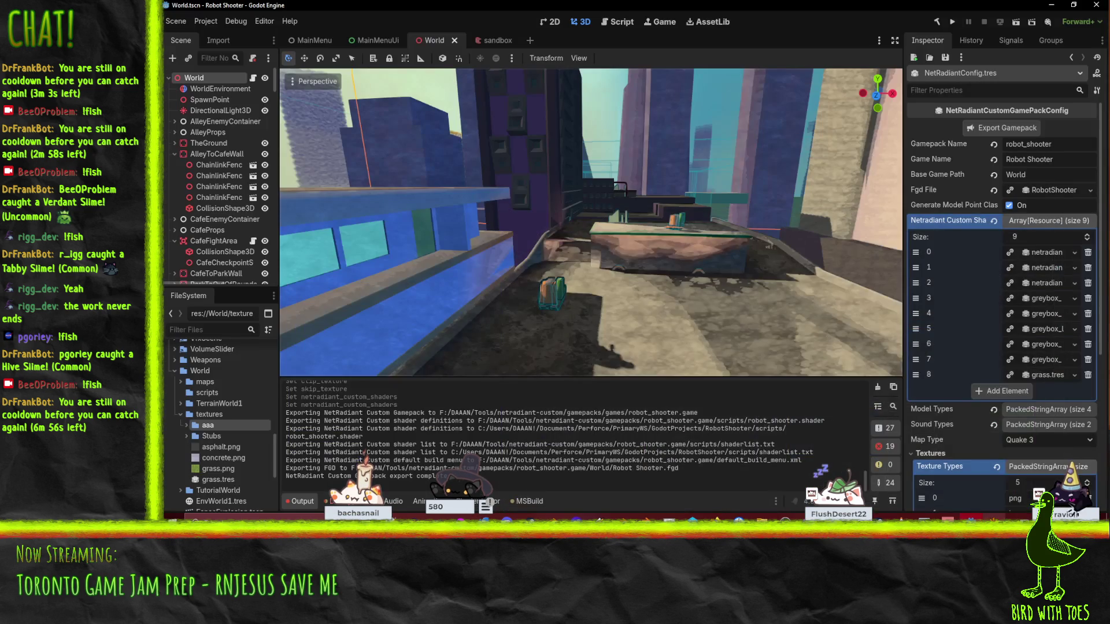
scroll(977, 236, down, 5)
scroll(974, 235, up, 5)
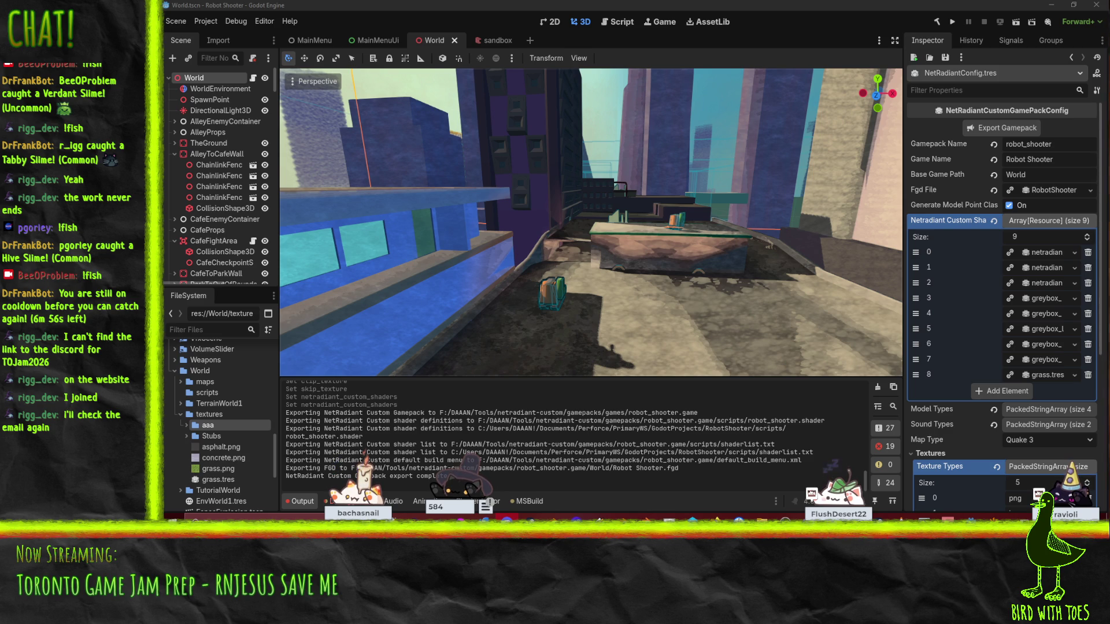
key(alt+Tab)
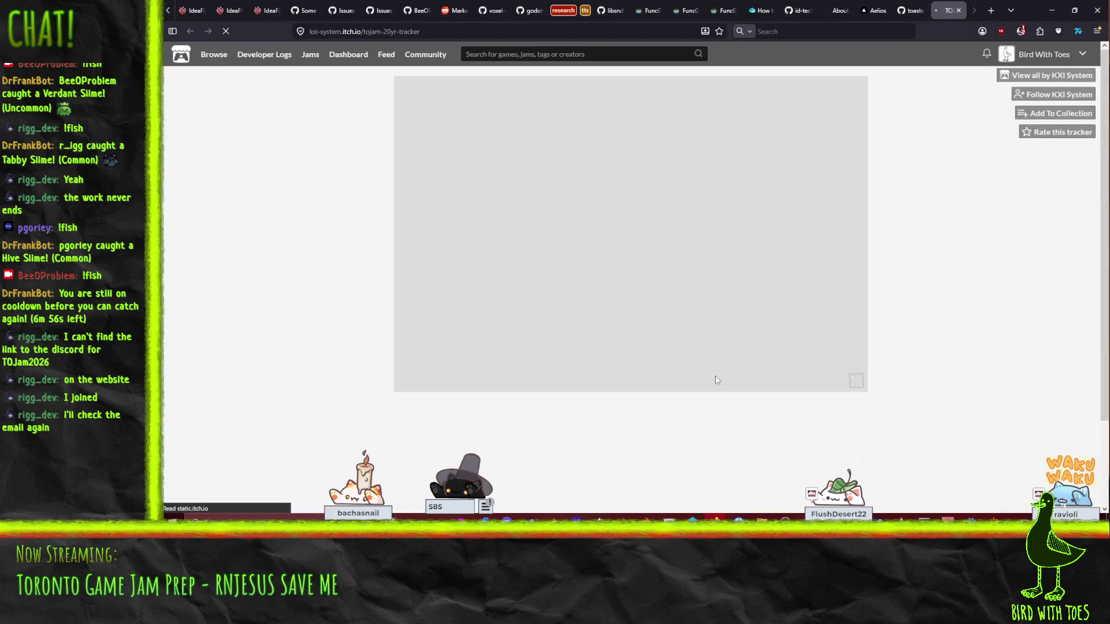
- Open the TOJam 2026 Tracker Submission form from the forms.gle link on the itch.io tracker
scroll(404, 315, down, 10)
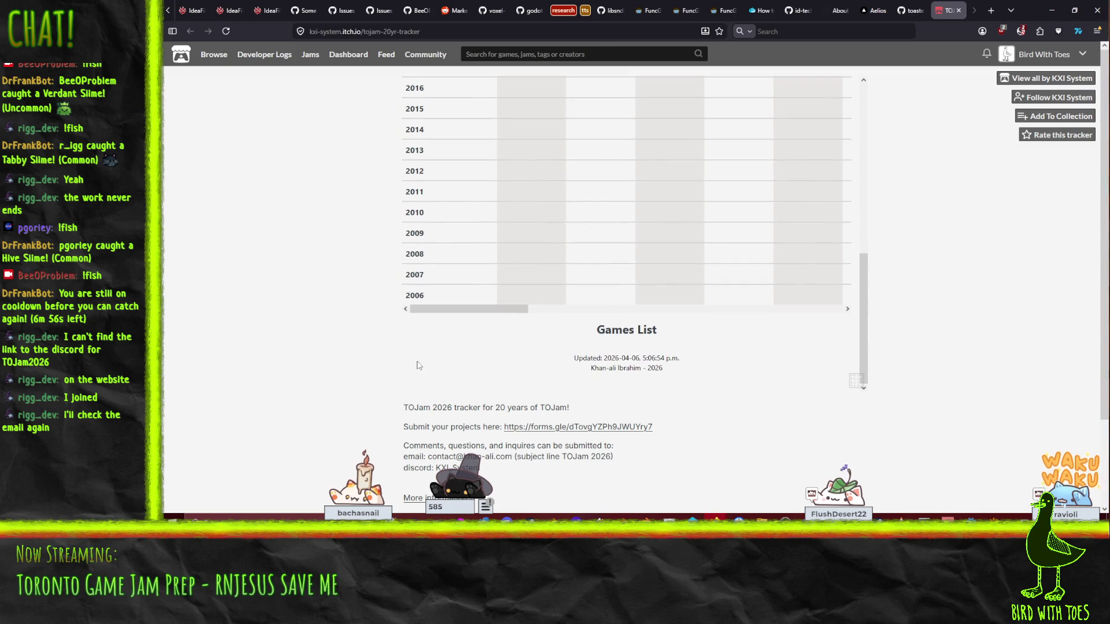
click(606, 427)
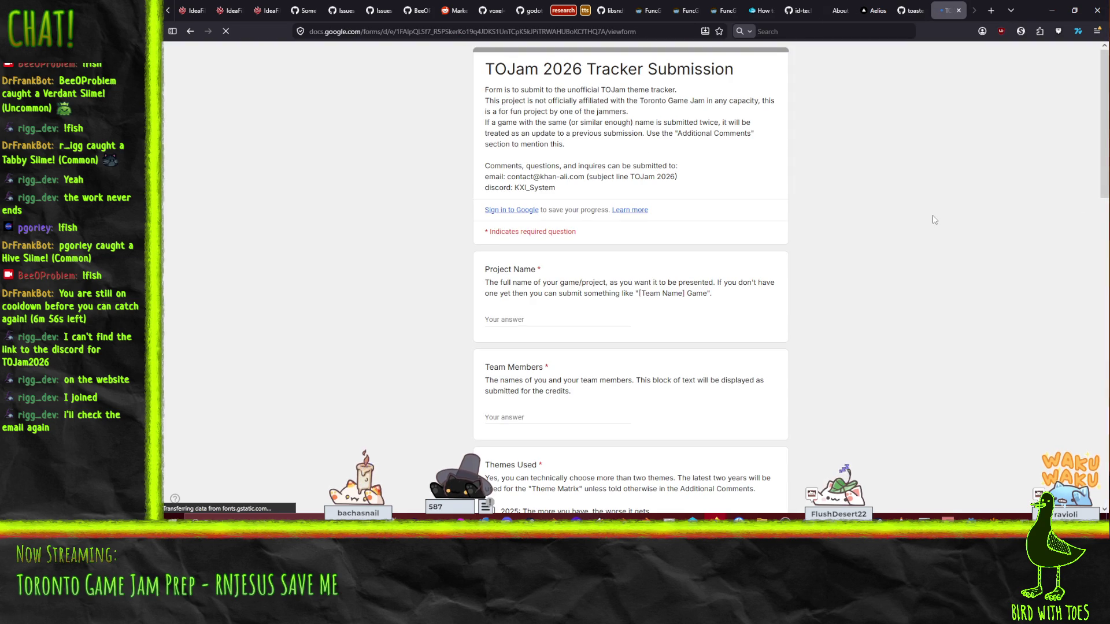
key(ctrl+Tab)
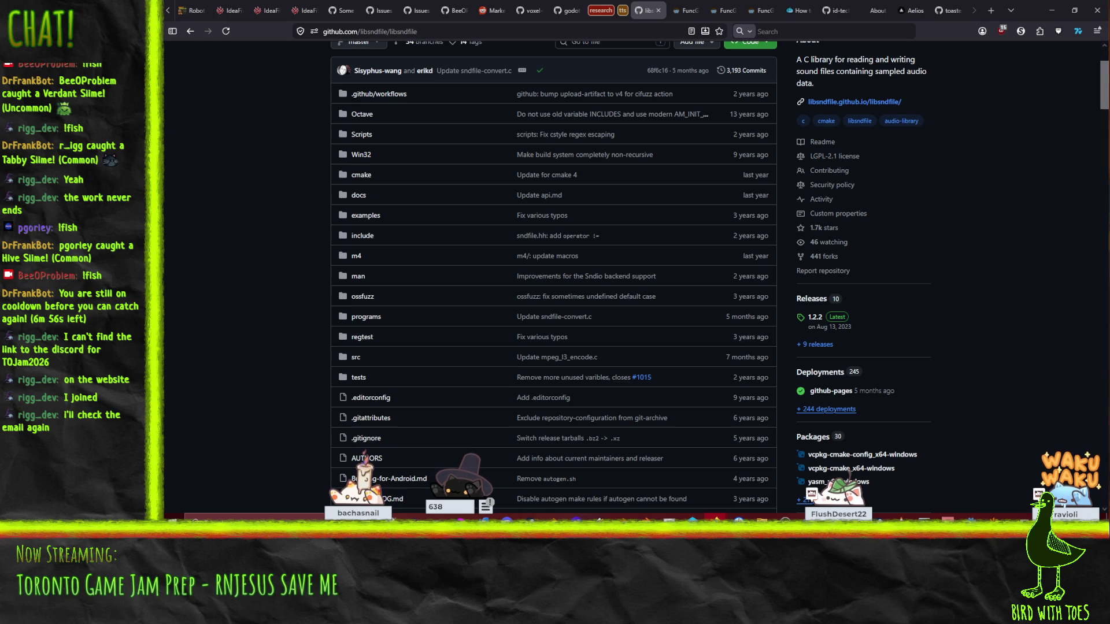
- Restore the TOJam form window and shift it slightly left over the GitHub page
key(alt+Tab)
drag(788, 139, 749, 143)
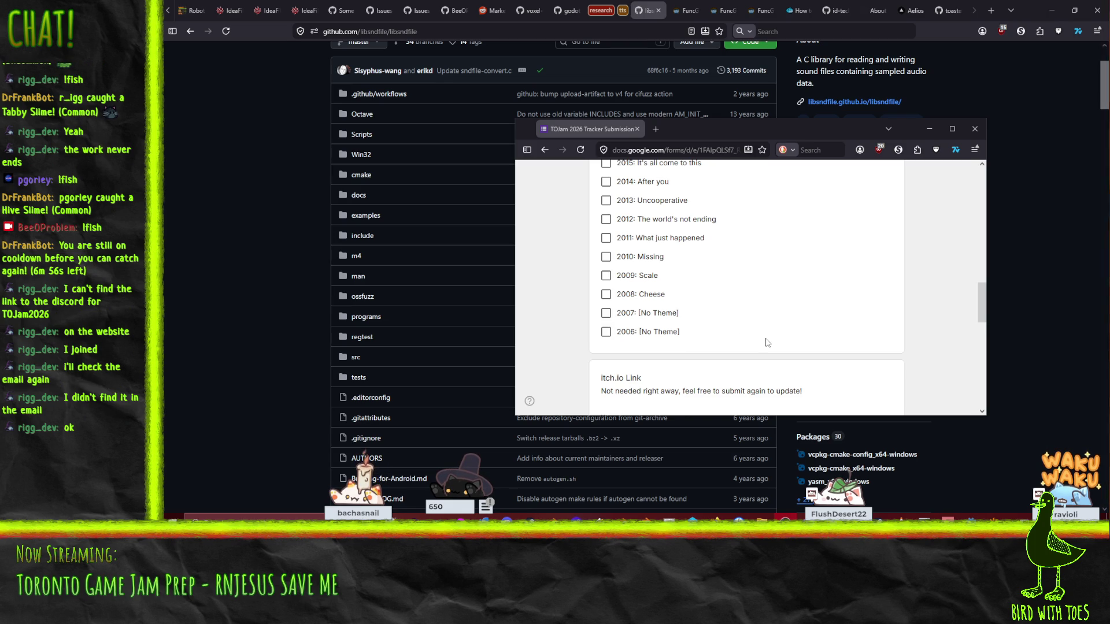
- Scroll down the form and tick I Agree on the confirmation question
scroll(763, 340, down, 2)
scroll(710, 295, down, 2)
scroll(710, 295, down, 1)
scroll(589, 308, down, 3)
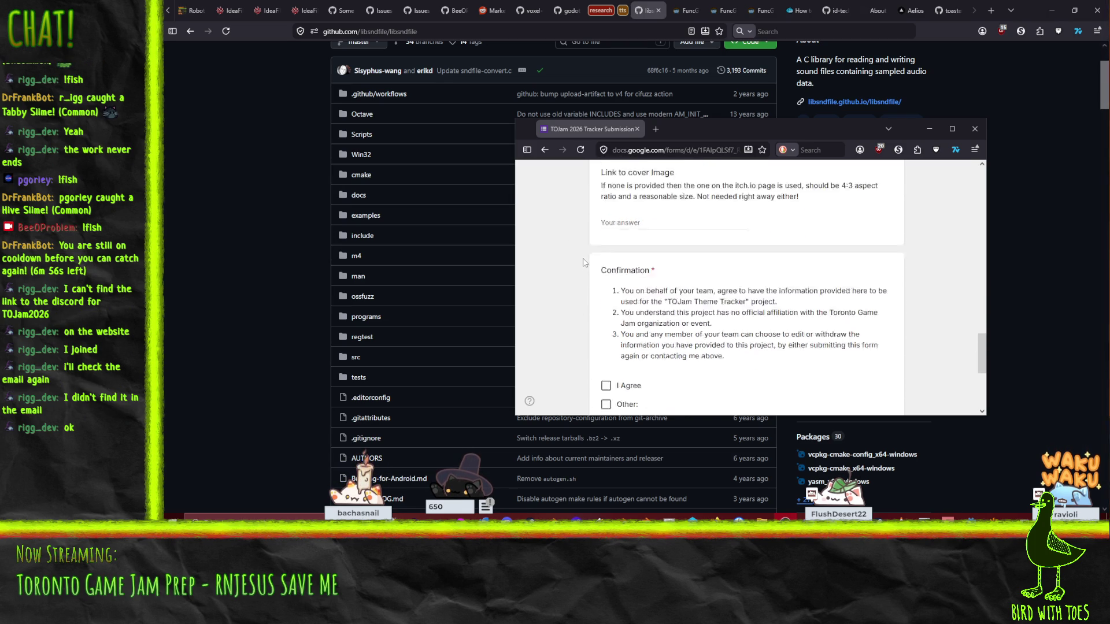
scroll(582, 262, up, 1)
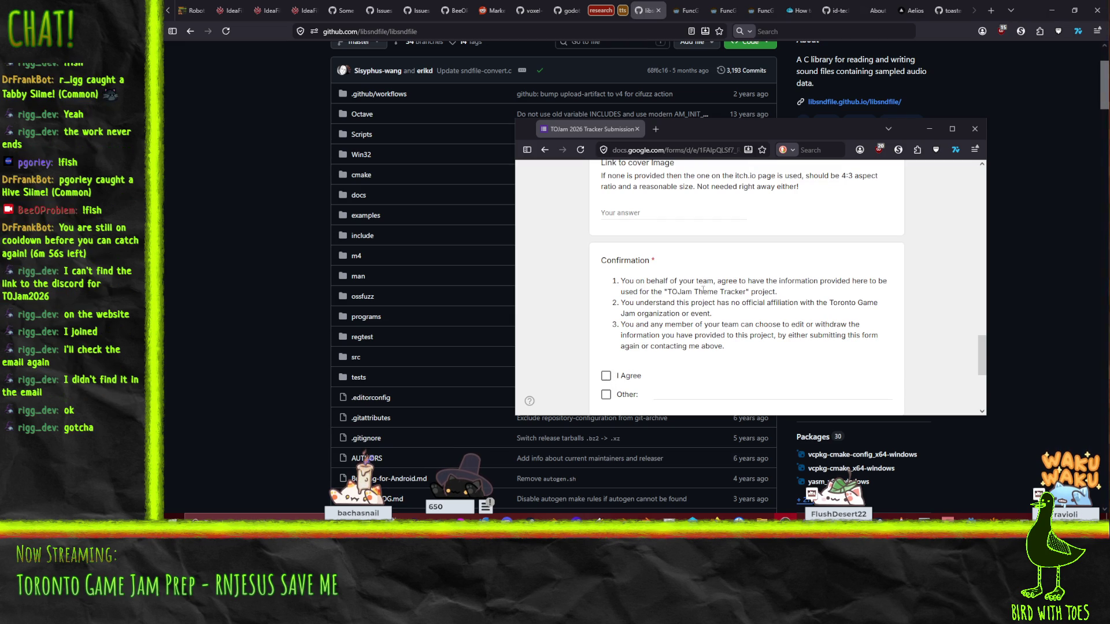
click(607, 378)
- Add the comment 'Title for the game TBD I haven't thought of one yet', submit, and close the window
scroll(792, 313, down, 2)
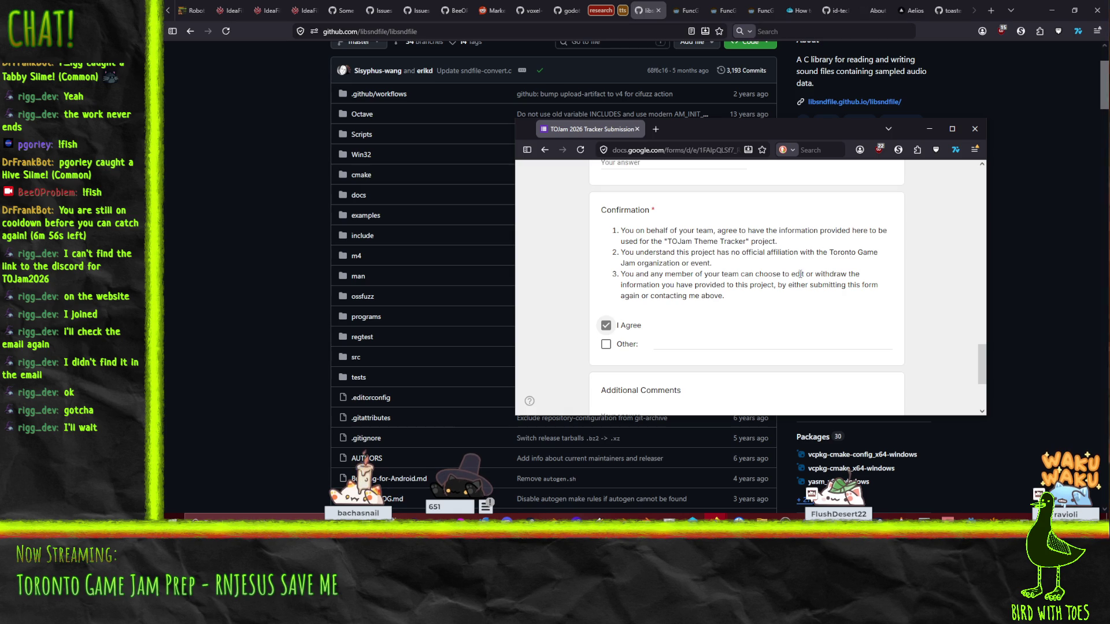
scroll(800, 274, down, 5)
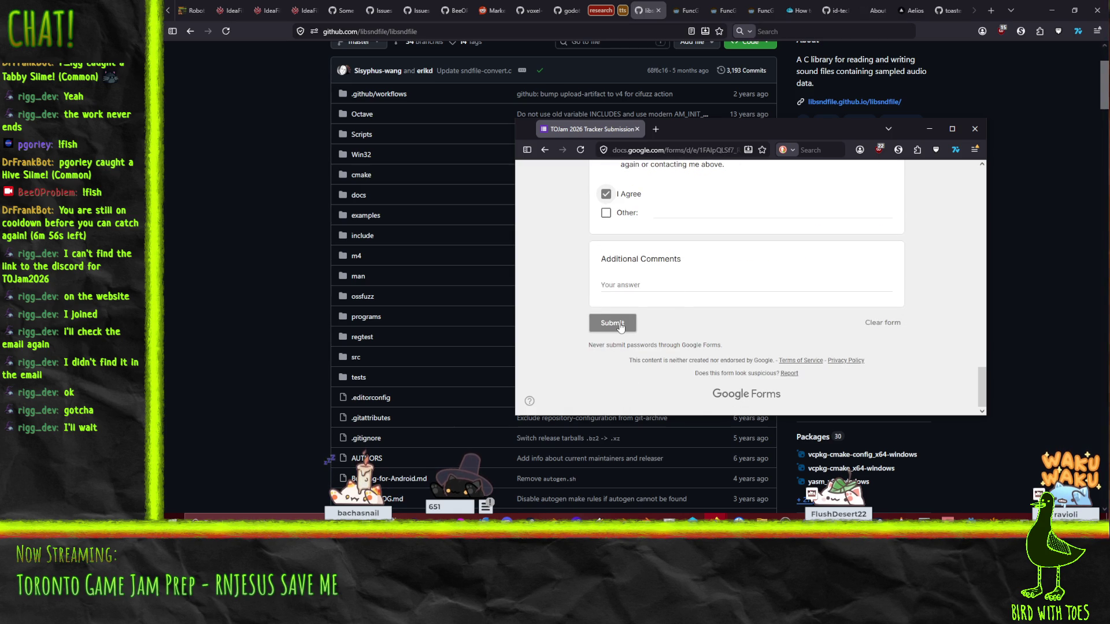
click(619, 285)
text(Title for the game TBD I haven't thought of one yet)
click(607, 330)
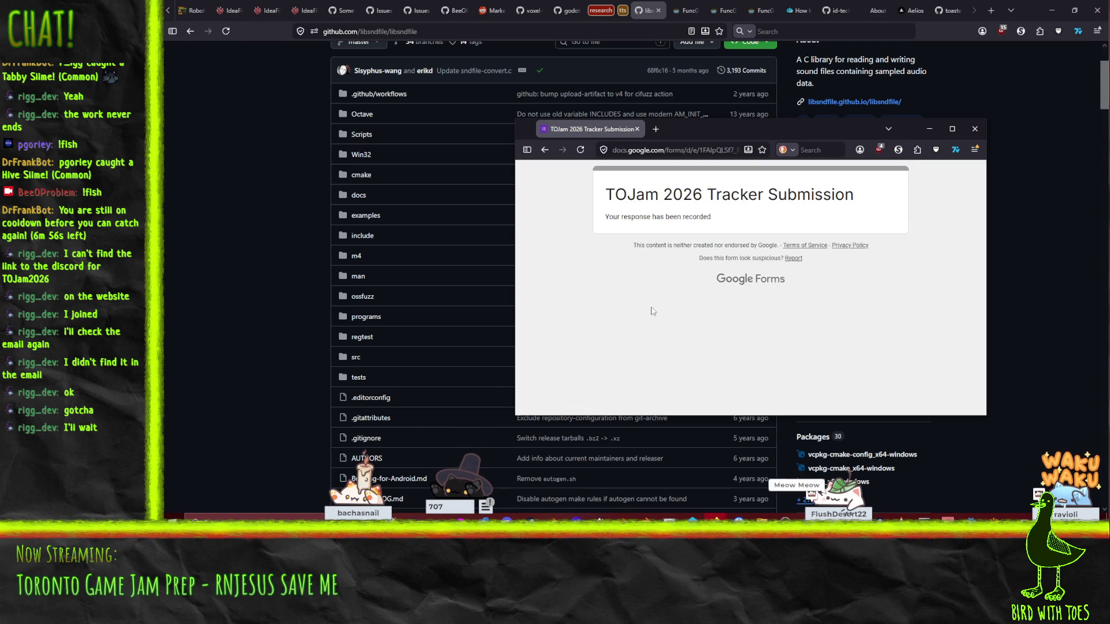
click(974, 128)
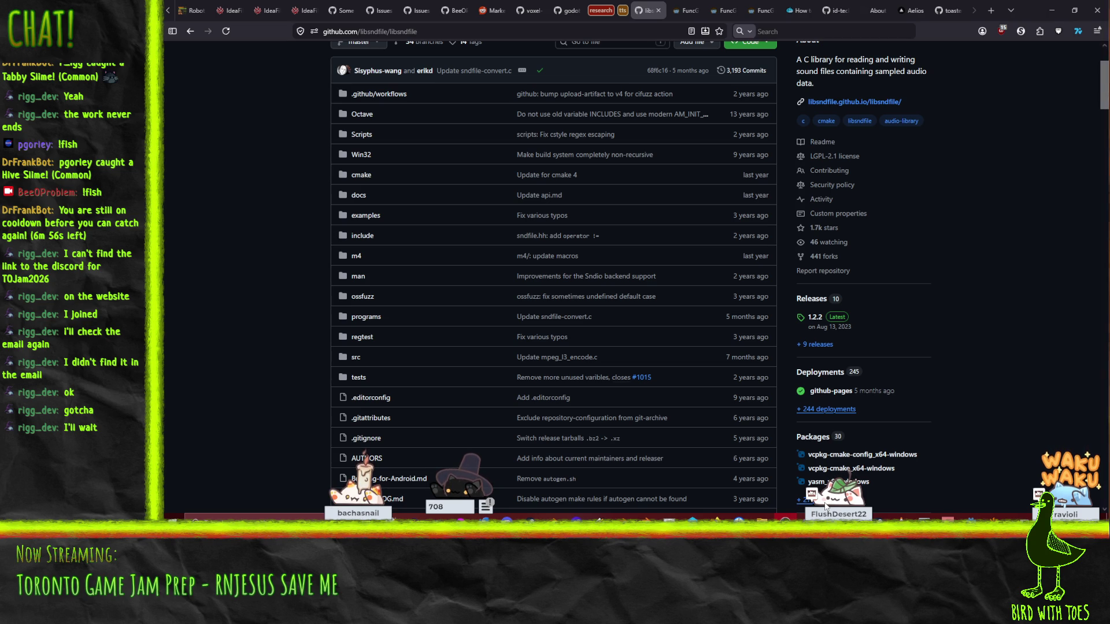
- Switch from the libsndfile GitHub page back to the Godot editor via the taskbar
click(485, 507)
click(486, 508)
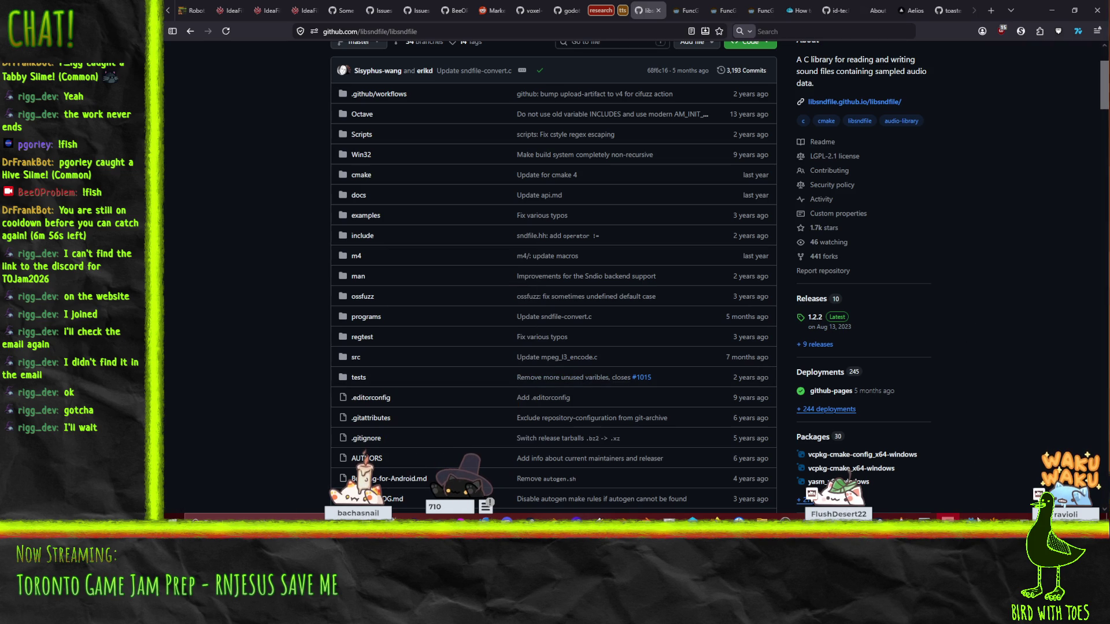
click(971, 518)
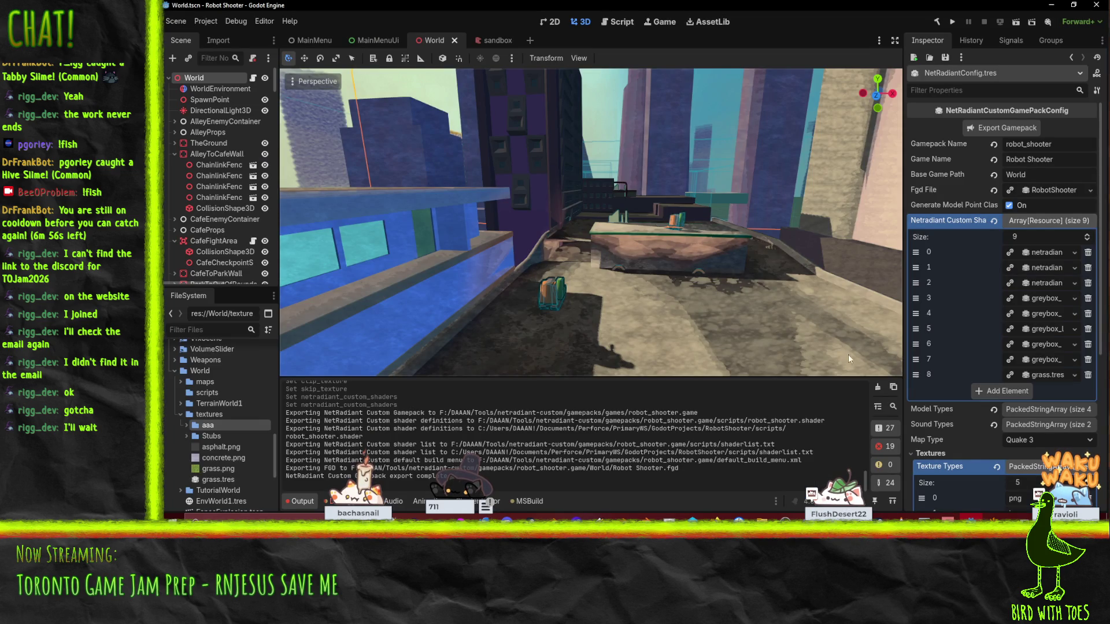
- Apply greybox_orange_grid to the green slab and the thin brush beside it
key(alt+Tab)
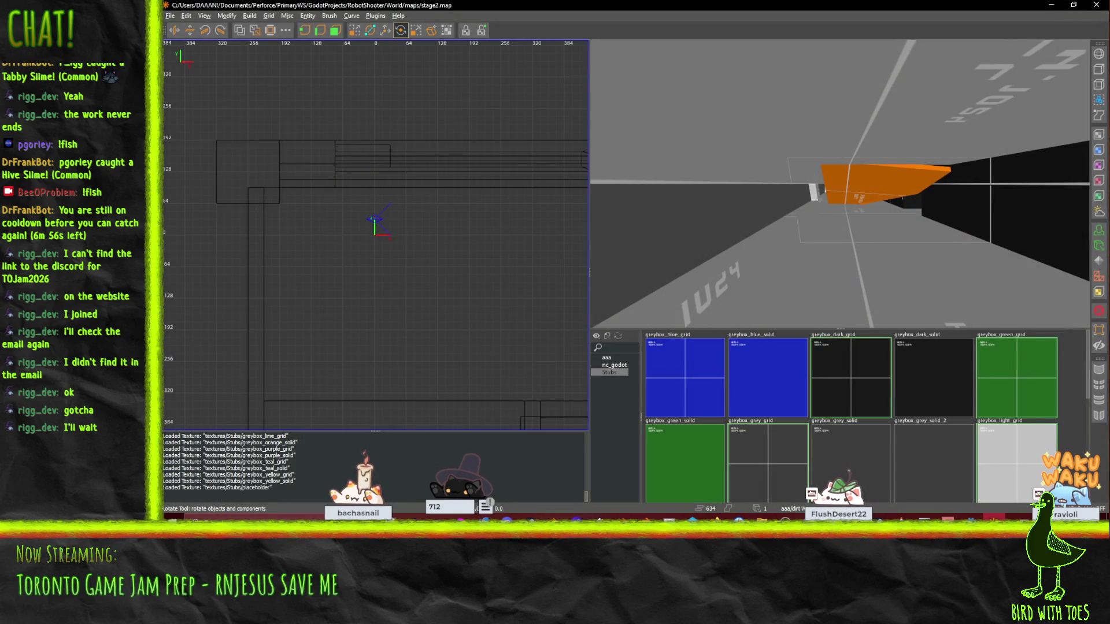
key(w)
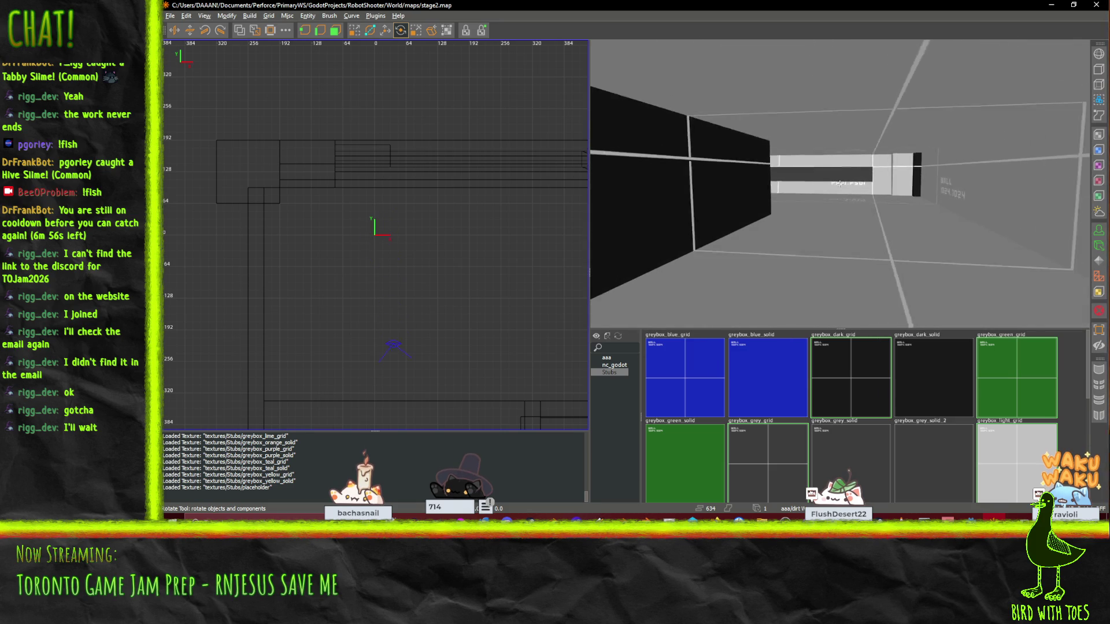
key(w)
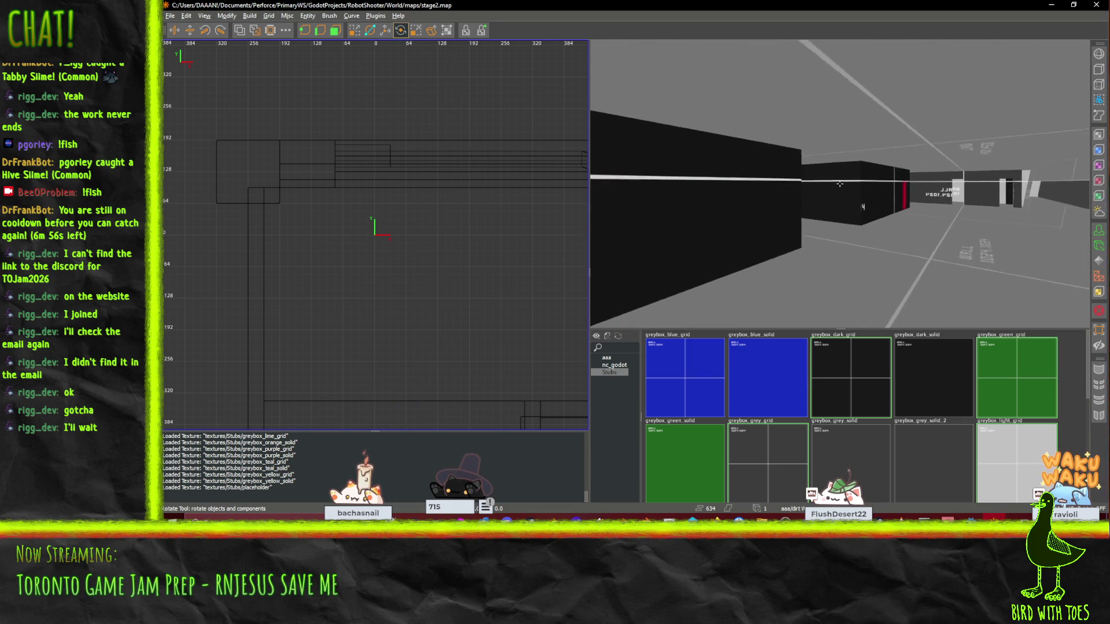
key(w)
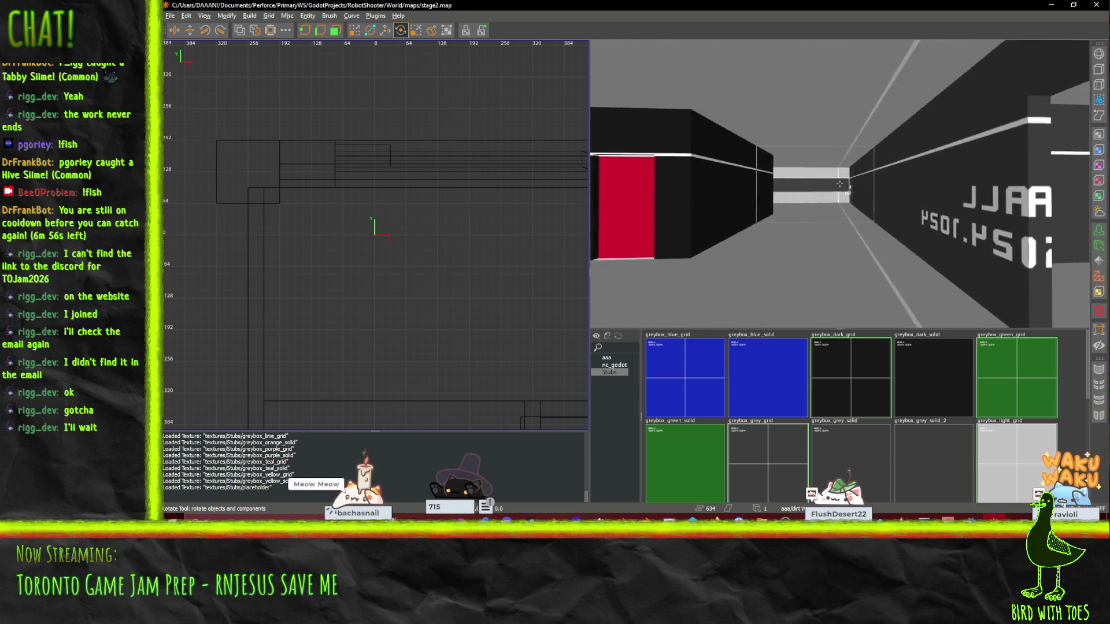
key(s)
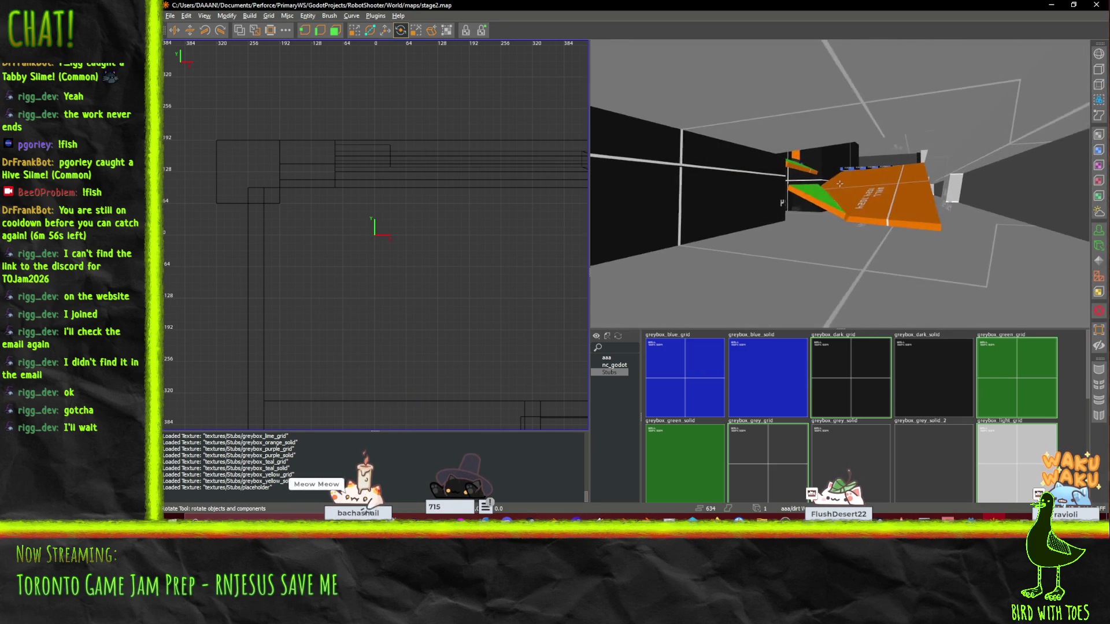
key(w)
click(832, 200)
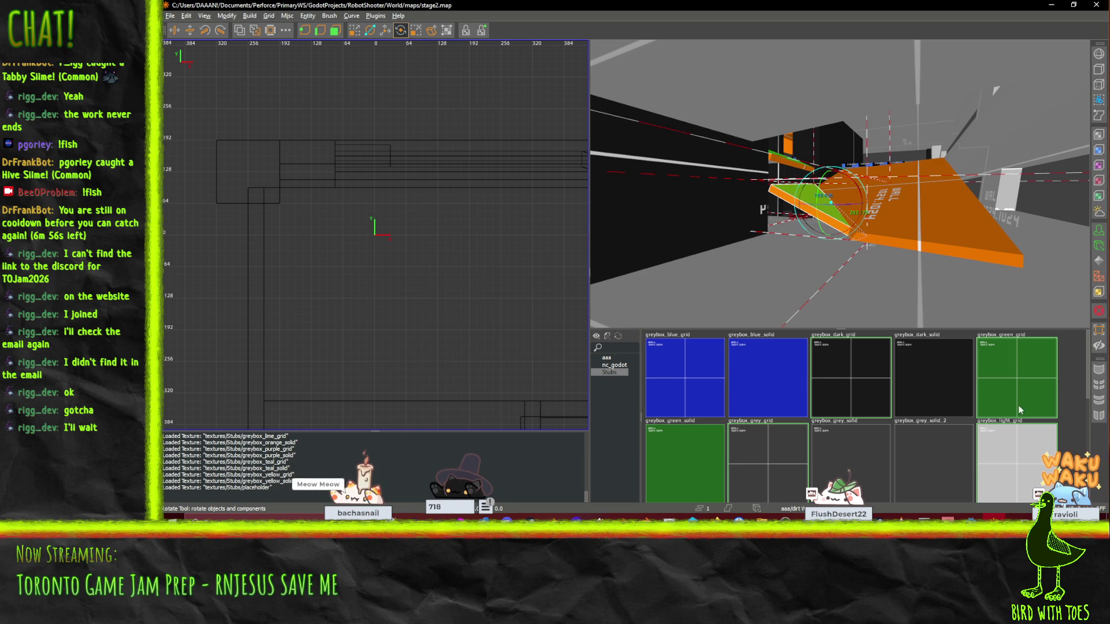
scroll(852, 377, down, 5)
scroll(852, 377, up, 3)
click(933, 454)
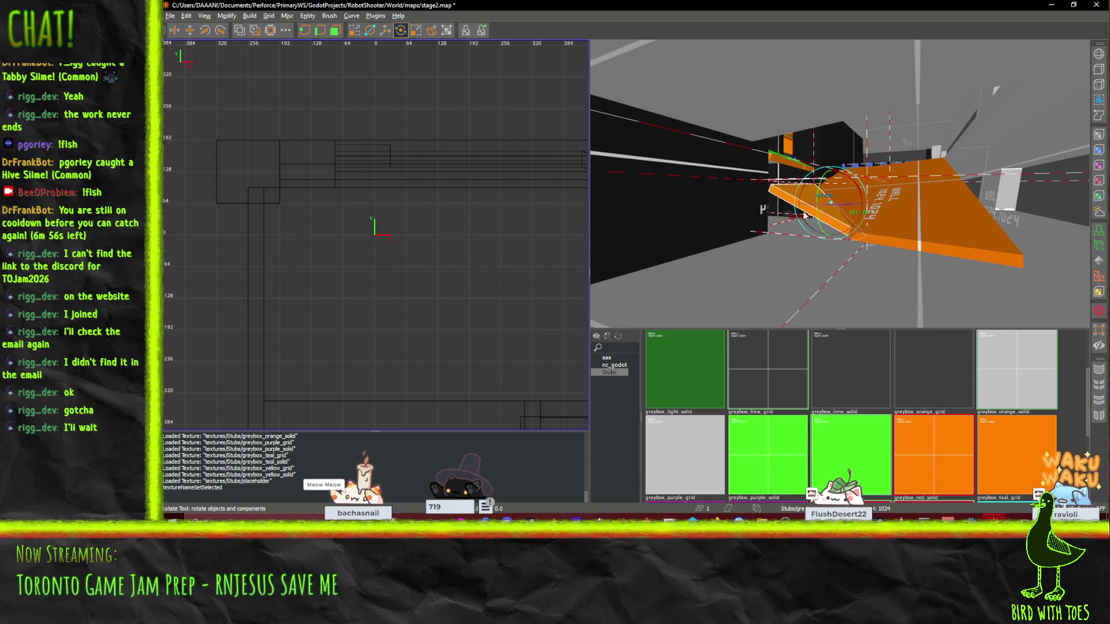
click(776, 167)
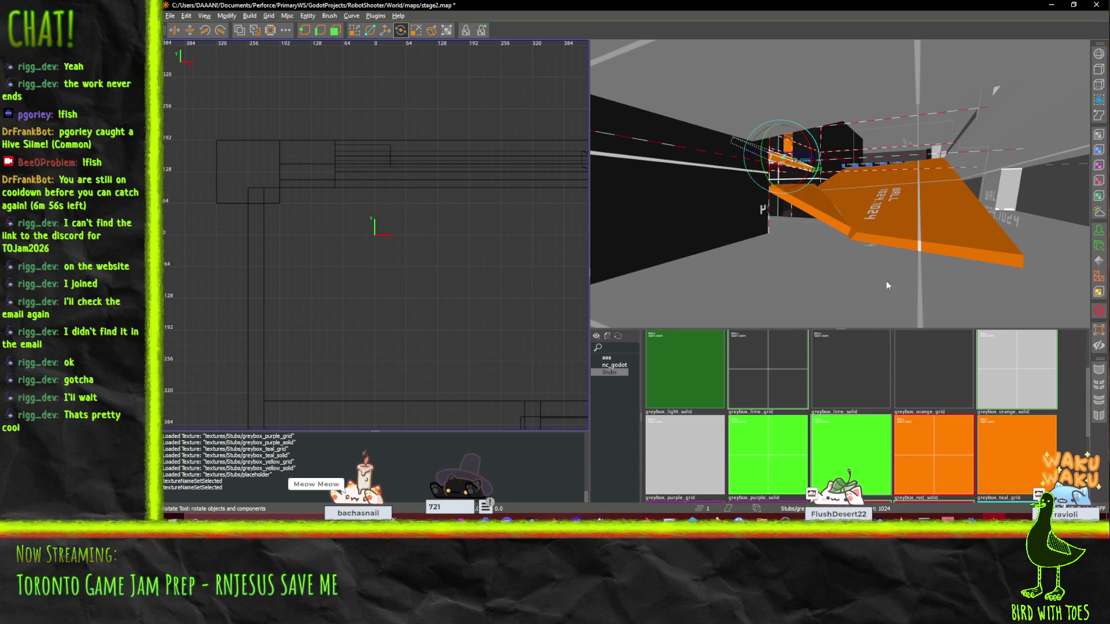
- Fly down the corridor and apply greybox_orange_grid to the corridor banner
key(w)
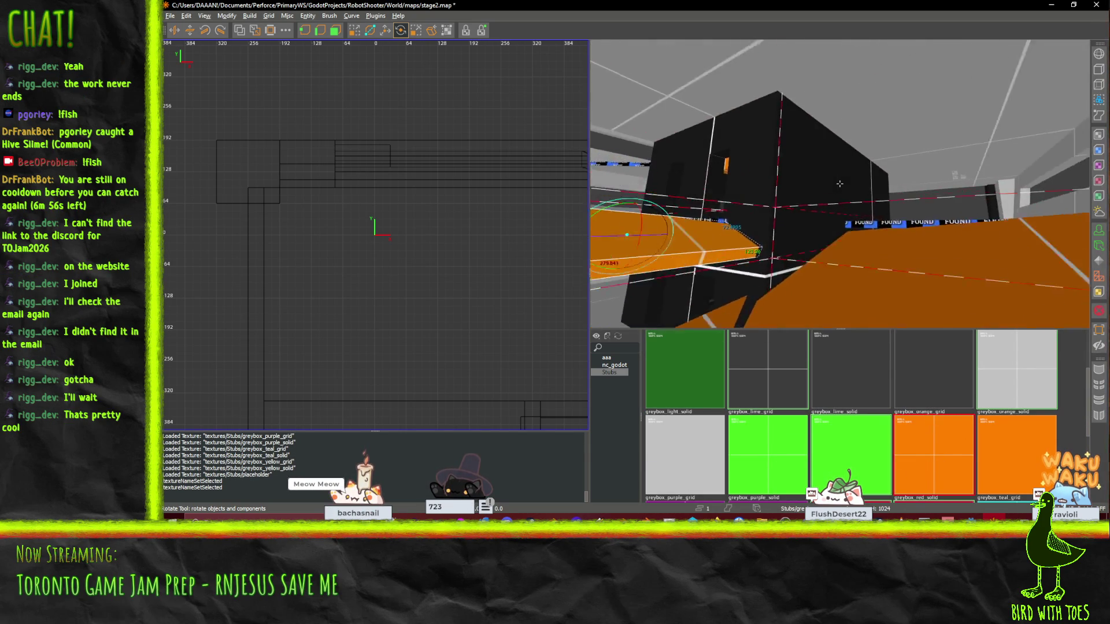
key(w)
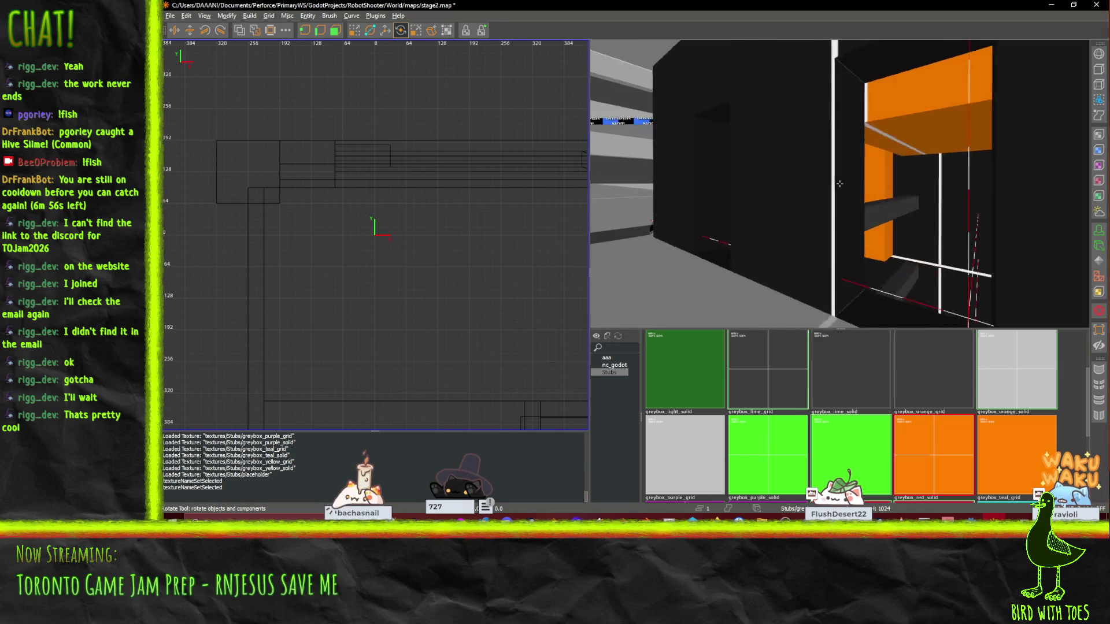
key(w)
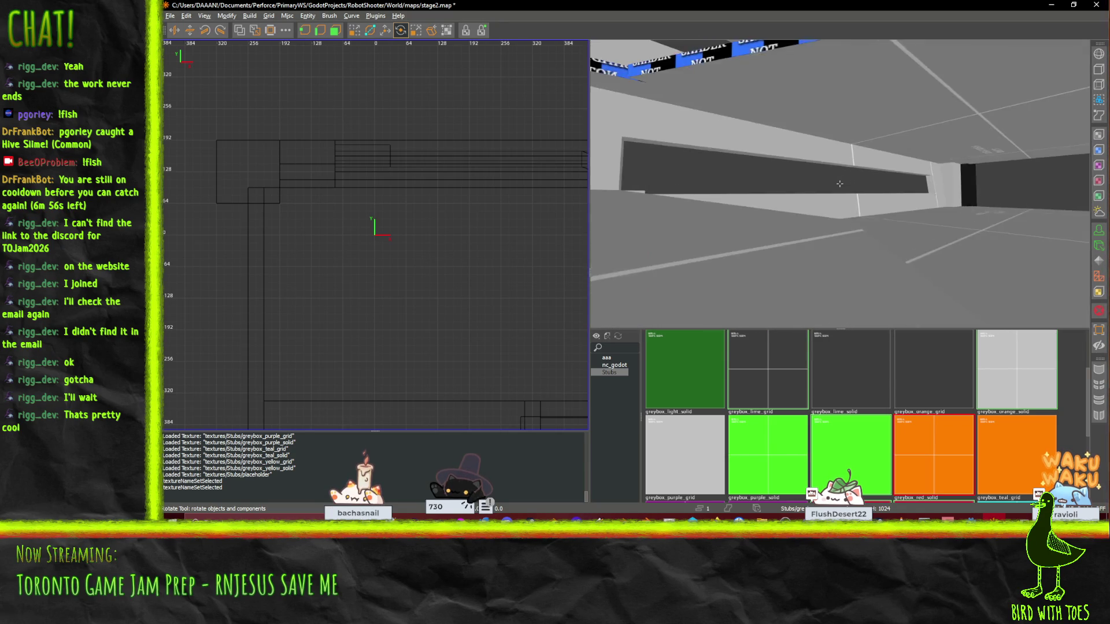
key(w)
click(833, 208)
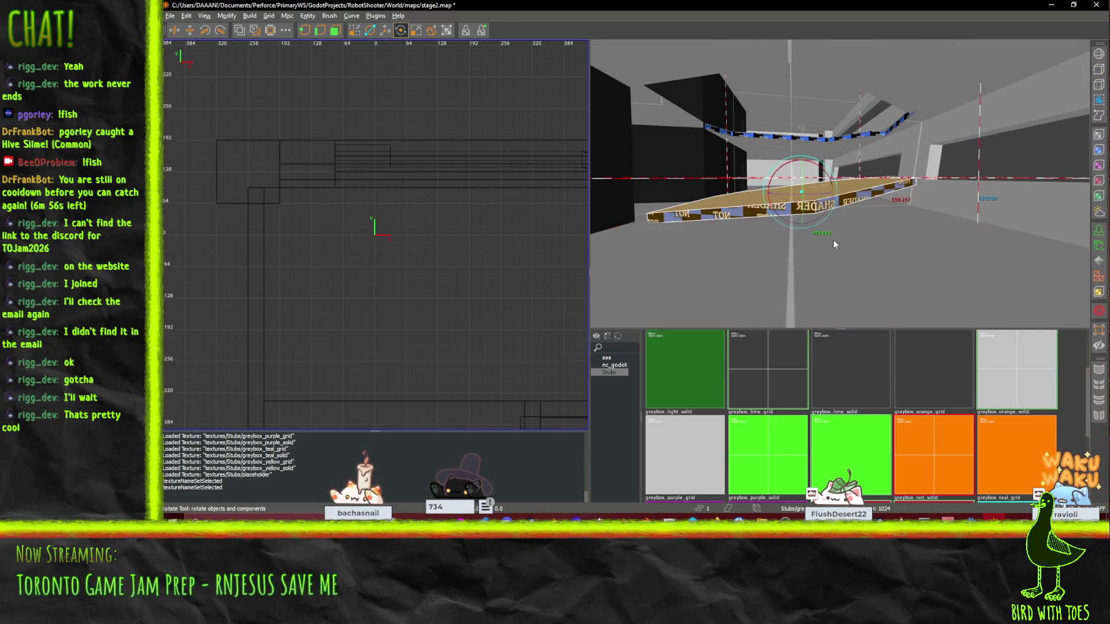
click(931, 488)
- Fly to the blue checkered block and select the floor brush beside it
key(w)
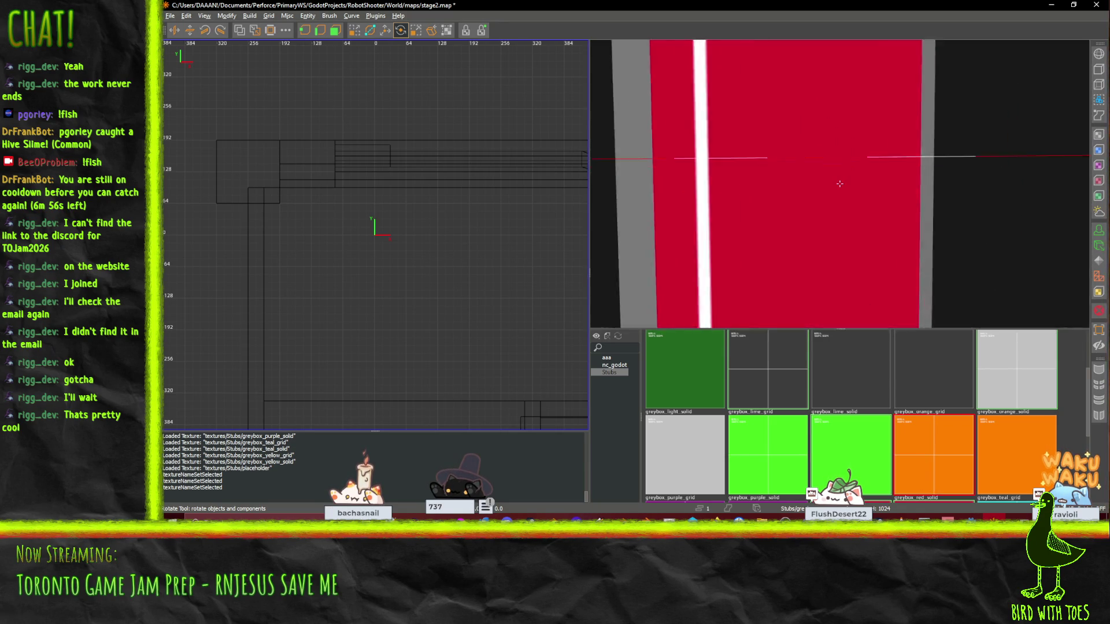
key(w)
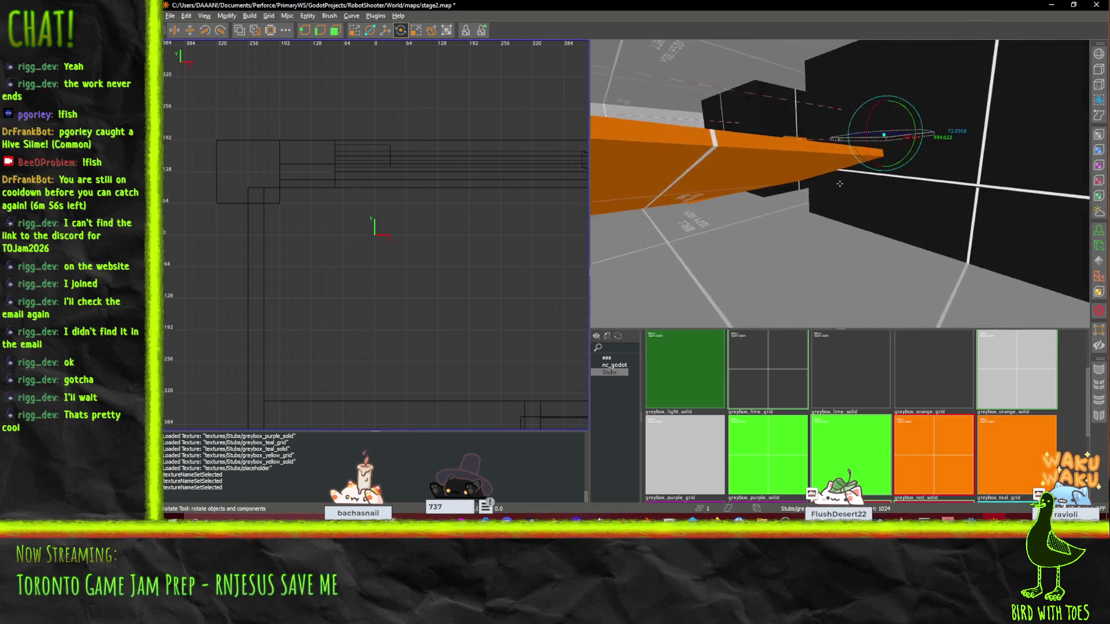
key(w)
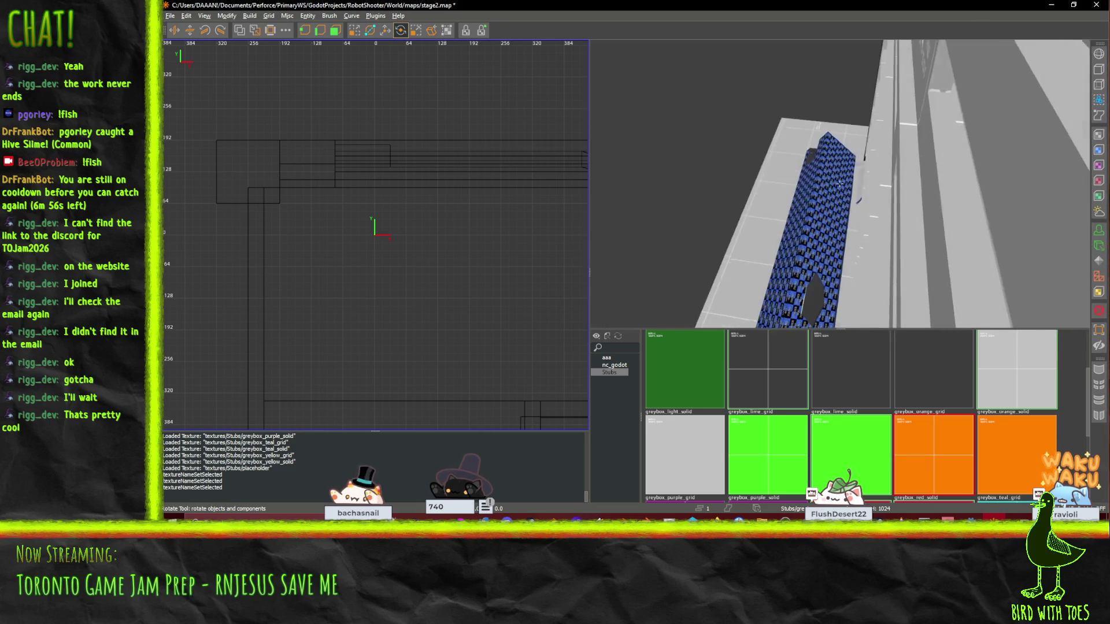
key(w)
key(w)
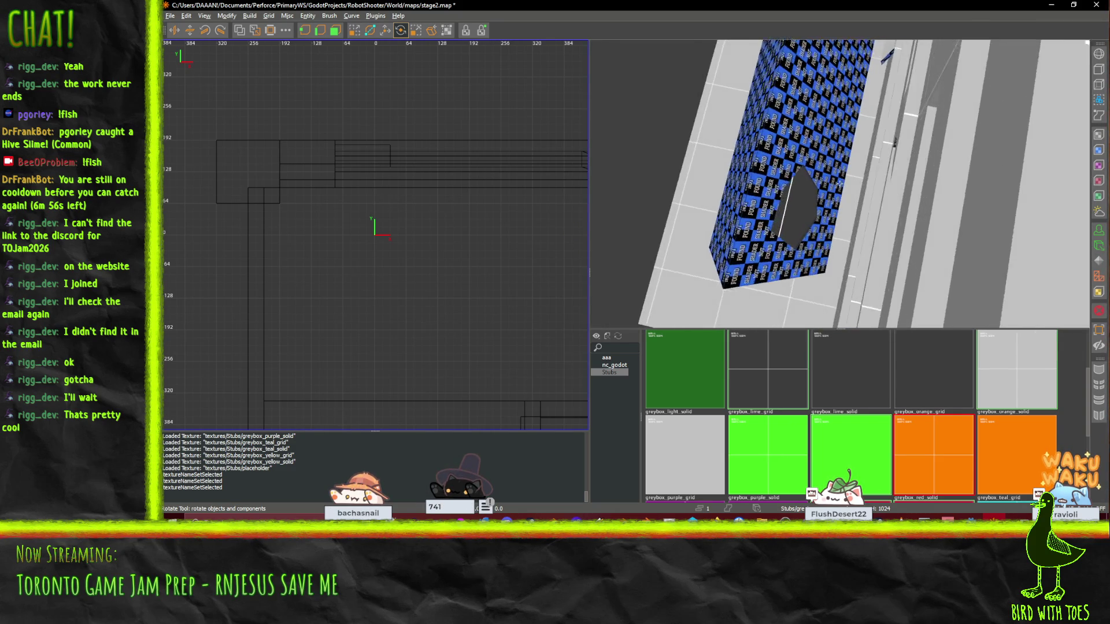
scroll(912, 418, down, 2)
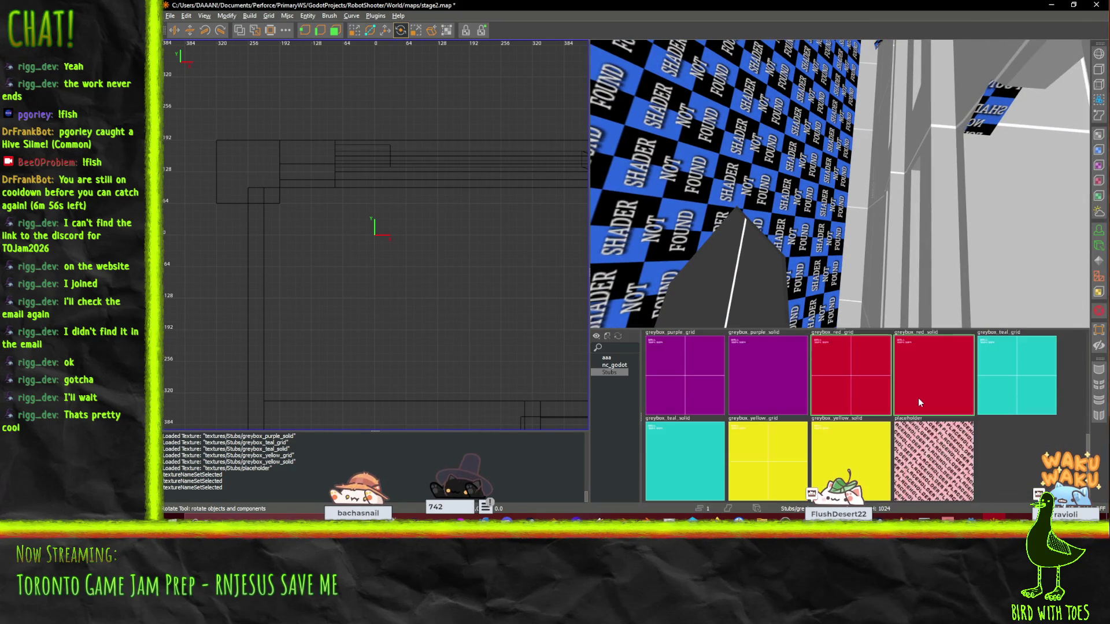
key(w)
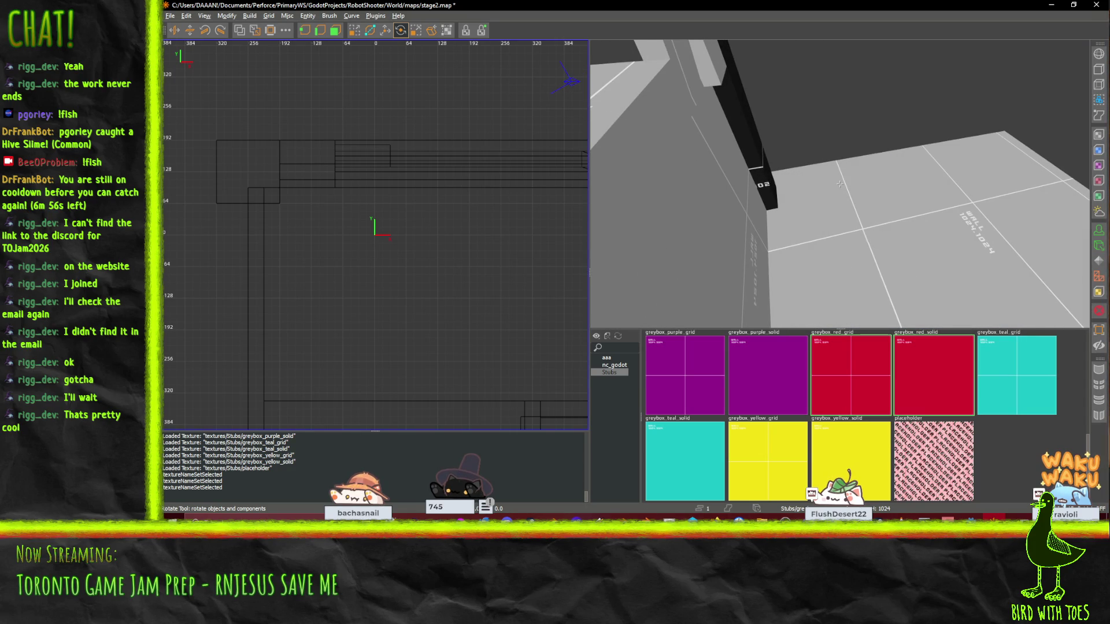
key(w)
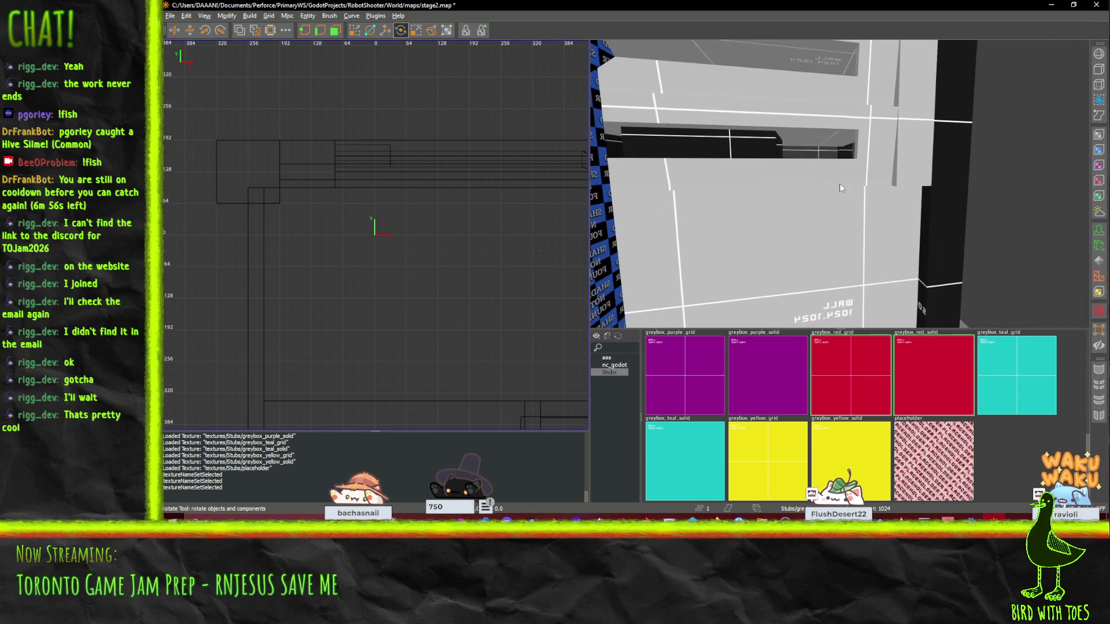
key(w)
key(s)
click(887, 199)
key(a)
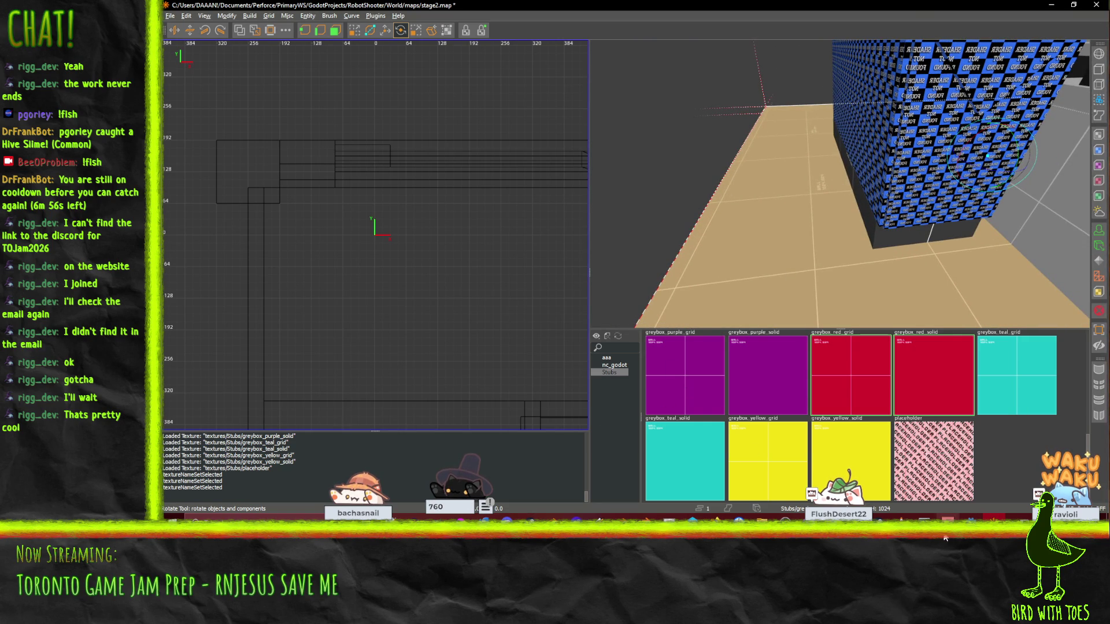
mouse_move(993, 517)
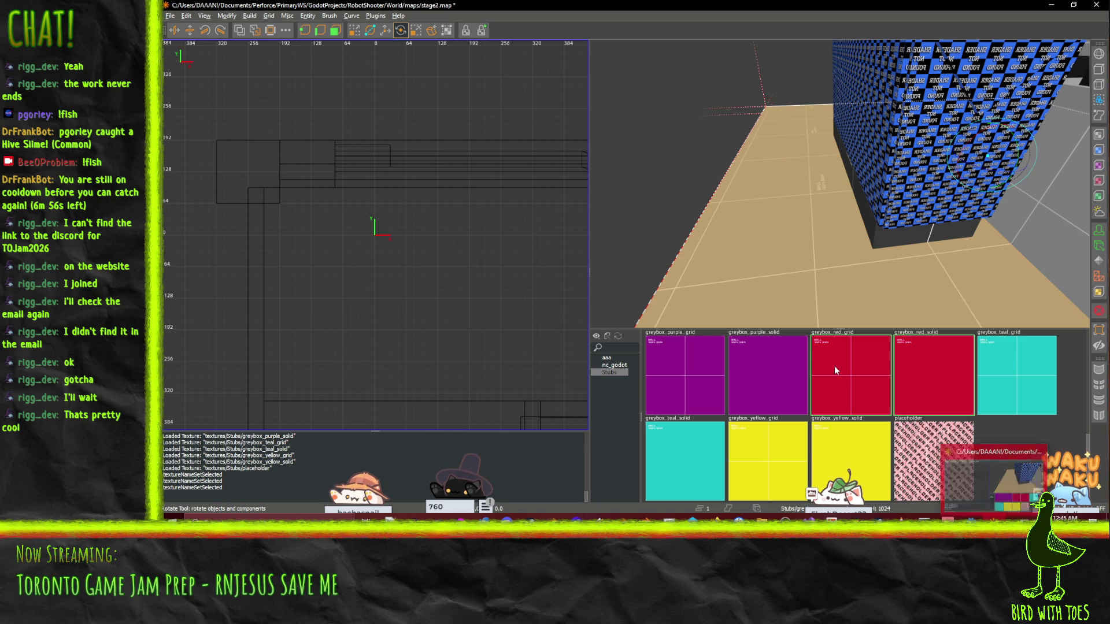
click(486, 507)
click(485, 508)
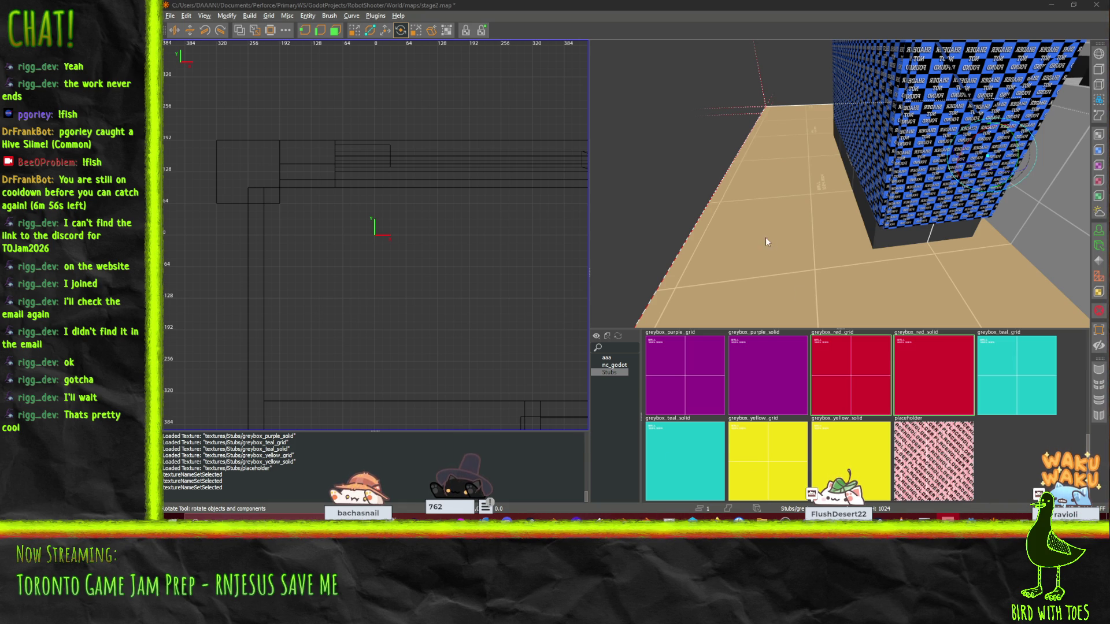
drag(766, 242, 1004, 538)
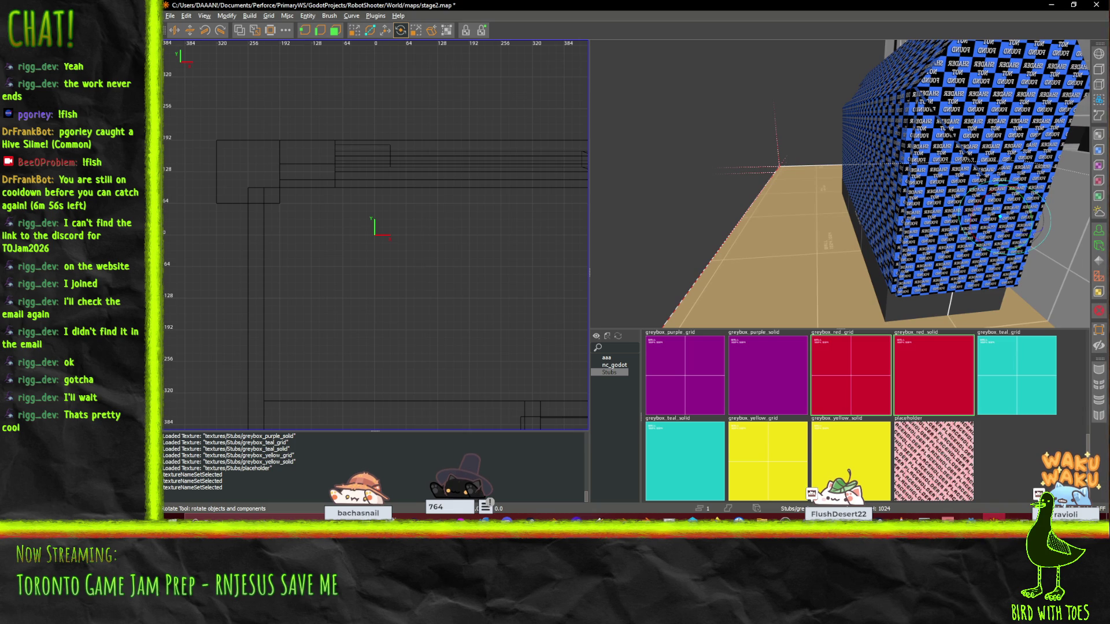
click(657, 514)
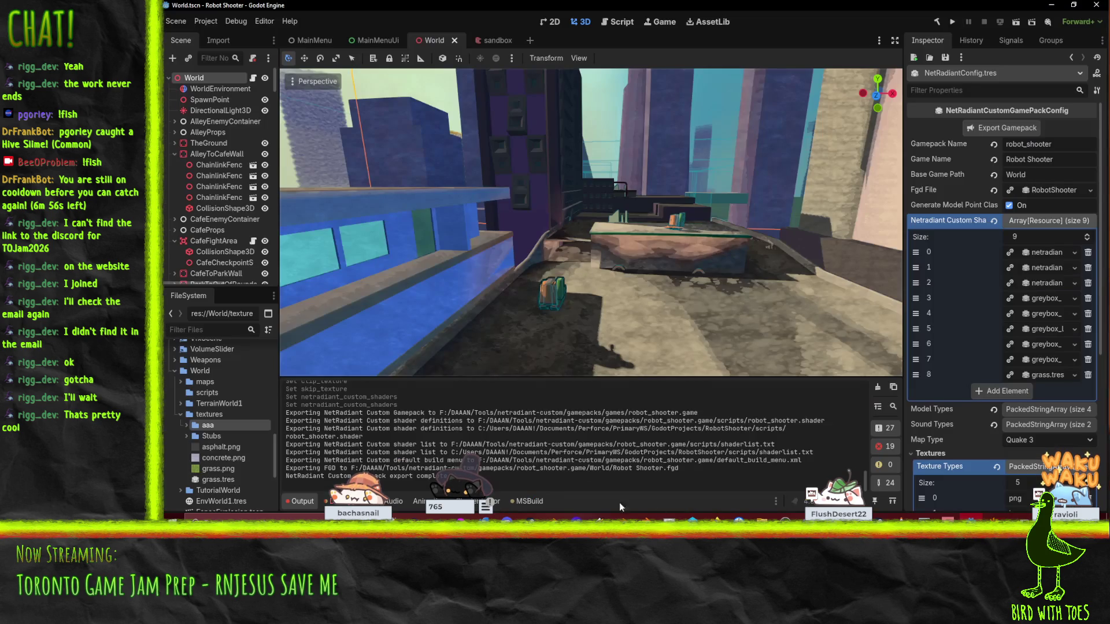
- Move dirt.png out of the aaa folder back into World/textures
click(692, 516)
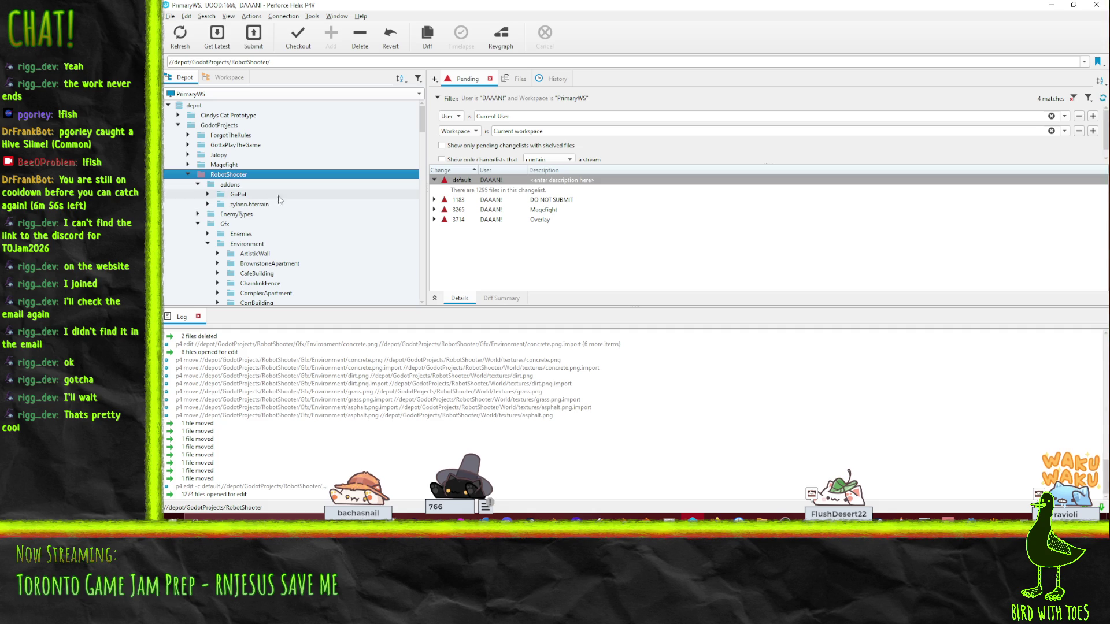
key(alt+Tab)
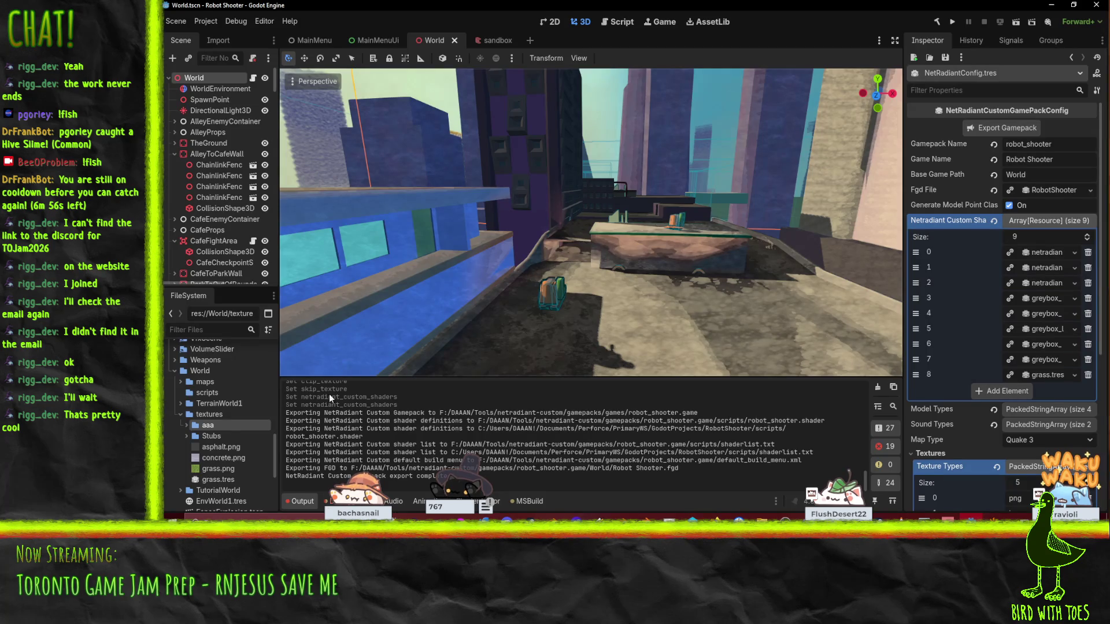
scroll(223, 427, down, 3)
click(189, 384)
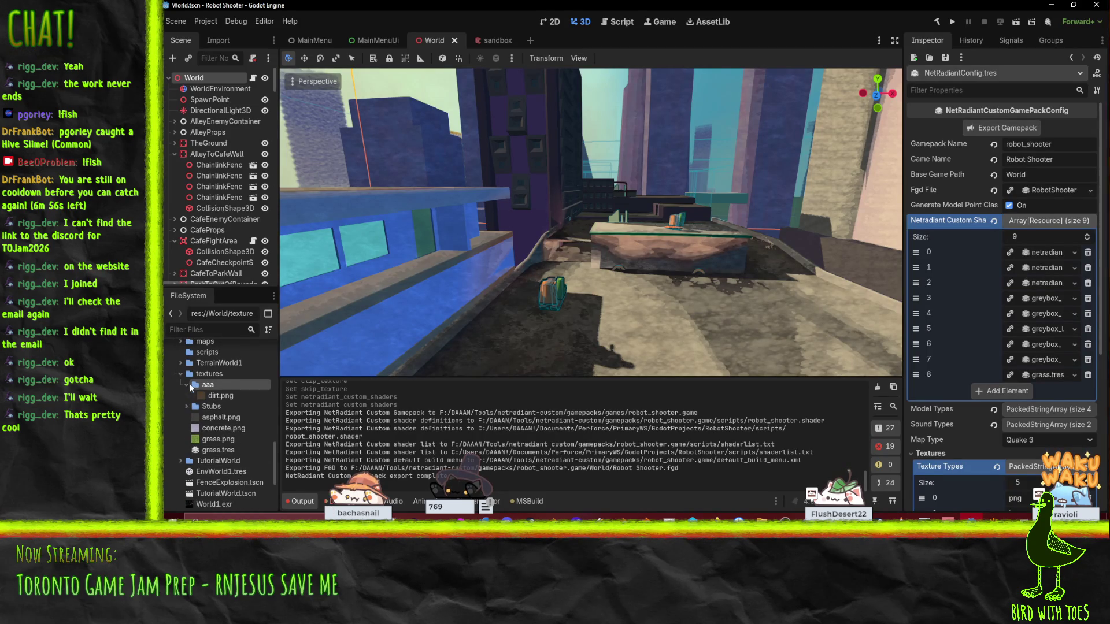
drag(221, 396, 209, 374)
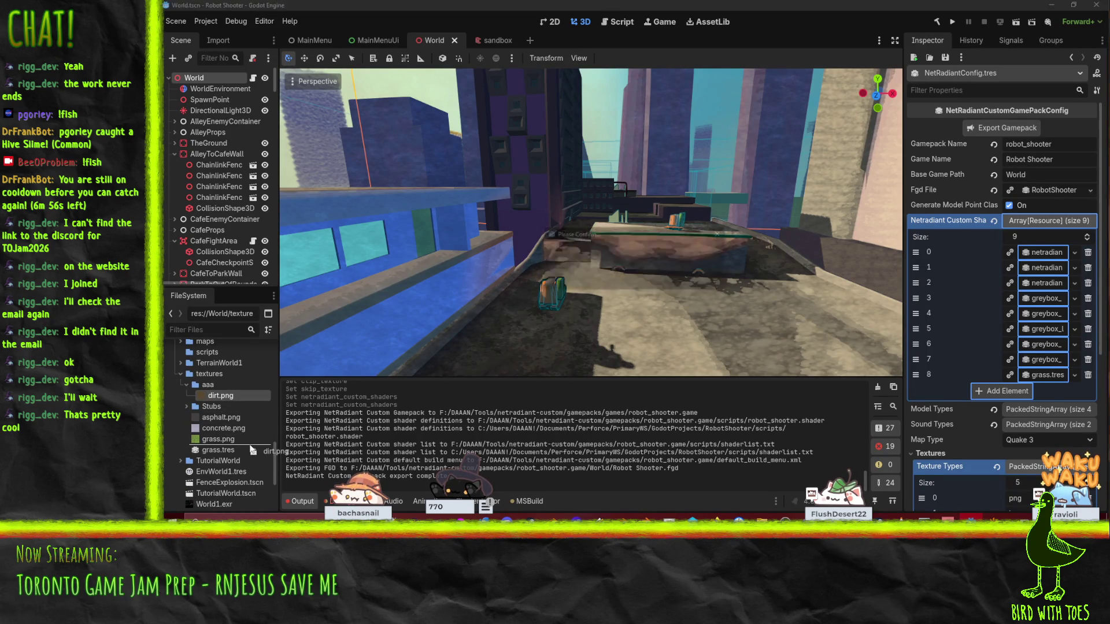
click(595, 277)
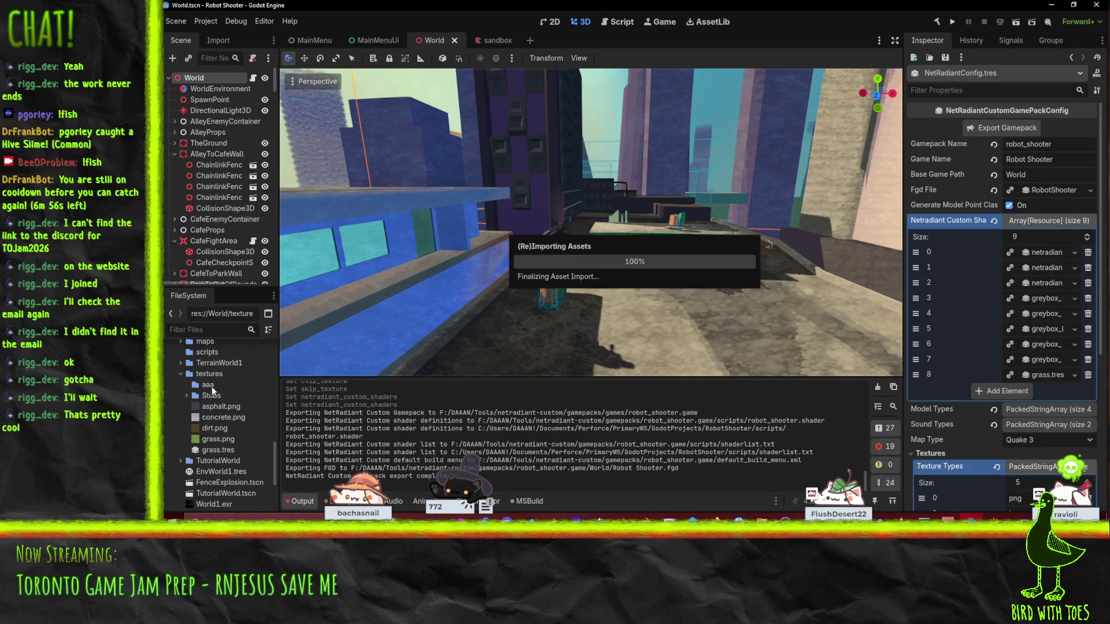
- Rename the aaa folder to outdoor
click(227, 385)
key(F2)
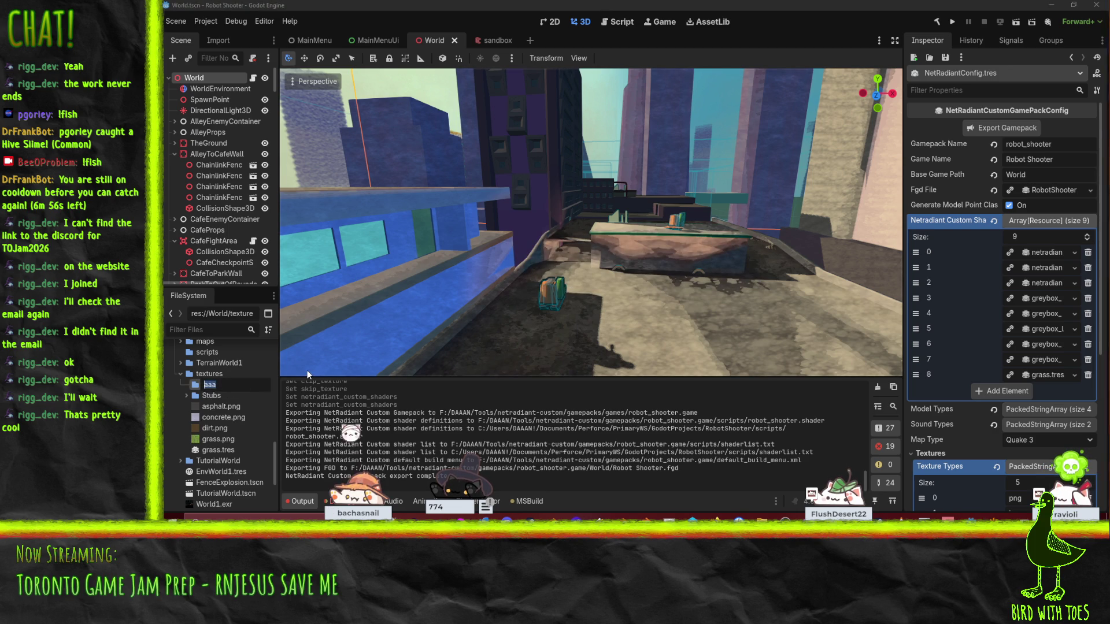
text(outd)
text(outdoor)
key(Return)
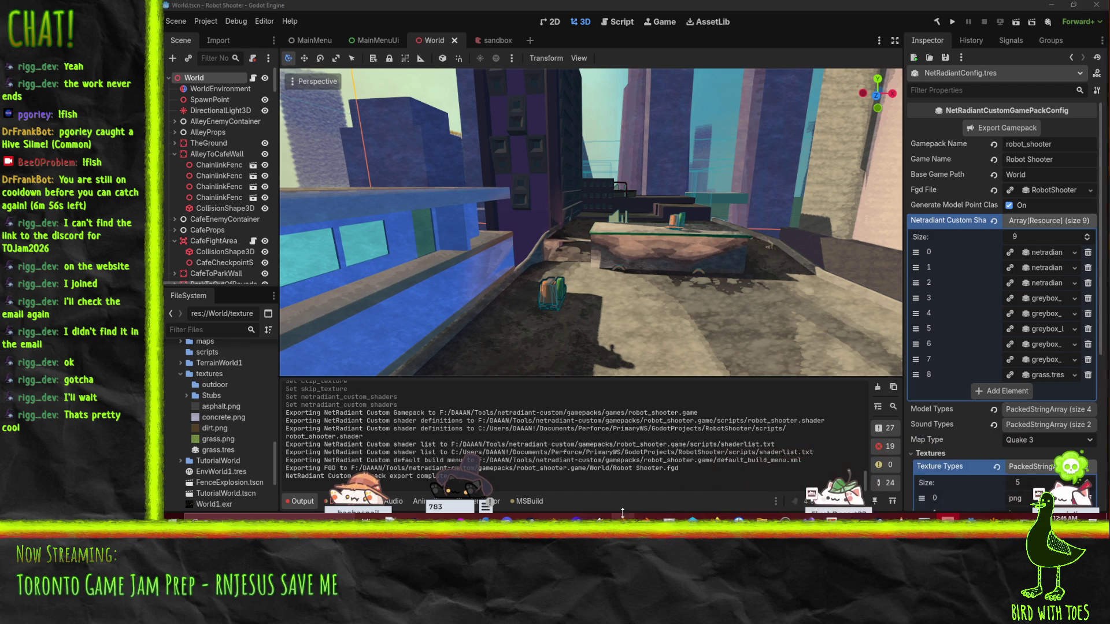
key(alt+Tab)
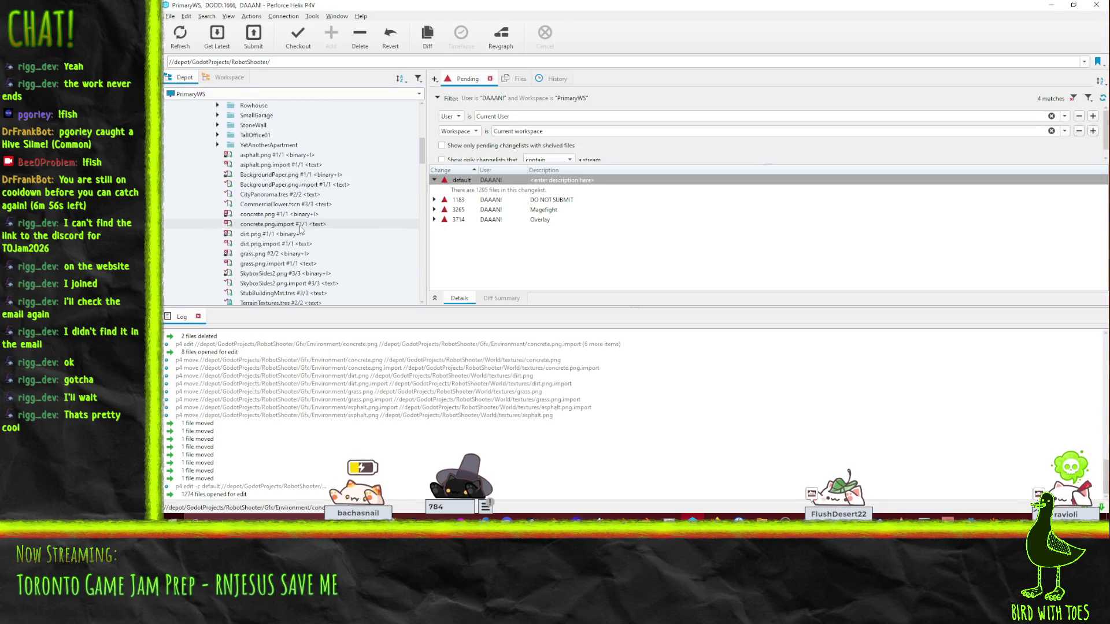
- Select the asphalt, concrete, dirt and grass texture files and revert the default changelist
click(271, 263)
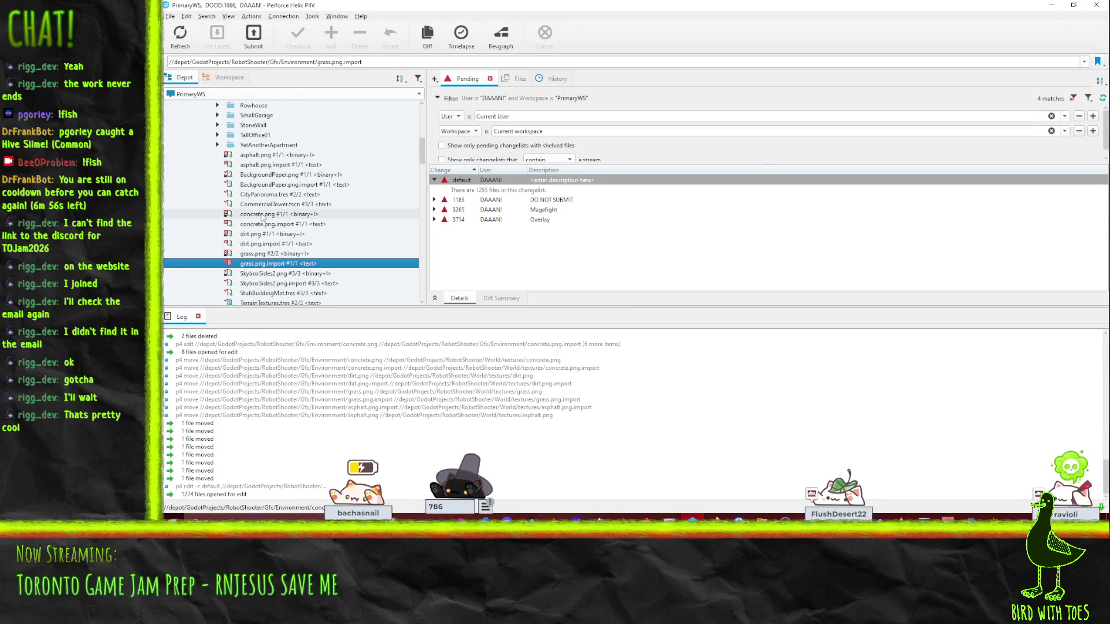
shift+click(271, 215)
ctrl+click(271, 155)
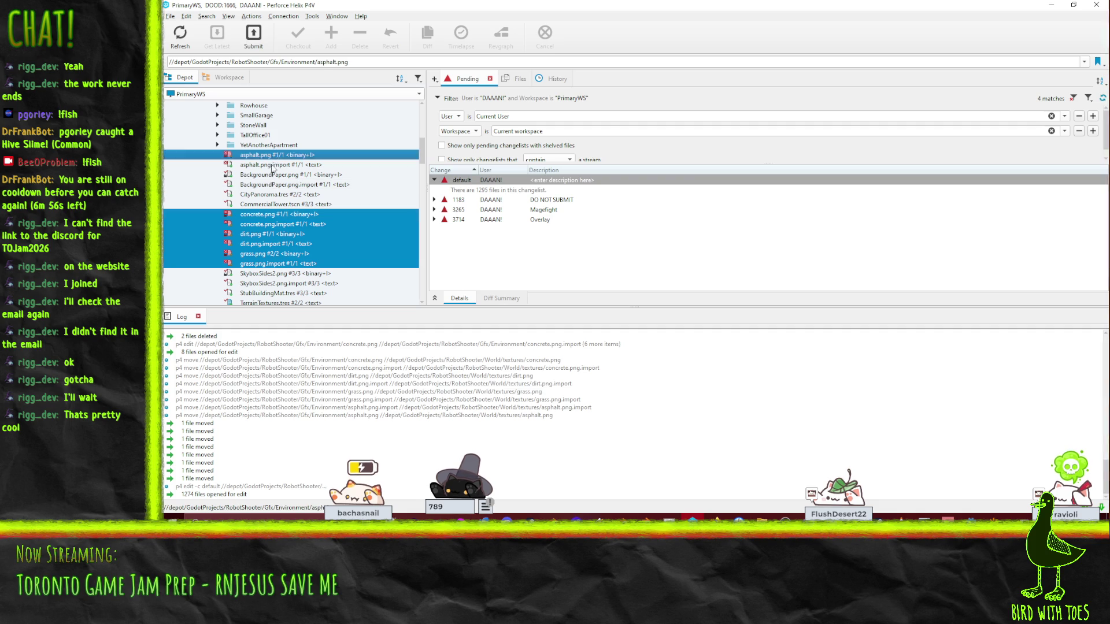
ctrl+click(271, 165)
click(479, 181)
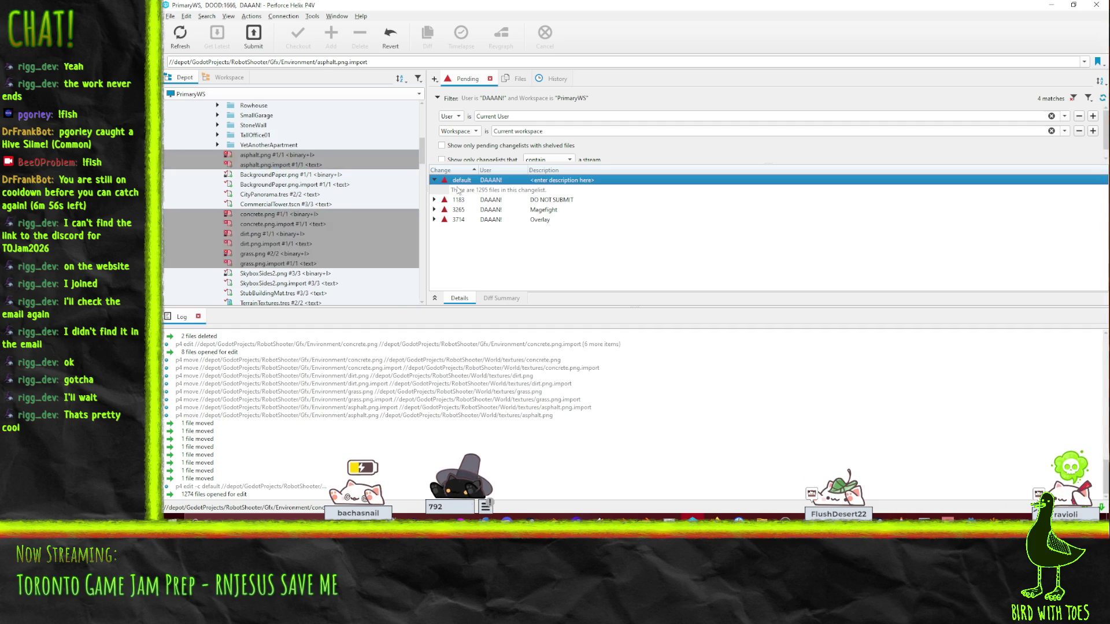
right_click(479, 180)
click(521, 213)
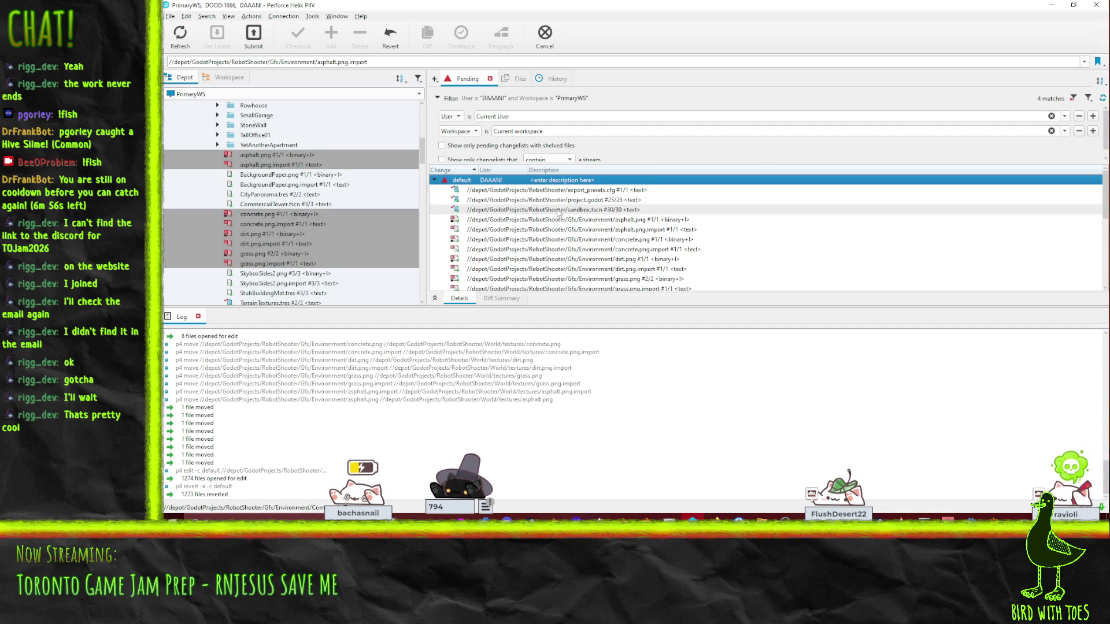
- Revert the eight selected World/textures file rows and confirm the revert
scroll(572, 214, down, 4)
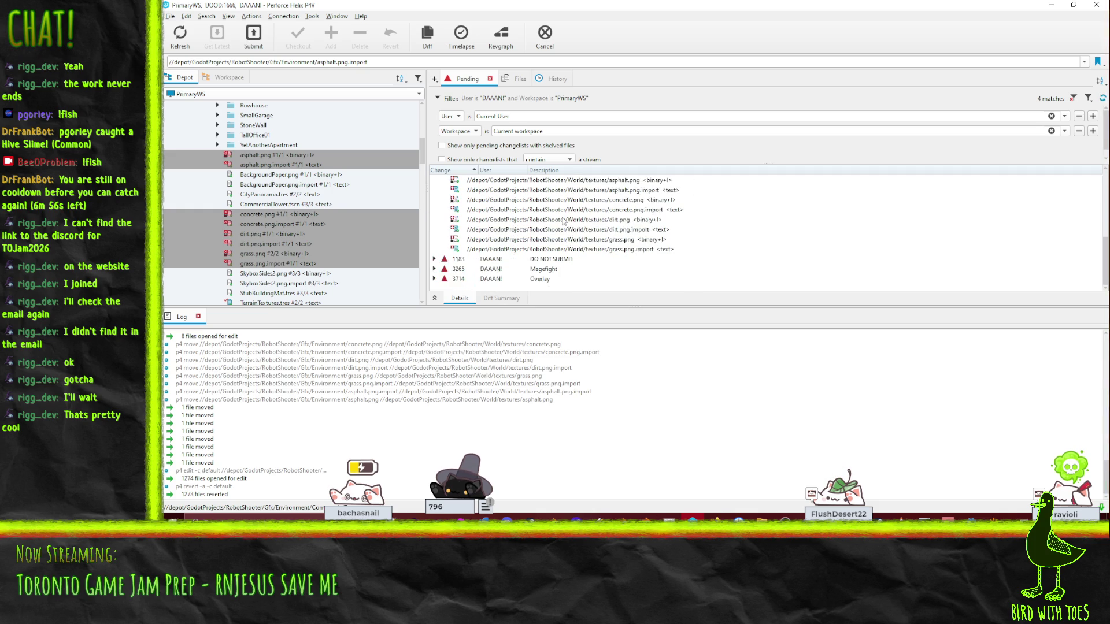
drag(564, 181, 562, 247)
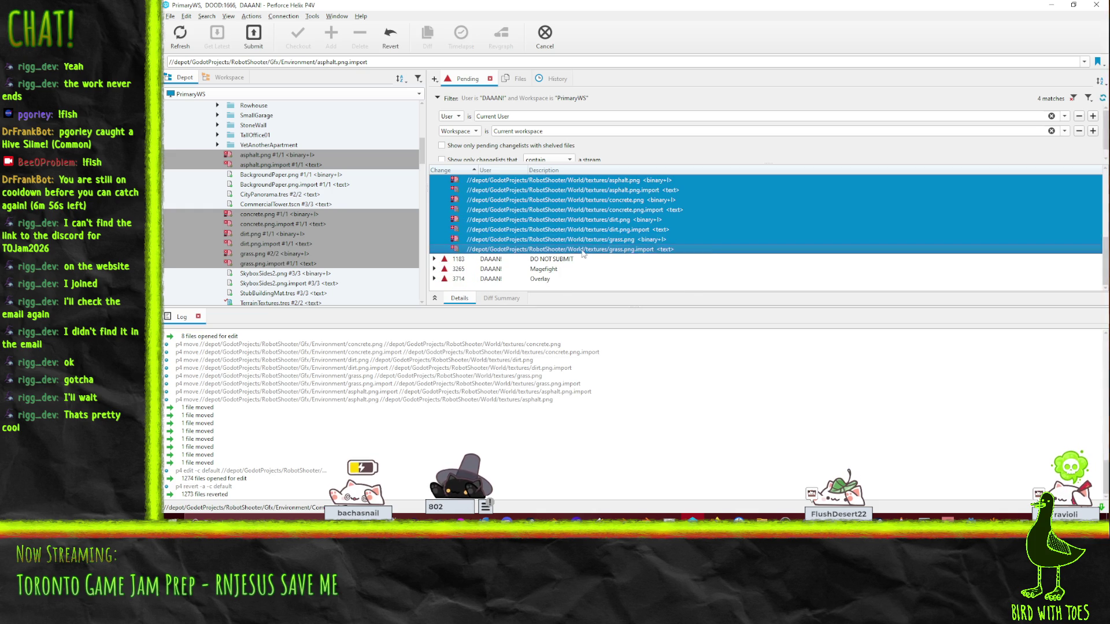
right_click(580, 250)
click(627, 296)
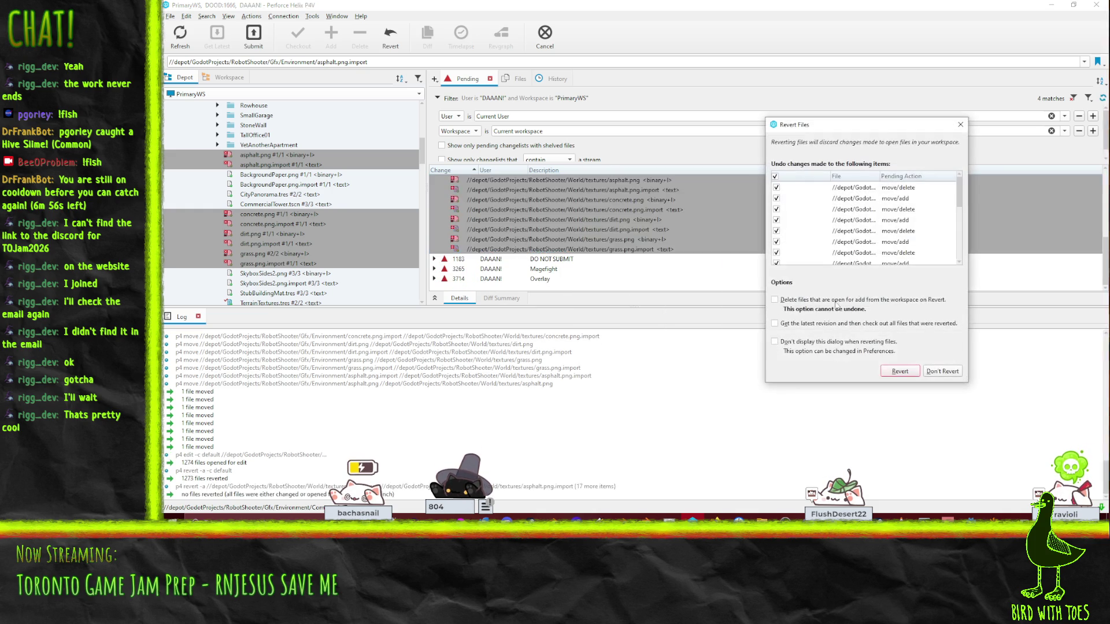
click(898, 372)
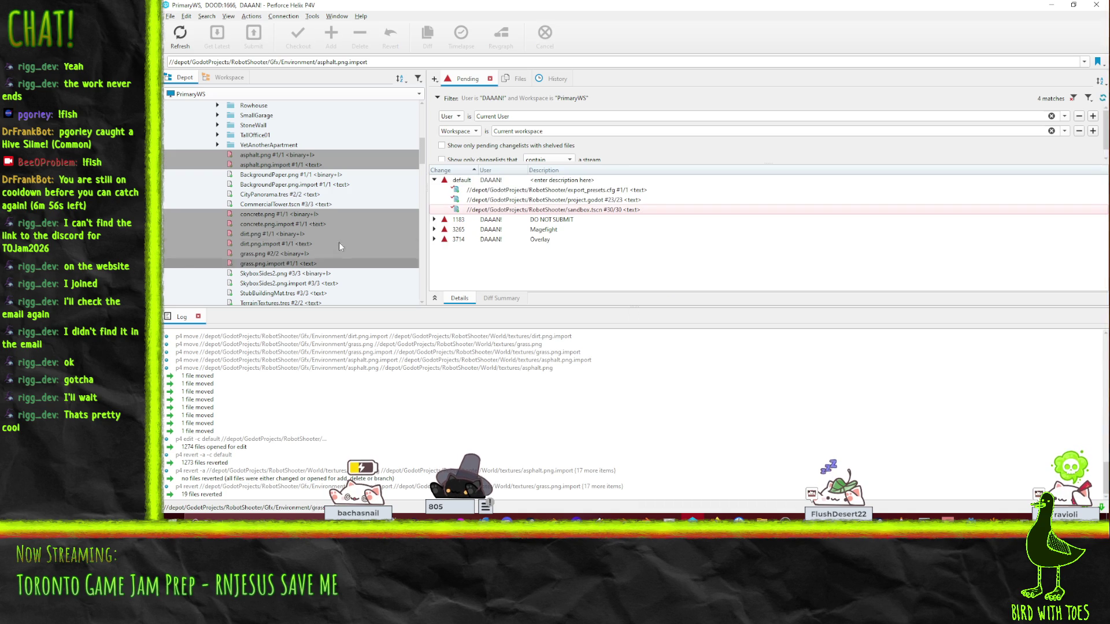
- Move the selected asphalt, concrete, dirt and grass texture files to the World/textures/outdoor location
right_click(272, 164)
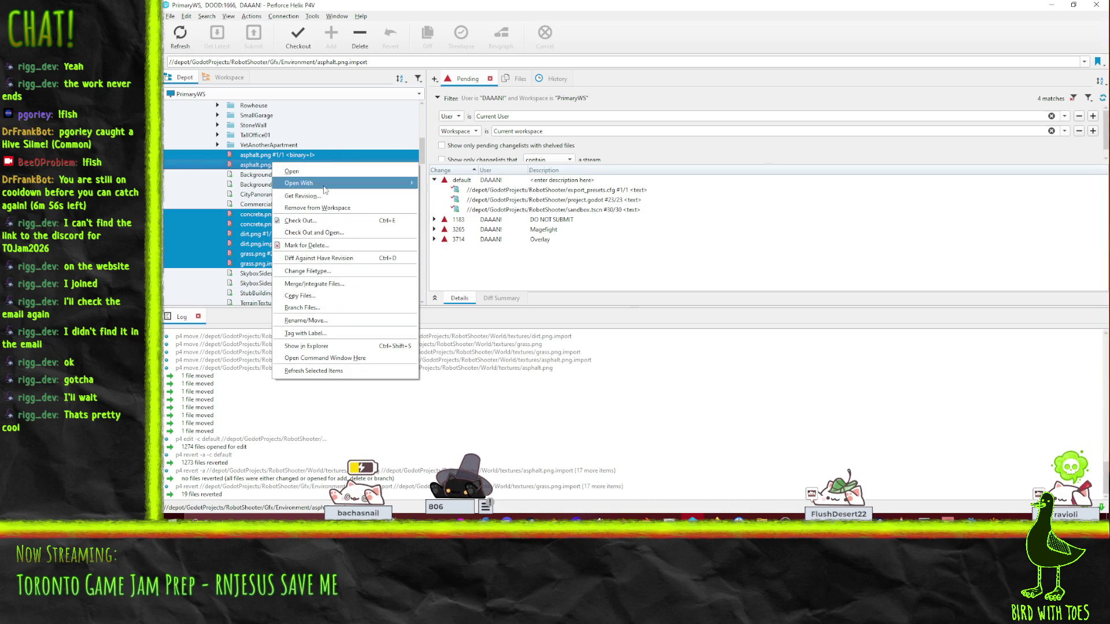
click(315, 321)
click(983, 288)
click(792, 274)
scroll(793, 274, down, 1)
scroll(792, 275, up, 1)
click(793, 274)
scroll(794, 263, down, 5)
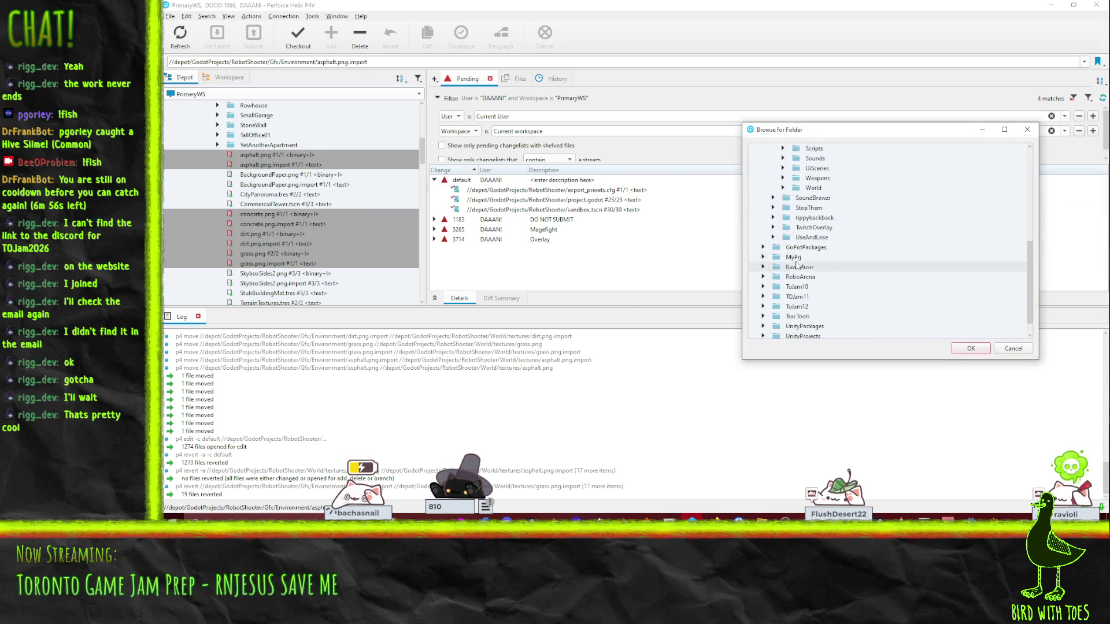
double_click(791, 247)
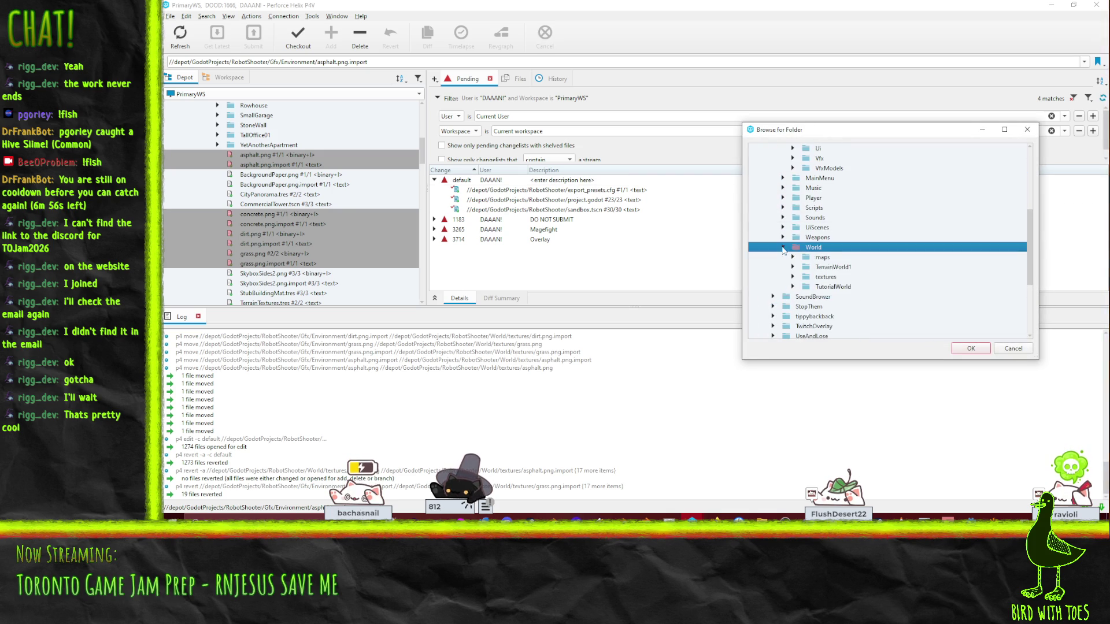
click(812, 277)
click(792, 276)
click(966, 349)
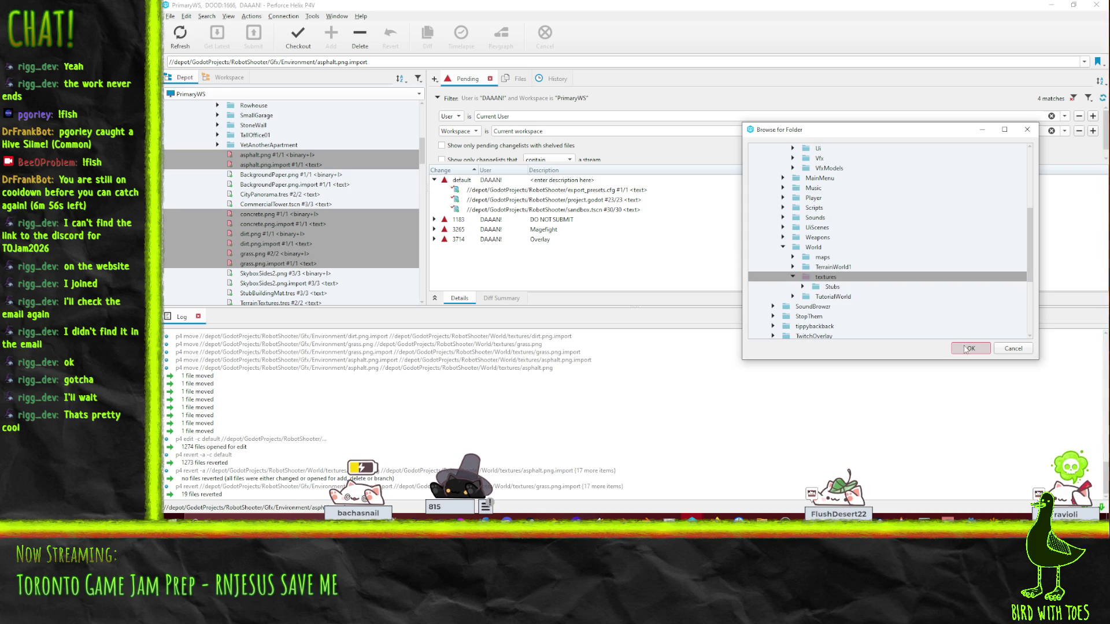
click(962, 351)
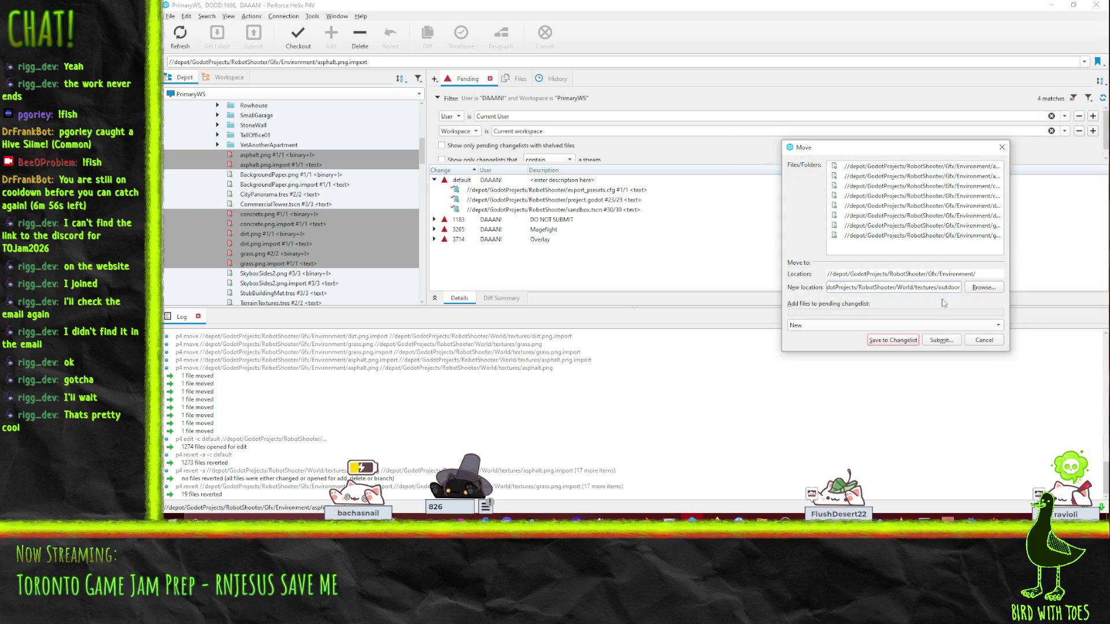
- Save the move of the eight texture files to the default changelist
click(885, 324)
click(890, 335)
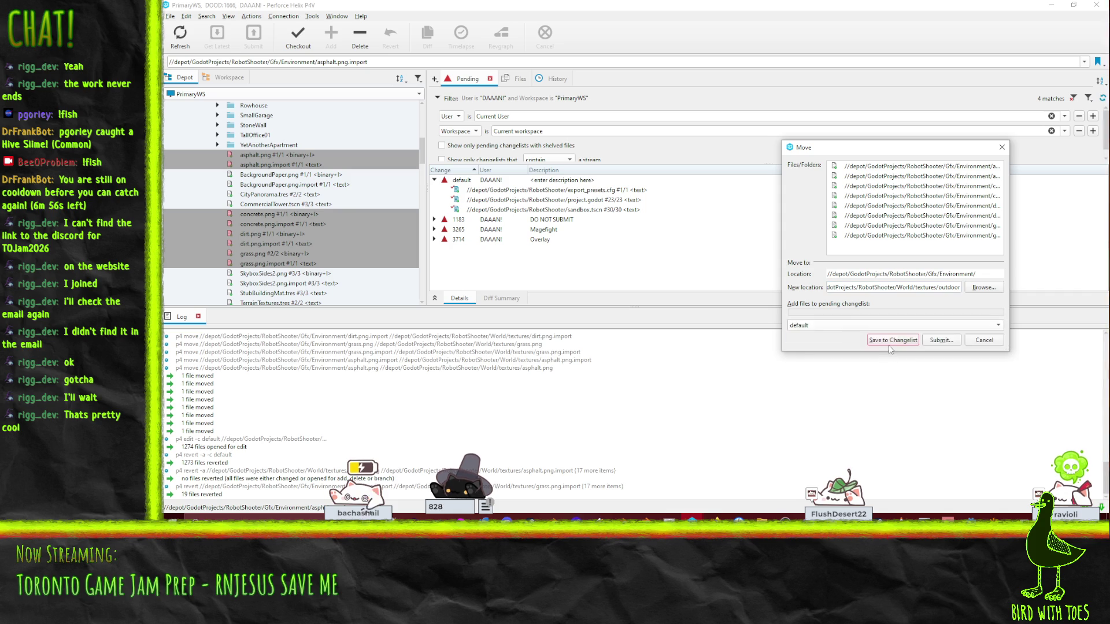
click(892, 340)
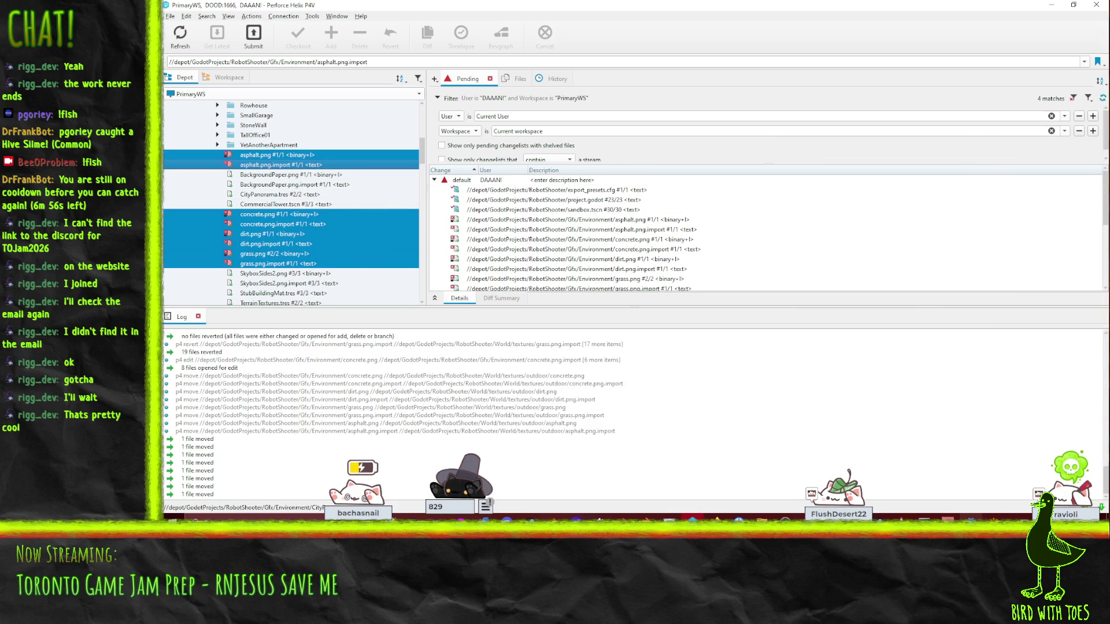
key(alt+Tab)
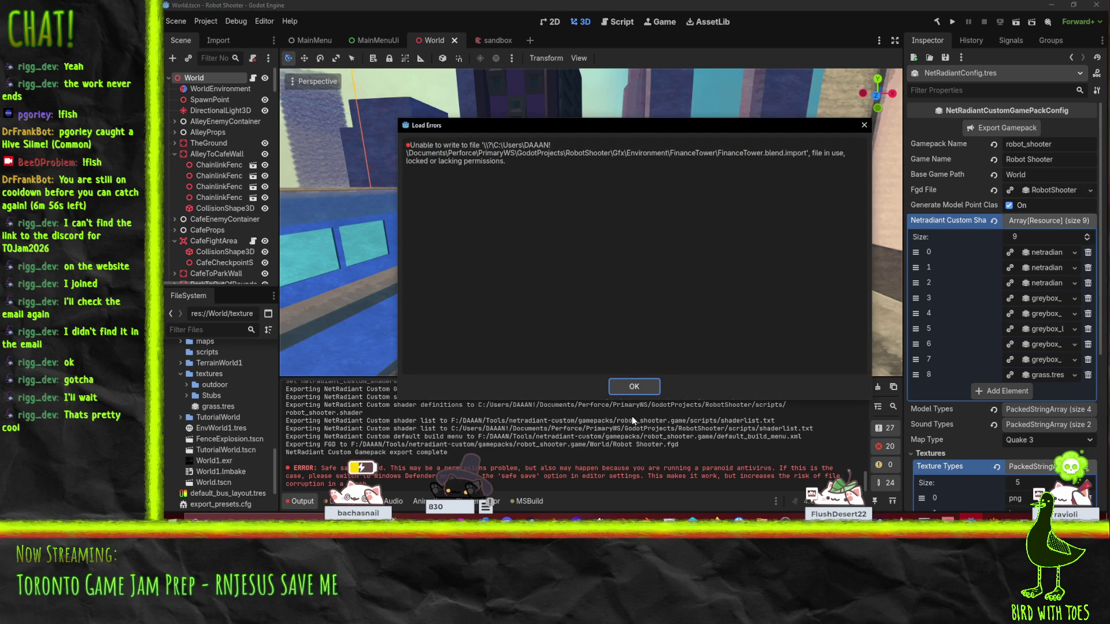
- Dismiss Godot's load errors and check out the whole RobotShooter folder in P4V
click(628, 388)
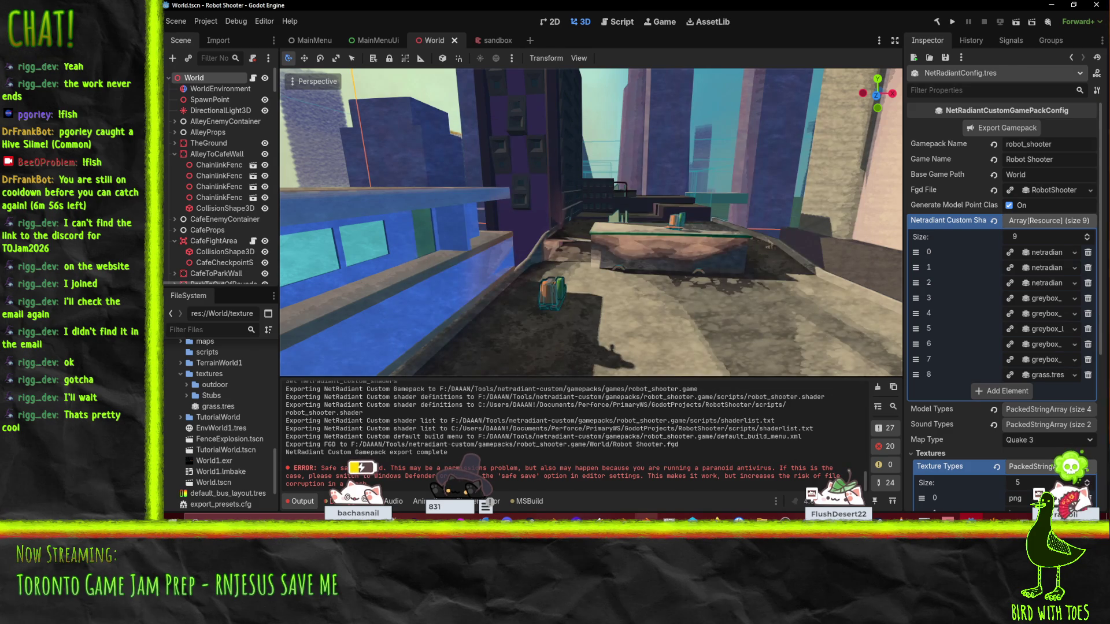
key(alt+Tab)
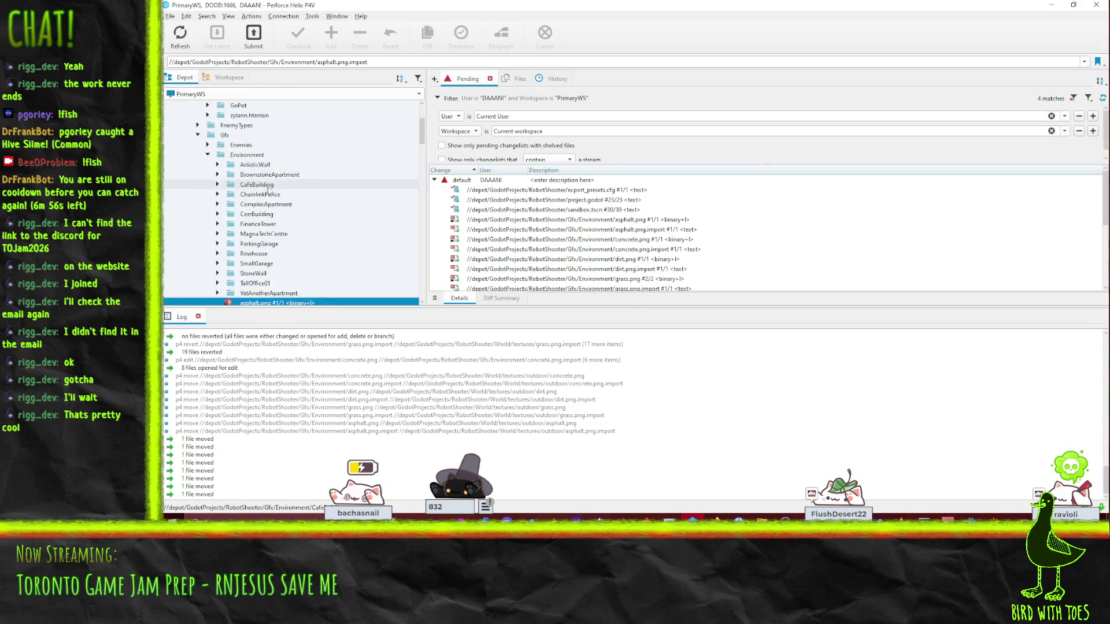
click(243, 174)
key(ctrl+e)
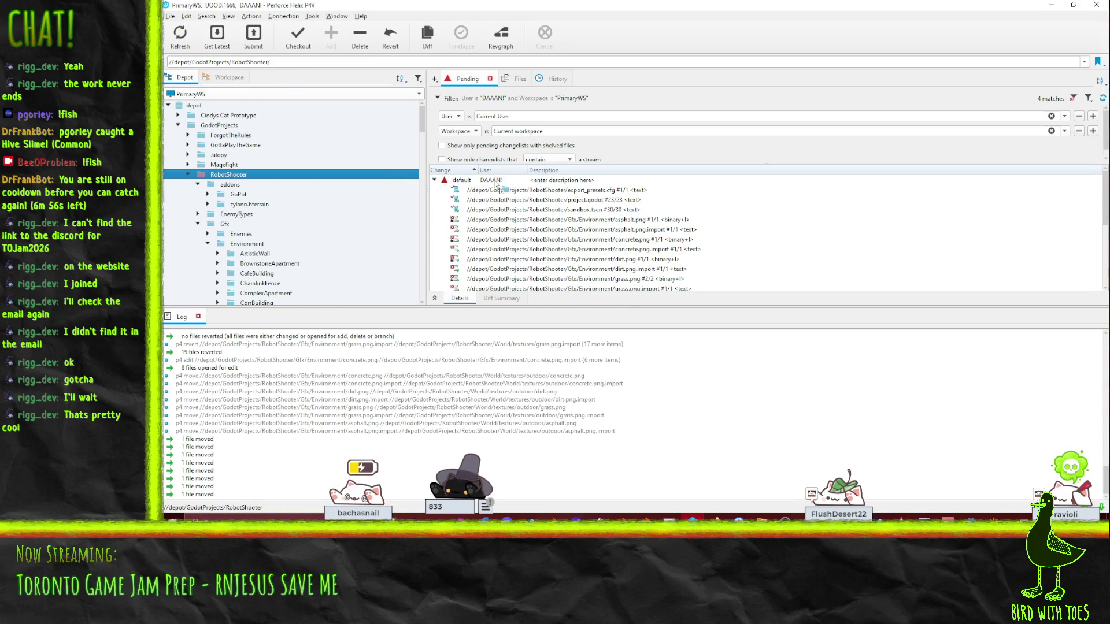
- Refresh NetRadiant's texture browser so the outdoor folder is listed
click(959, 516)
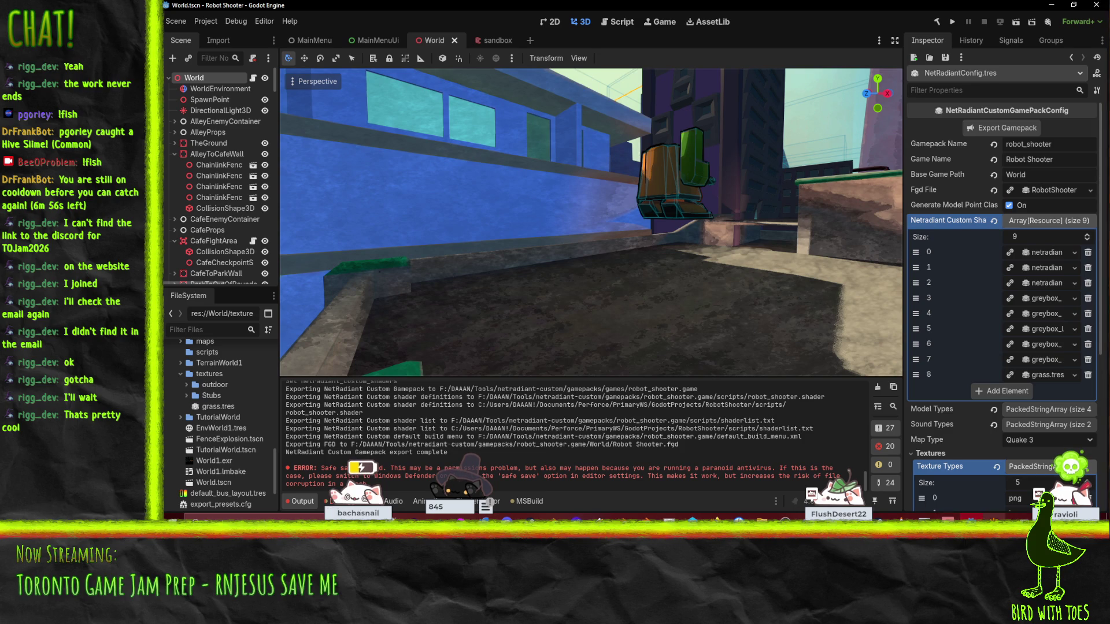
key(alt+Tab)
click(618, 336)
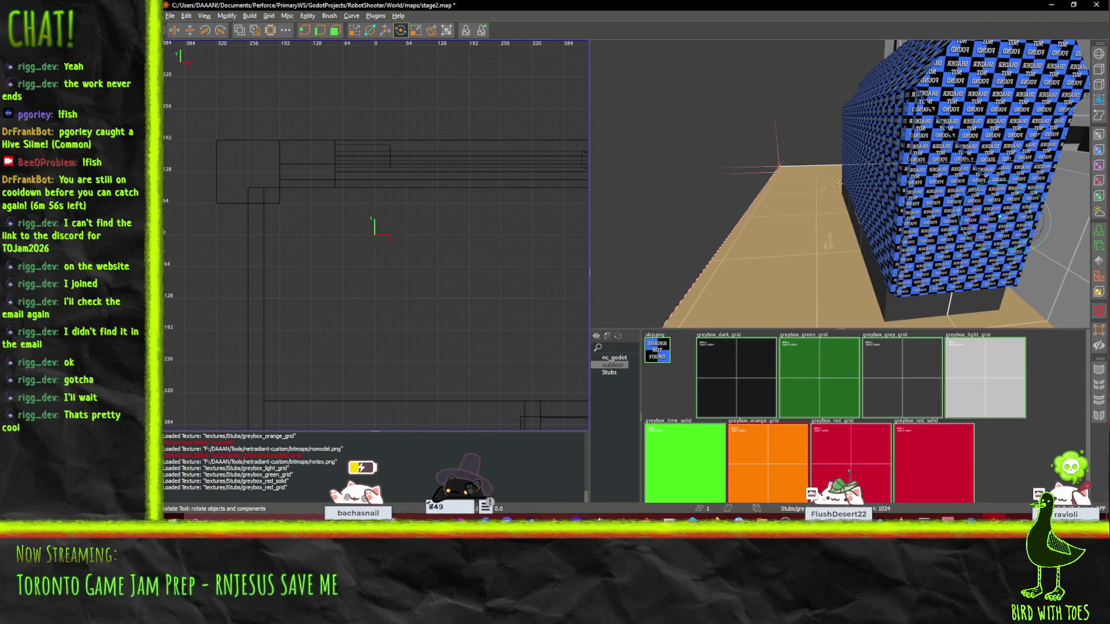
- Apply the outdoor grass texture to the floor face
click(613, 365)
right_click(839, 183)
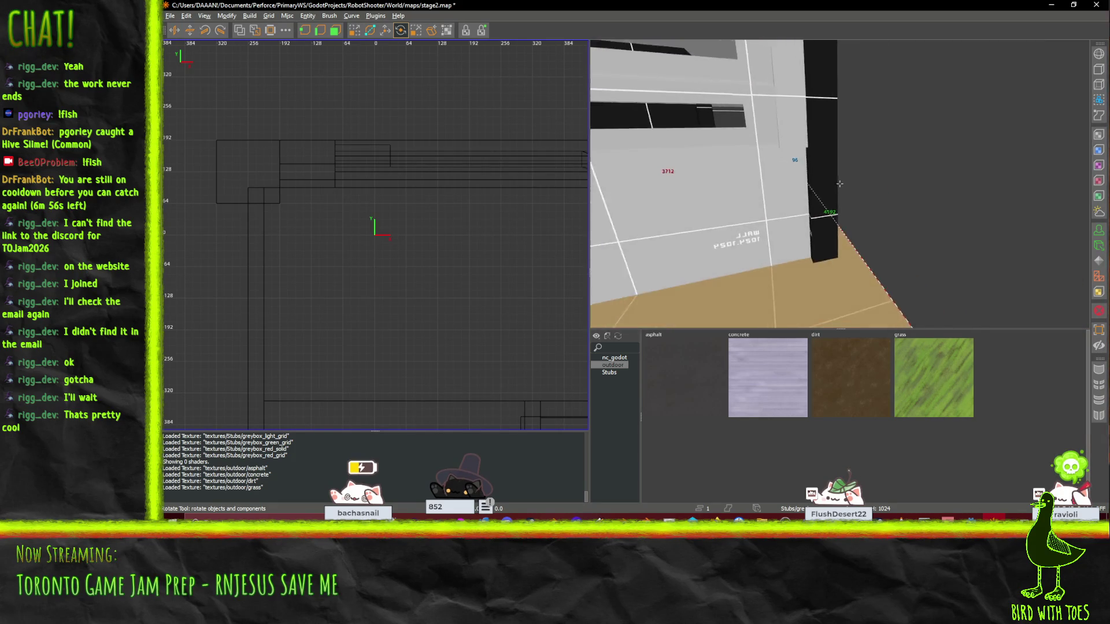
click(934, 377)
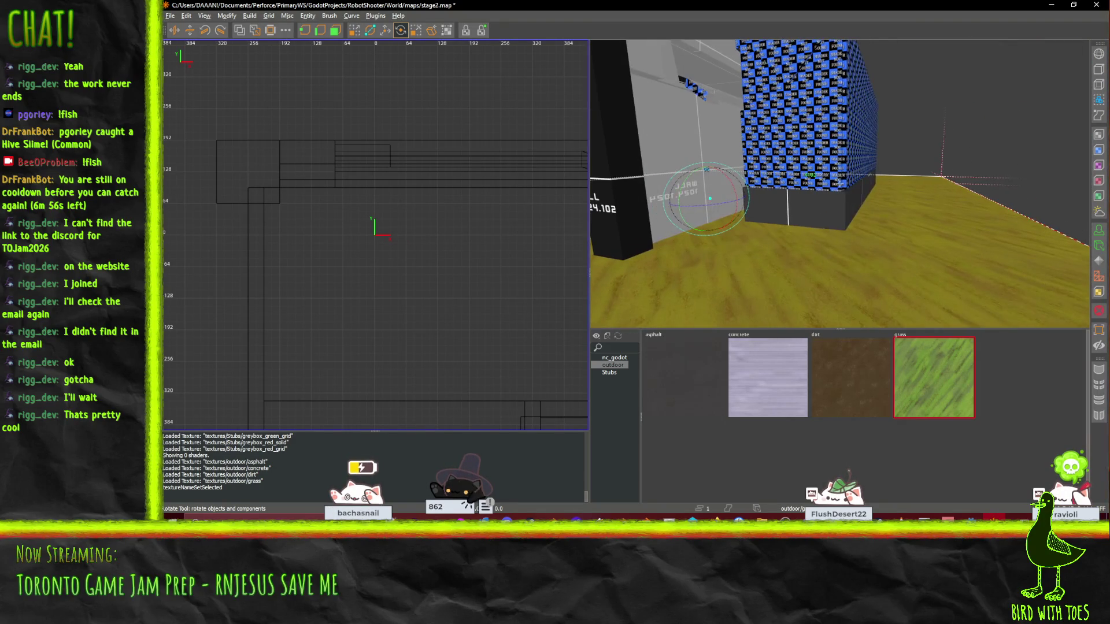
- Select the placeholder-textured wall brush, show the Stubs greybox textures and fly closer to the wall
click(816, 214)
click(799, 185)
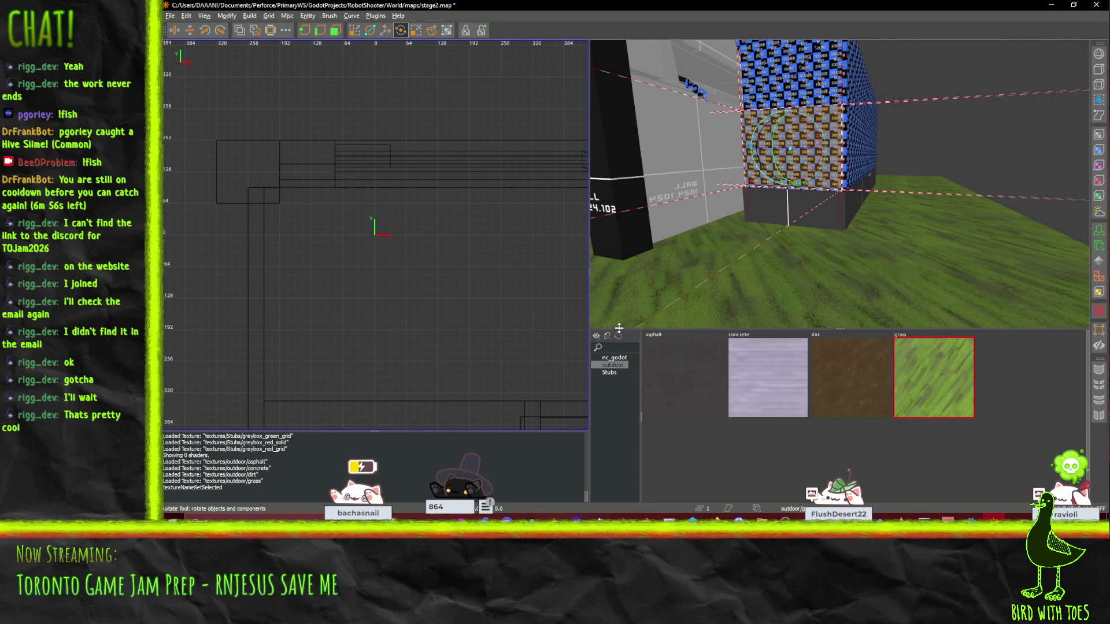
click(608, 372)
scroll(869, 384, down, 3)
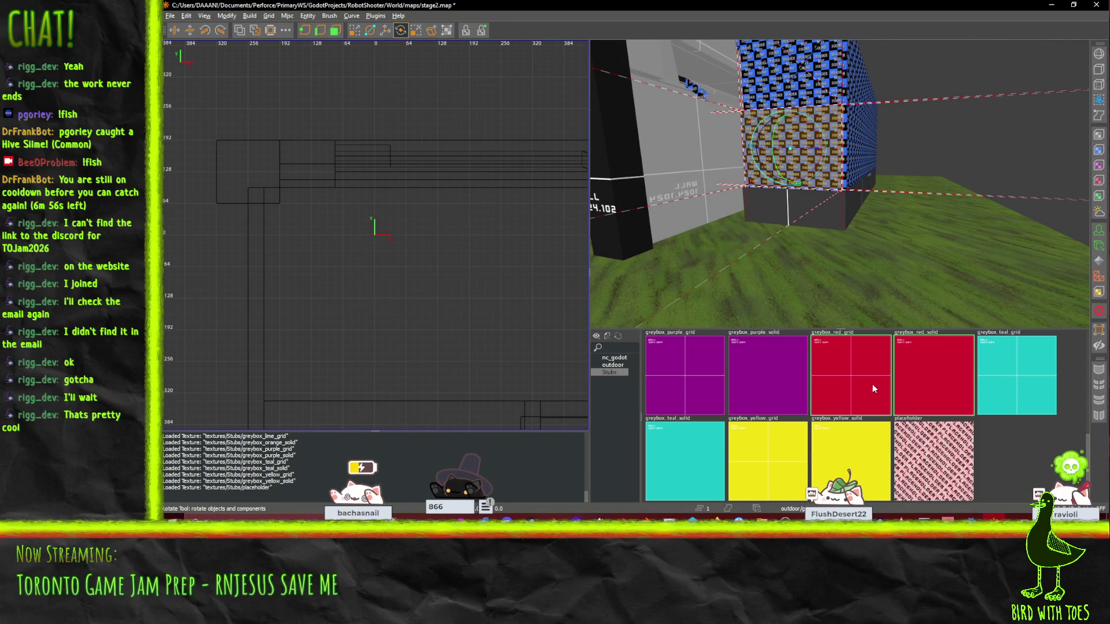
scroll(872, 387, up, 1)
scroll(861, 383, up, 1)
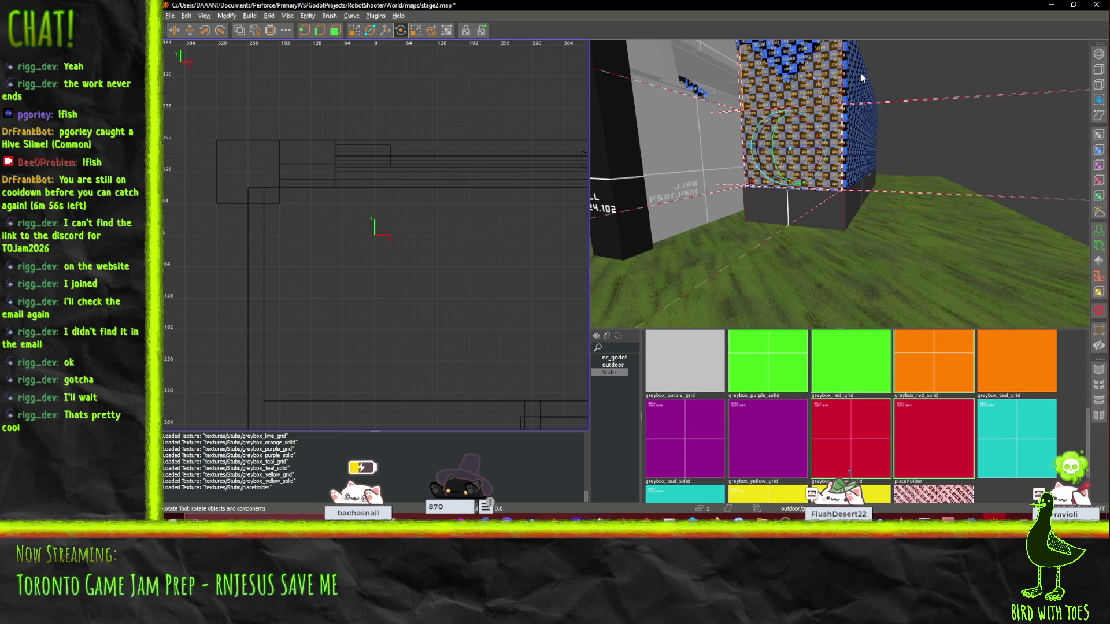
key(w)
key(d)
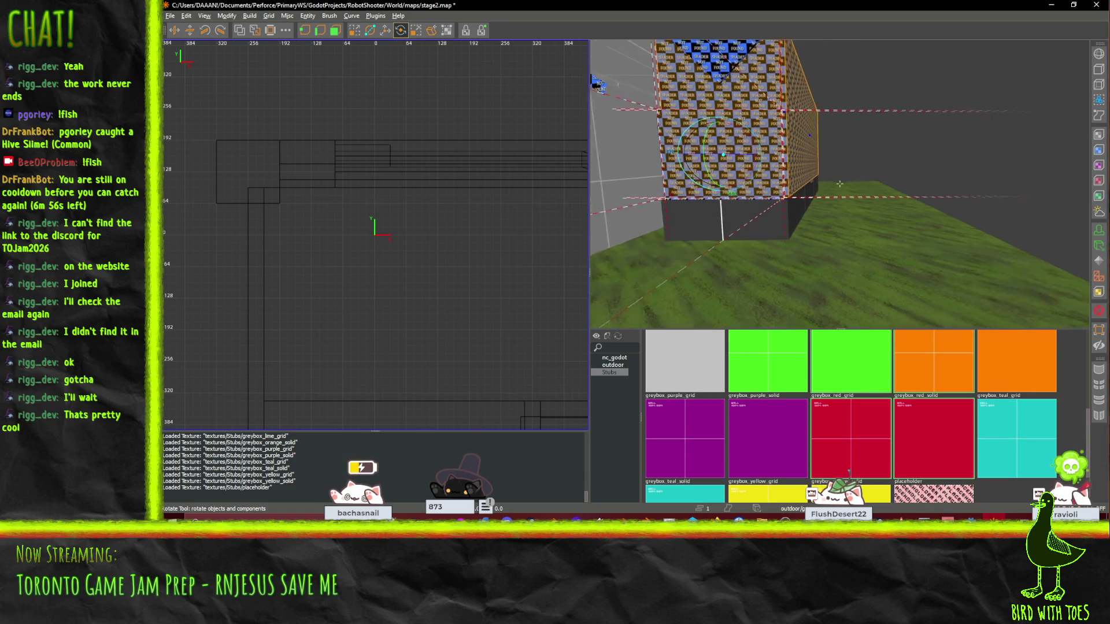
key(w)
key(d)
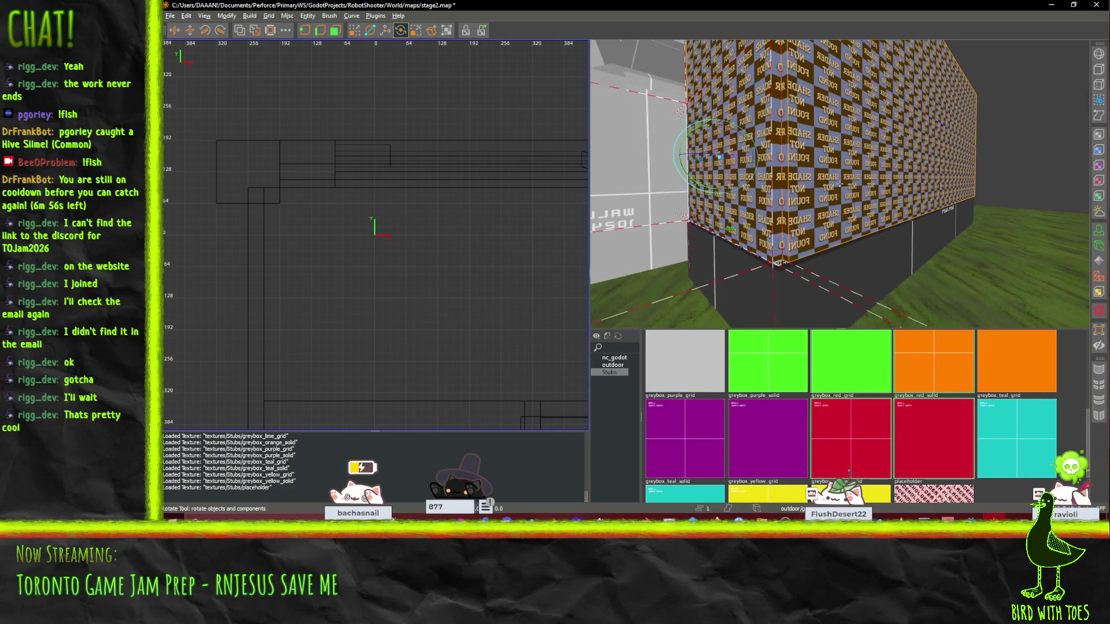
key(w)
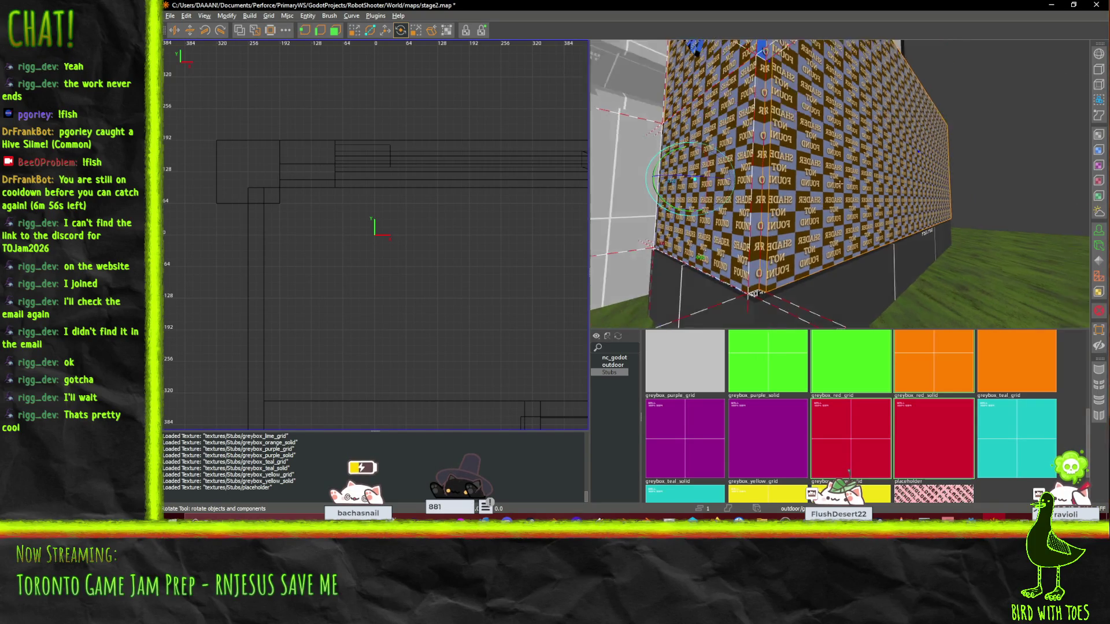
key(a)
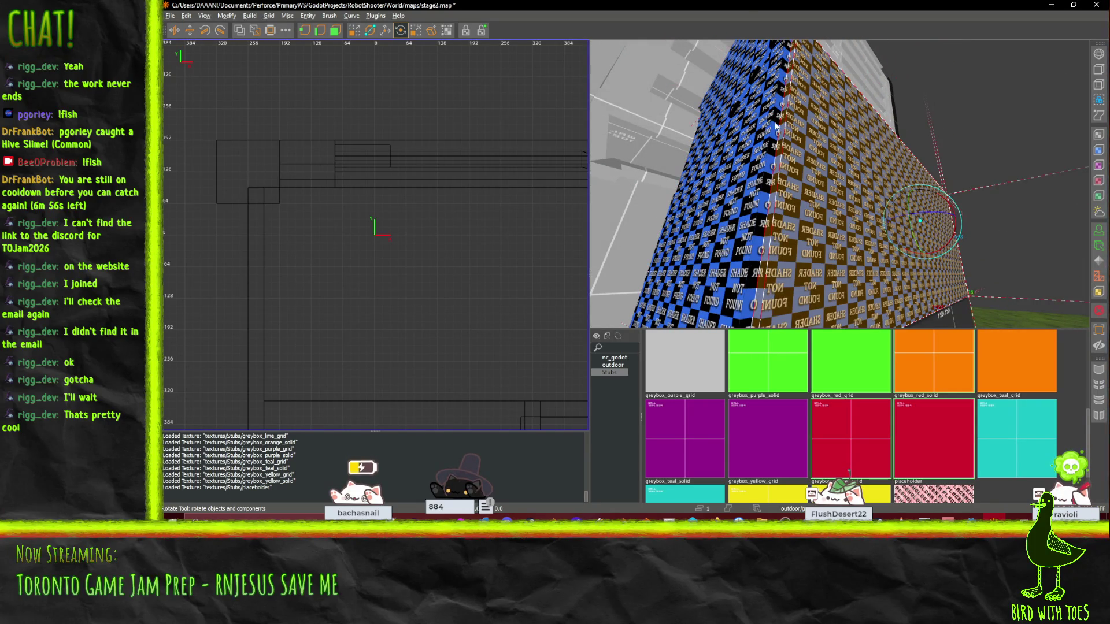
key(s)
key(a)
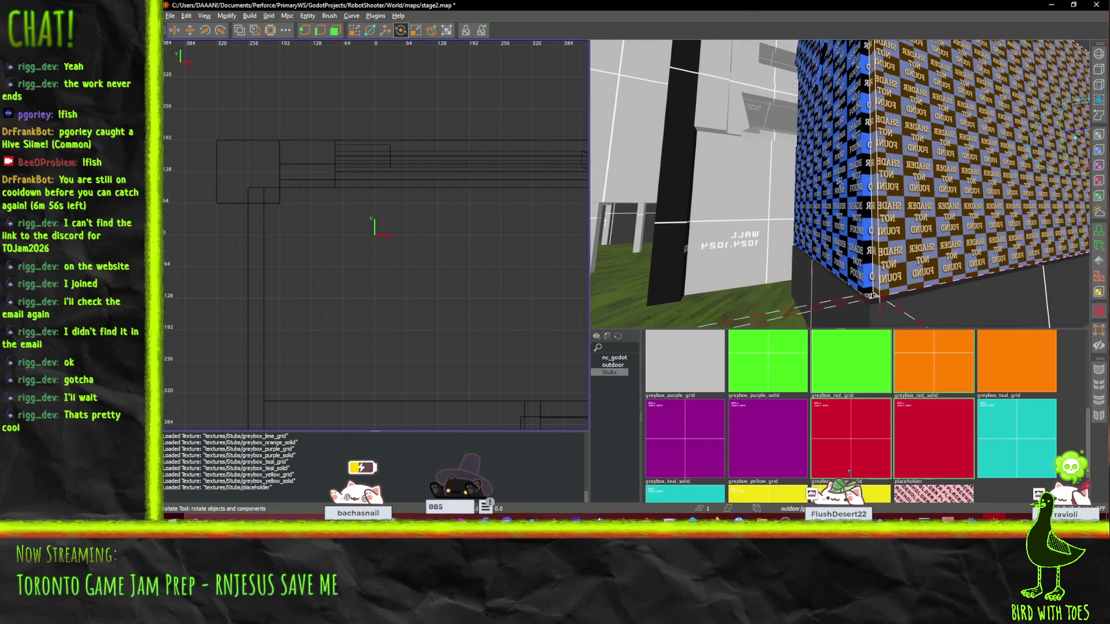
drag(823, 239, 842, 233)
key(ctrl+z)
key(w)
key(s)
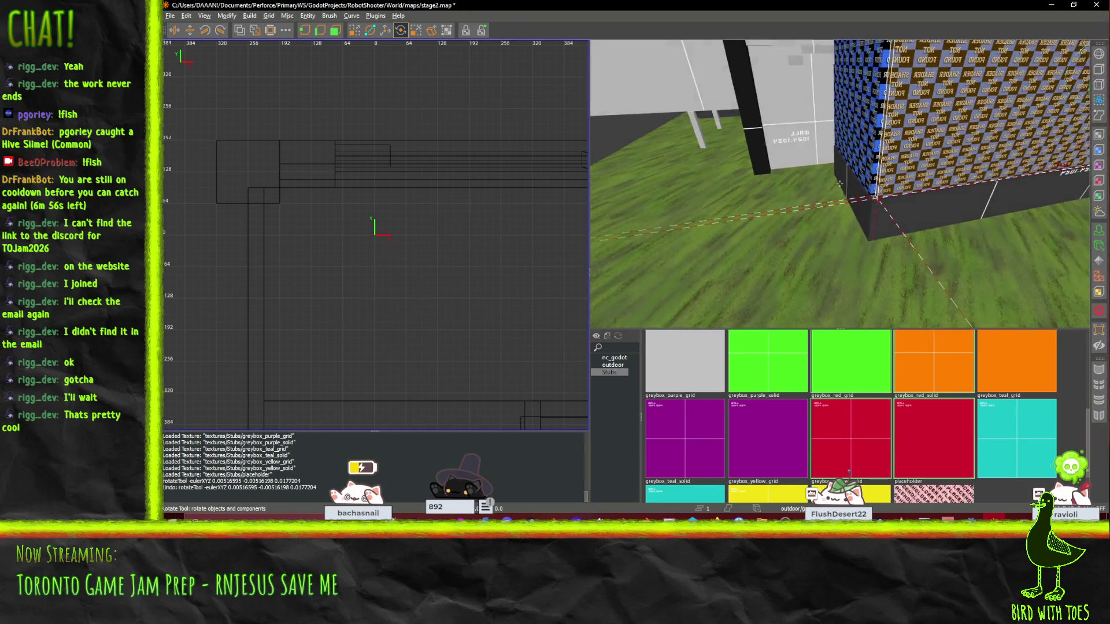
drag(831, 191, 801, 202)
key(ctrl+z)
key(w)
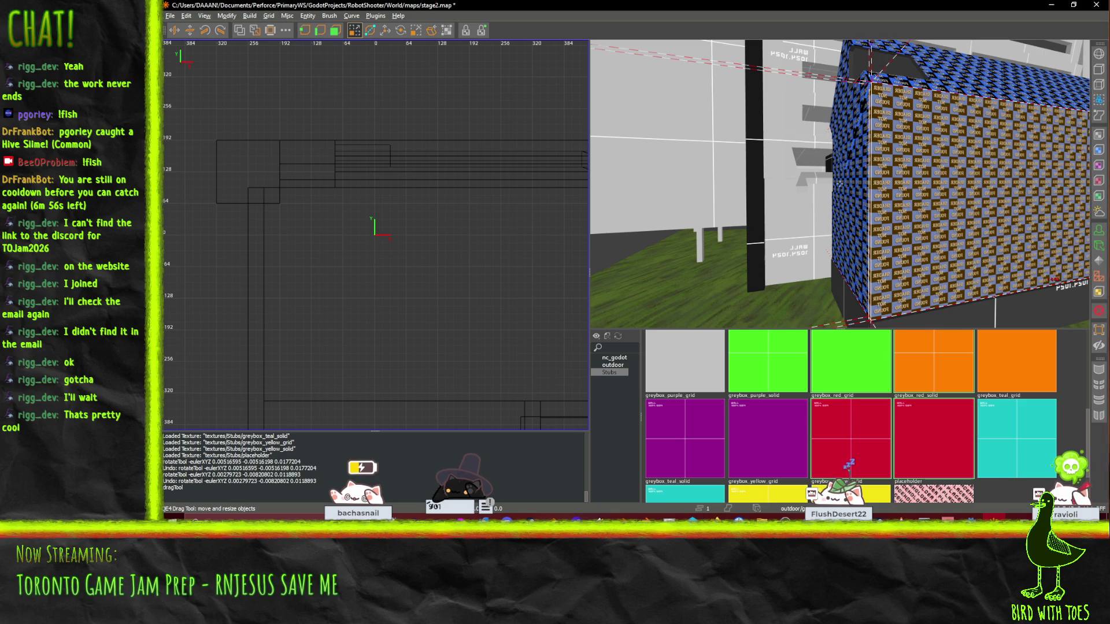
key(w)
key(a)
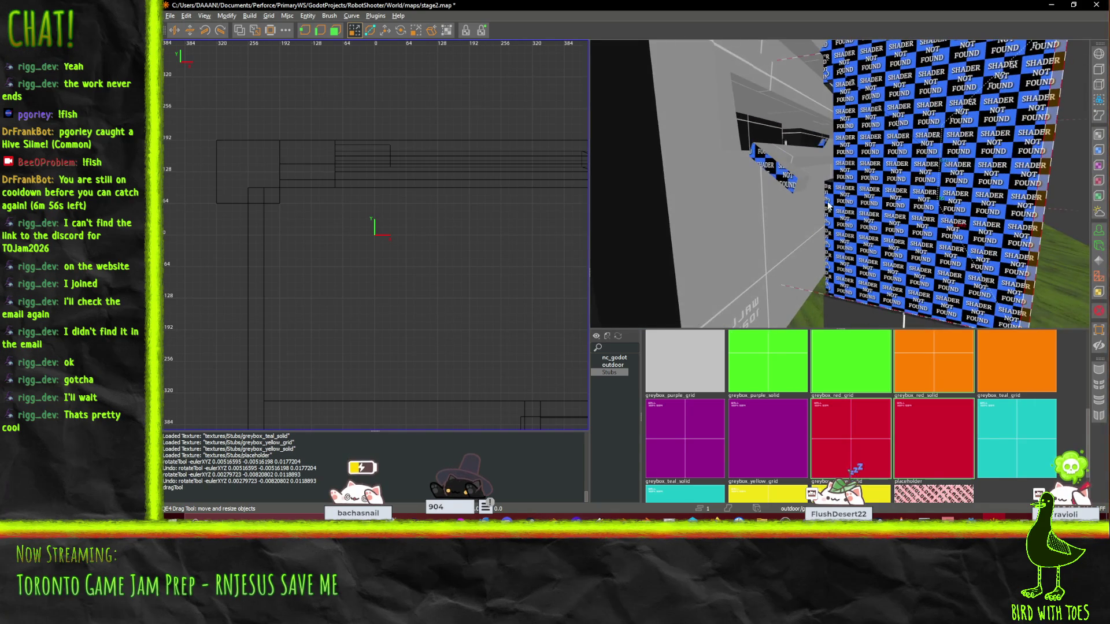
key(s)
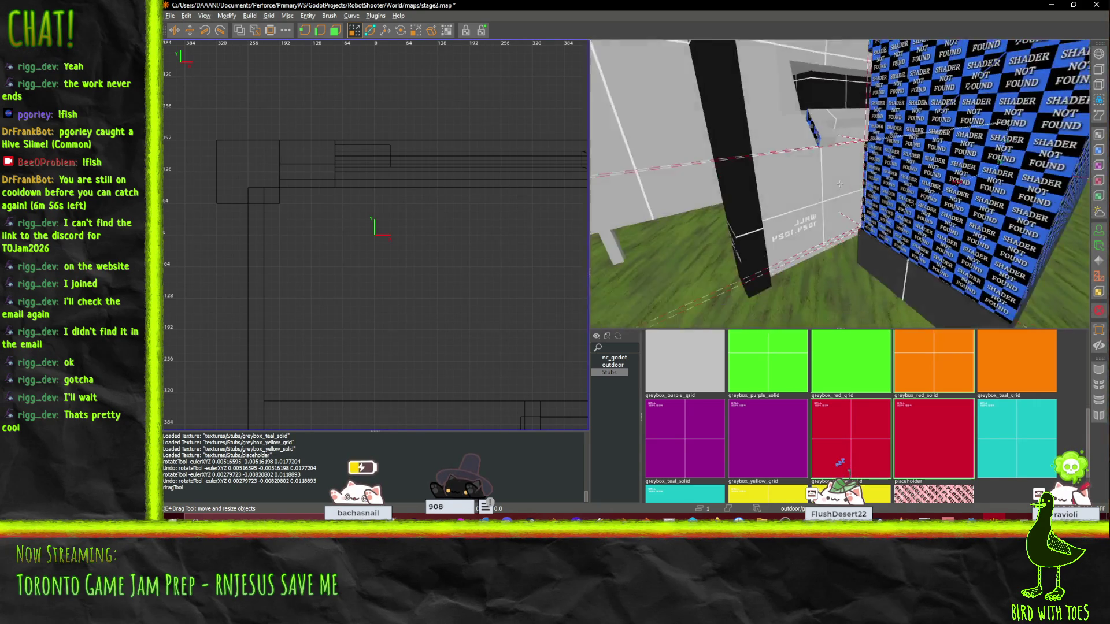
click(815, 230)
key(ctrl+z)
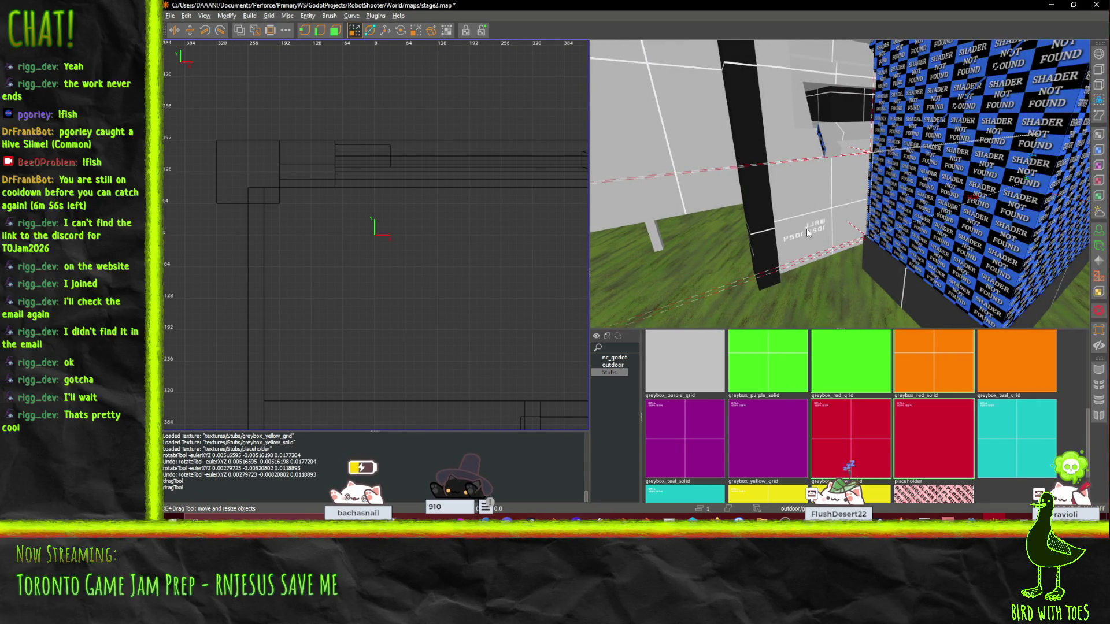
key(a)
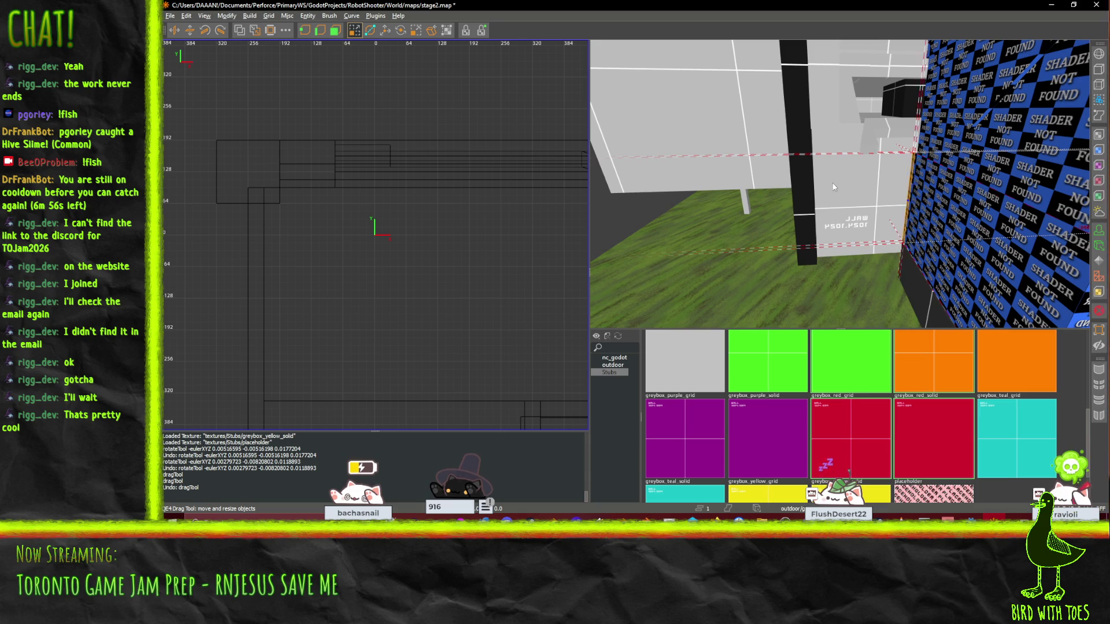
click(835, 188)
key(w)
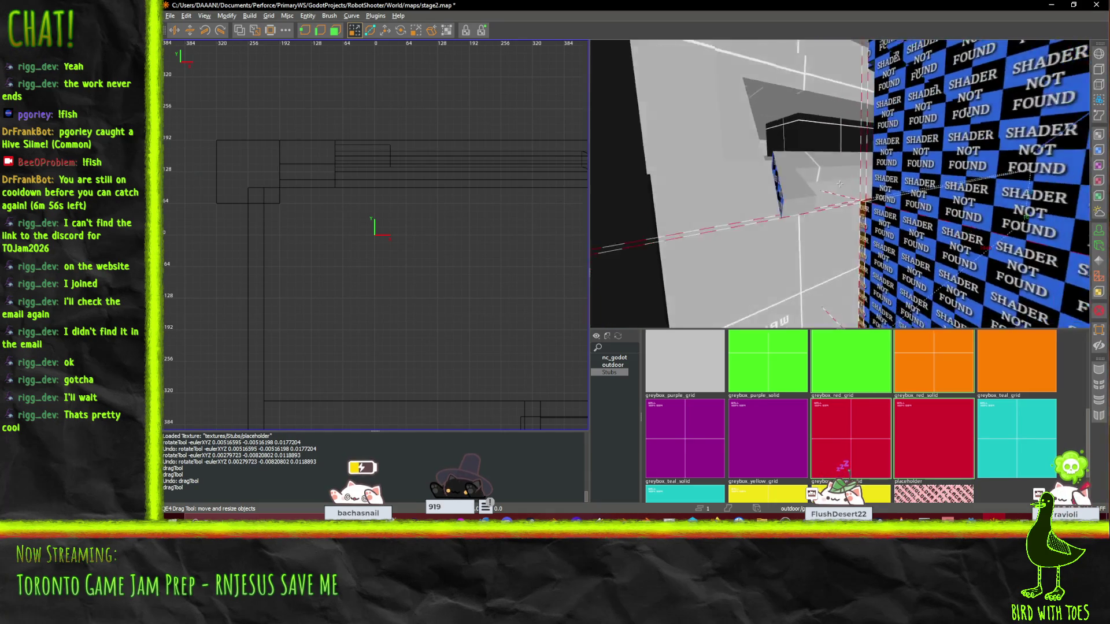
key(w)
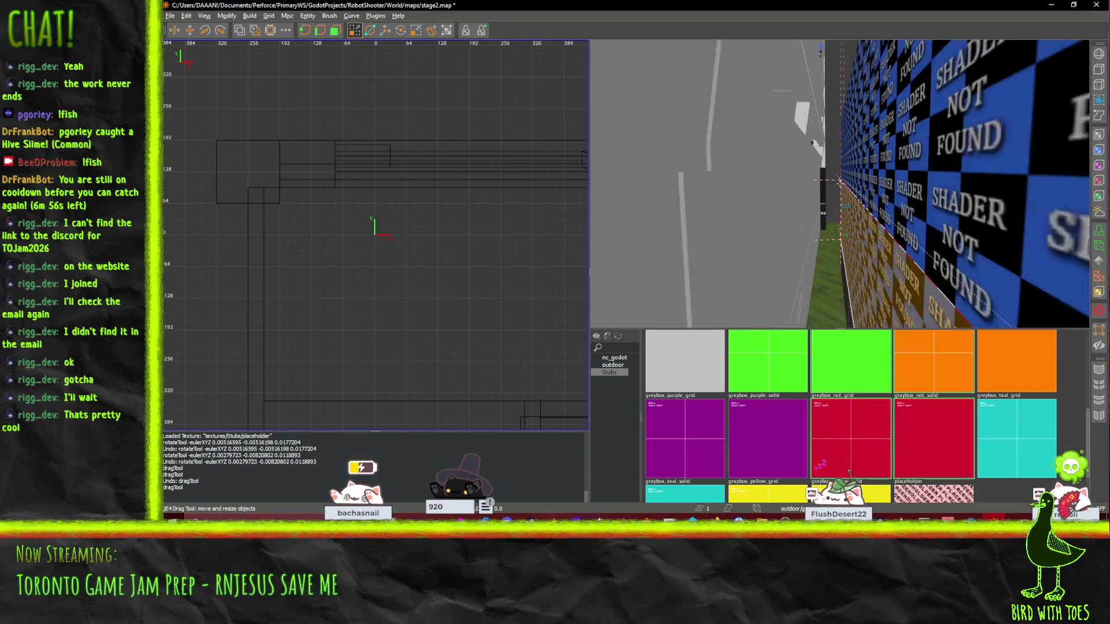
key(s)
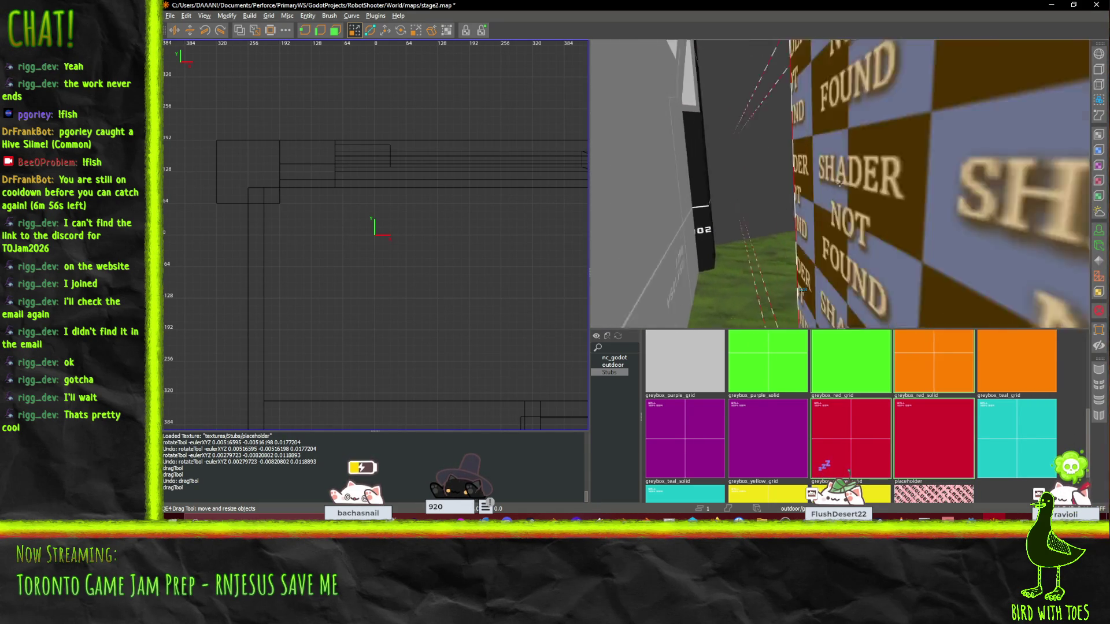
key(s)
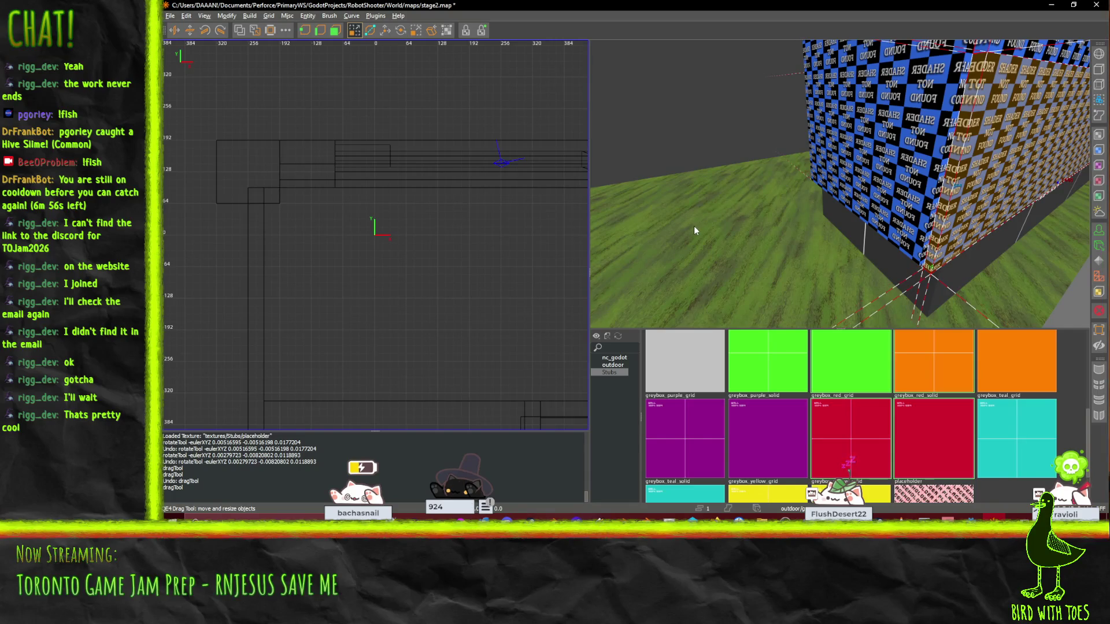
click(694, 227)
key(ctrl+z)
key(w)
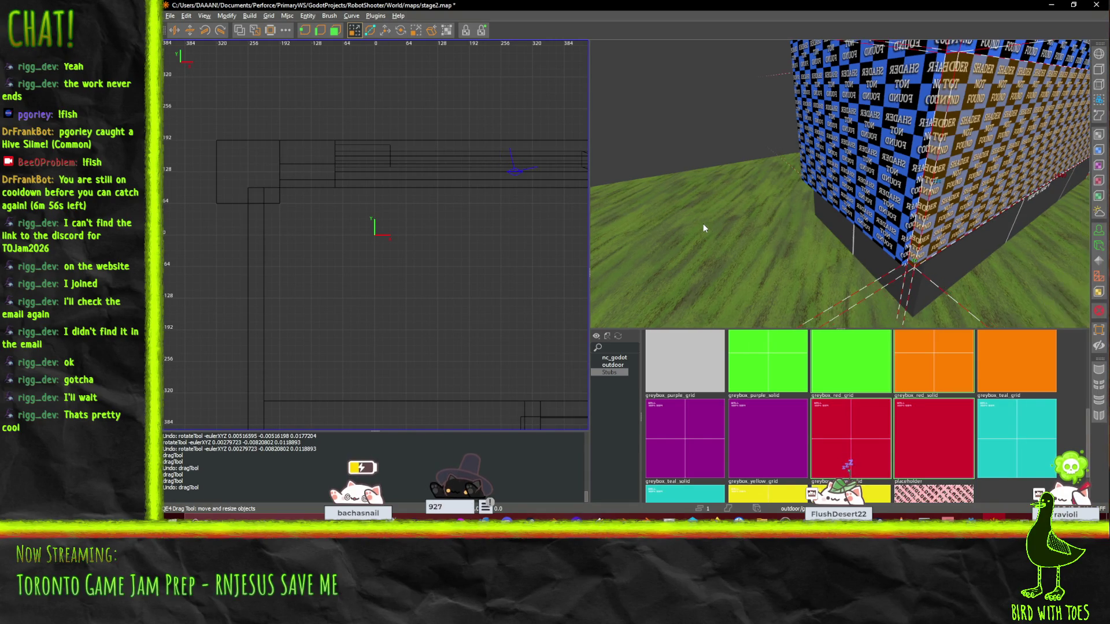
key(s)
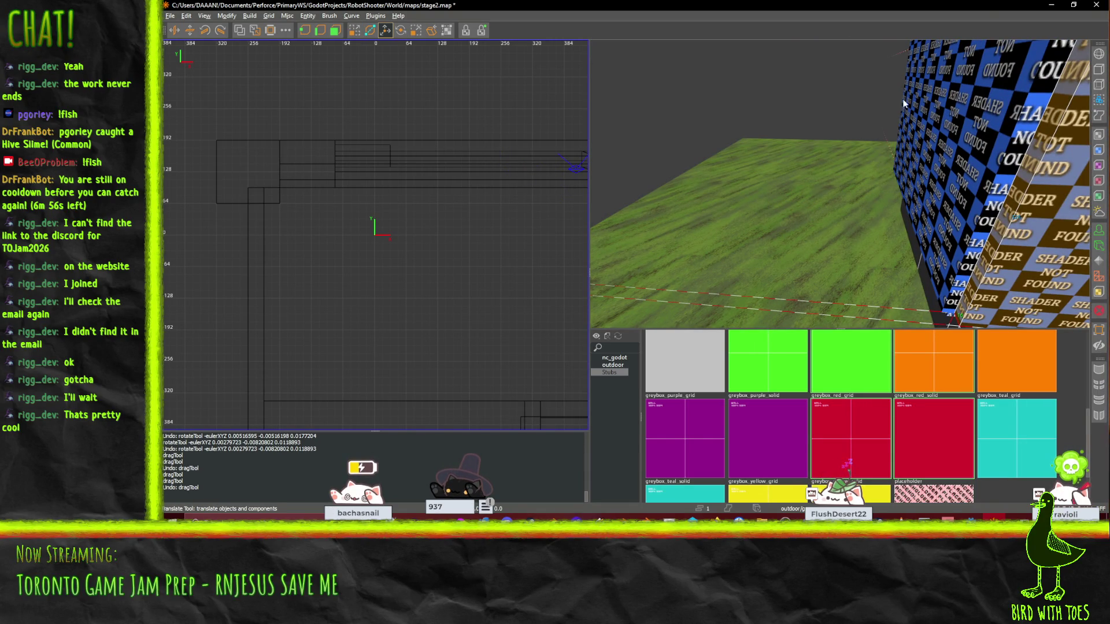
key(w)
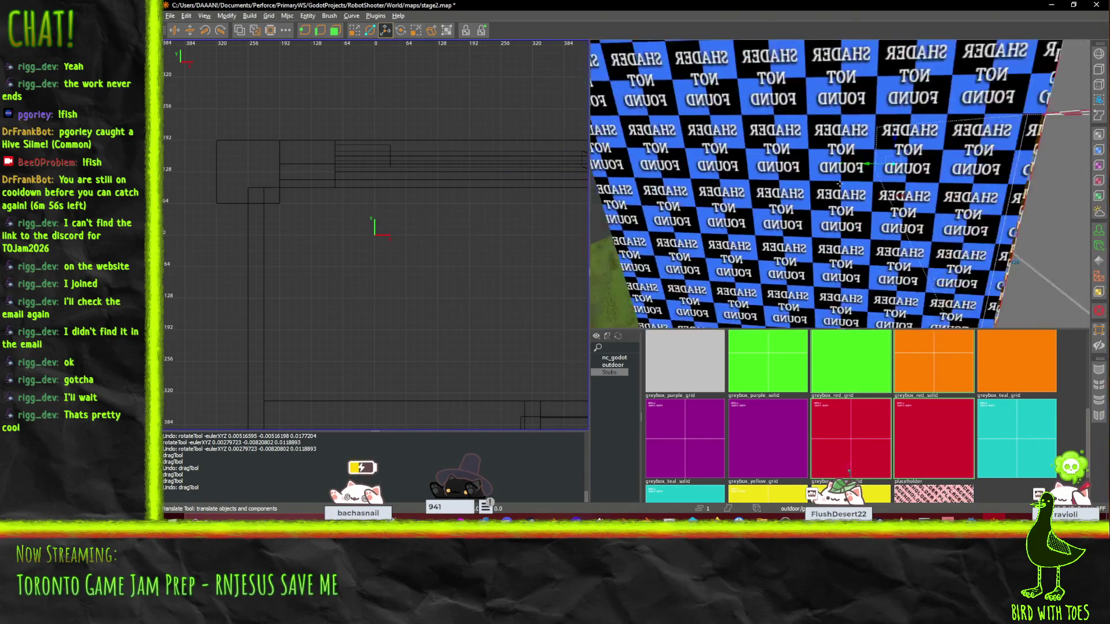
key(s)
key(d)
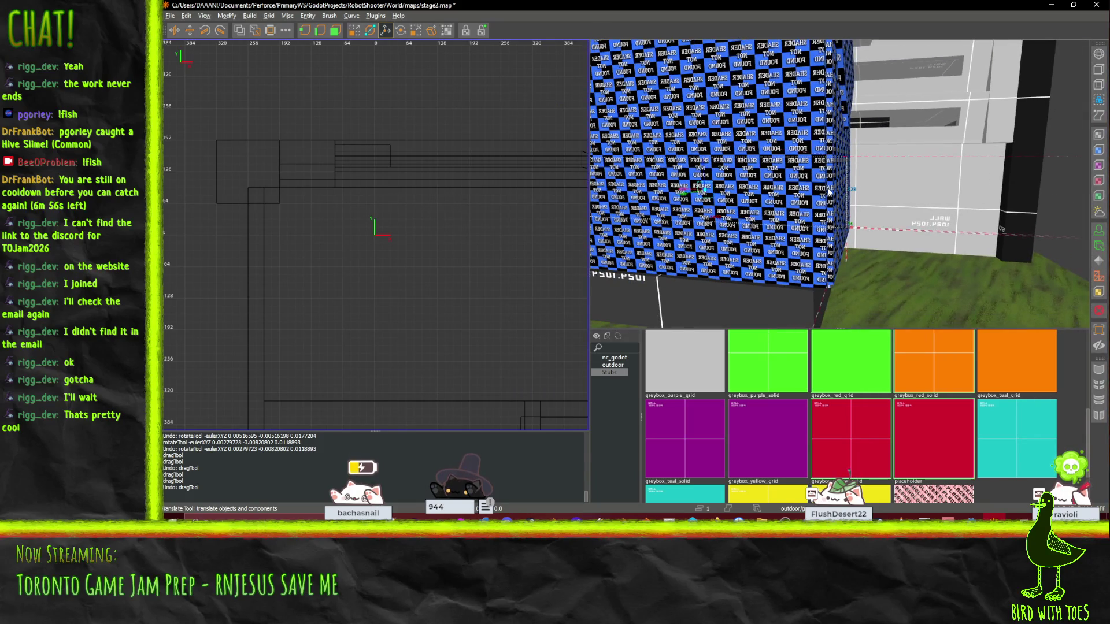
key(w)
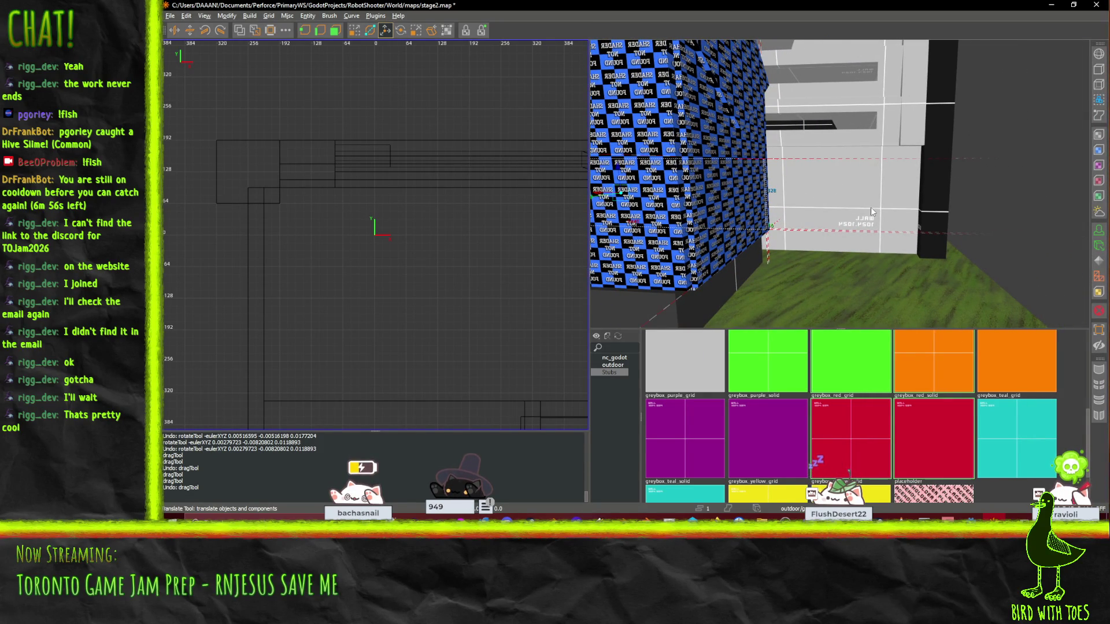
key(s)
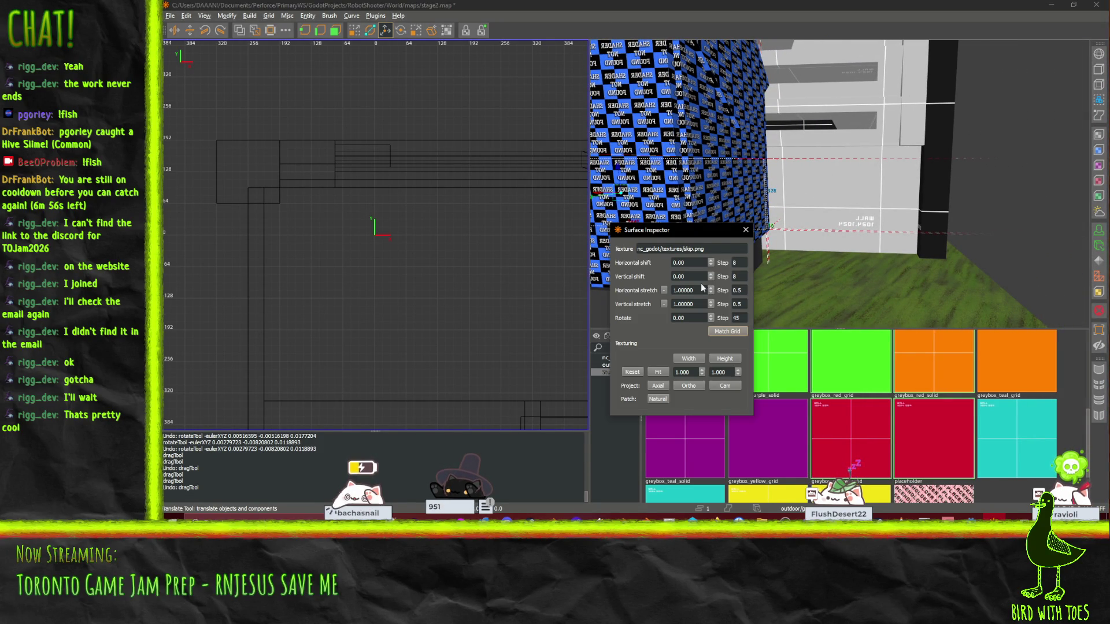
- Give the three checkered wall brushes the greybox_purple_solid texture
click(746, 230)
key(q)
right_click(834, 195)
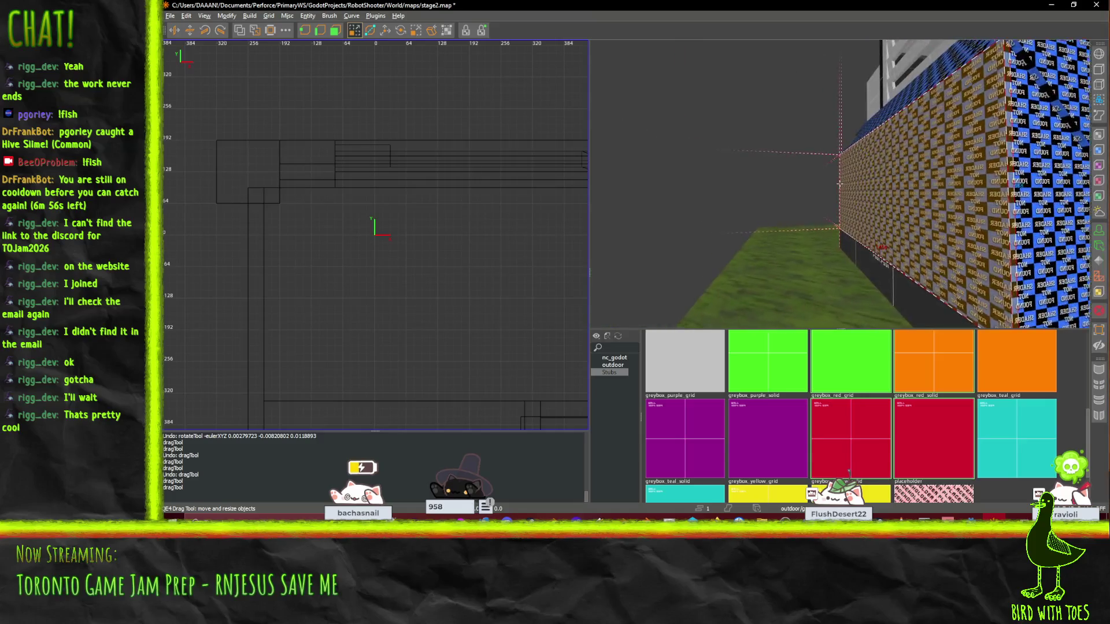
key(a)
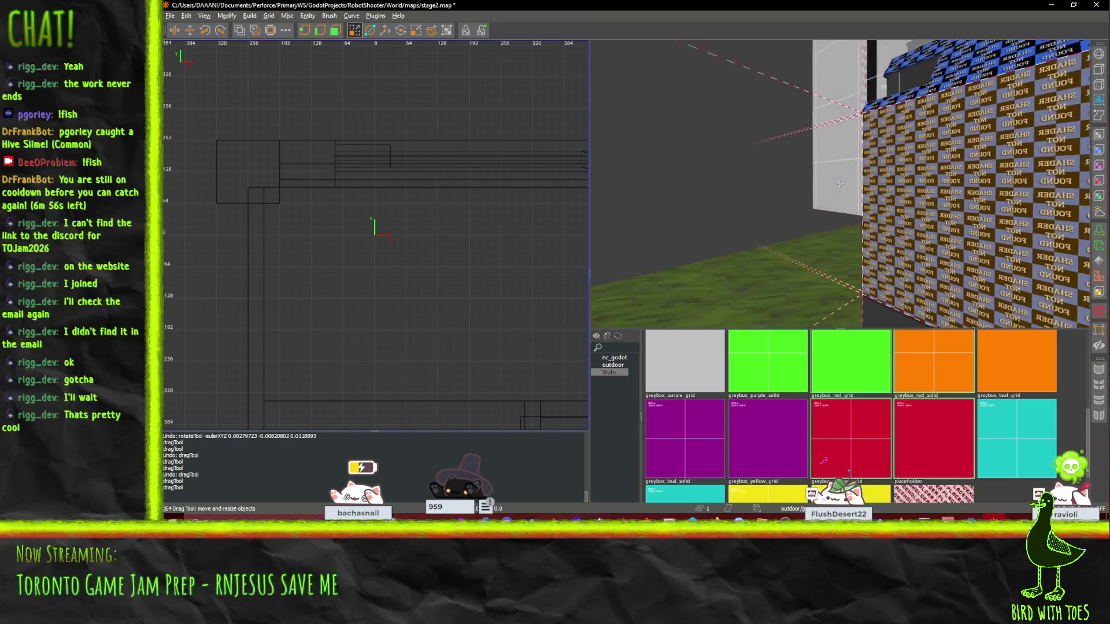
key(s)
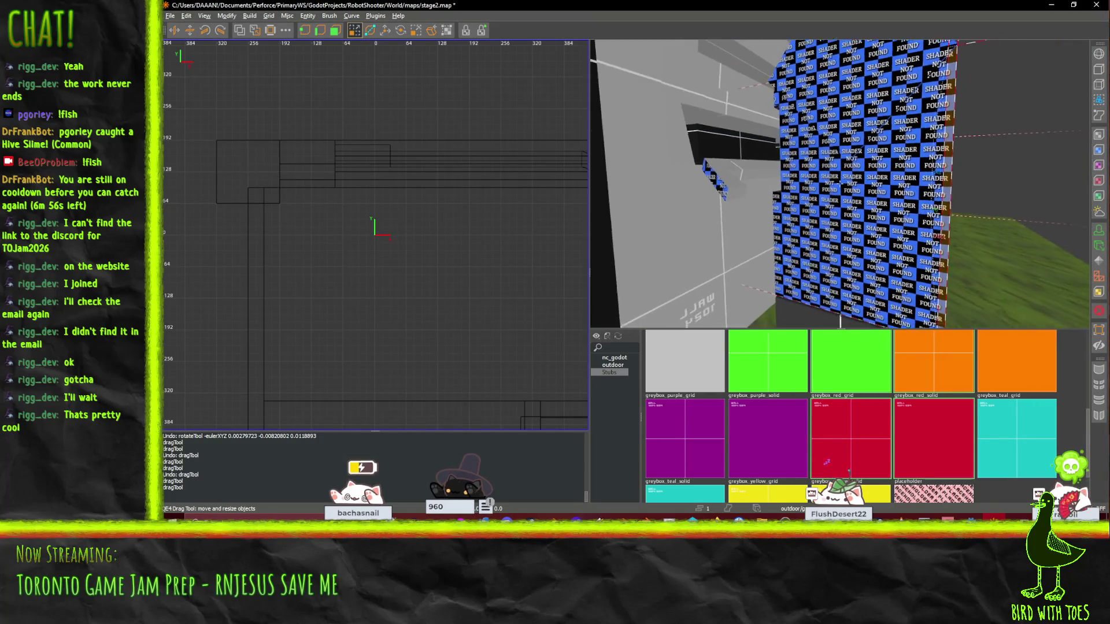
key(w)
ctrl+click(821, 231)
ctrl+click(825, 180)
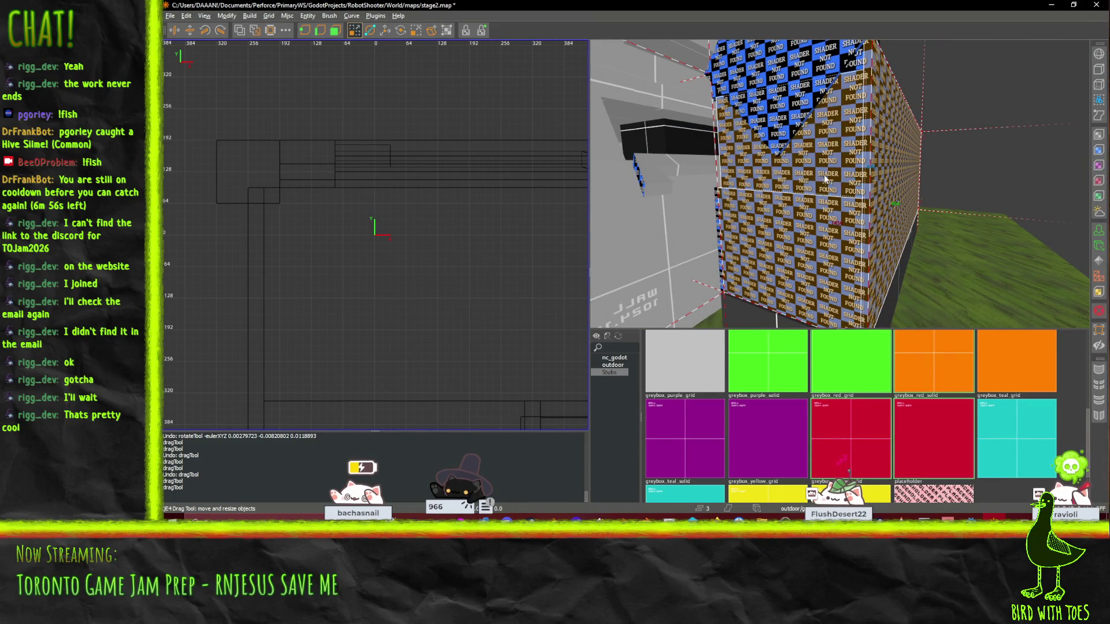
ctrl+click(720, 233)
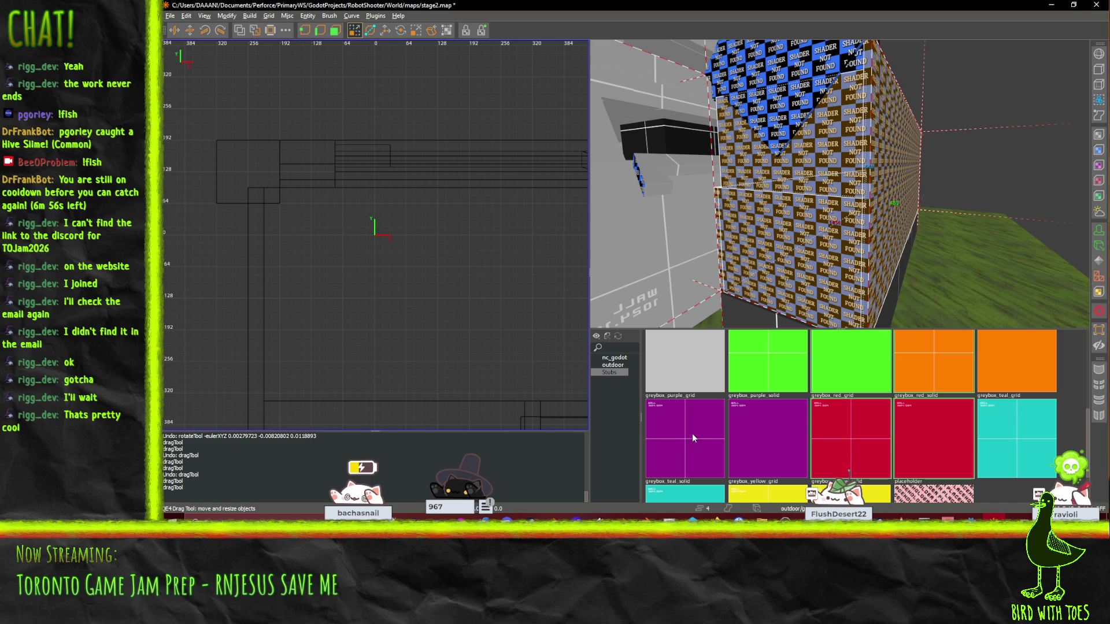
click(743, 435)
- Fly around the purple wall and select the block's remaining checkered side face
key(w)
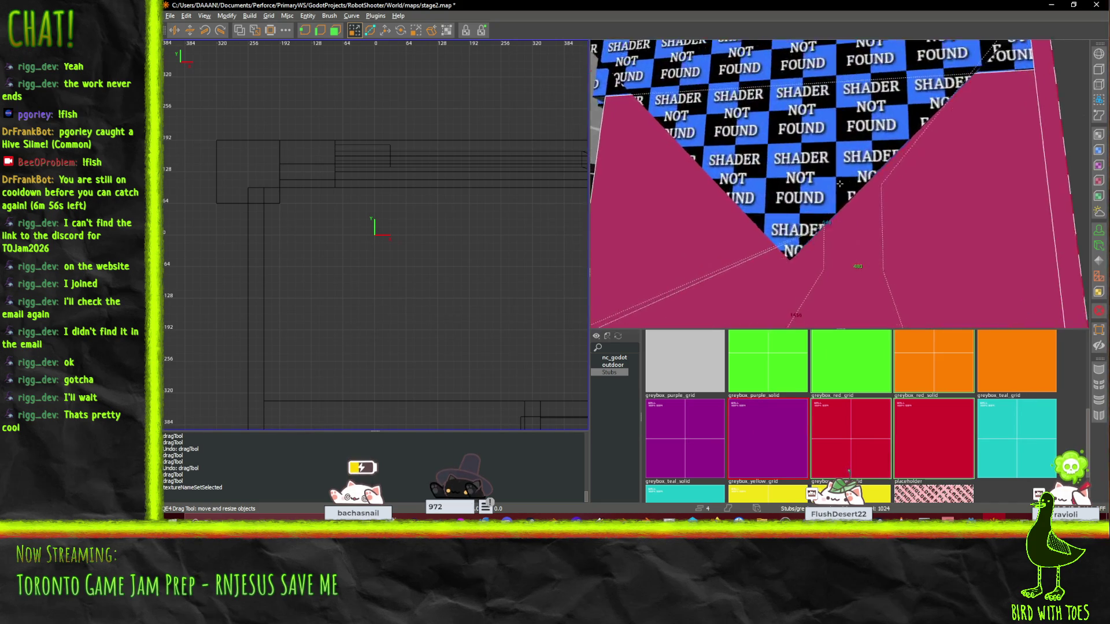
key(w)
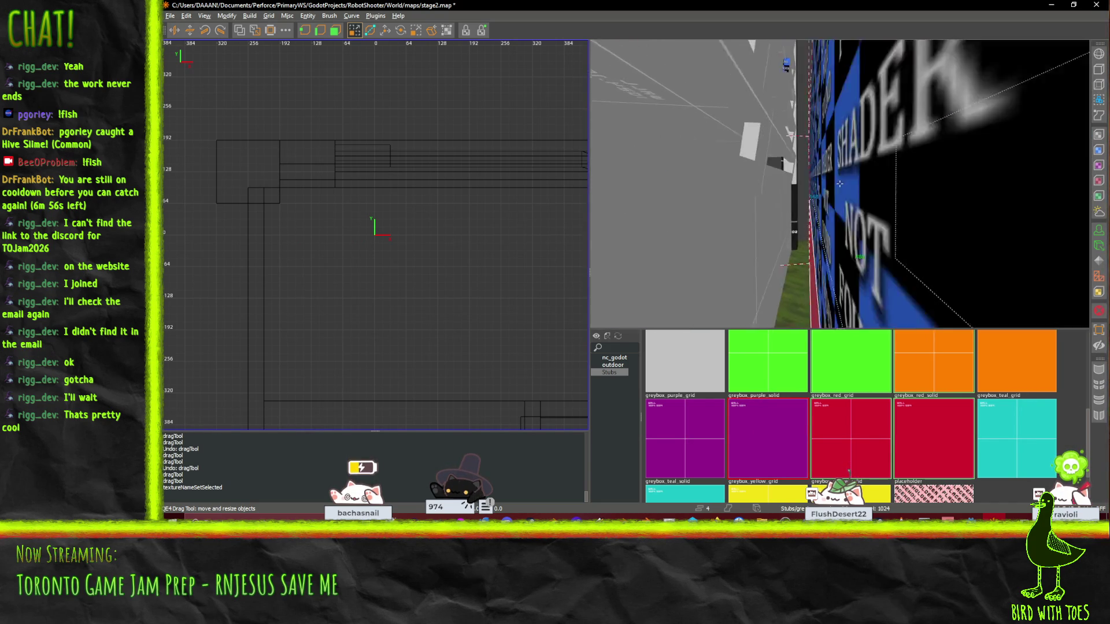
key(s)
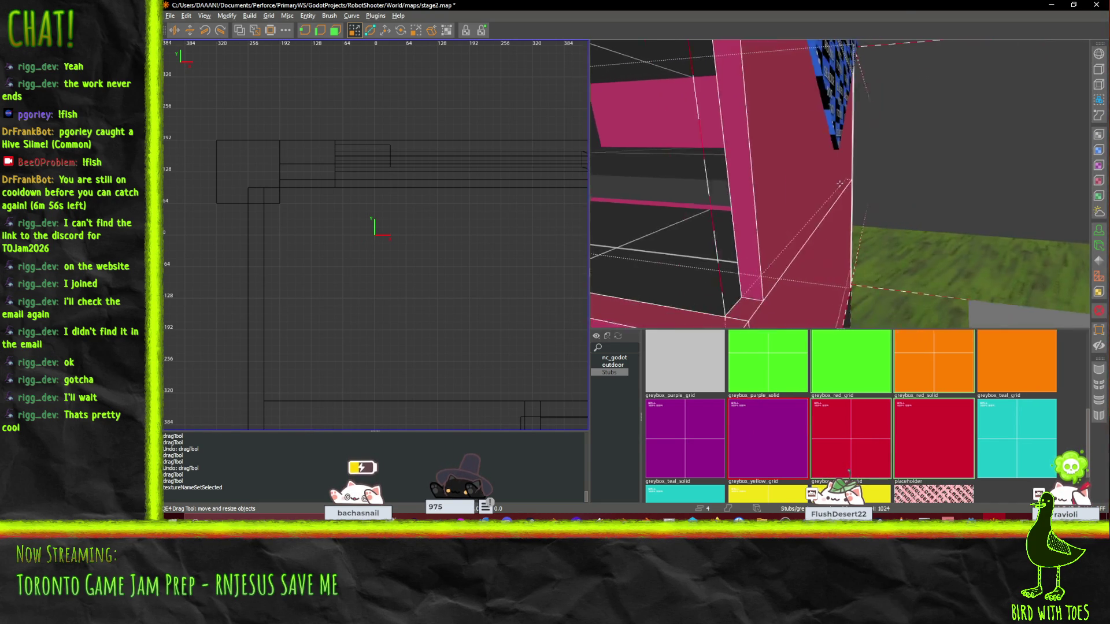
key(a)
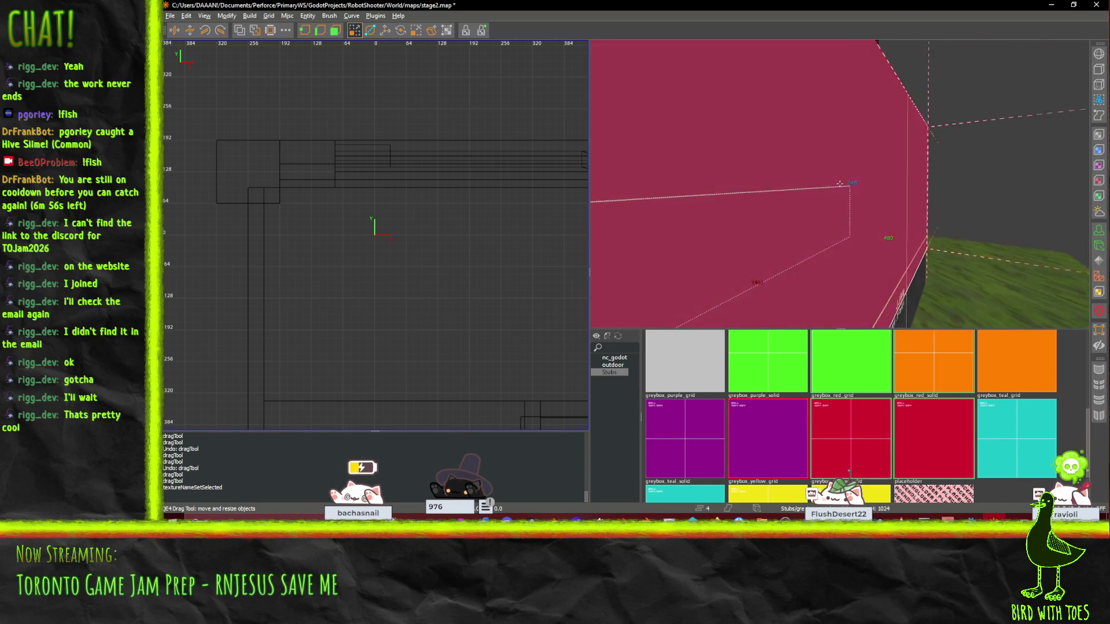
key(s)
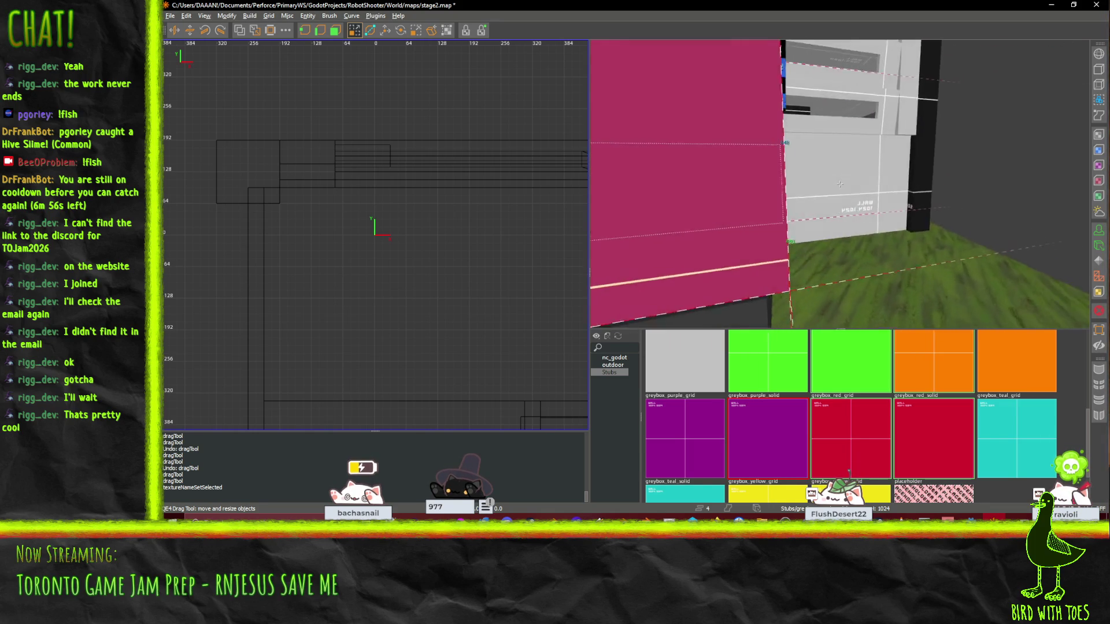
shift+click(827, 192)
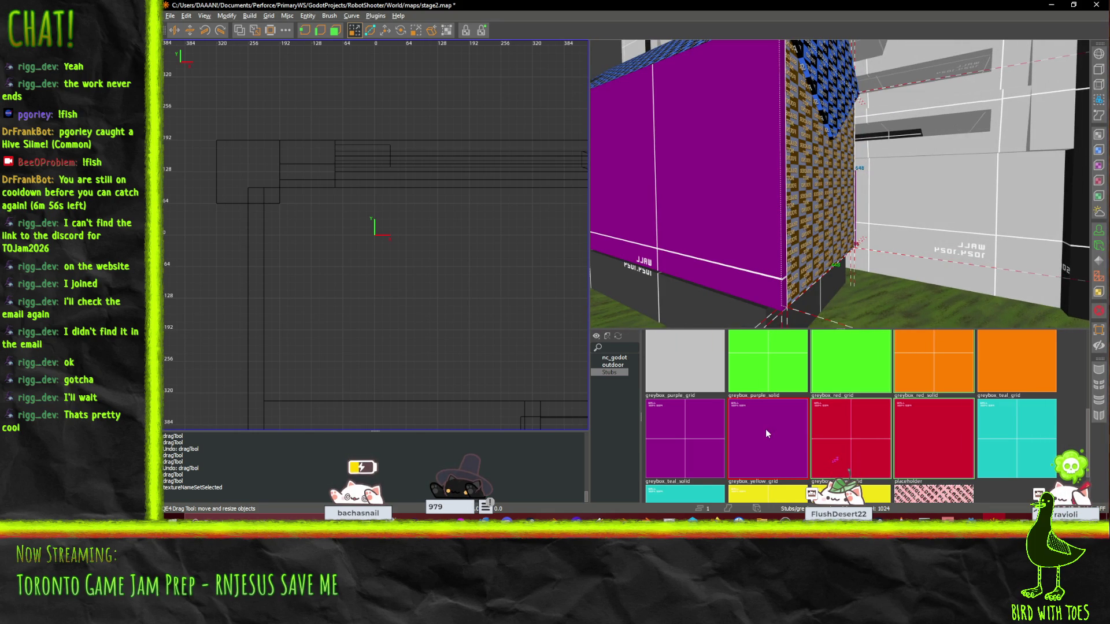
scroll(913, 381, down, 2)
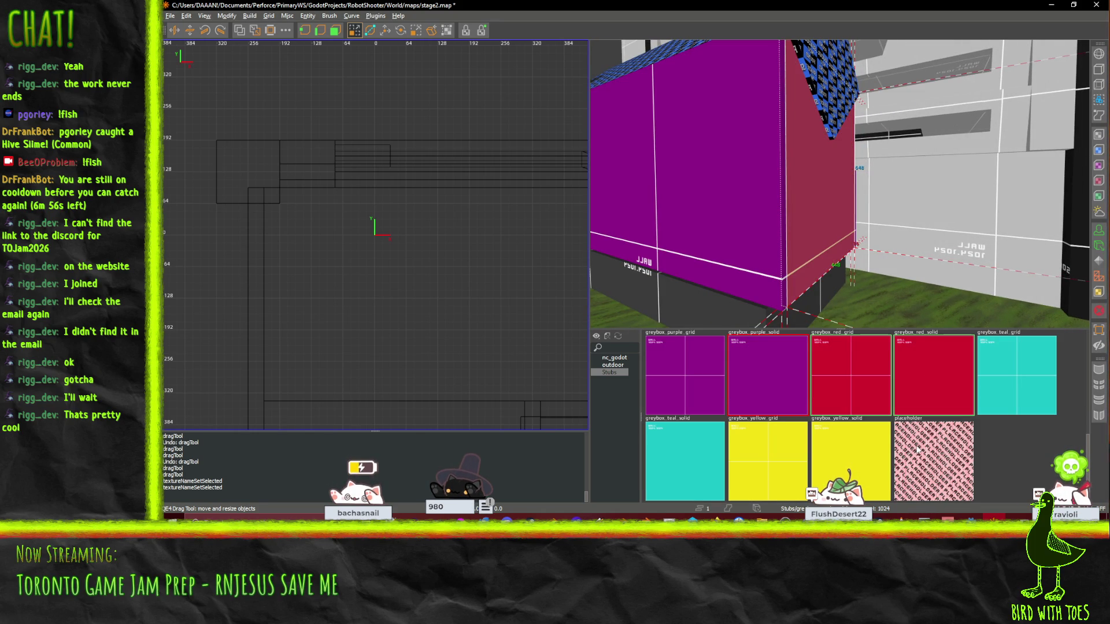
- Apply the purple greybox texture to the checker-textured roof brush
key(w)
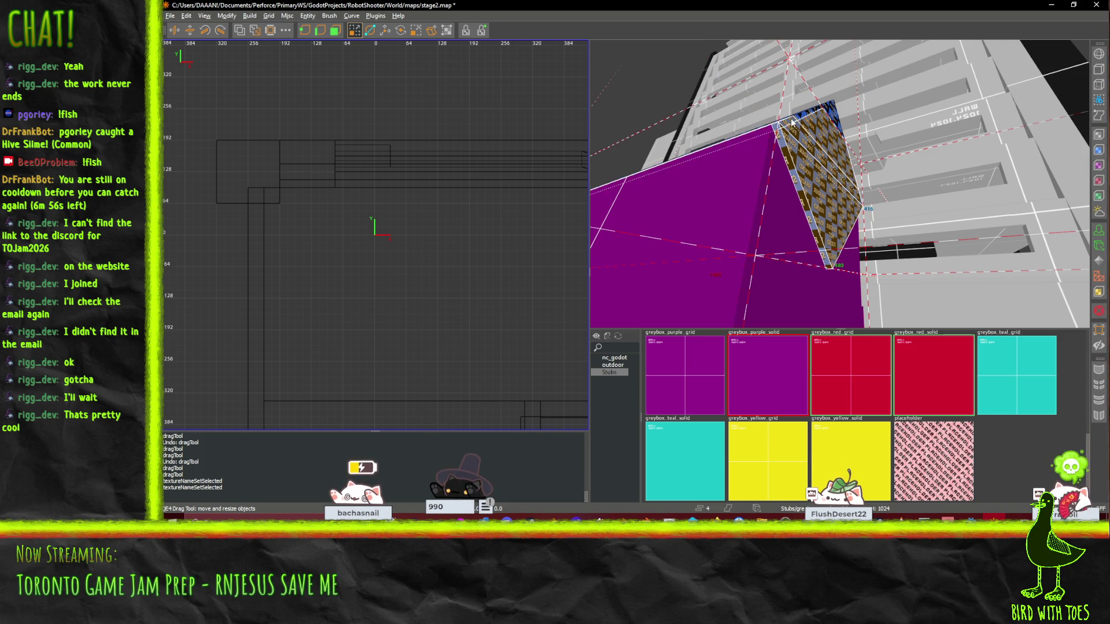
key(w)
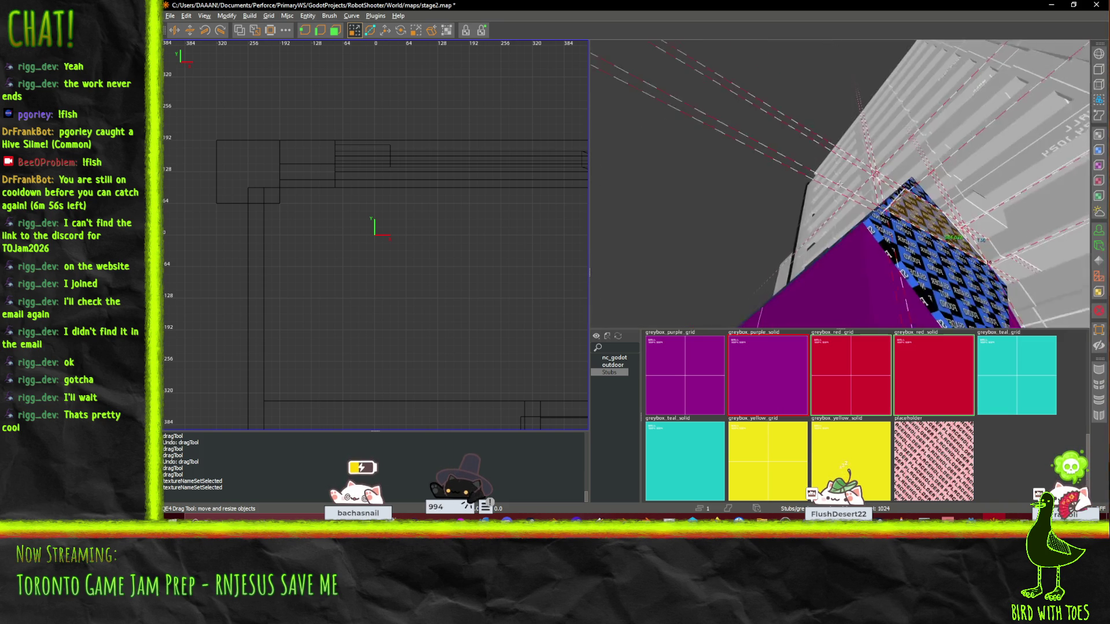
key(s)
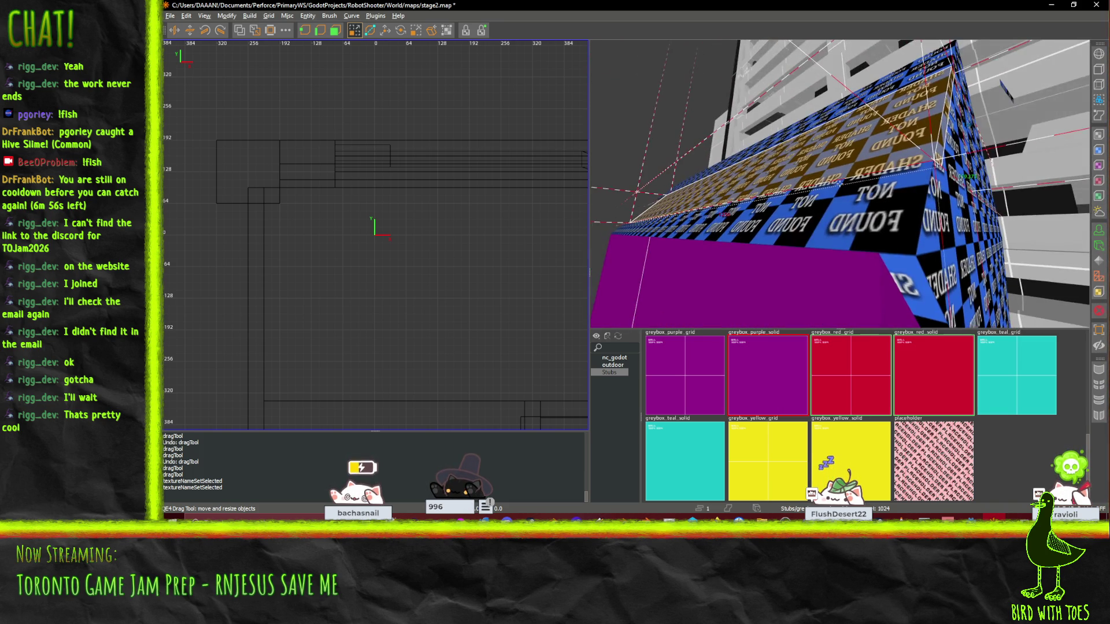
key(s)
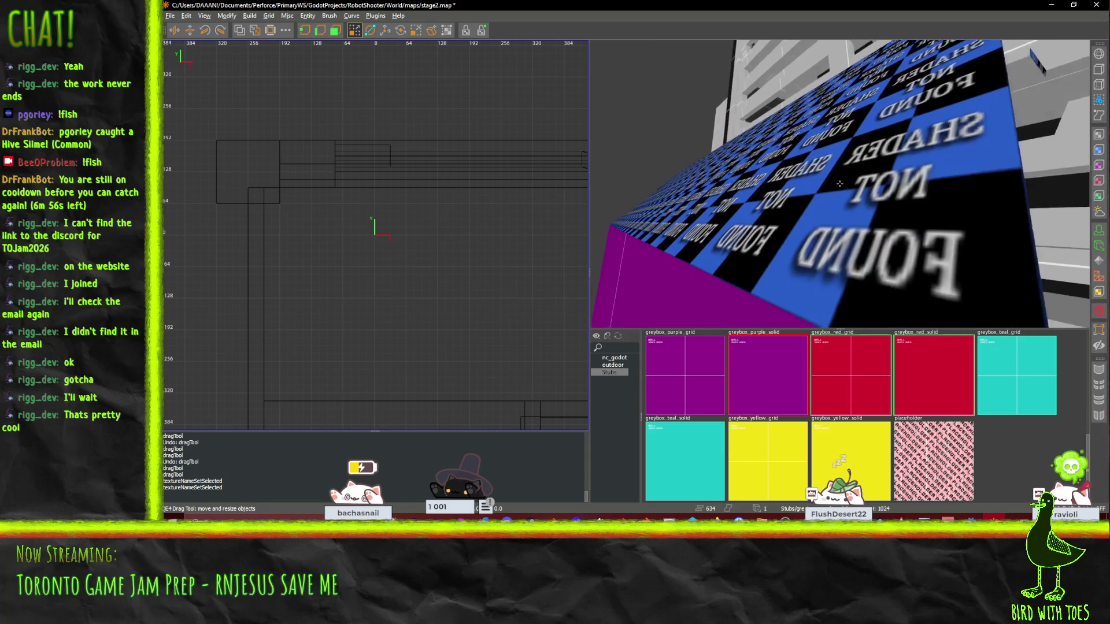
click(813, 165)
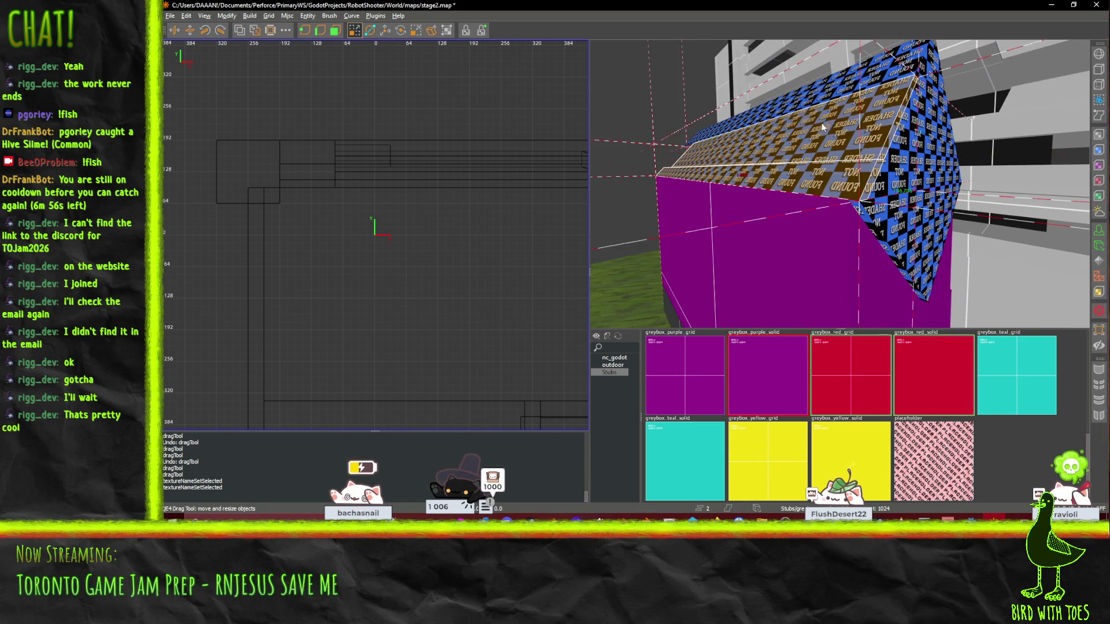
click(743, 386)
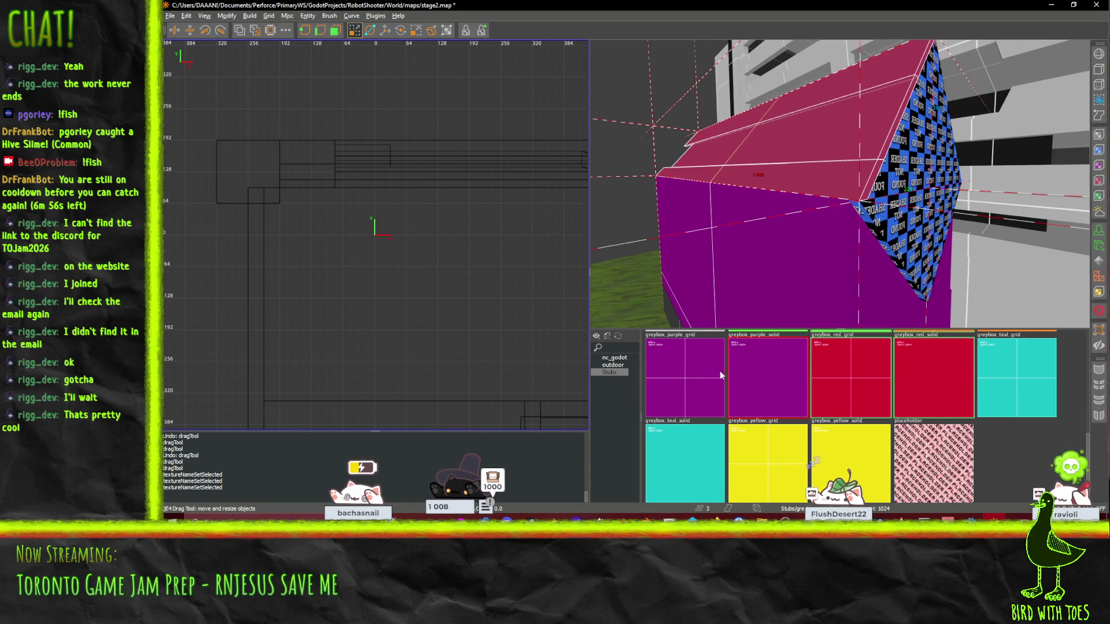
- Select the large checker wall brush and the other checker-textured wall brushes together
key(w)
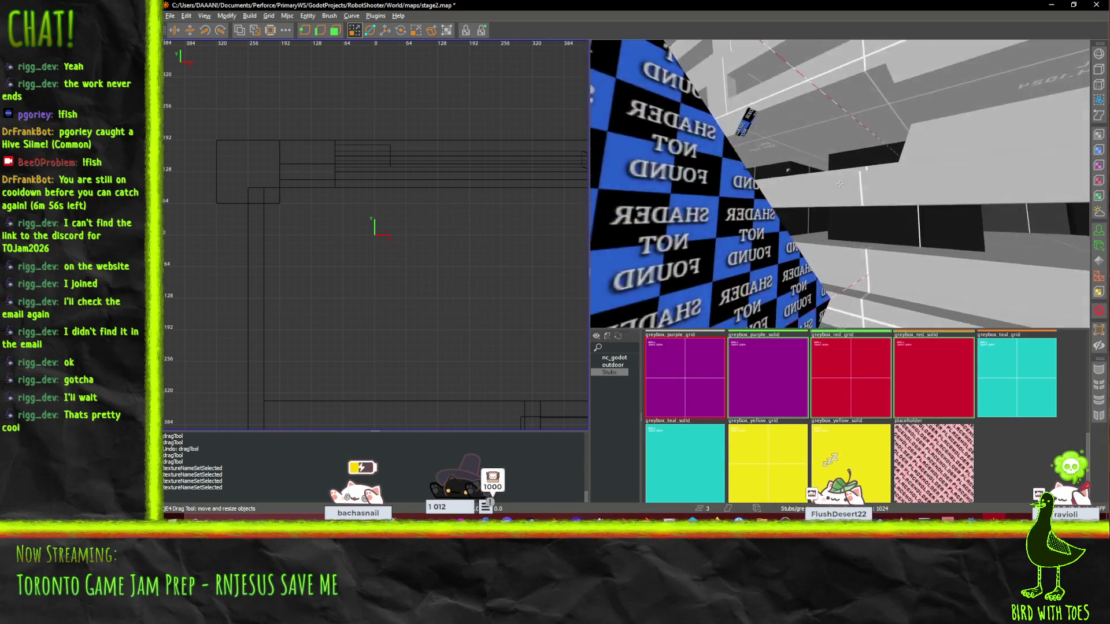
key(w)
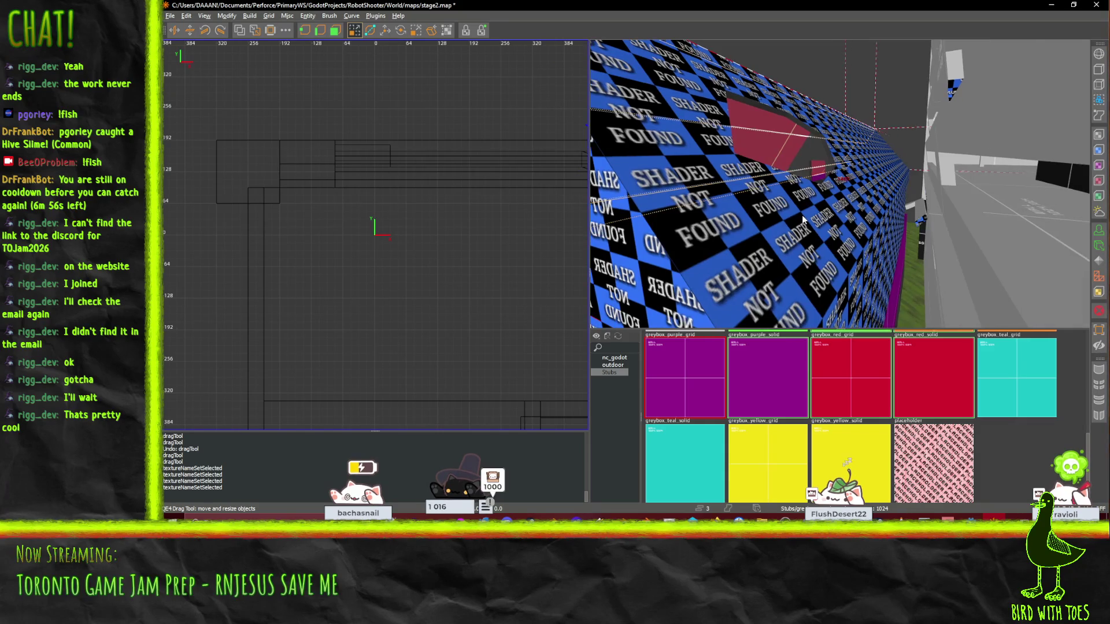
click(792, 196)
click(766, 155)
ctrl+click(725, 209)
ctrl+click(805, 102)
ctrl+click(757, 81)
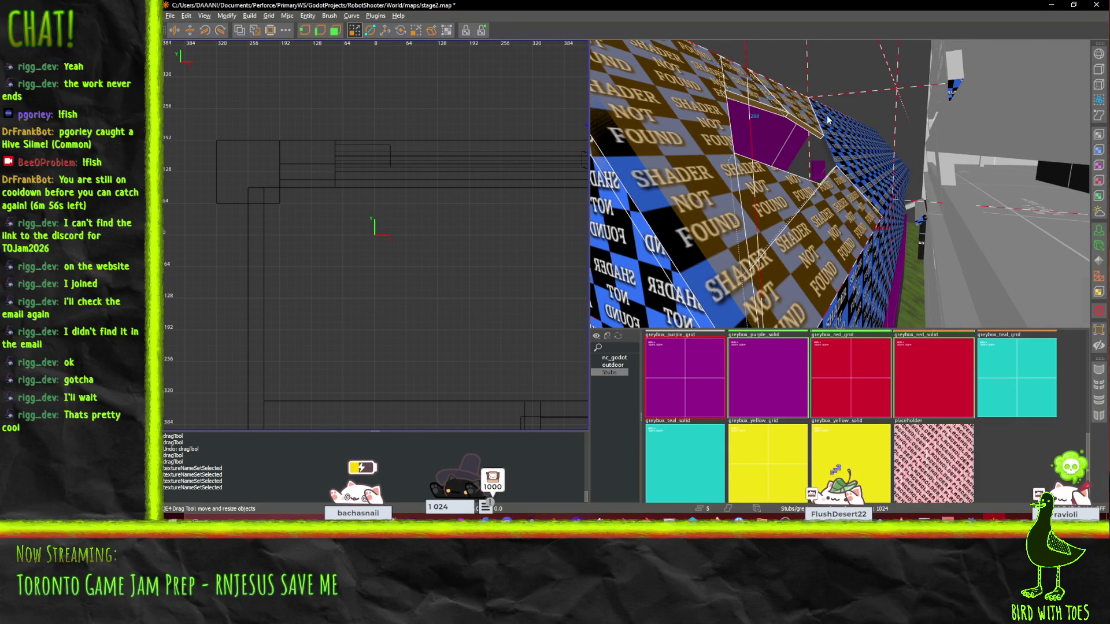
ctrl+click(863, 157)
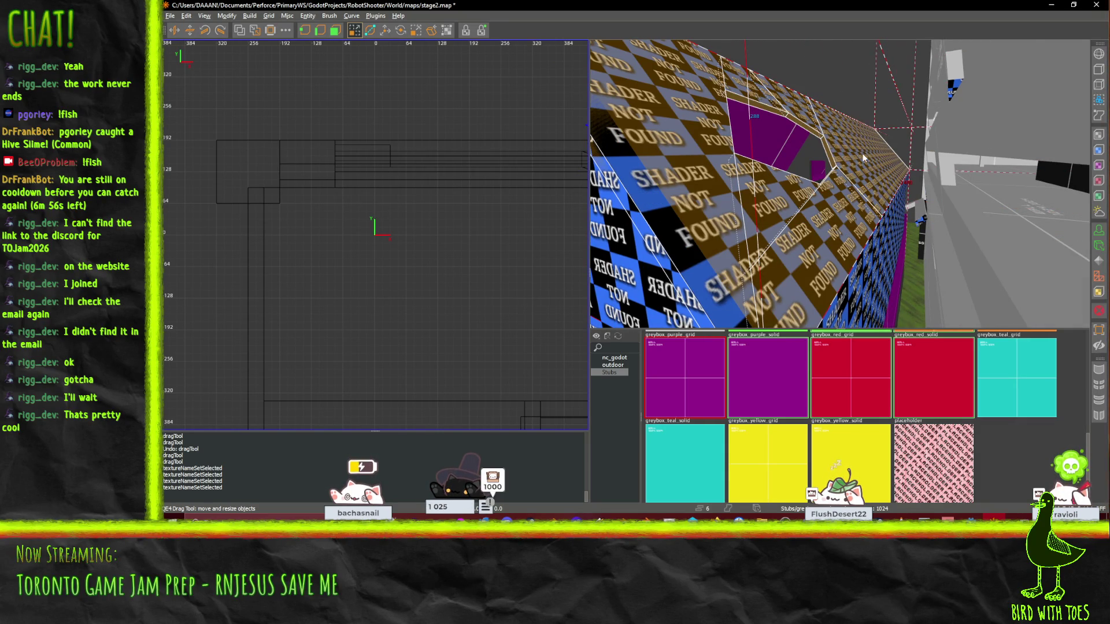
- Replace the placeholder on the selected brushes with the greybox purple texture
click(331, 33)
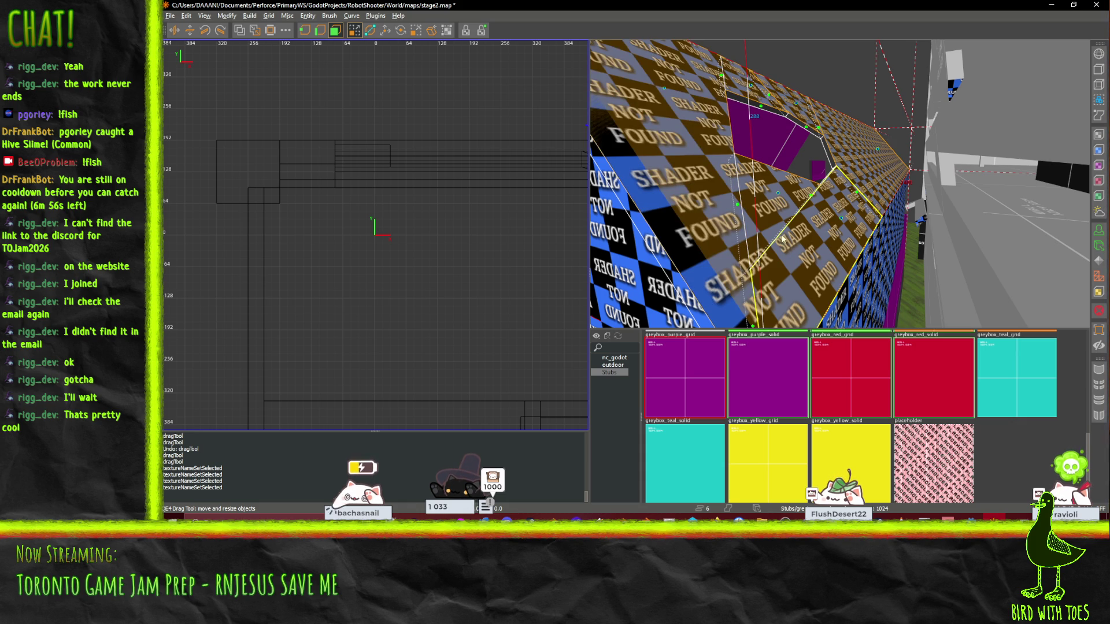
drag(689, 214, 1043, 299)
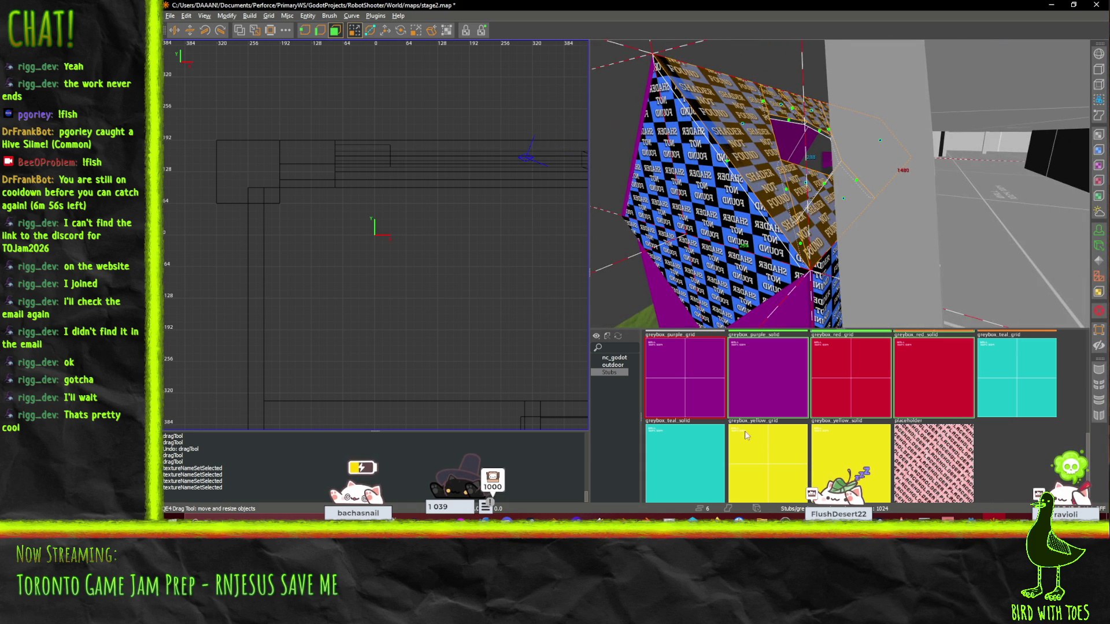
click(773, 395)
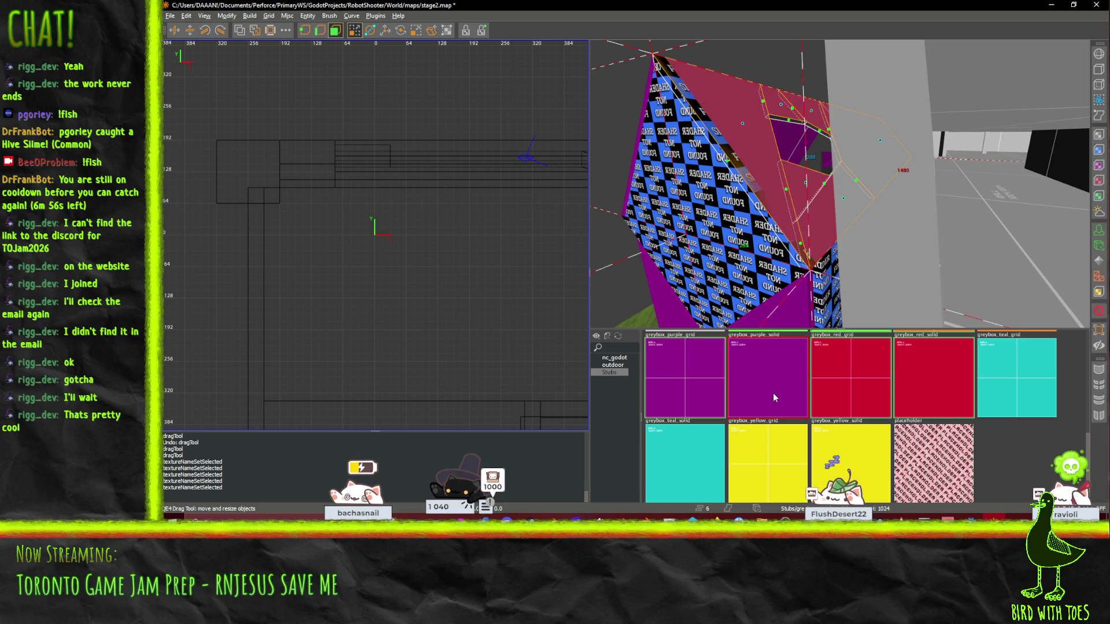
key(Escape)
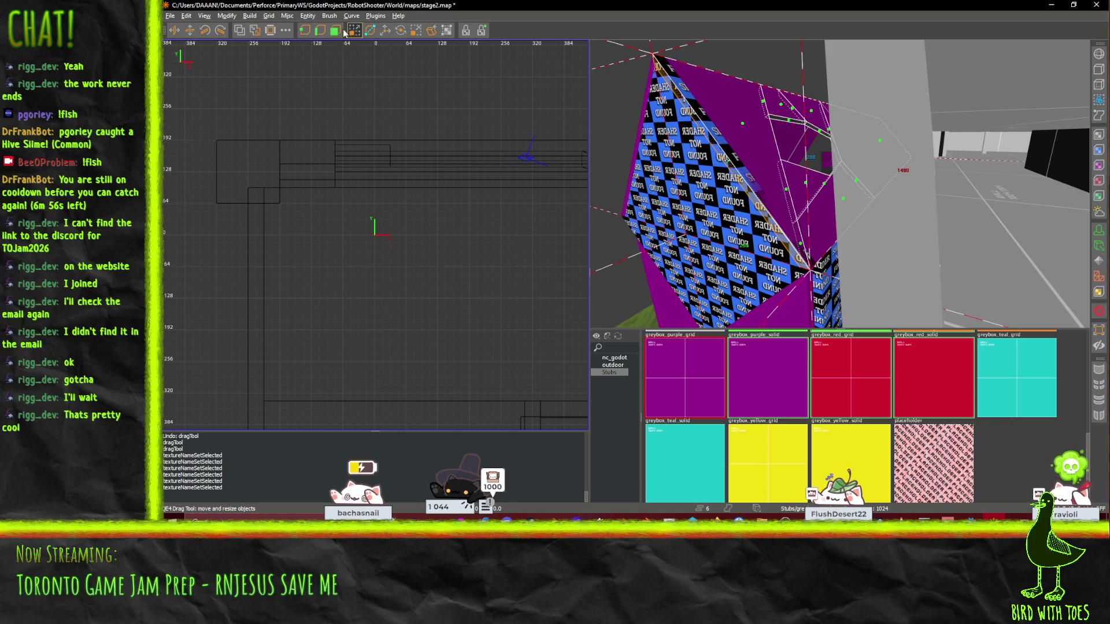
- Reshape the checkered gable brush so its top slants up toward the roof apex
click(726, 186)
click(726, 186)
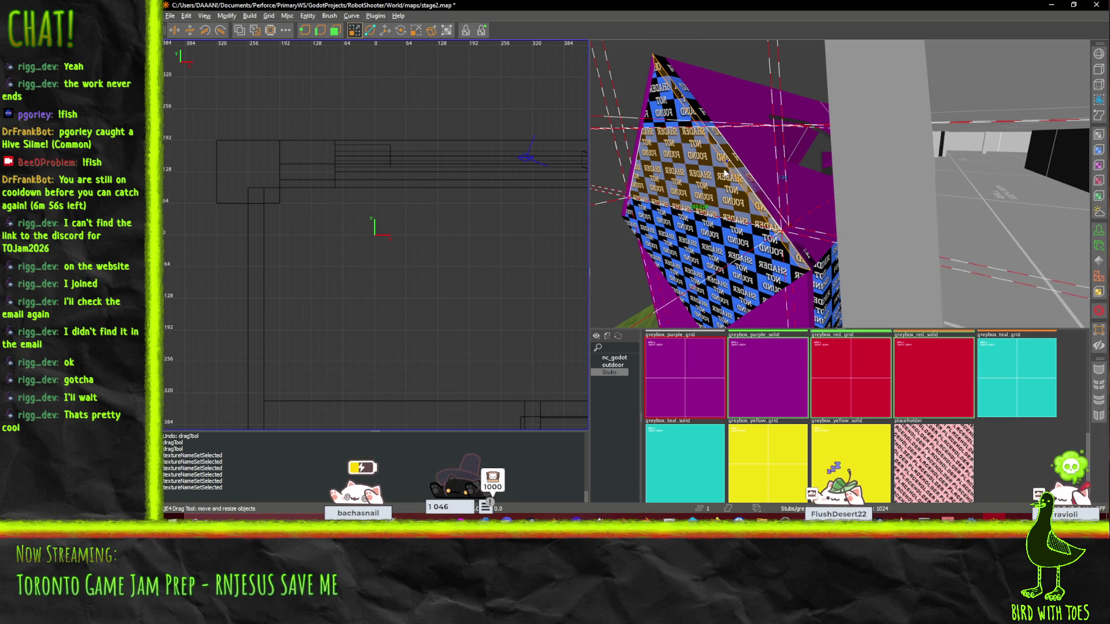
drag(738, 176, 681, 122)
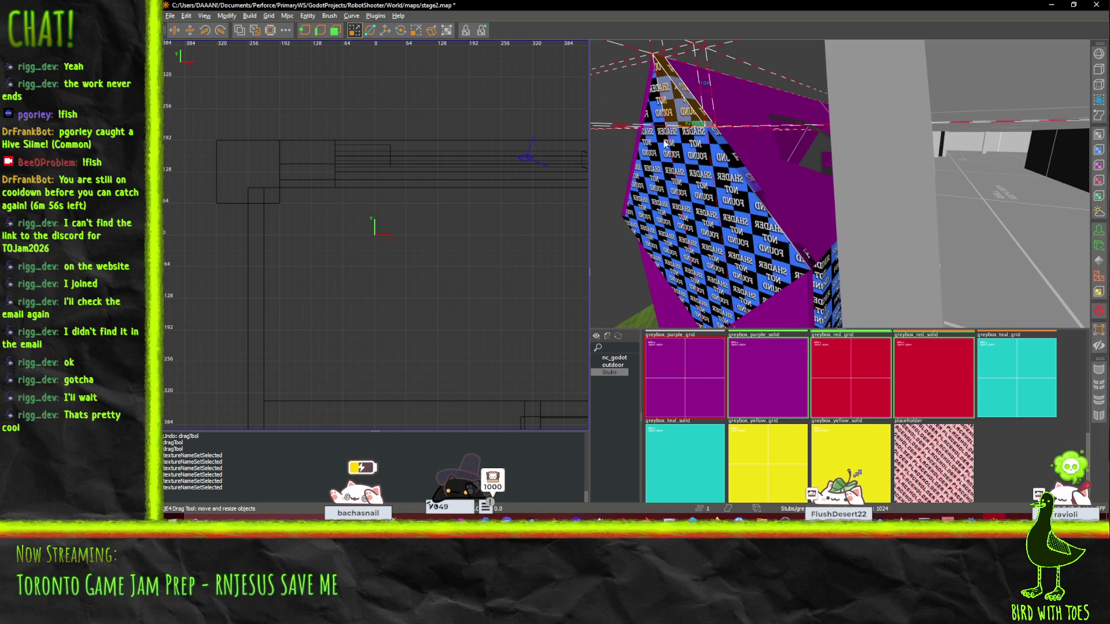
drag(700, 115, 839, 185)
drag(829, 116, 635, 107)
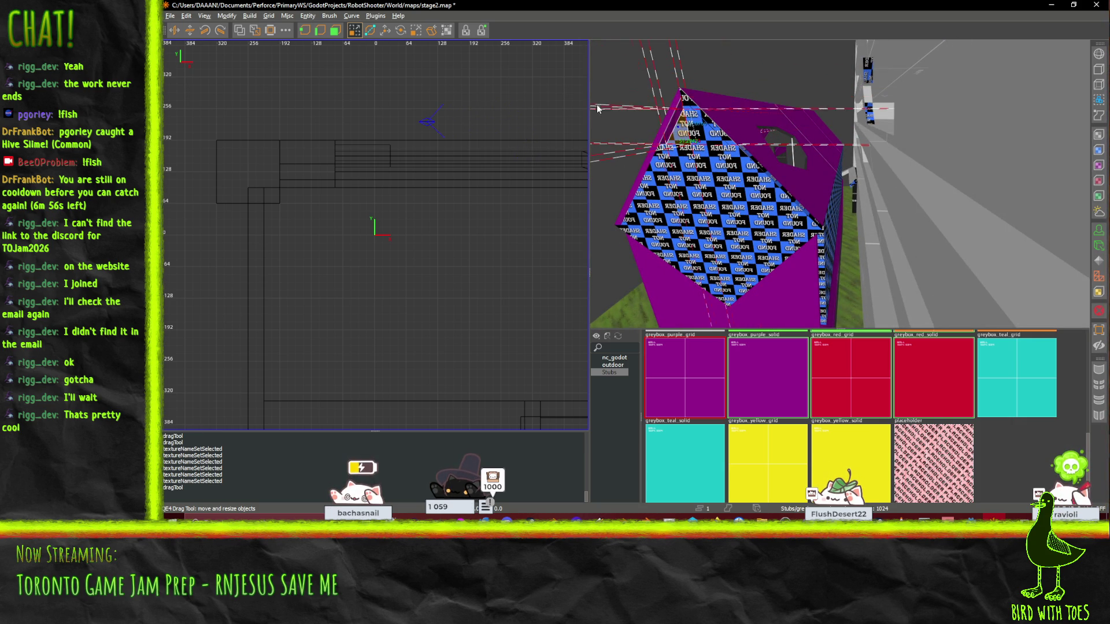
mouse_move(742, 108)
mouse_down()
mouse_move(712, 126)
mouse_move(735, 196)
mouse_up()
drag(792, 172, 786, 174)
drag(657, 199, 749, 226)
drag(872, 187, 855, 196)
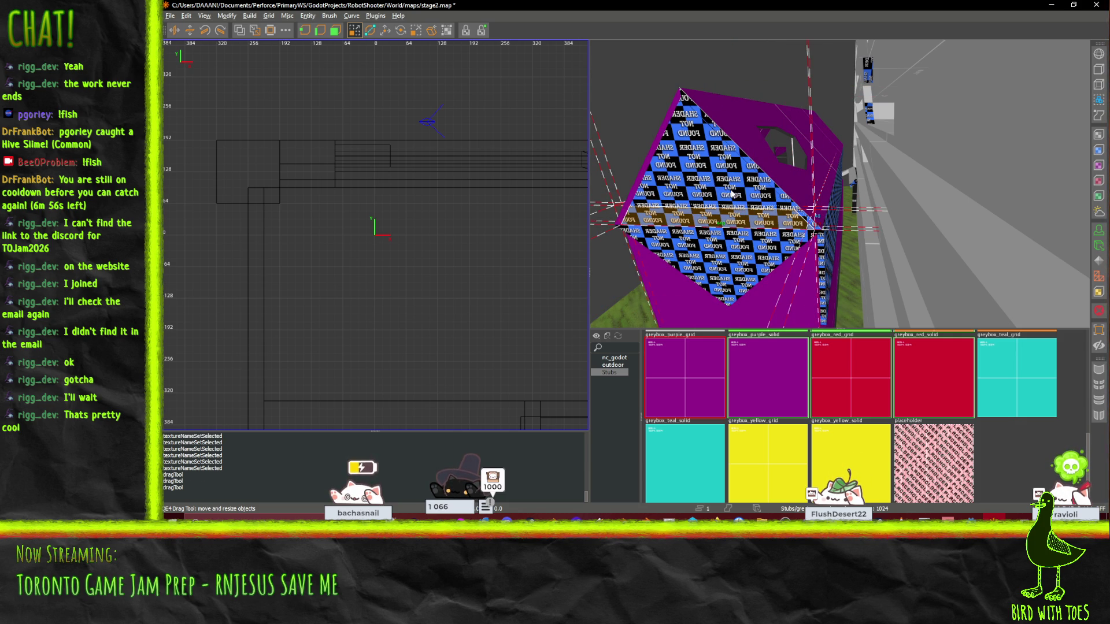
scroll(740, 189, up, 10)
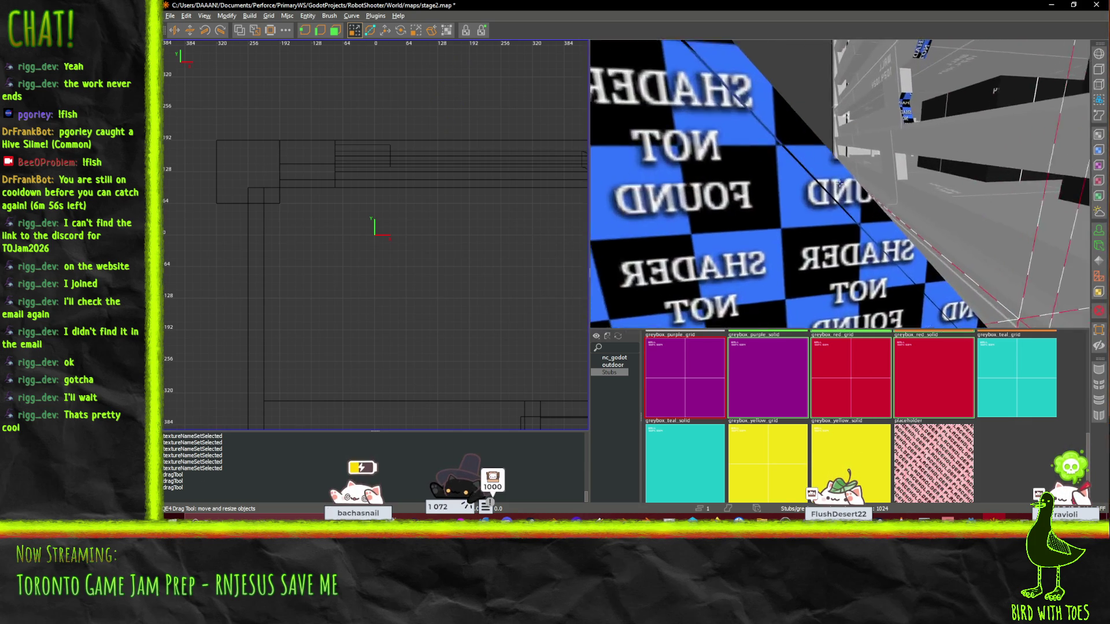
scroll(840, 184, down, 10)
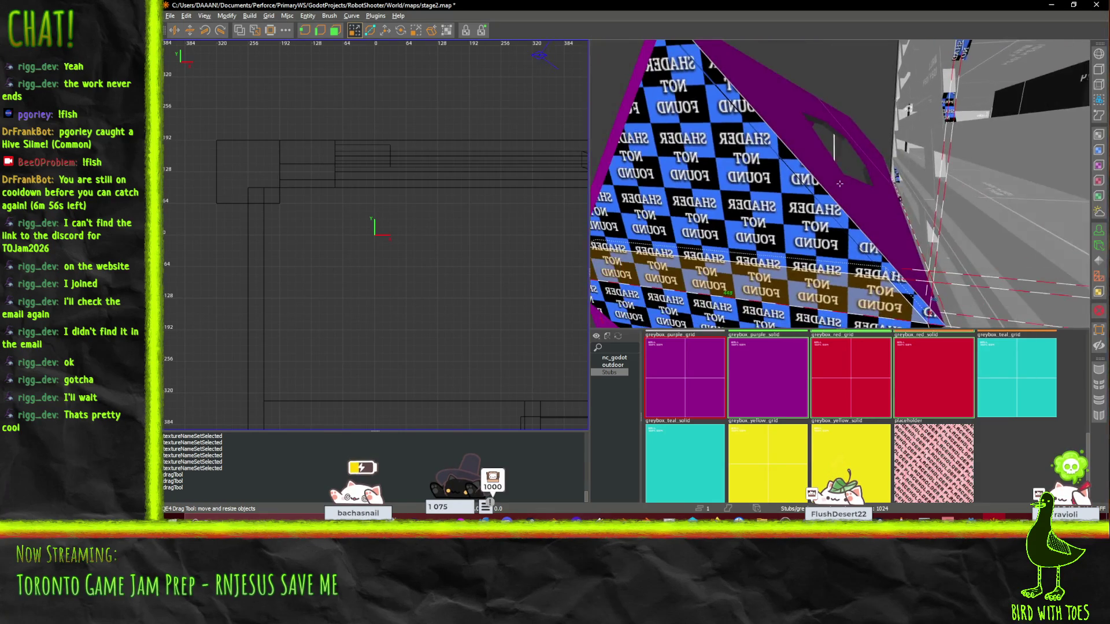
scroll(840, 183, down, 10)
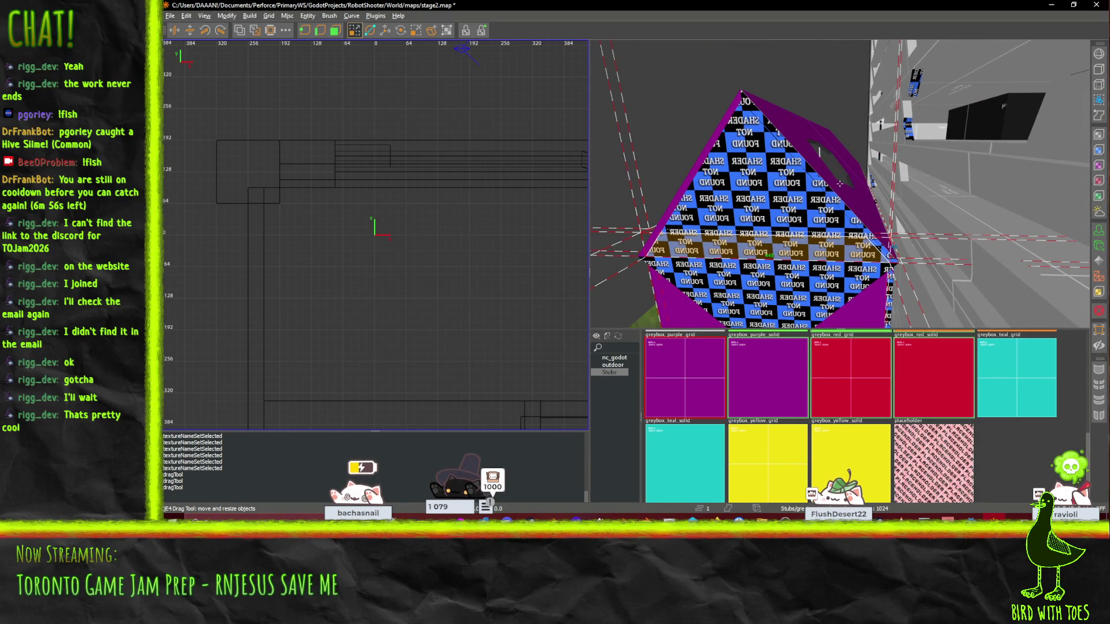
key(d)
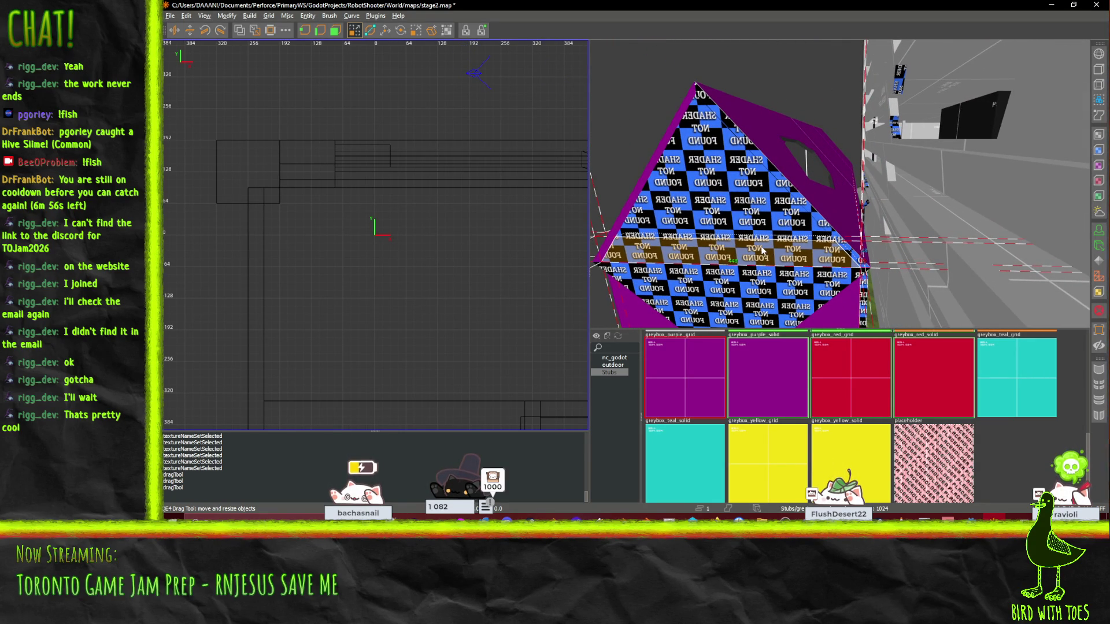
key(a)
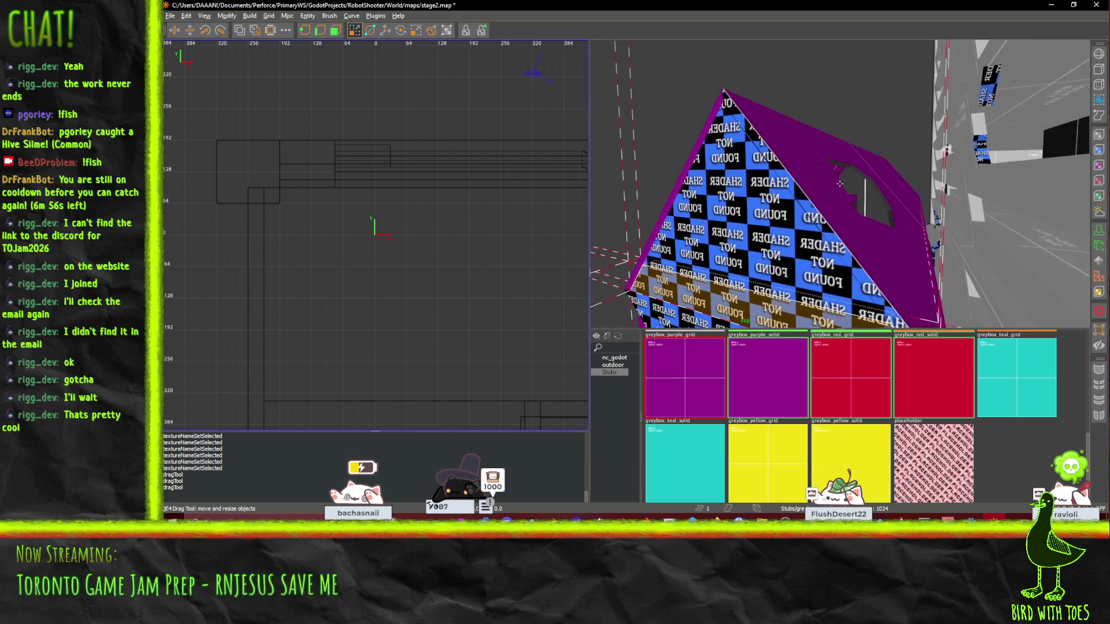
- Drag the gable brush's top vertex up to the roof line and apply the greybox texture
click(335, 32)
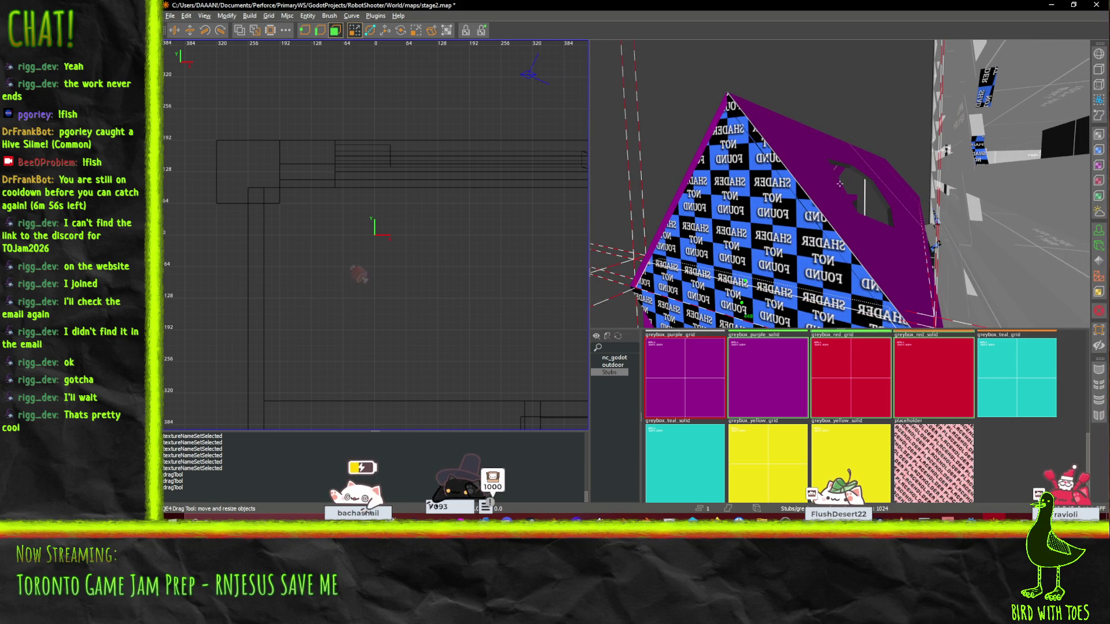
scroll(840, 183, up, 5)
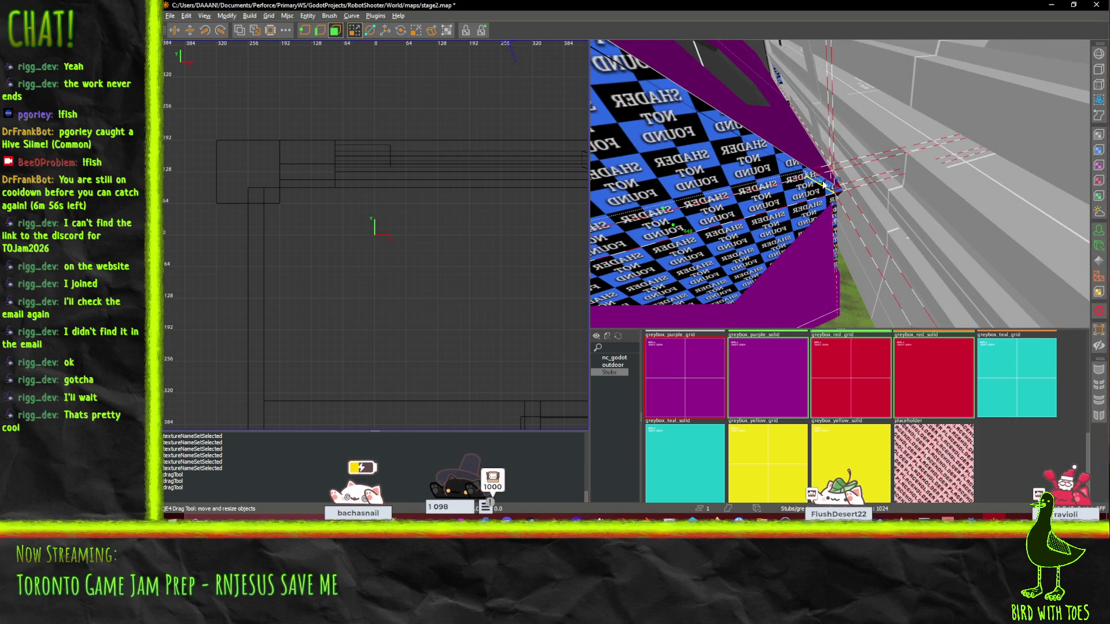
drag(830, 188, 811, 177)
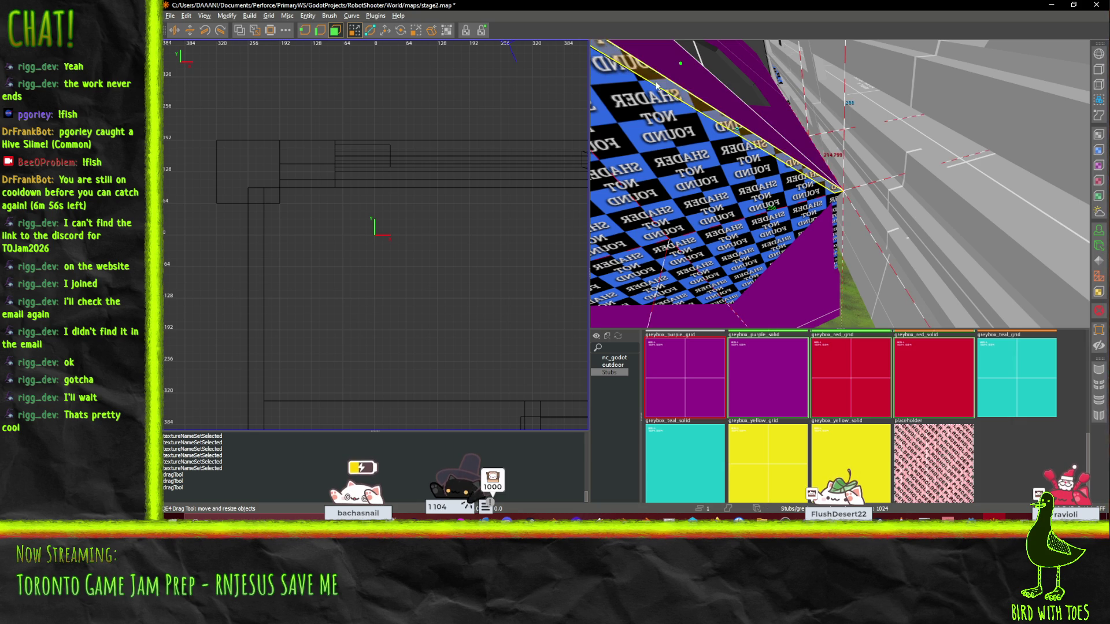
scroll(839, 181, down, 4)
mouse_move(839, 182)
mouse_down()
mouse_move(788, 209)
mouse_move(809, 202)
mouse_up()
click(760, 346)
scroll(839, 184, up, 2)
scroll(839, 183, up, 10)
drag(840, 182, 794, 174)
drag(843, 216, 831, 186)
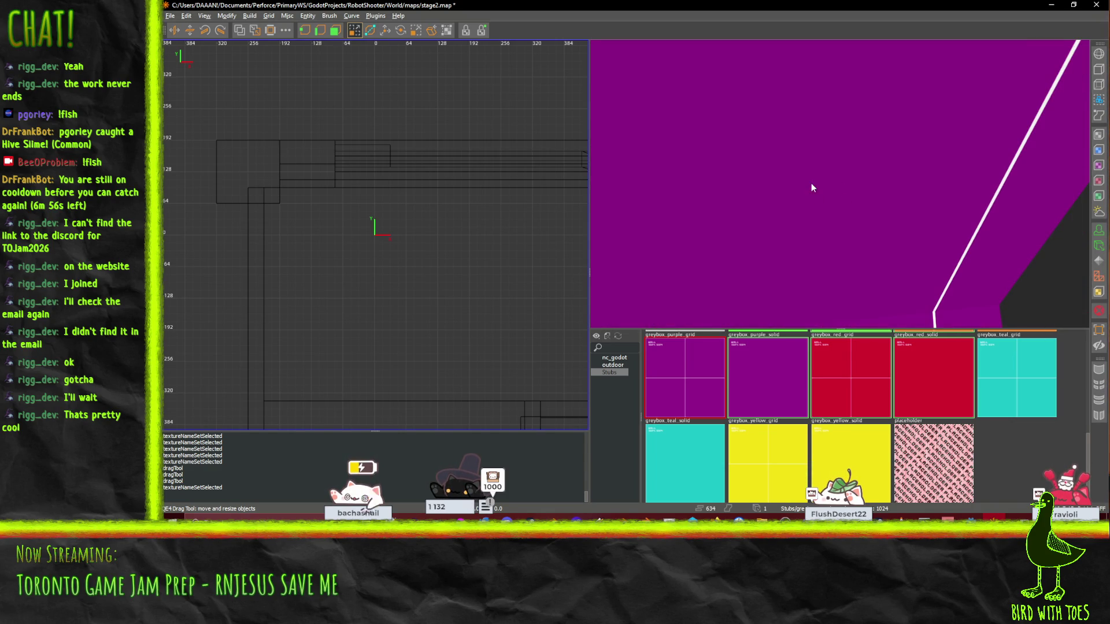
- Select the purple and triangular wall brushes around the doorway corner
click(700, 150)
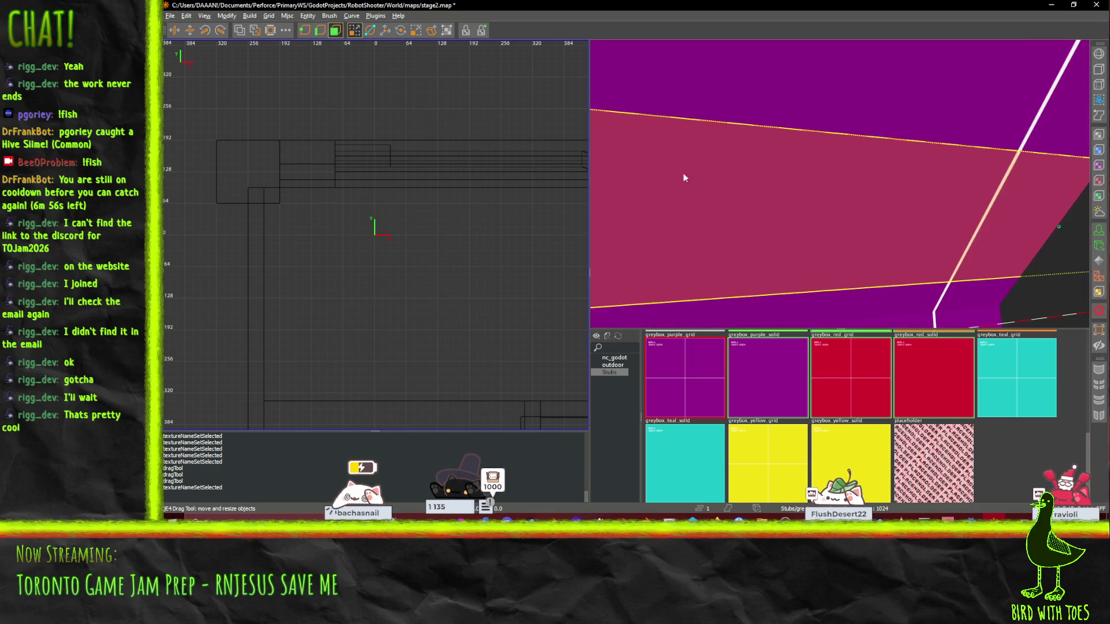
mouse_move(841, 113)
mouse_down()
mouse_move(839, 184)
mouse_move(764, 127)
mouse_up()
click(658, 290)
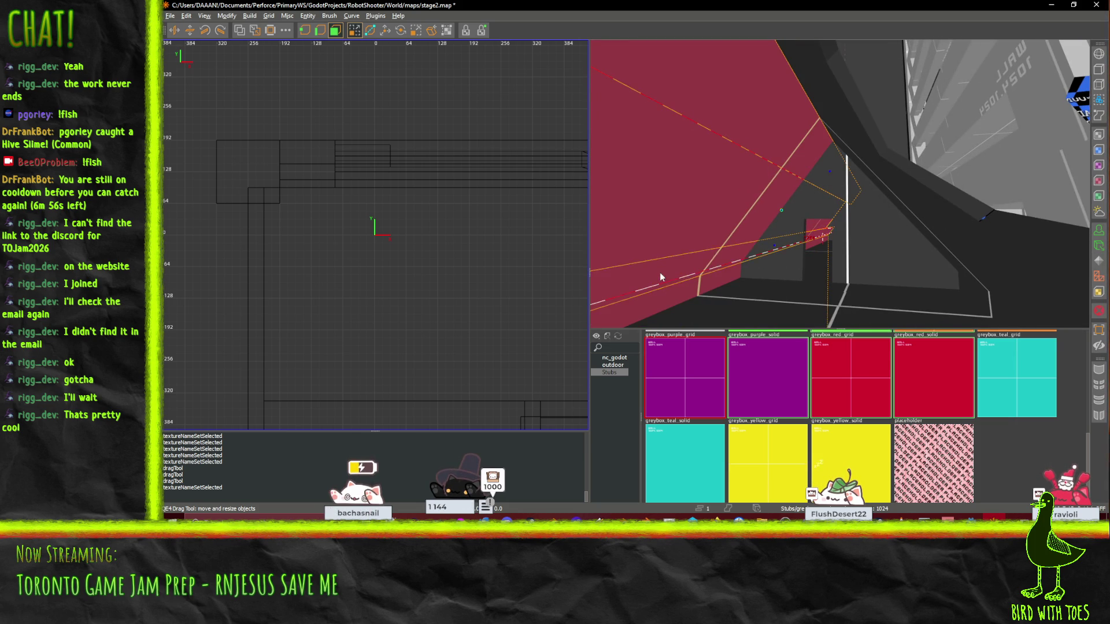
scroll(770, 426, up, 2)
scroll(760, 416, up, 1)
drag(823, 272, 836, 178)
click(835, 178)
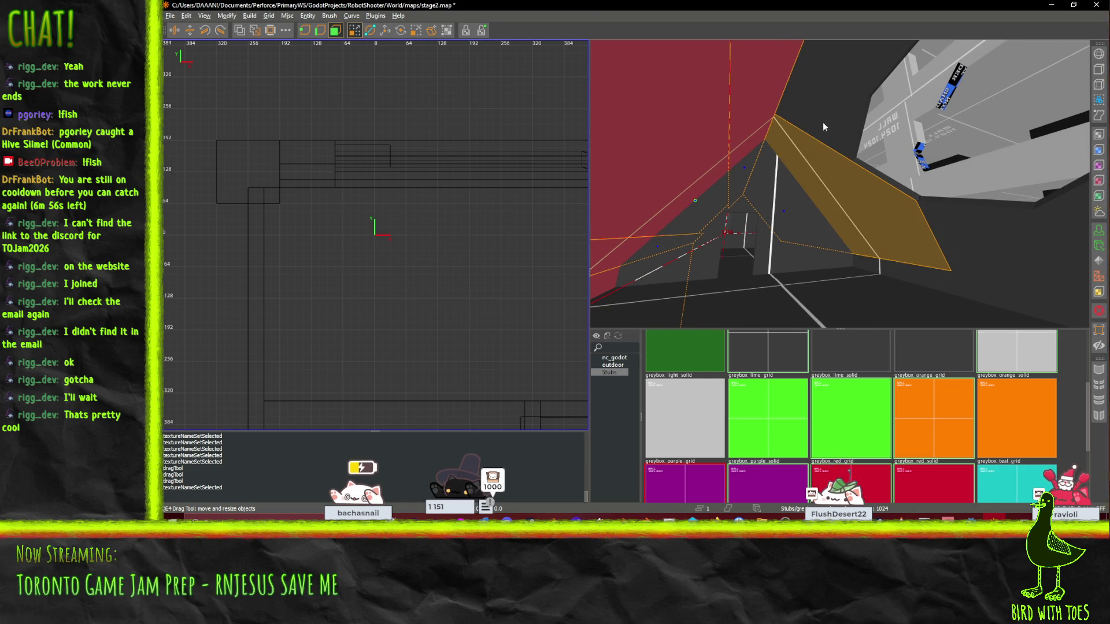
ctrl+click(830, 144)
drag(805, 178, 771, 204)
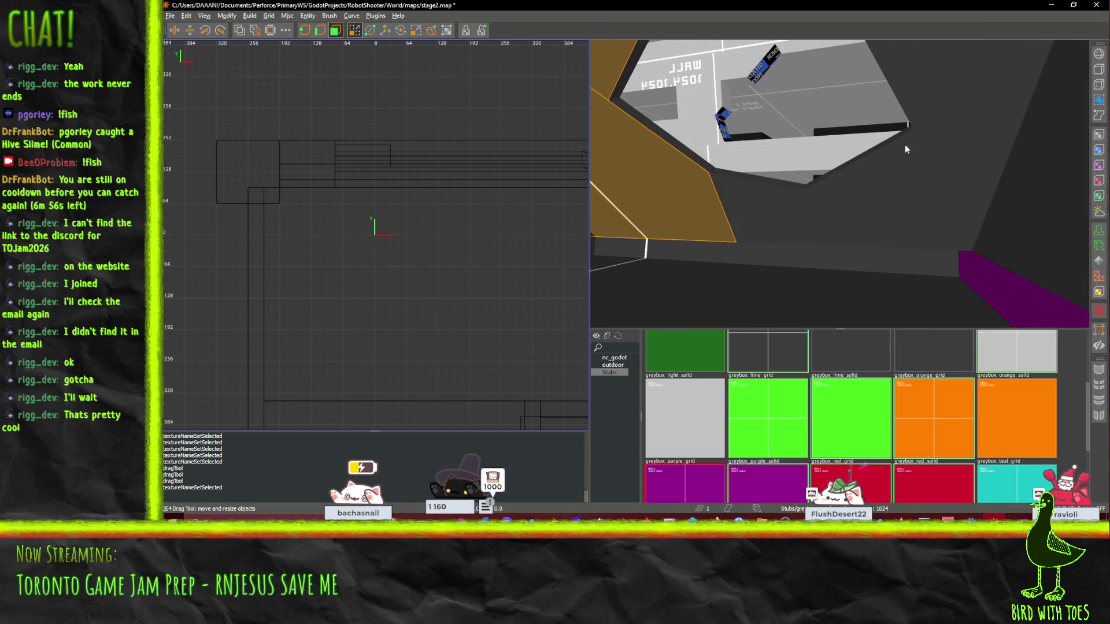
- Add the right face, lower band and dark triangular face, then apply a greybox texture
ctrl+click(909, 159)
mouse_move(965, 123)
mouse_down()
mouse_move(805, 193)
mouse_move(840, 183)
mouse_up()
key(w)
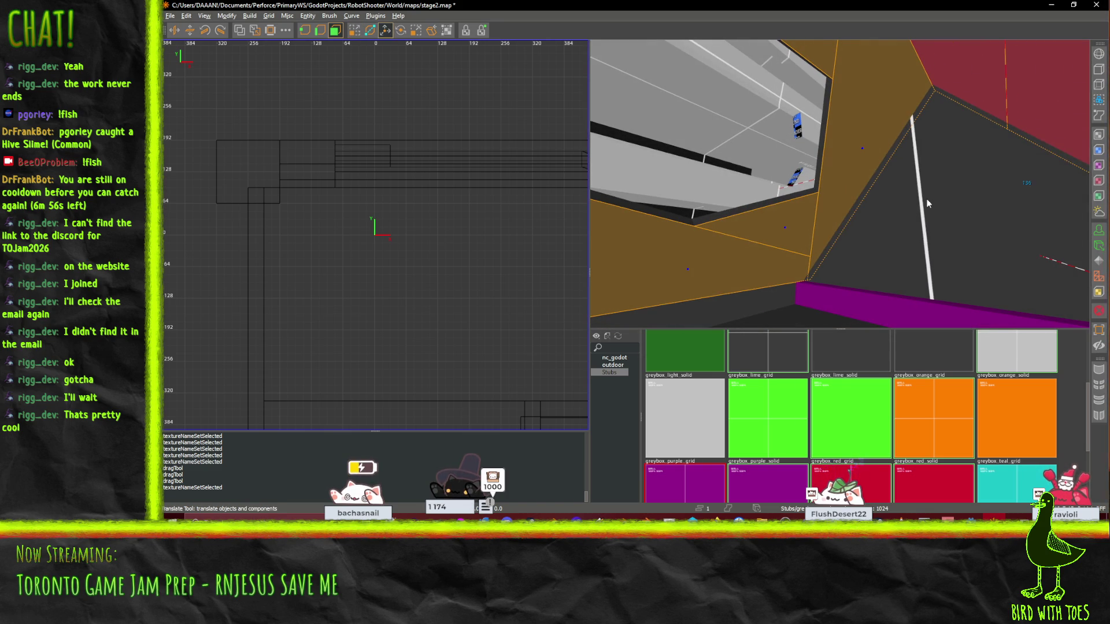
ctrl+click(927, 200)
ctrl+click(952, 268)
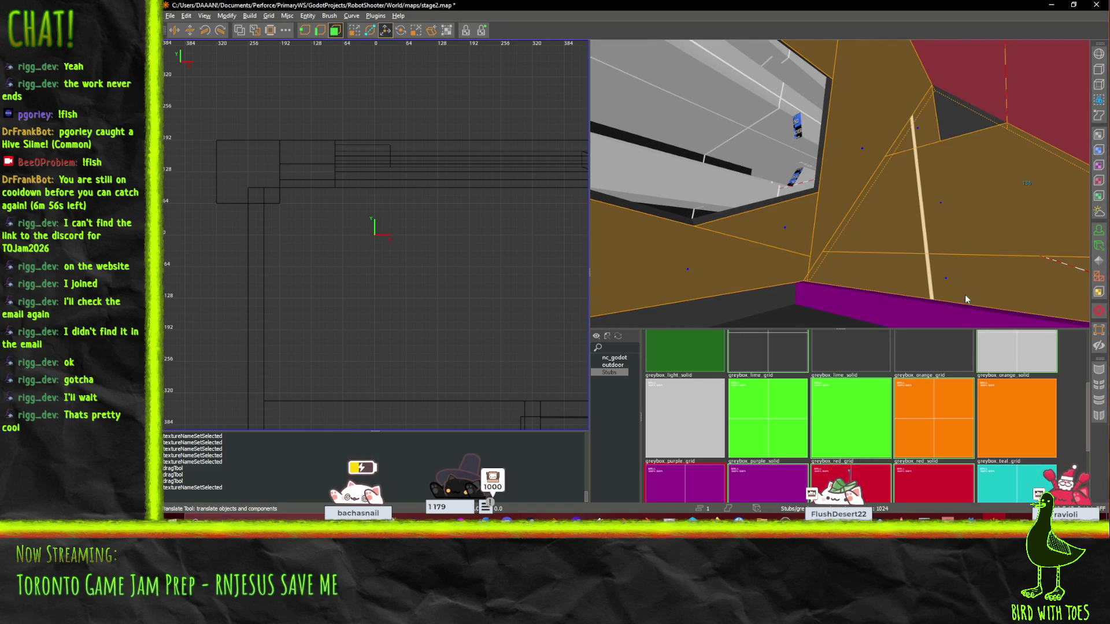
ctrl+click(960, 105)
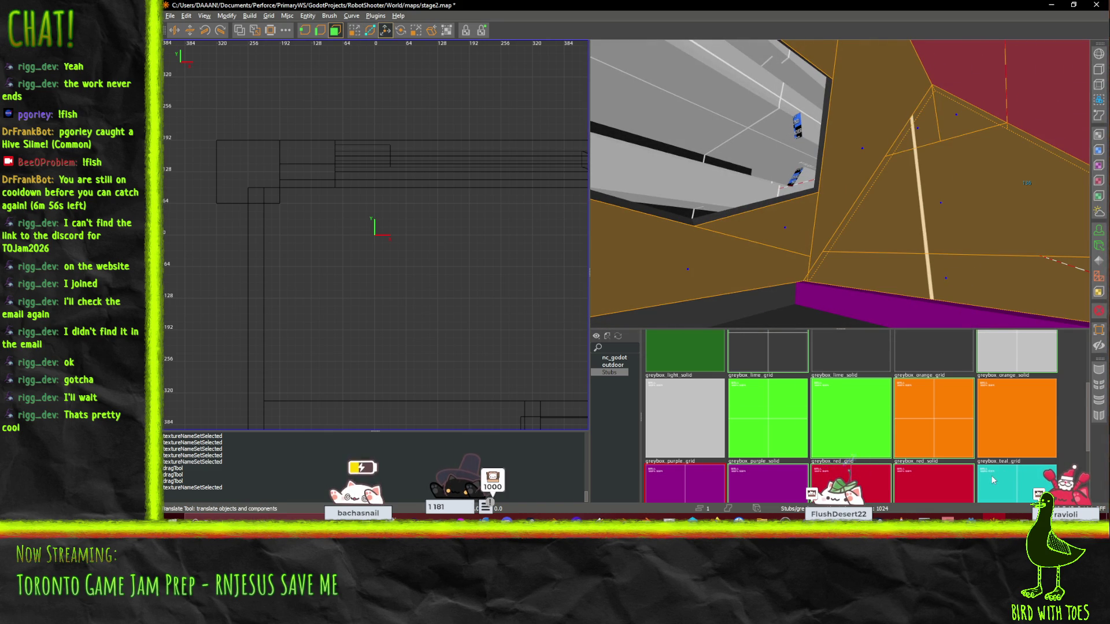
click(993, 479)
scroll(993, 480, down, 1)
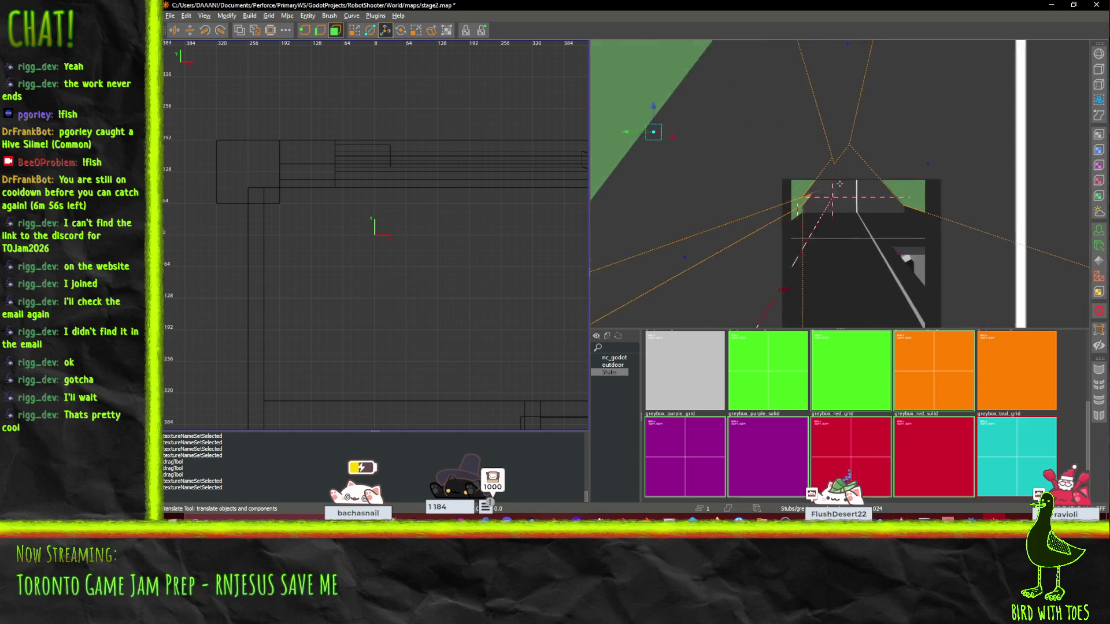
- Apply the teal greybox texture to the floor, triangular wall, left wall and upper pyramid faces
key(w)
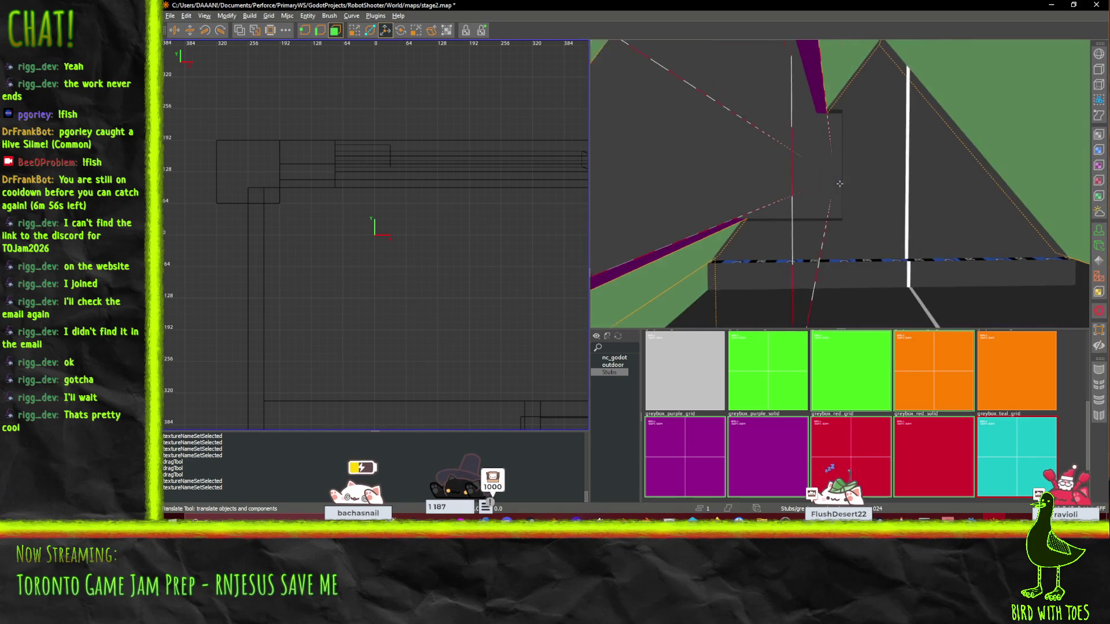
ctrl+click(748, 238)
ctrl+click(882, 178)
ctrl+click(858, 124)
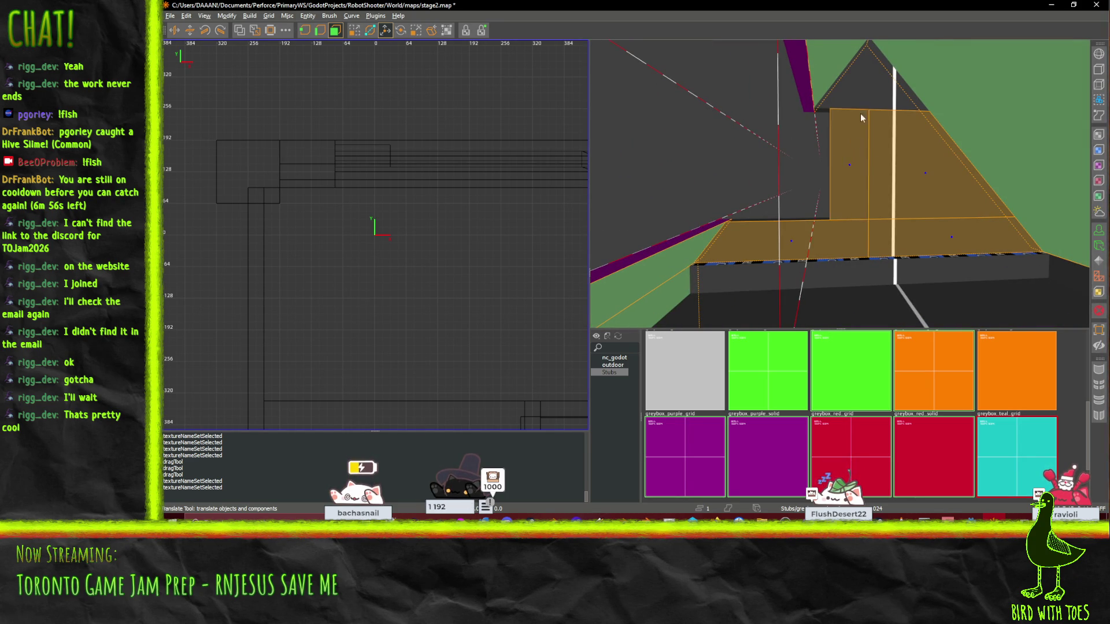
ctrl+click(897, 86)
click(999, 457)
- Give the magenta strip under the teal roof the dark greybox_grey texture
key(w)
key(w)
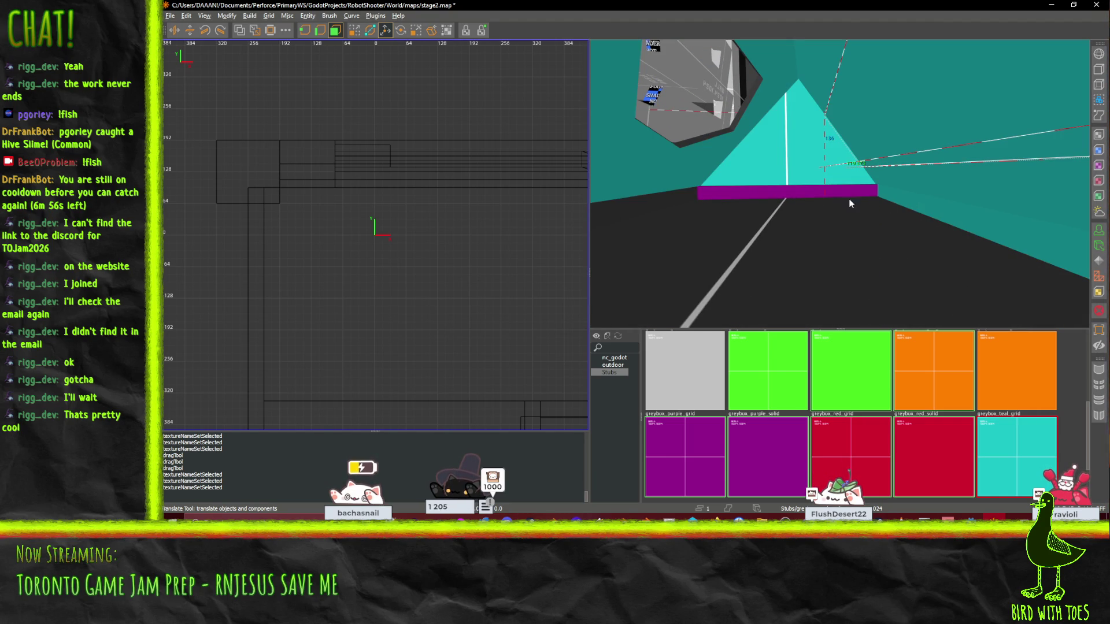
mouse_move(956, 221)
mouse_down()
mouse_move(828, 187)
mouse_move(839, 183)
mouse_up()
click(735, 197)
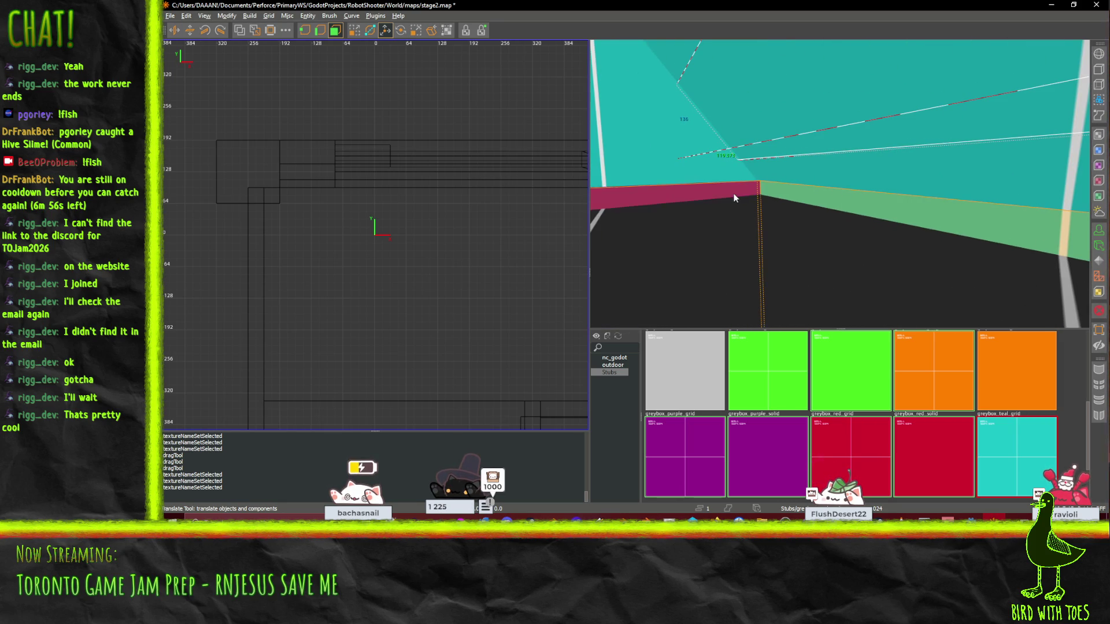
scroll(793, 382, down, 3)
click(751, 445)
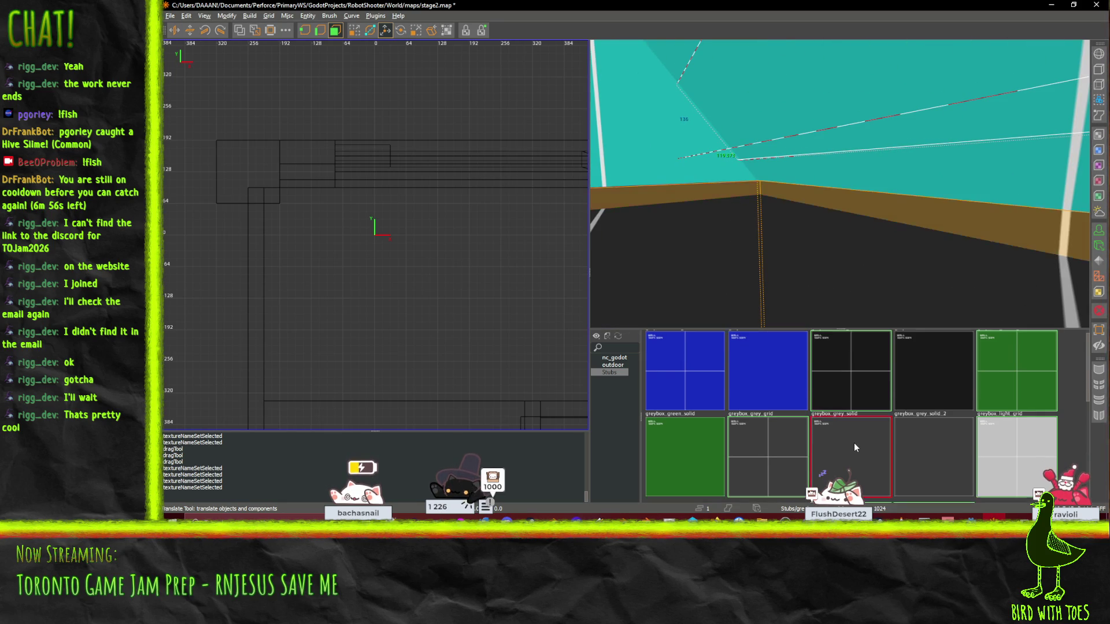
drag(840, 183, 839, 183)
- Select the checkered SHADER NOT FOUND faces on the house and apply greybox_purple_grid
click(858, 224)
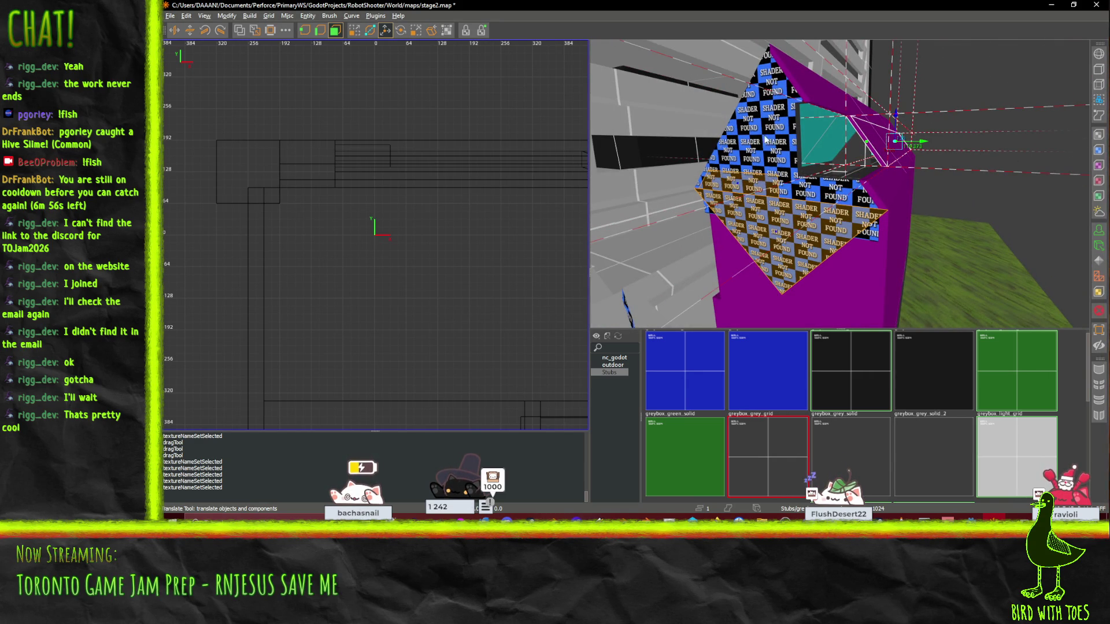
click(779, 162)
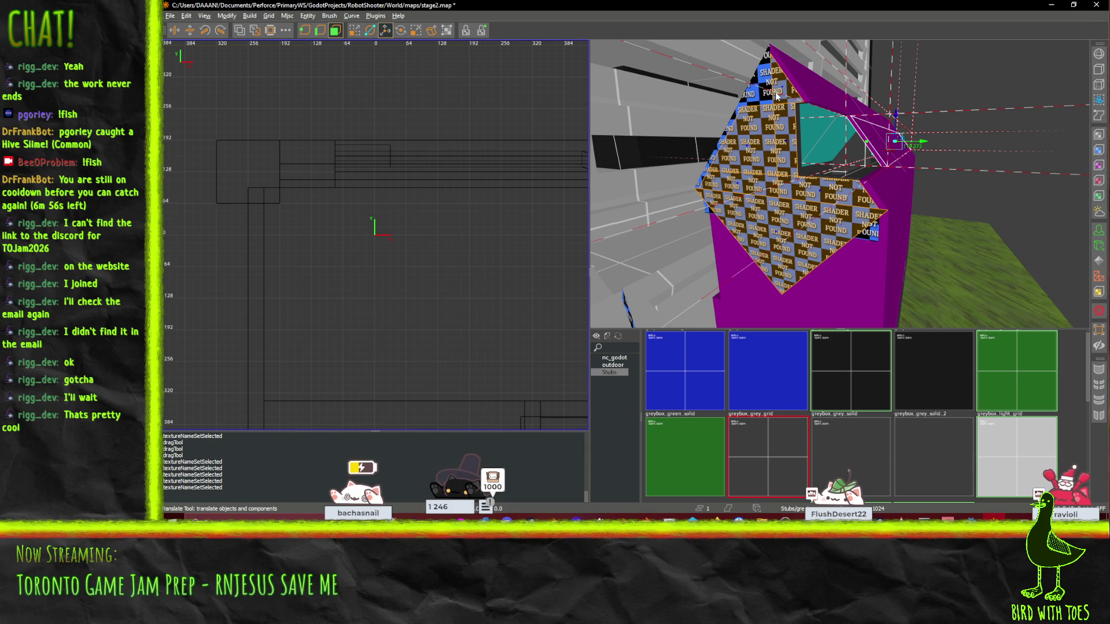
click(745, 133)
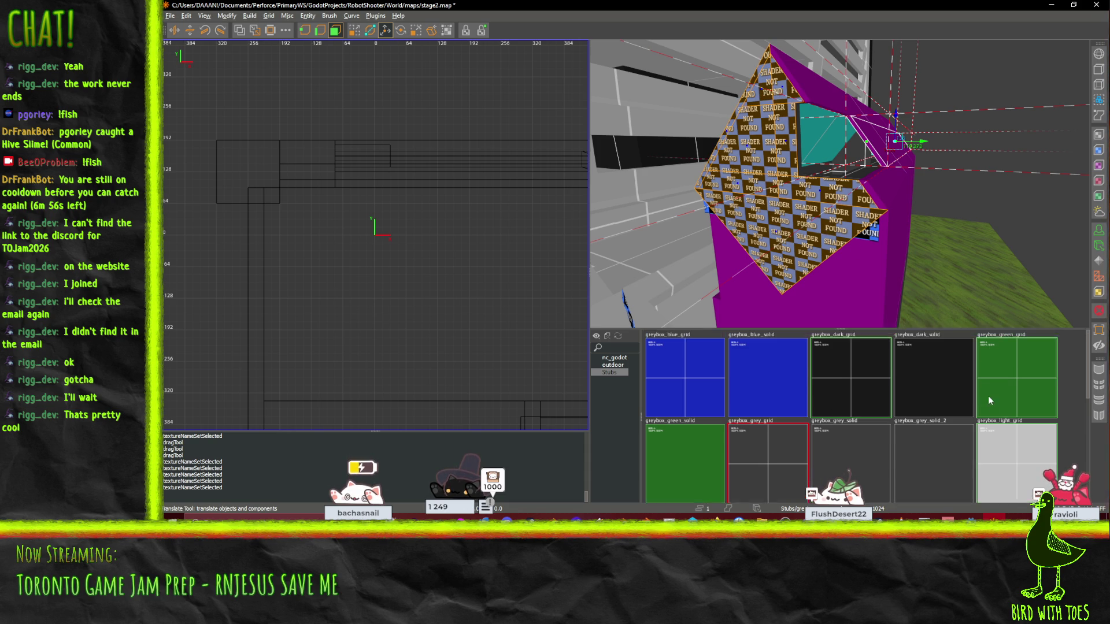
scroll(990, 396, down, 5)
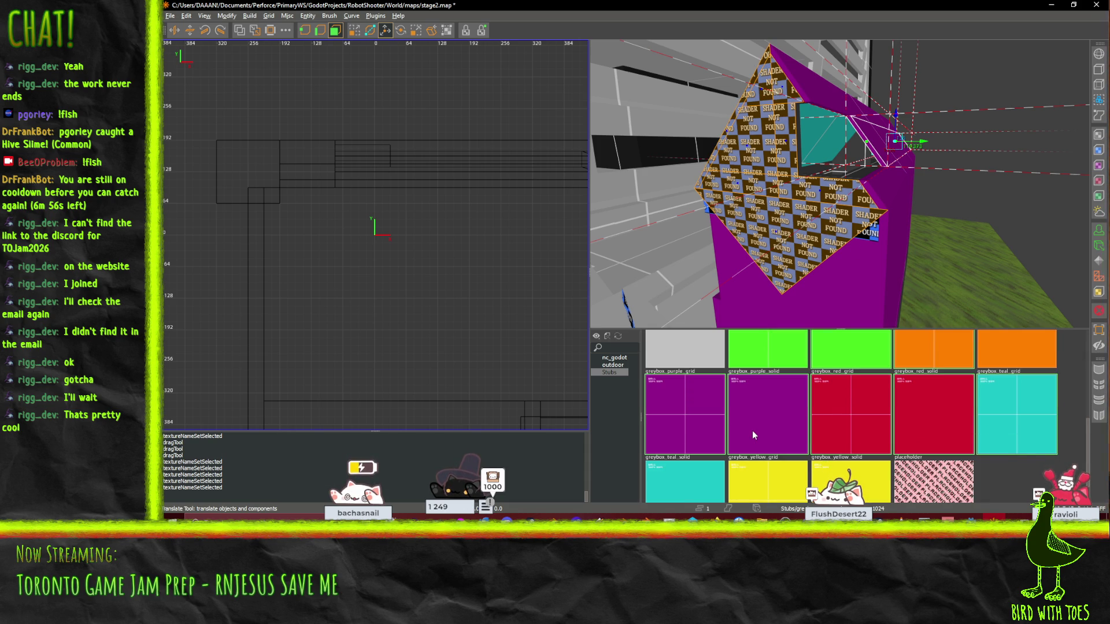
click(751, 430)
click(695, 424)
- Texture two more of the house's sloped brush faces with the purple greybox
scroll(840, 184, up, 2)
scroll(839, 184, up, 6)
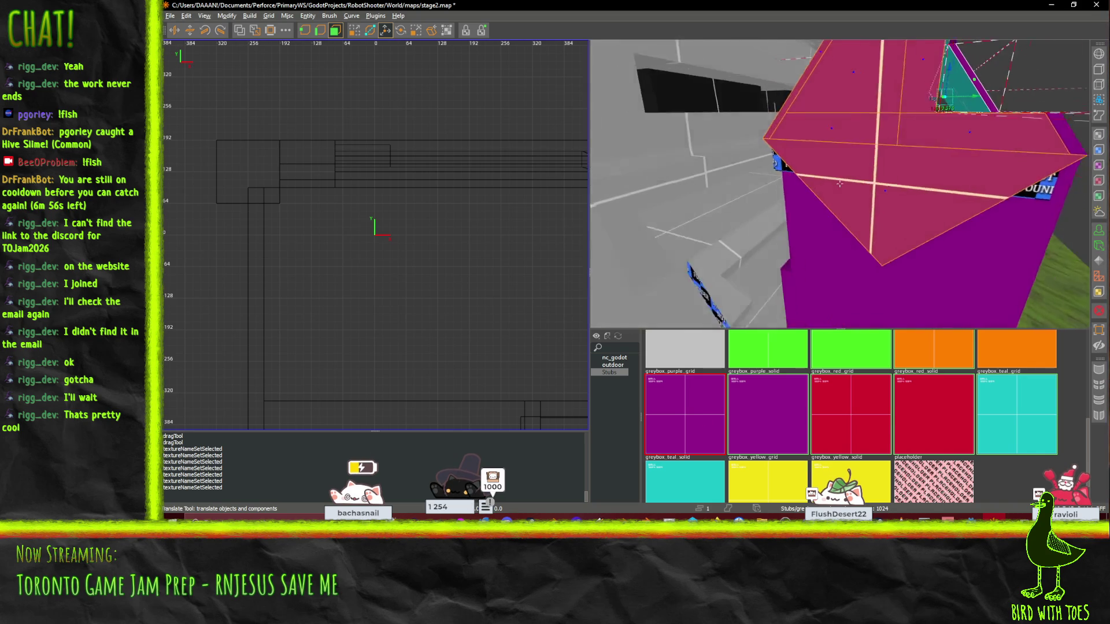
scroll(840, 184, up, 3)
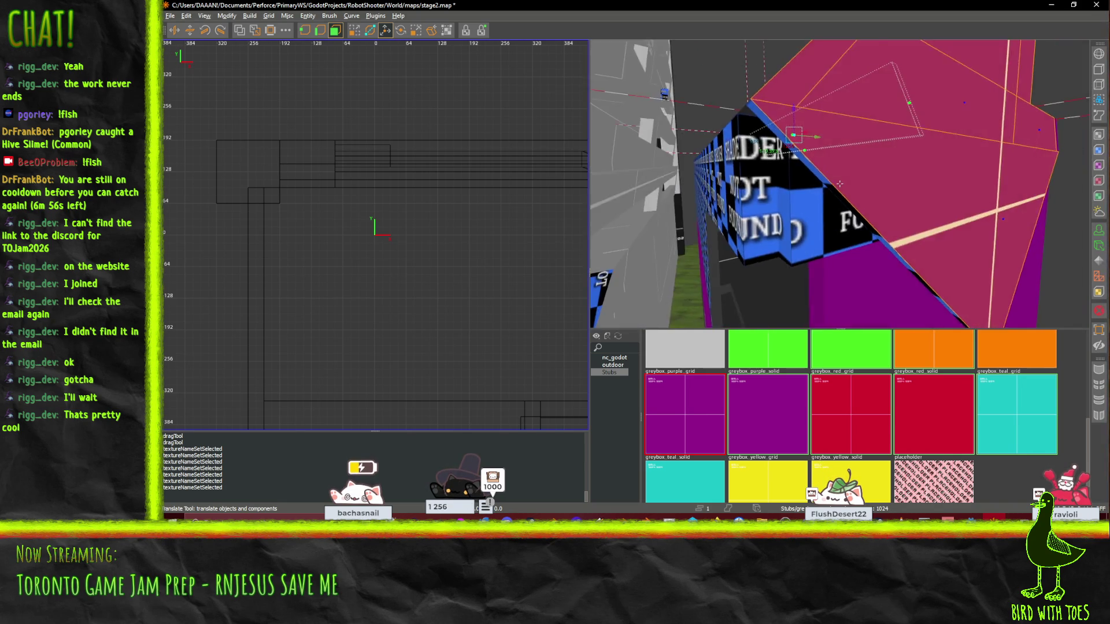
scroll(876, 150, up, 5)
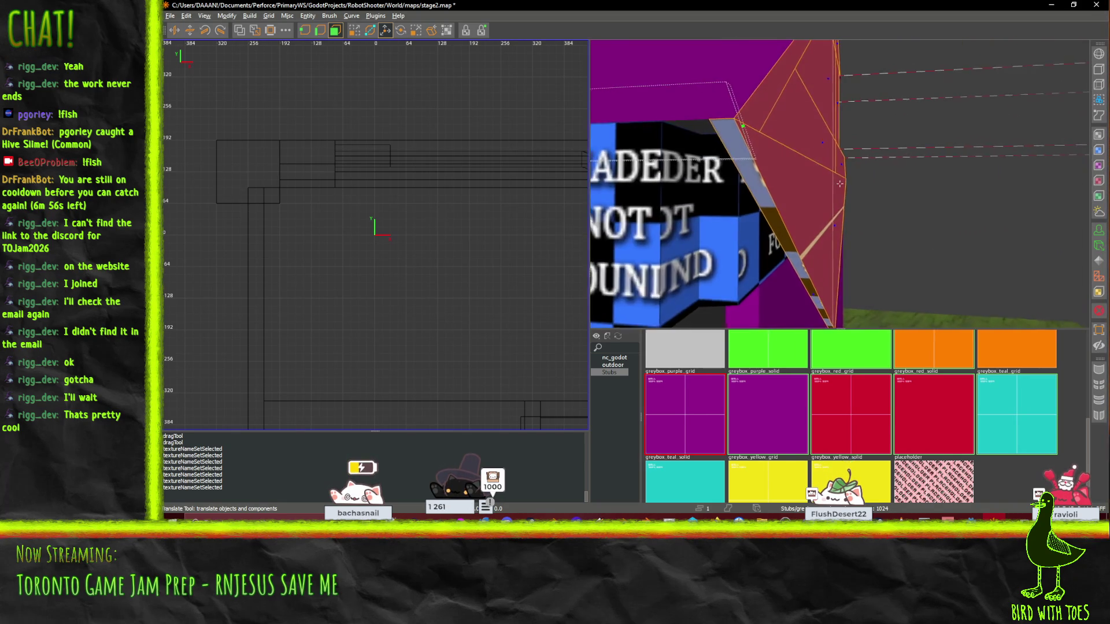
scroll(840, 184, up, 8)
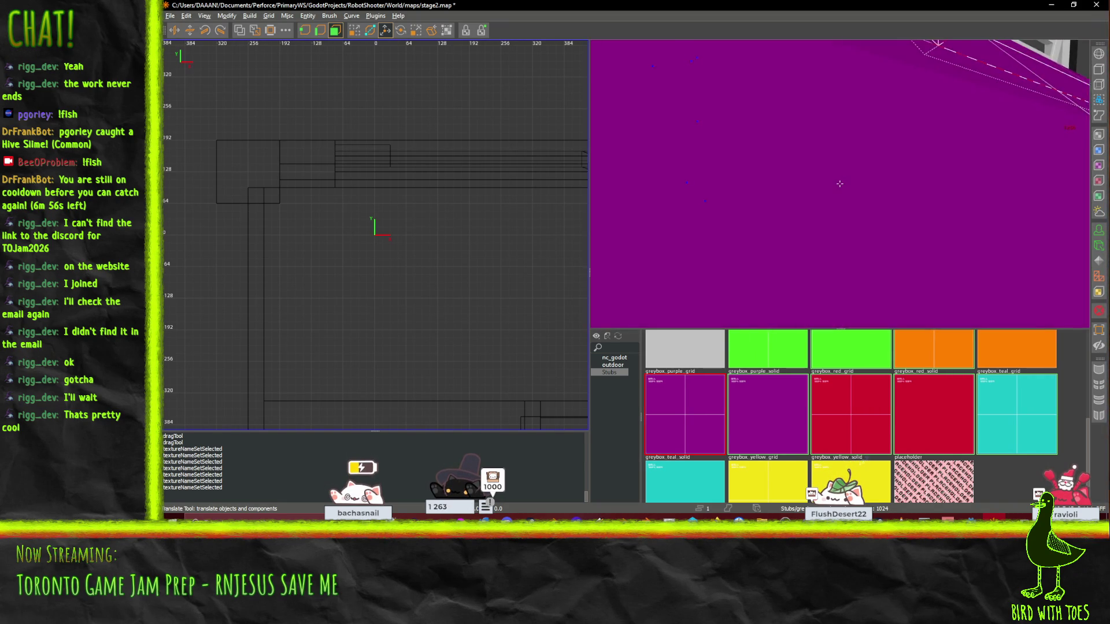
scroll(839, 184, up, 2)
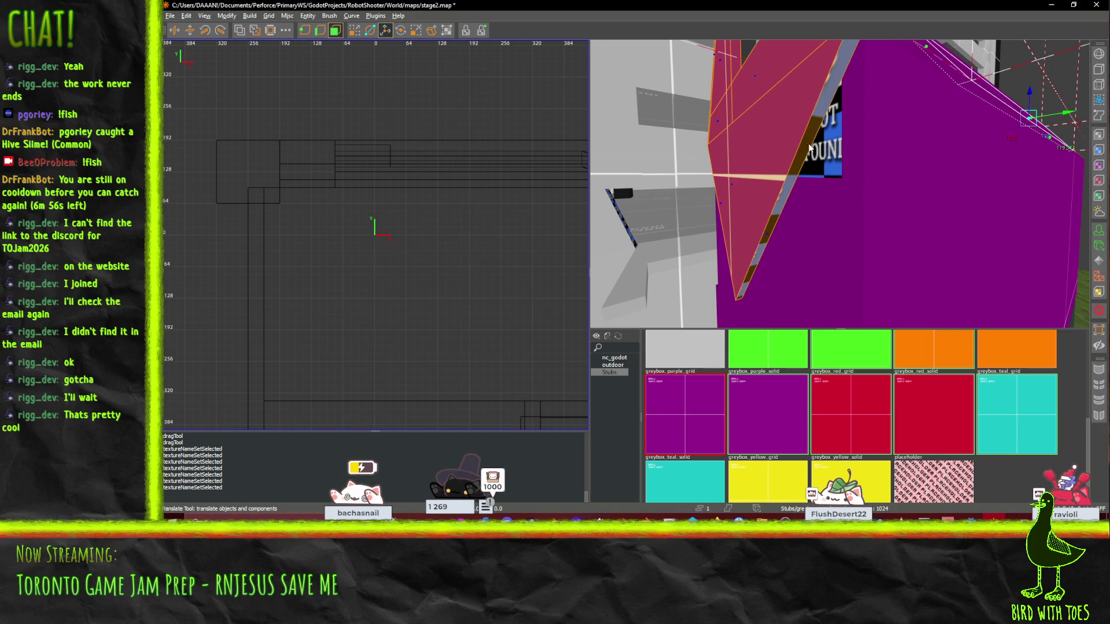
click(764, 428)
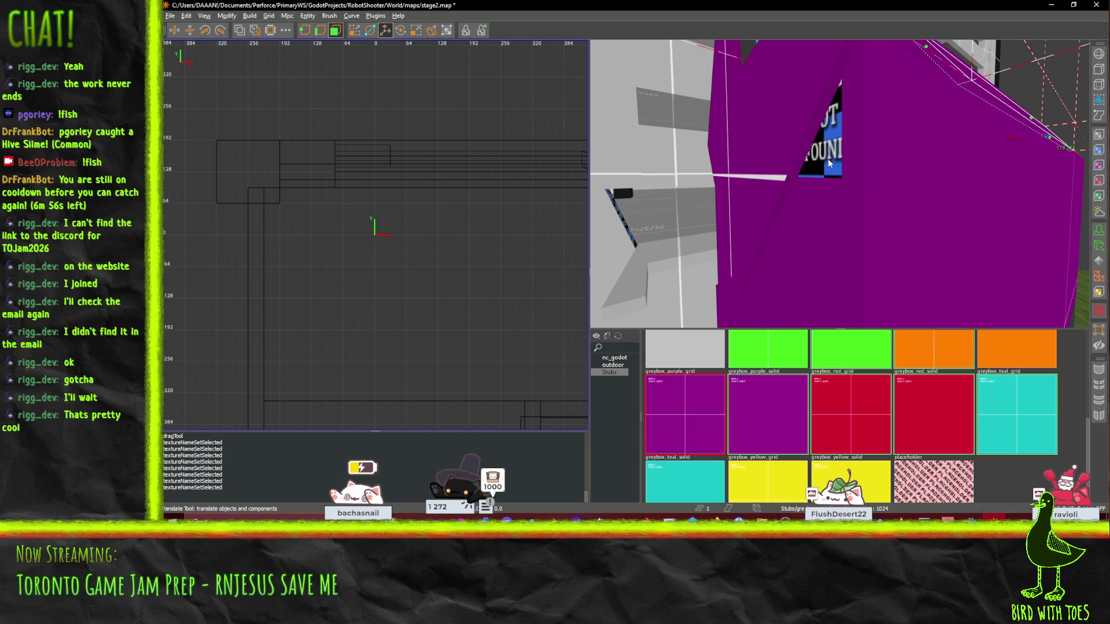
click(711, 430)
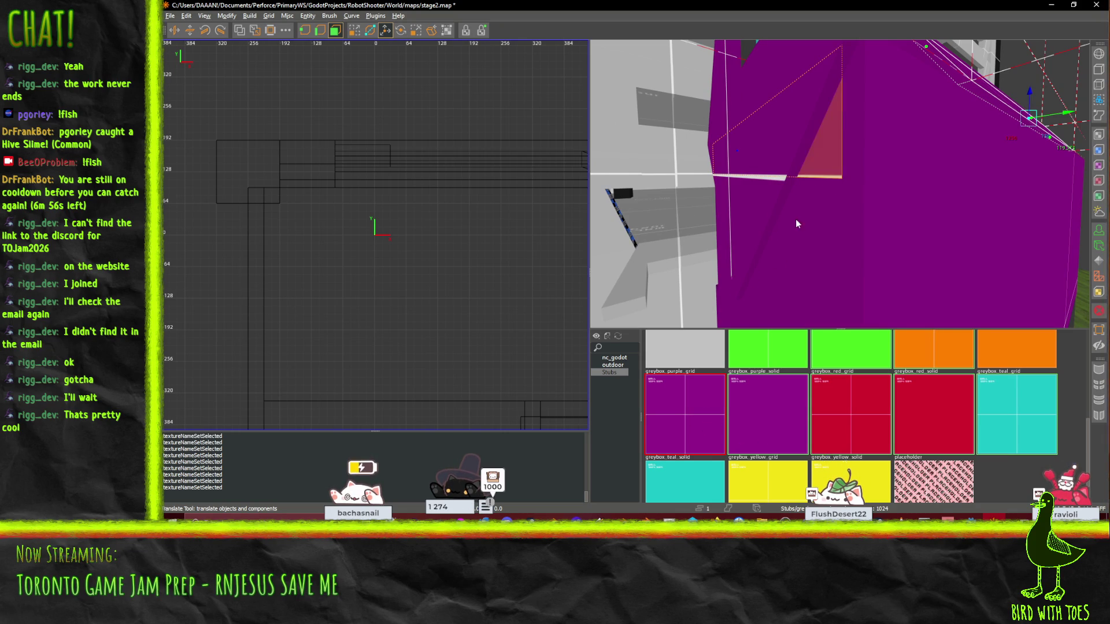
- Select the last checkered face and give the tilted brush the purple greybox texture
scroll(839, 184, up, 5)
scroll(839, 183, up, 8)
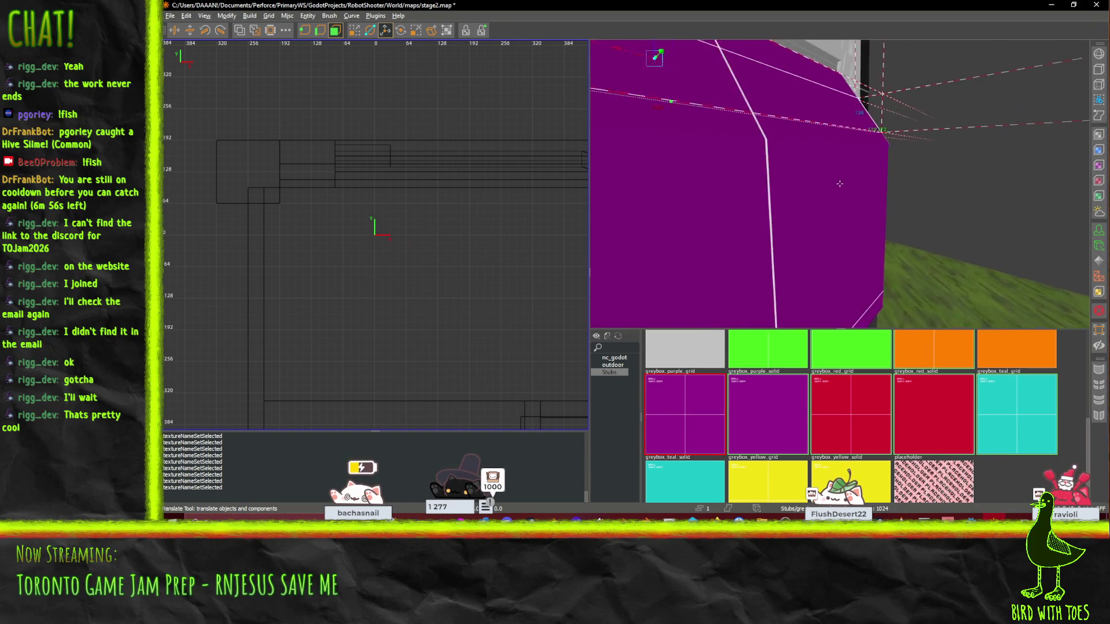
scroll(840, 184, up, 1)
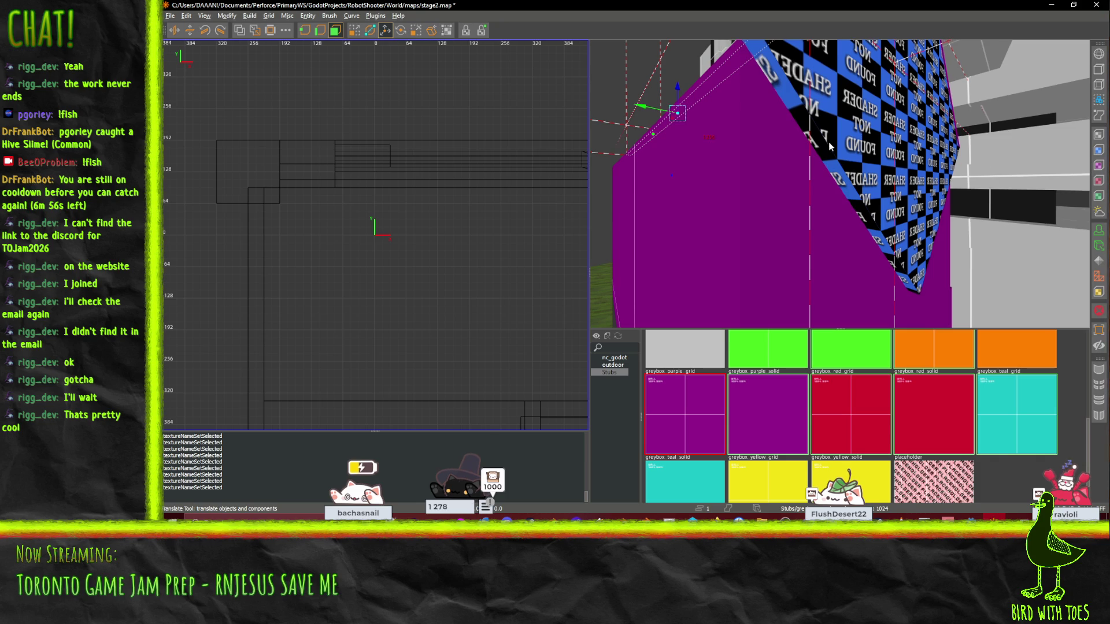
shift+click(823, 150)
scroll(832, 168, up, 3)
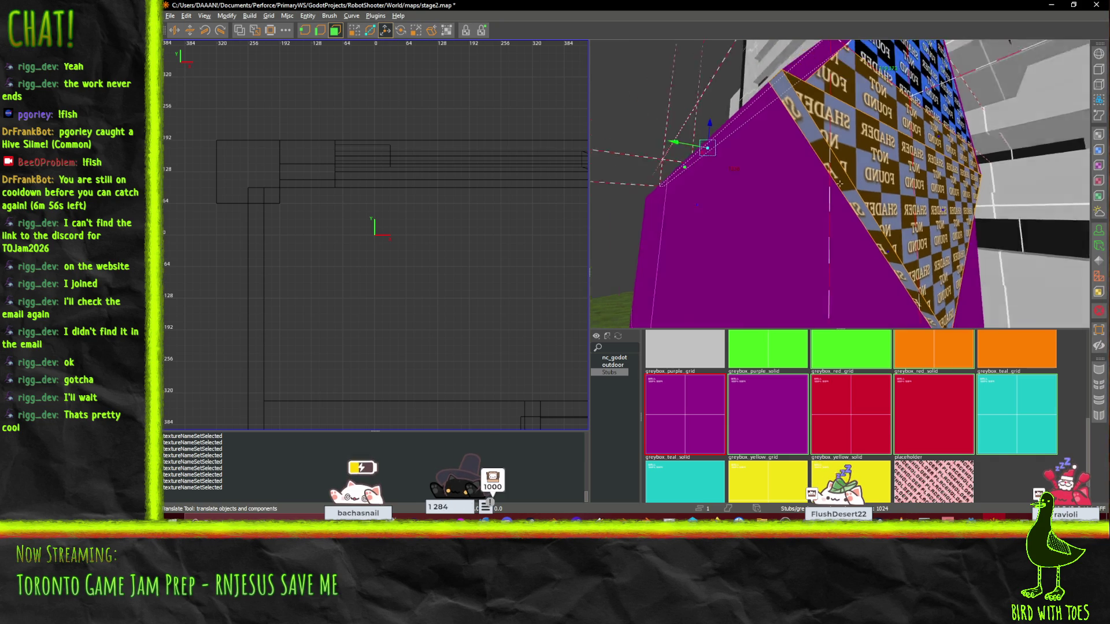
scroll(841, 187, up, 5)
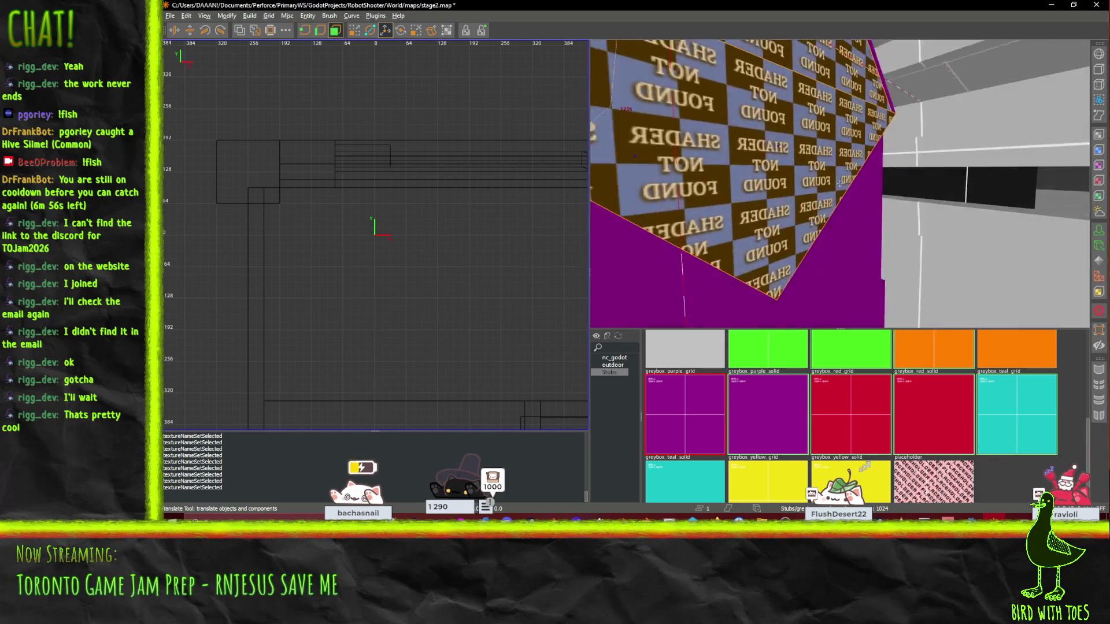
scroll(840, 184, down, 5)
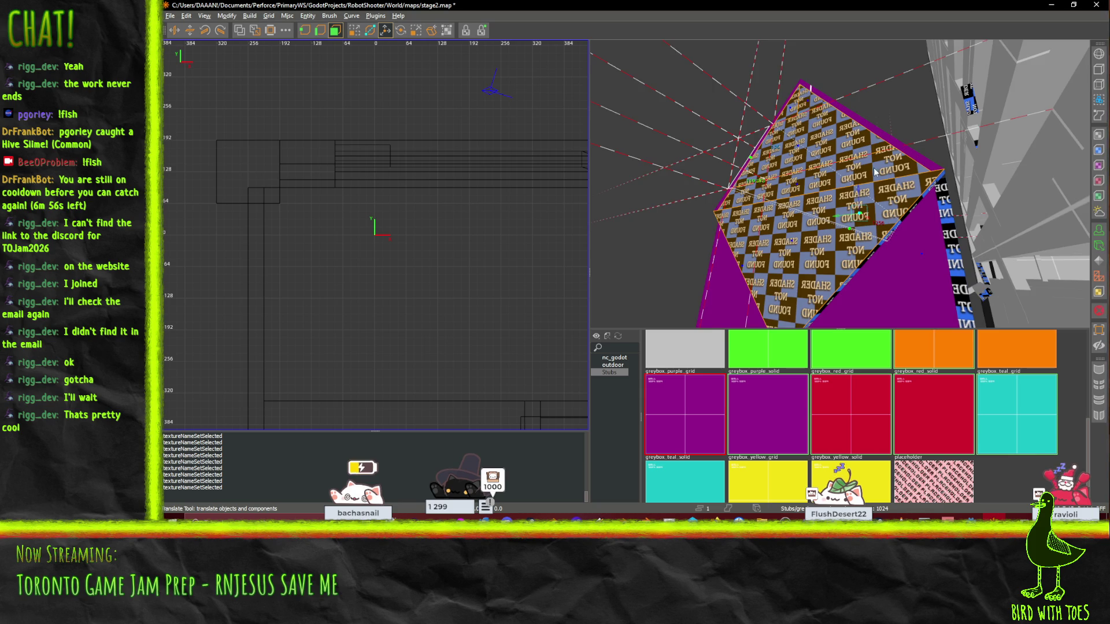
scroll(821, 121, up, 5)
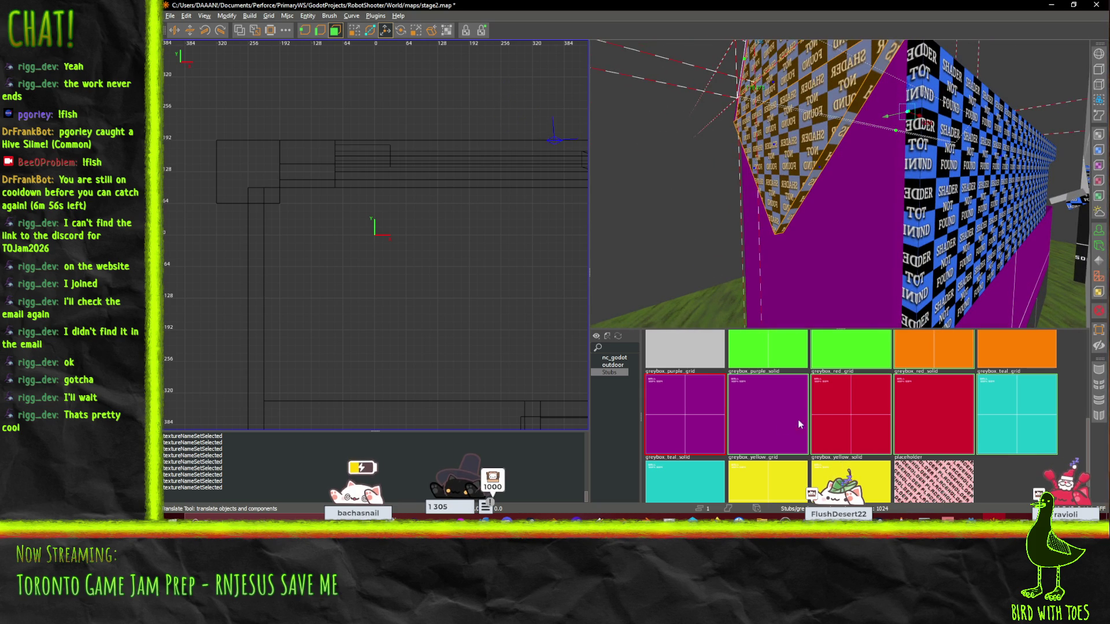
click(684, 420)
scroll(834, 255, up, 3)
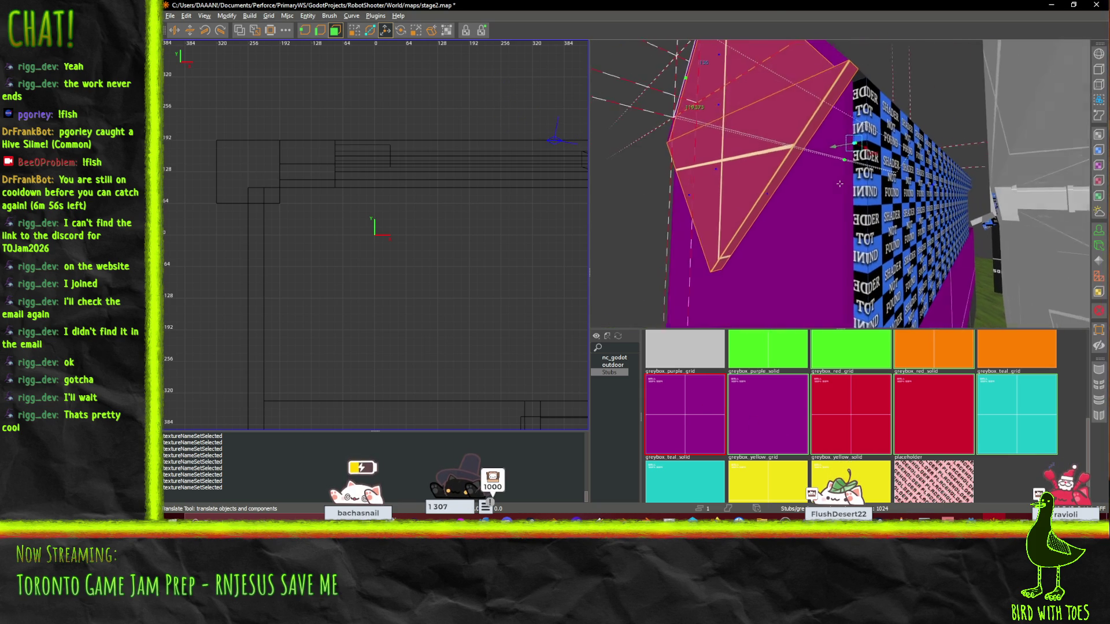
scroll(839, 183, down, 5)
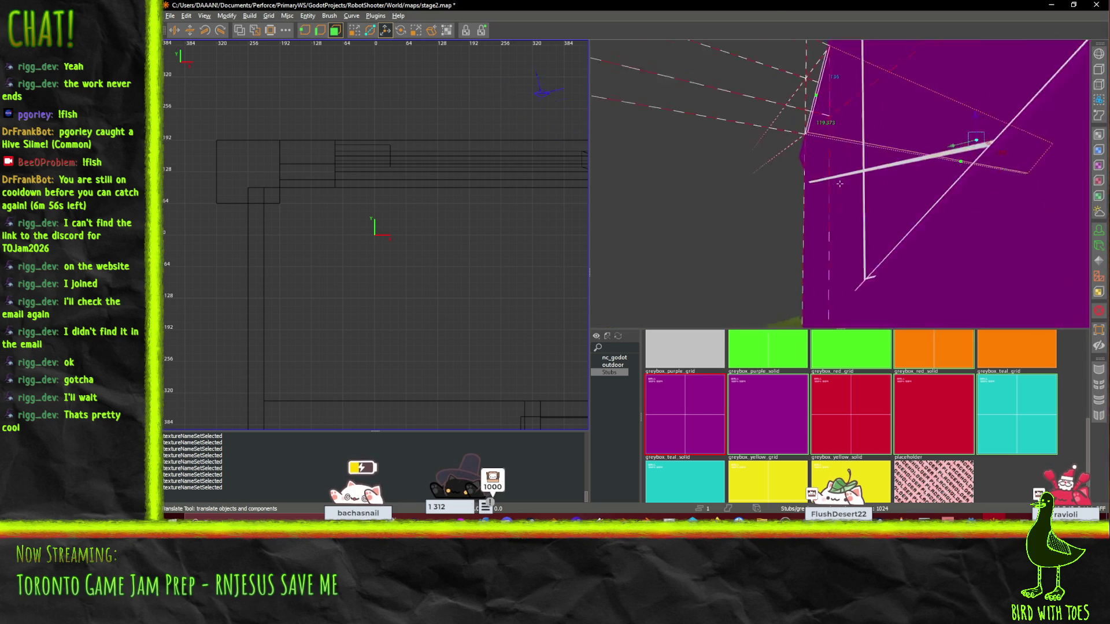
scroll(839, 184, down, 5)
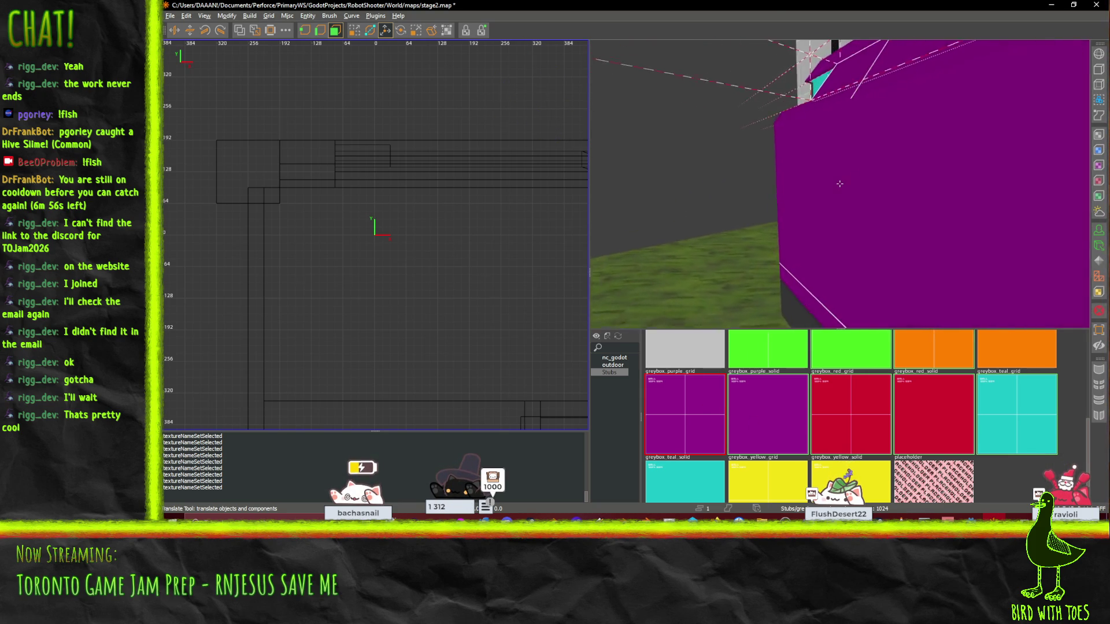
scroll(839, 184, down, 5)
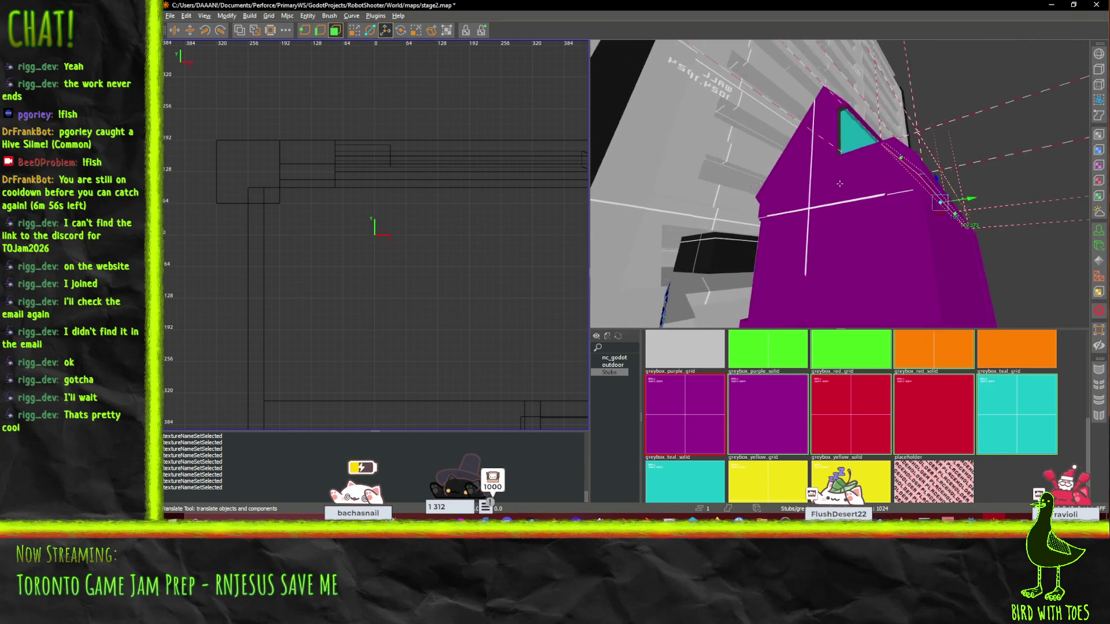
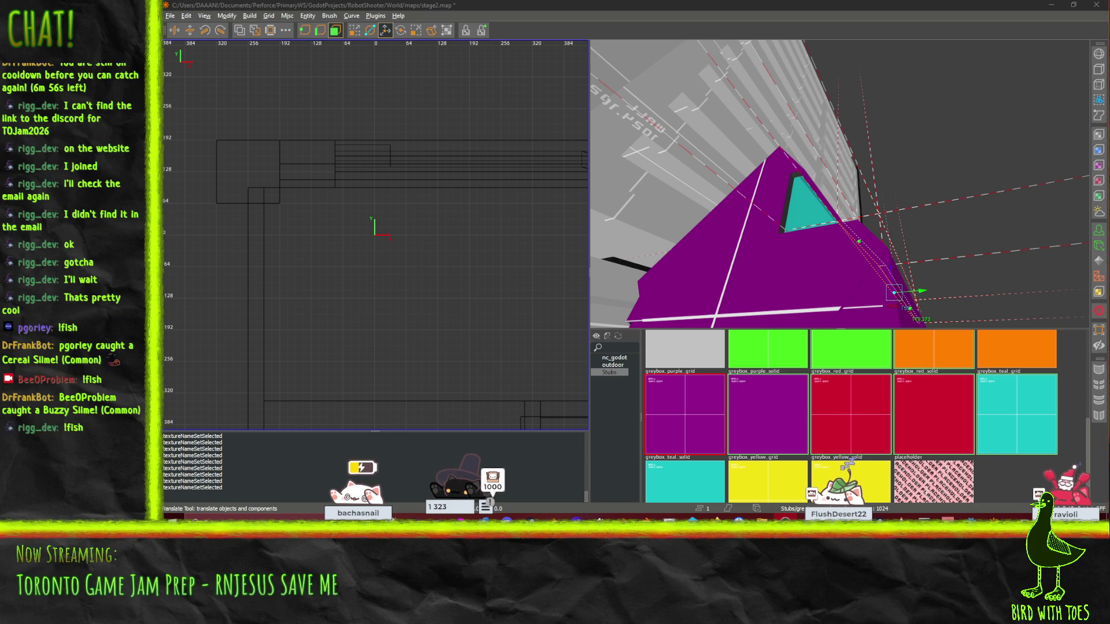
- Retexture the checkered missing-texture wall with the solid purple texture, then deselect it
scroll(839, 184, down, 3)
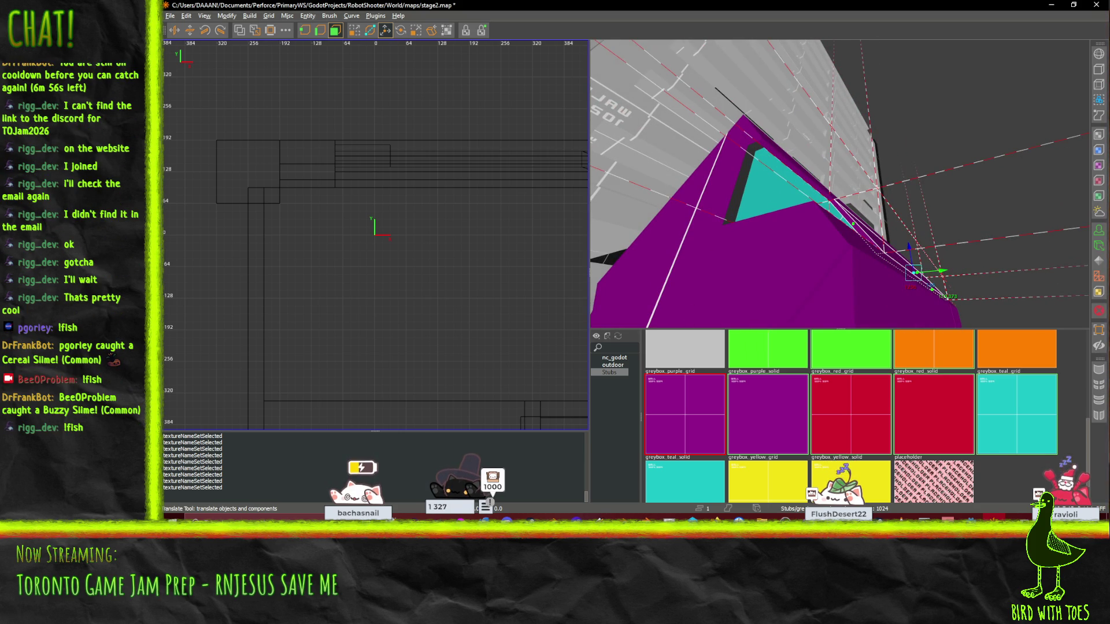
drag(832, 275, 841, 187)
scroll(841, 187, up, 3)
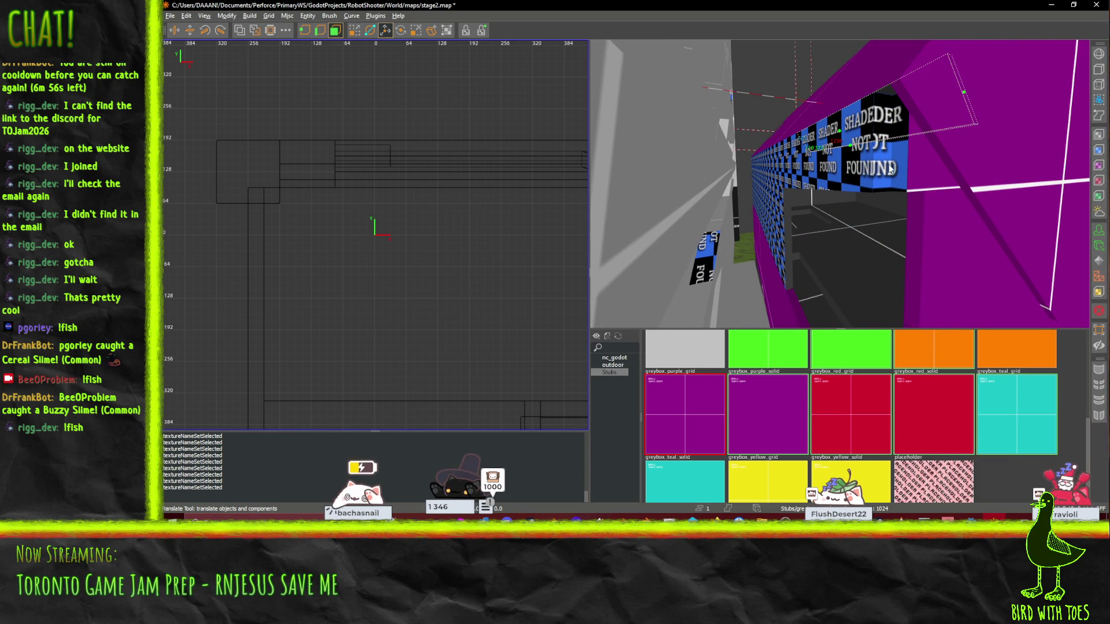
click(788, 173)
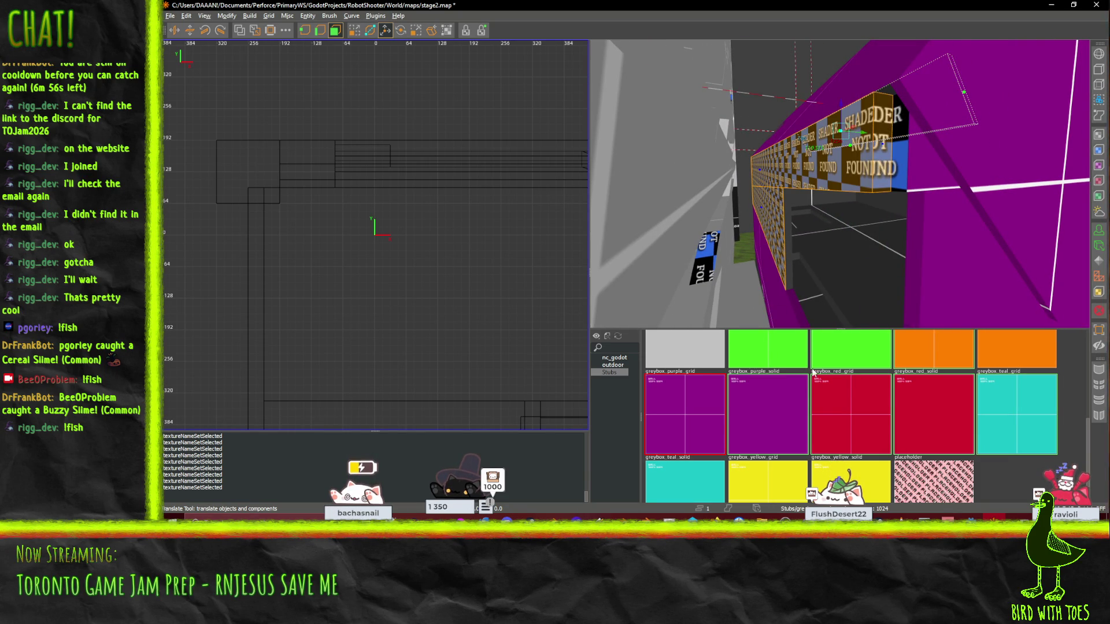
click(754, 429)
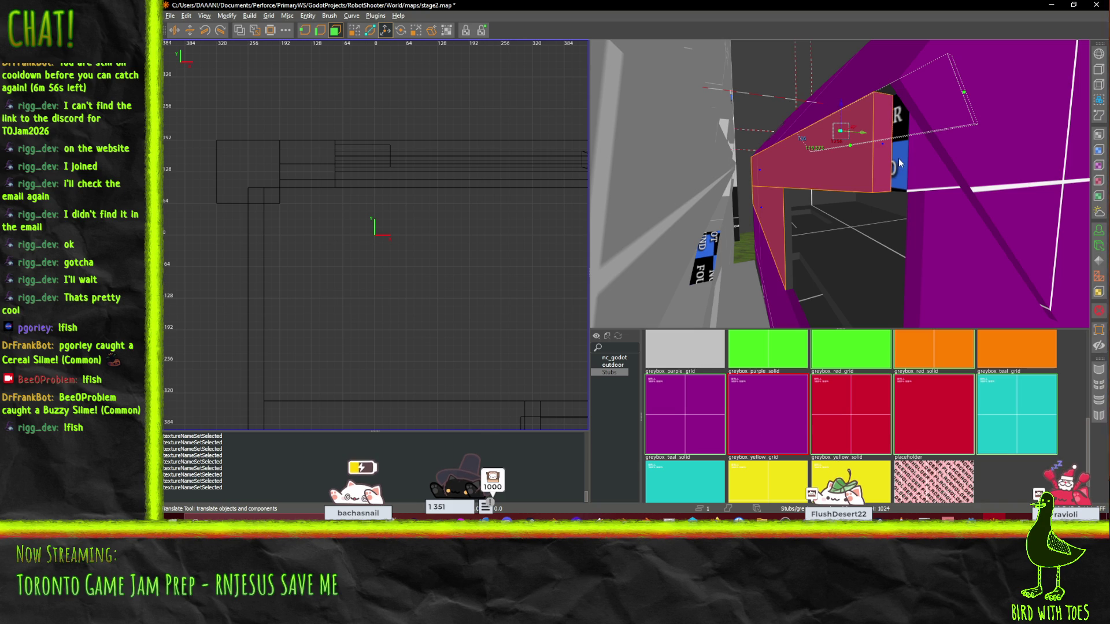
key(Escape)
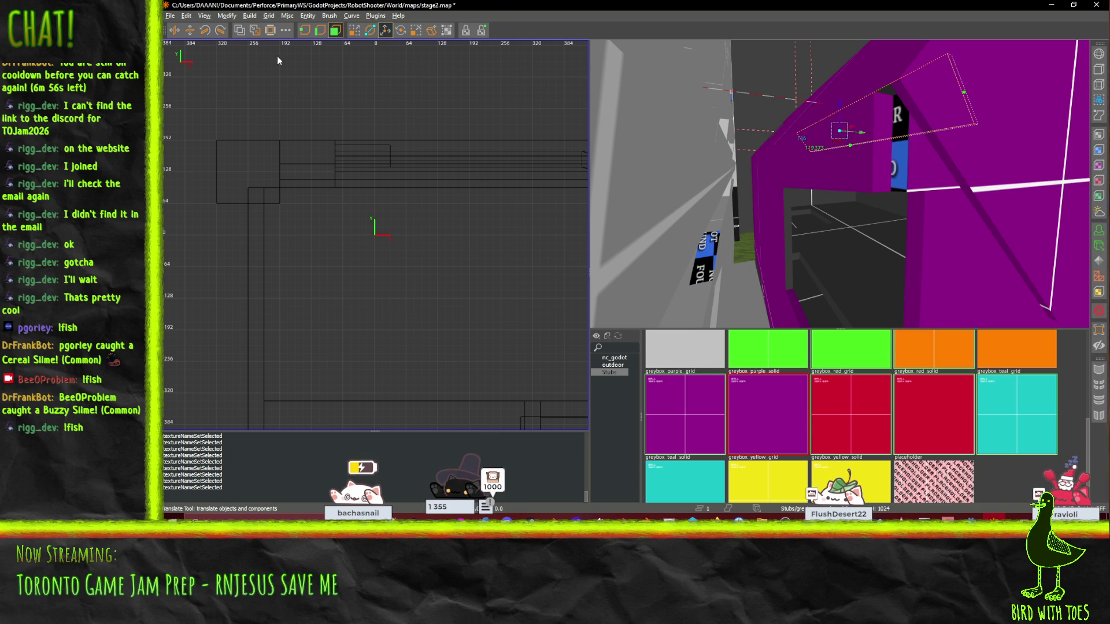
- Move in and back from the purple wall, briefly showing and dismissing the face texture settings
key(d)
key(s)
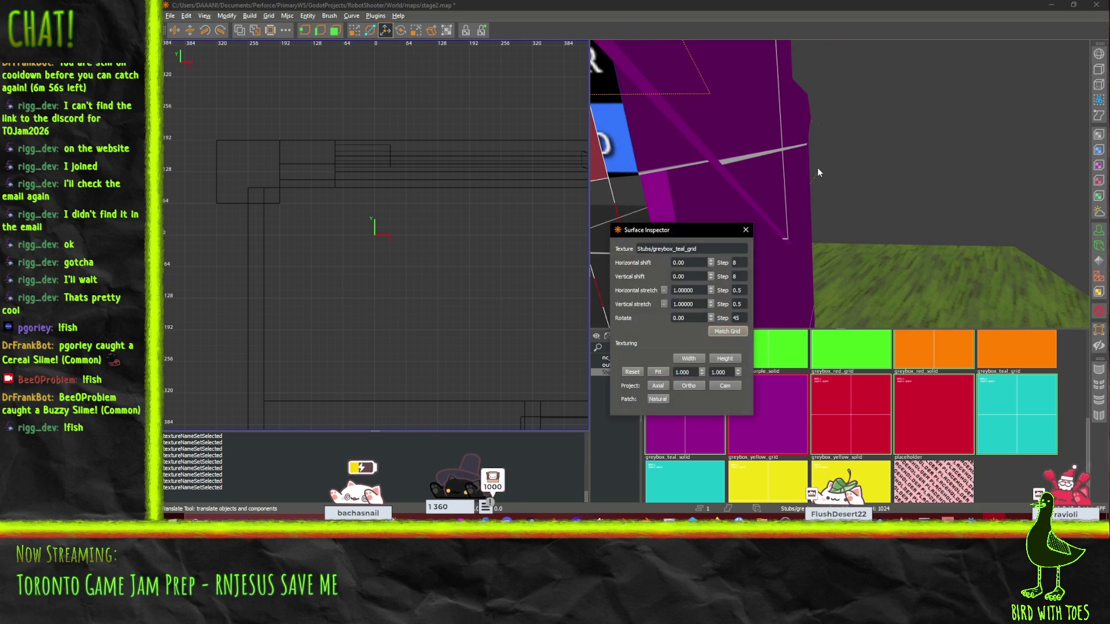
key(s)
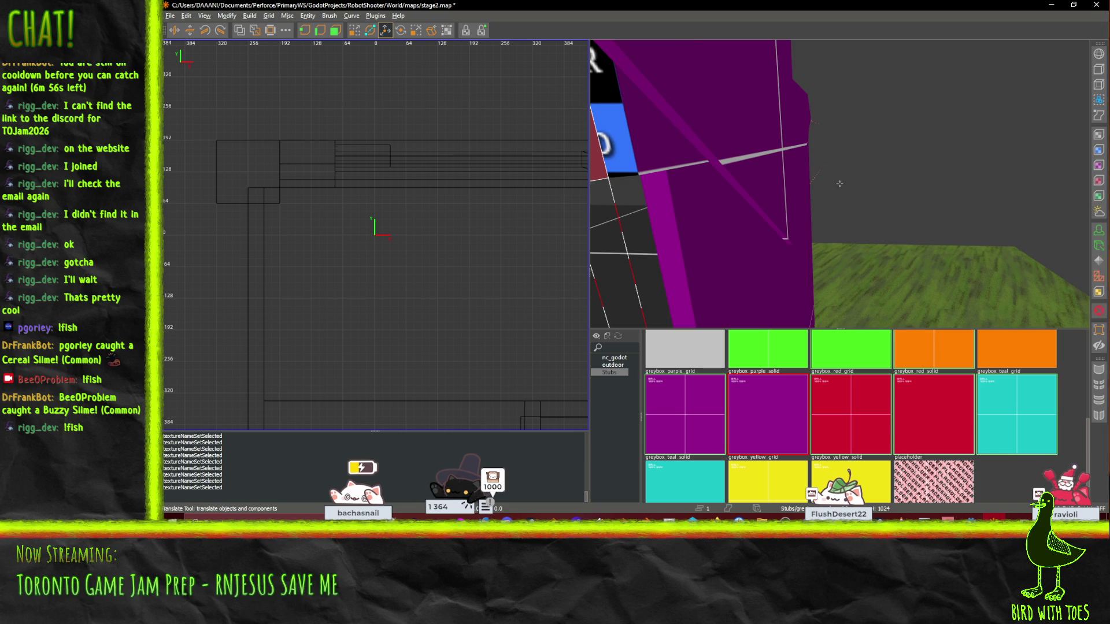
key(s)
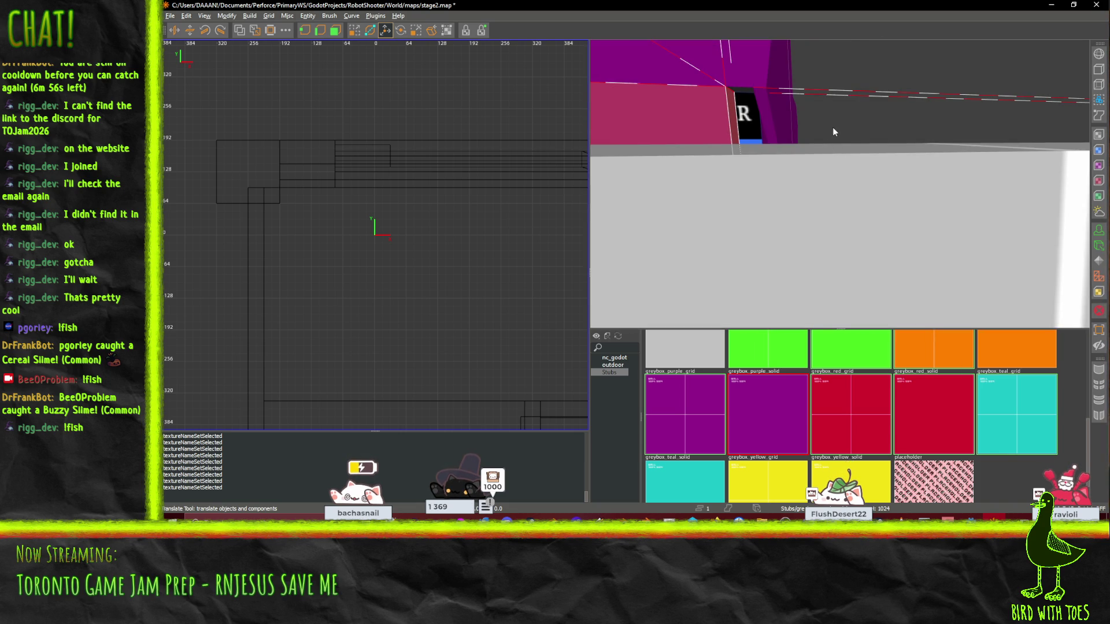
key(s)
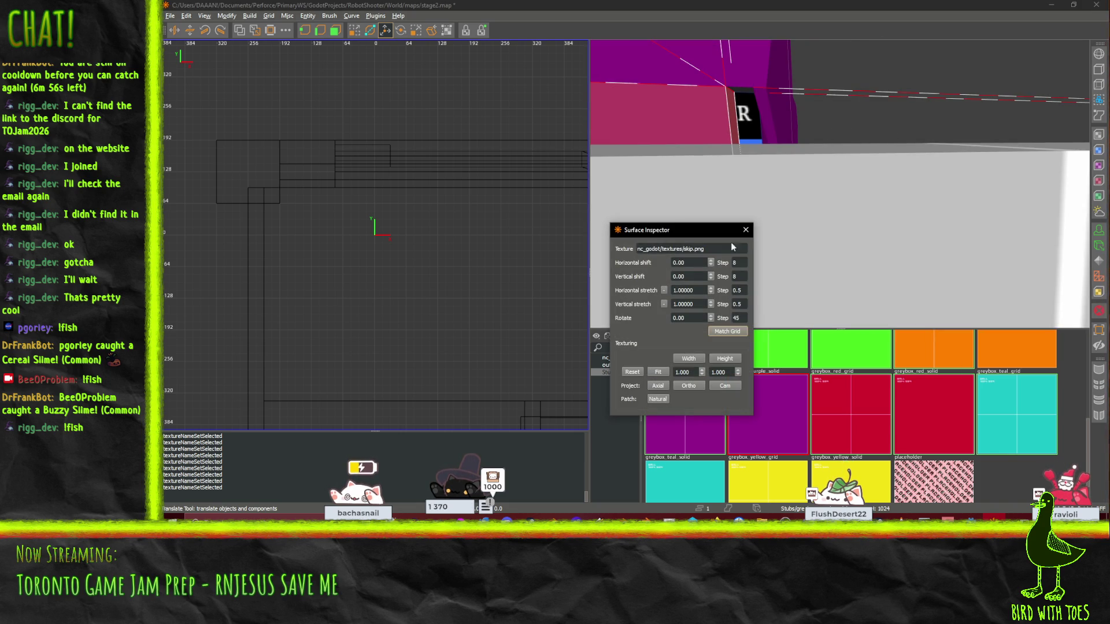
key(Escape)
- Back away and turn the camera across the room to a close view of a purple wall
key(w)
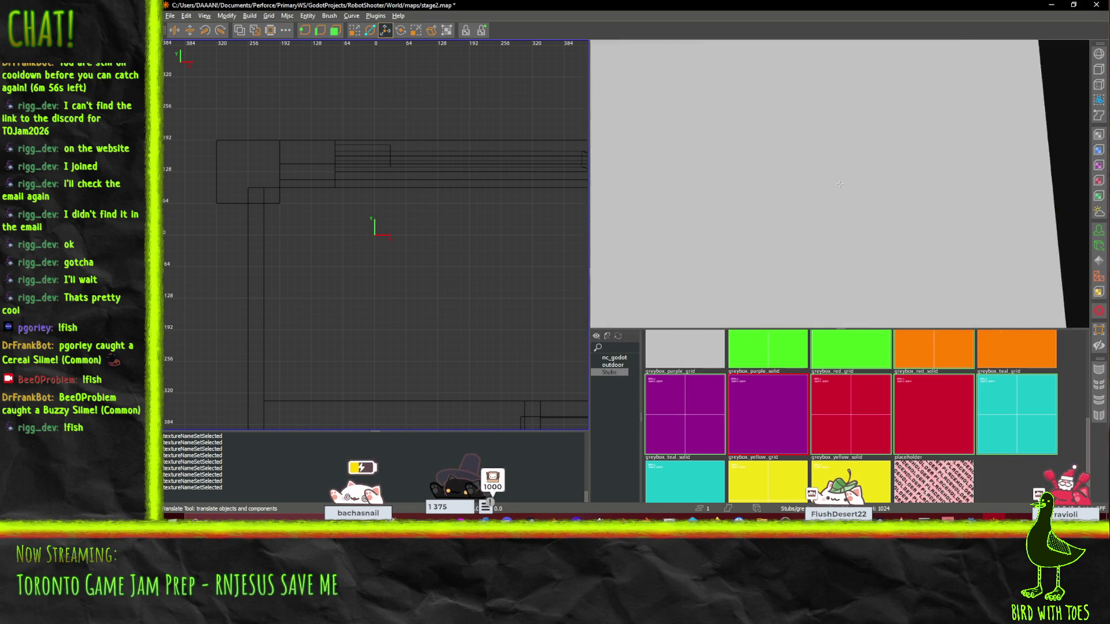
key(s)
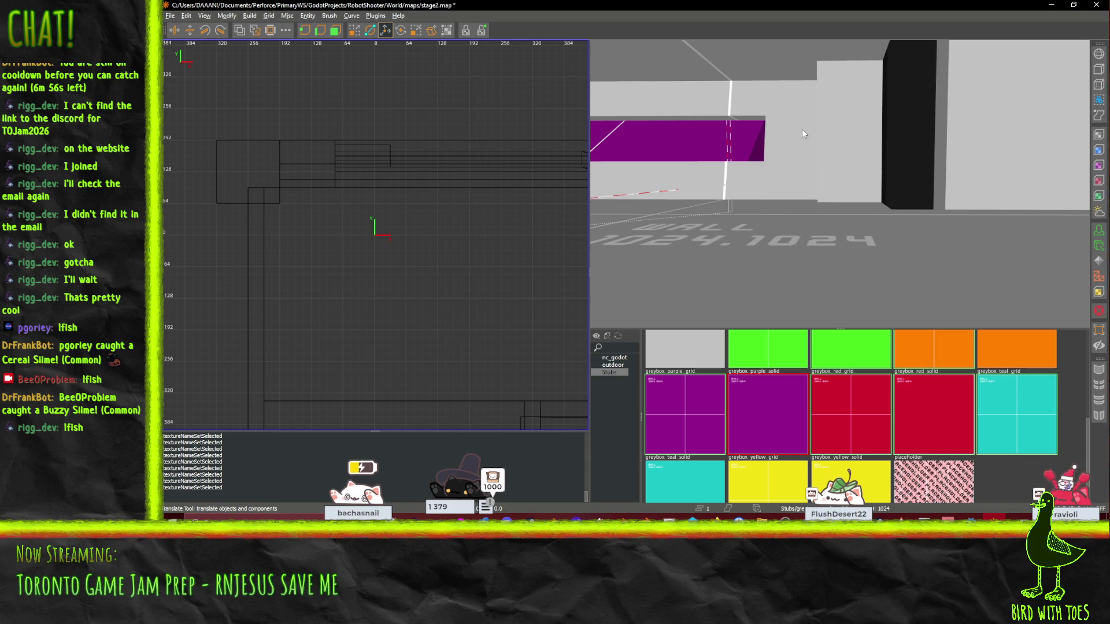
drag(828, 134, 839, 184)
drag(839, 184, 839, 184)
scroll(456, 238, down, 4)
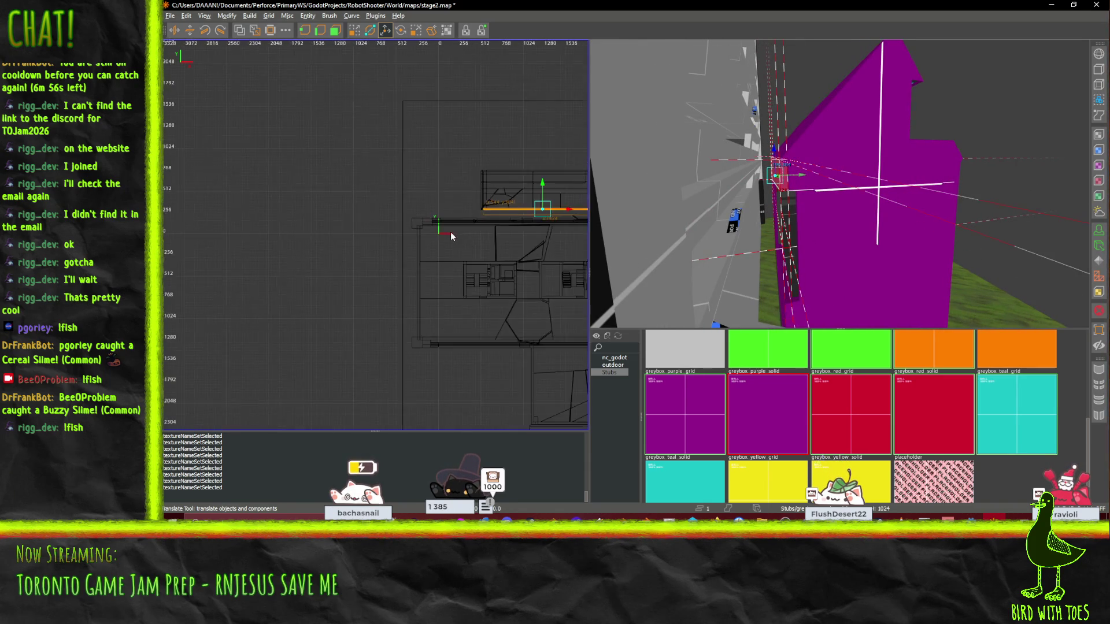
scroll(470, 207, up, 1)
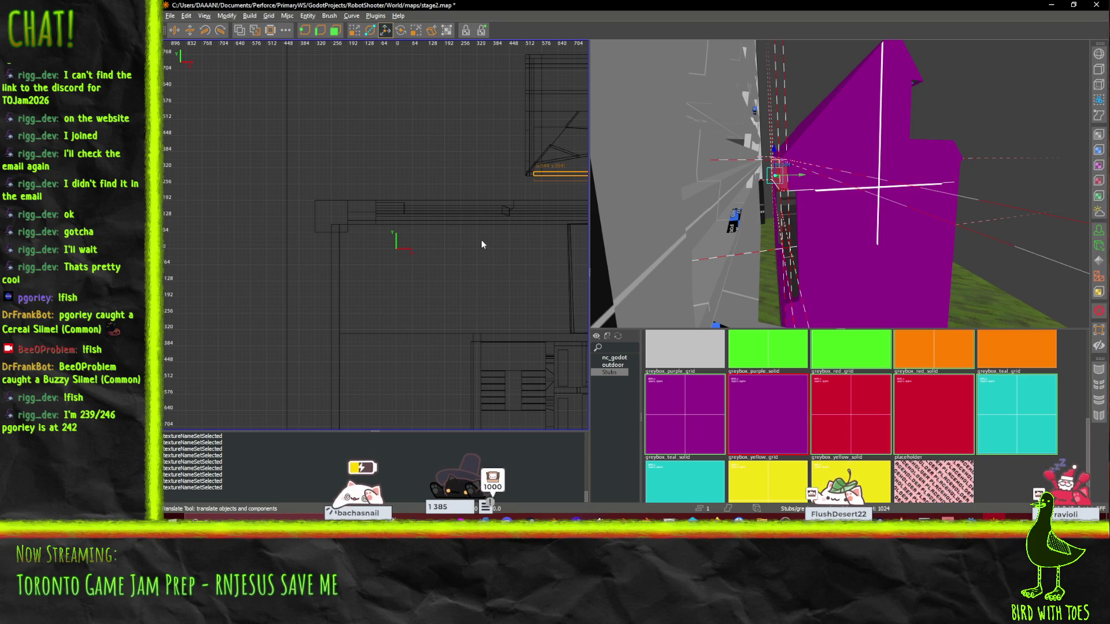
- Centre the 2D view on the selected brush and extend its right face further
key(ctrl+u)
scroll(372, 155, up, 4)
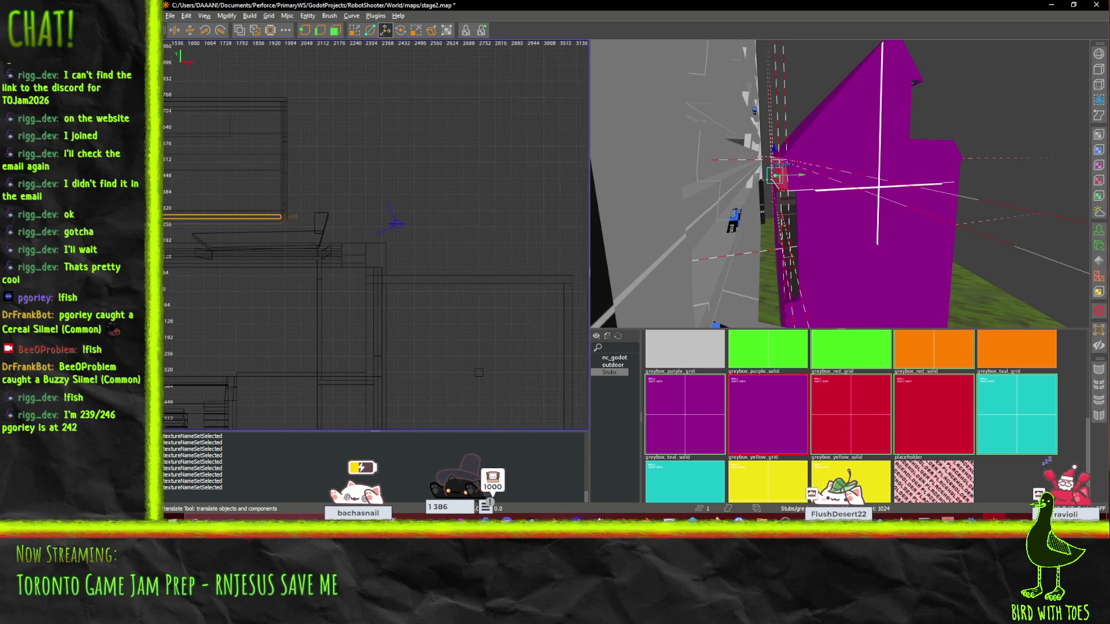
scroll(456, 235, up, 2)
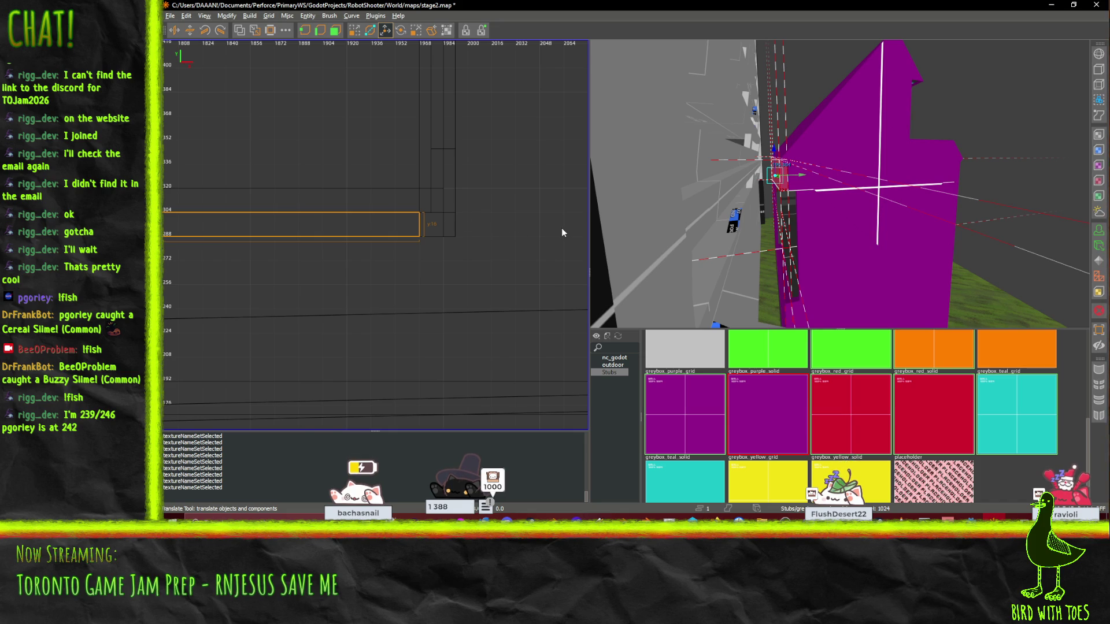
key(shift+s)
drag(520, 234, 540, 228)
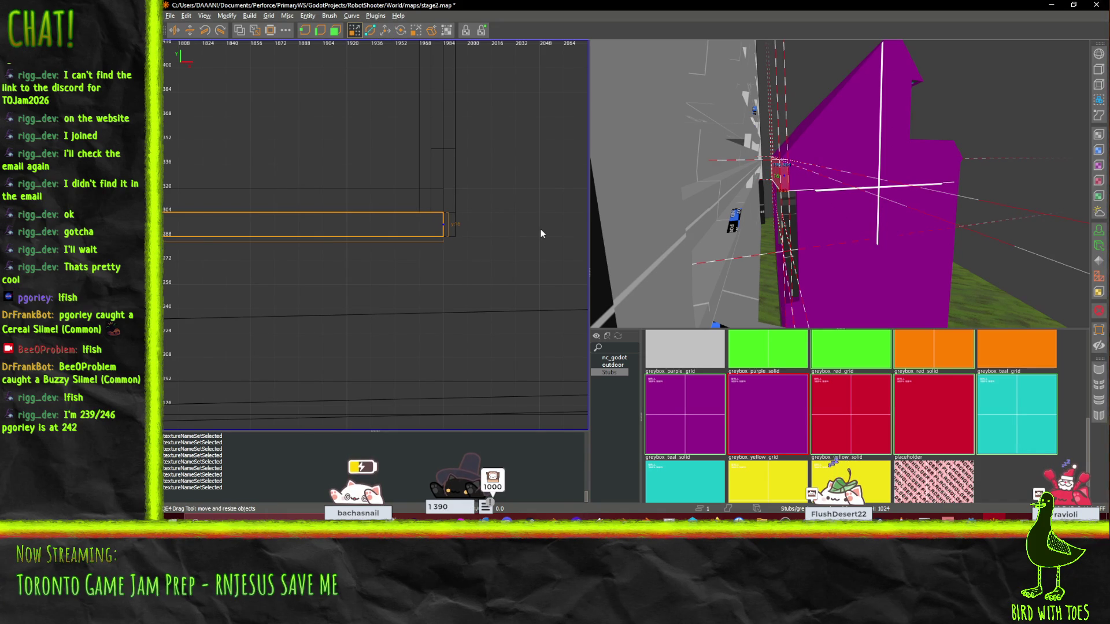
- Fly in free-look along the purple wall to face the magenta wall and textured strip
right_click(839, 184)
key(w)
key(a)
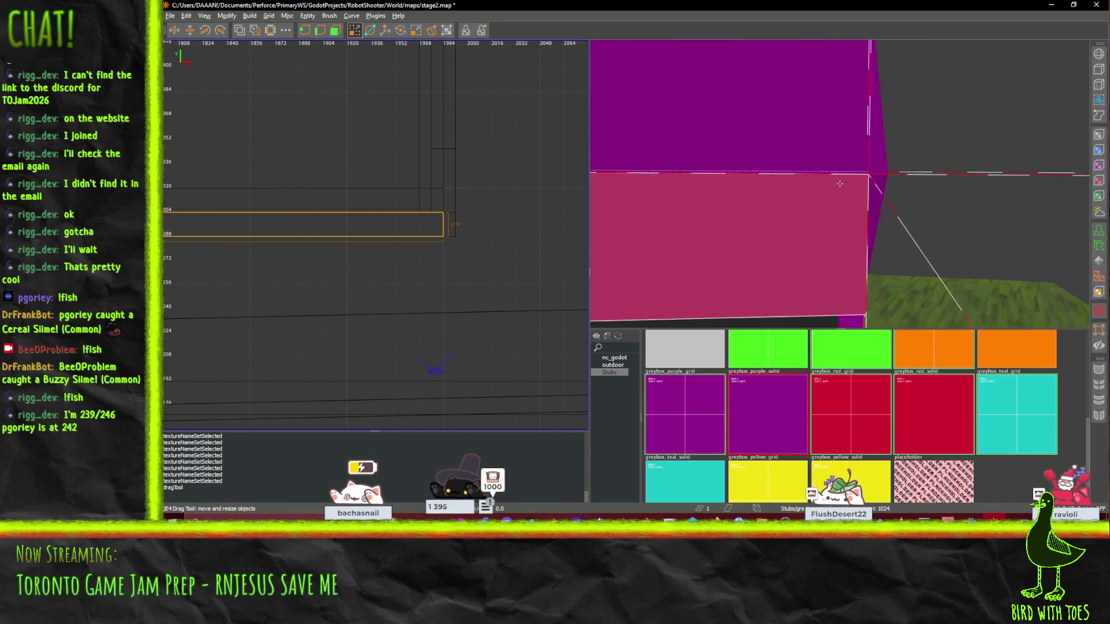
key(w)
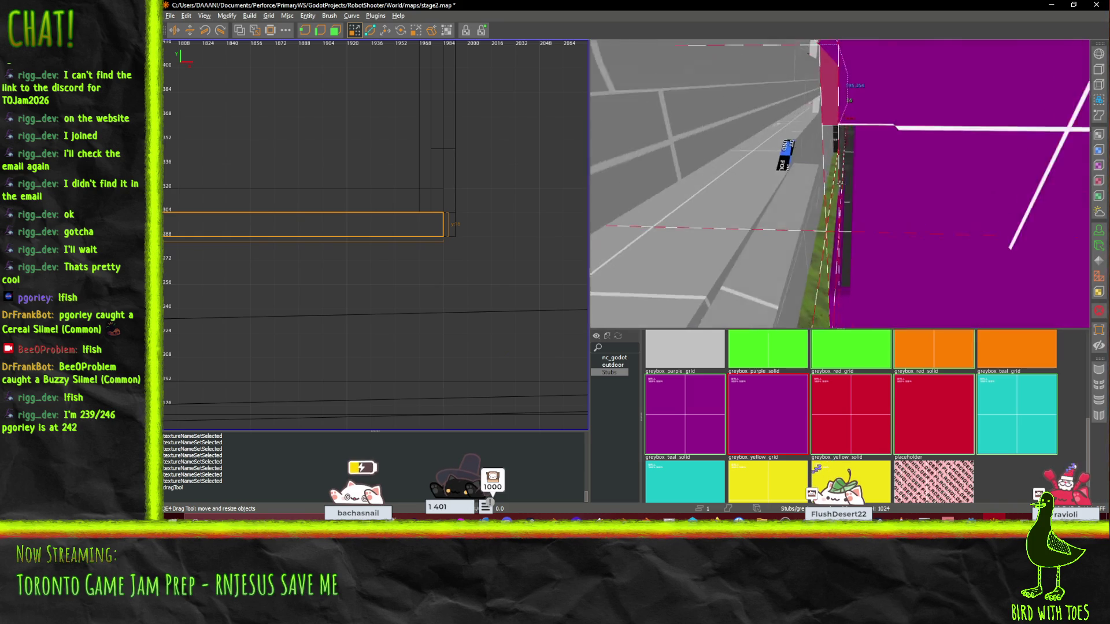
key(w)
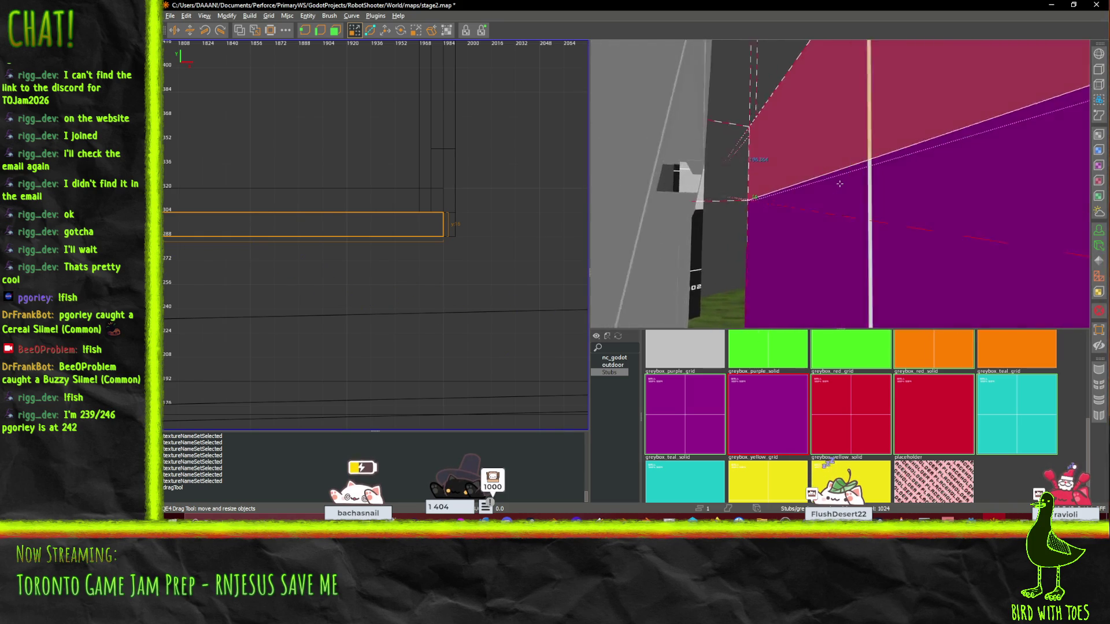
key(s)
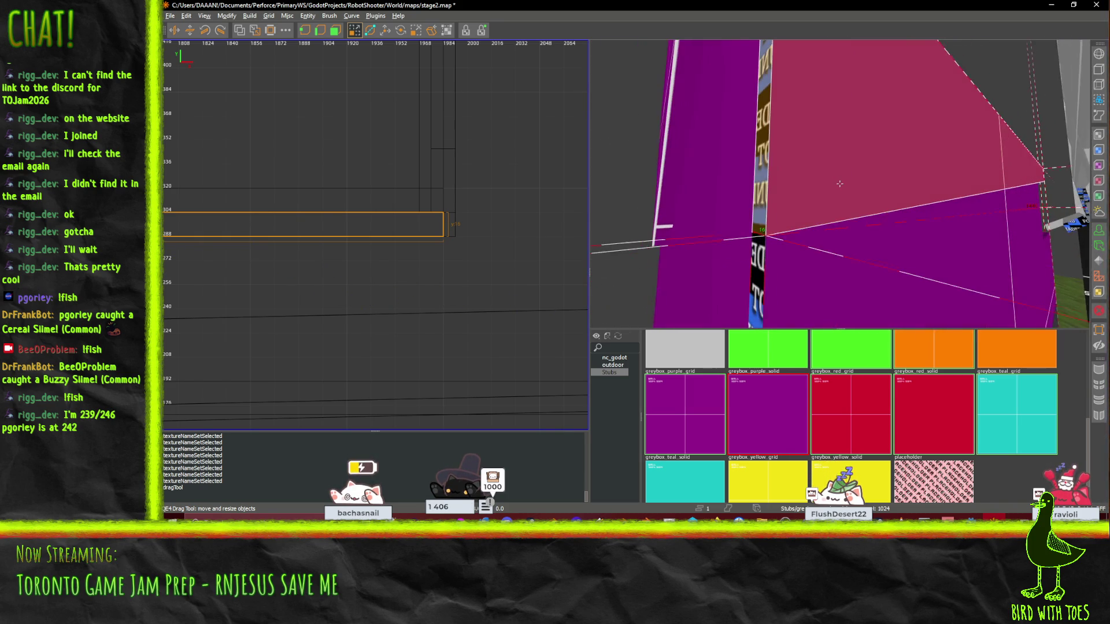
key(a)
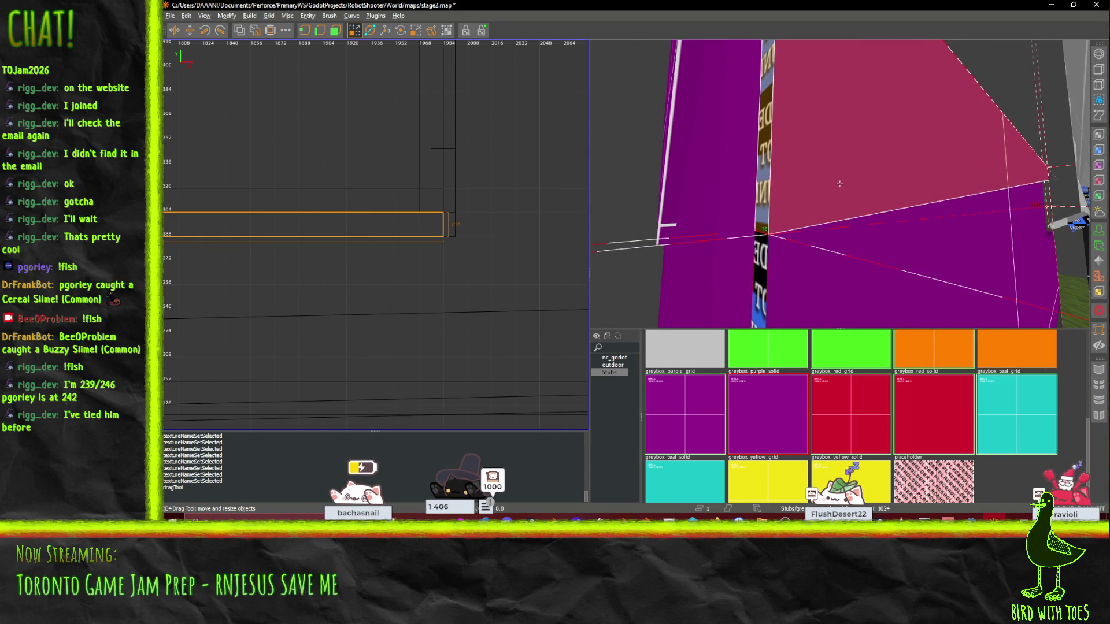
key(w)
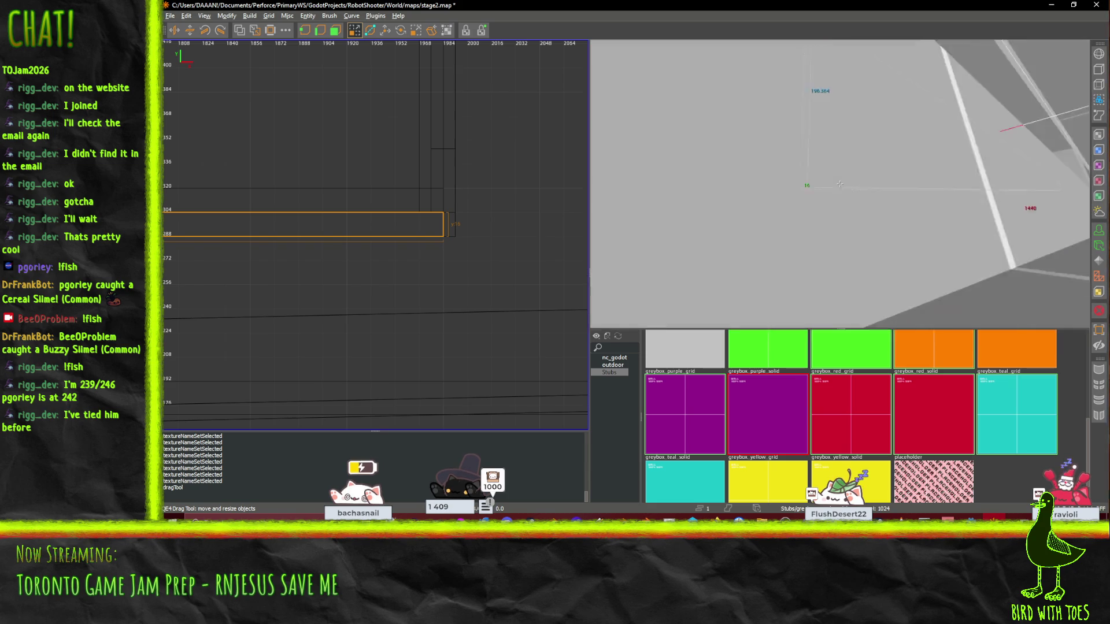
- Align the lower strip's texture with the upper strip, then pick a texture from the collection
ctrl+click(850, 173)
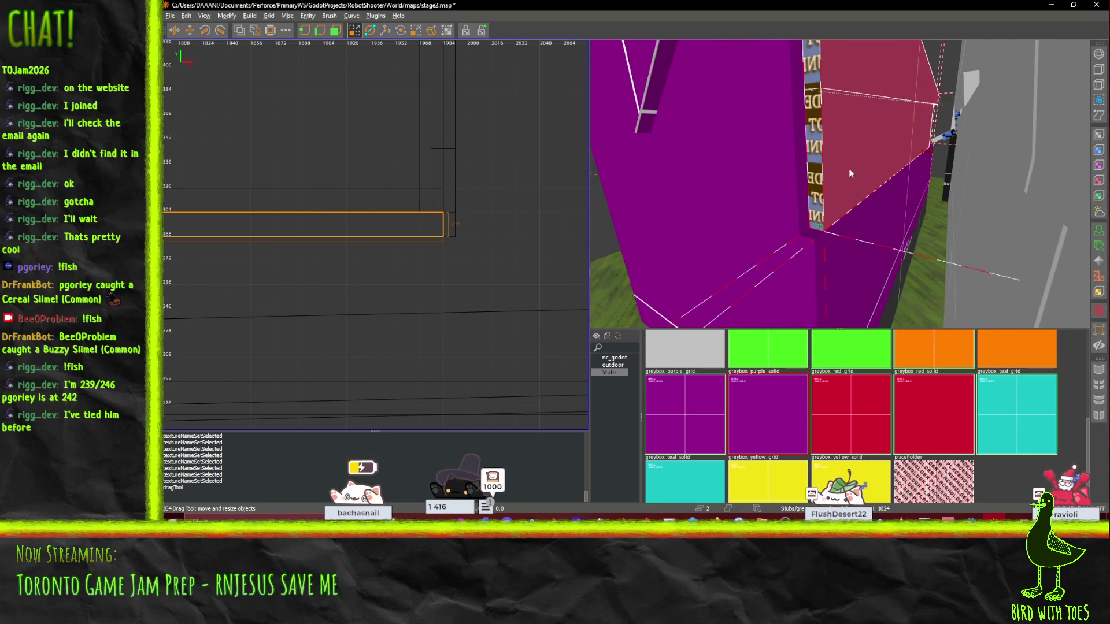
key(w)
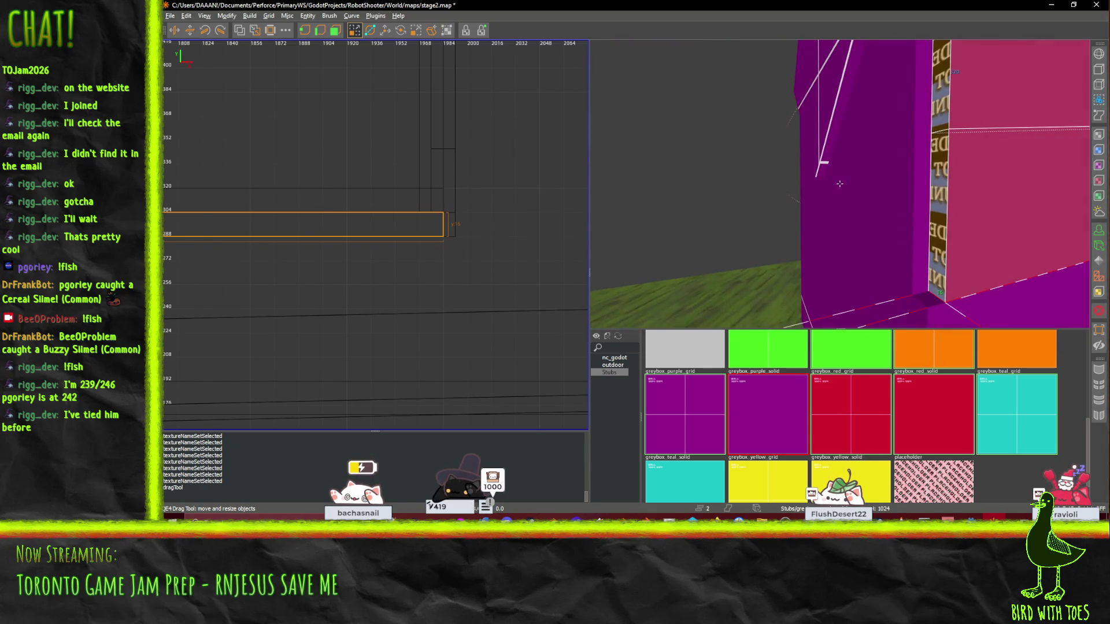
key(w)
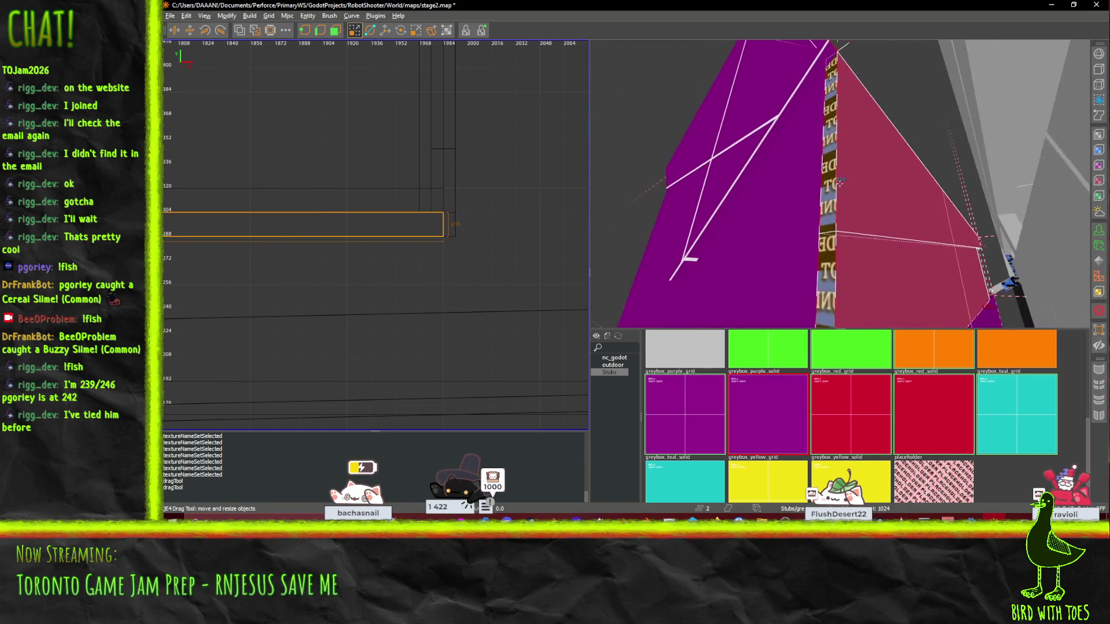
click(853, 179)
alt+click(847, 288)
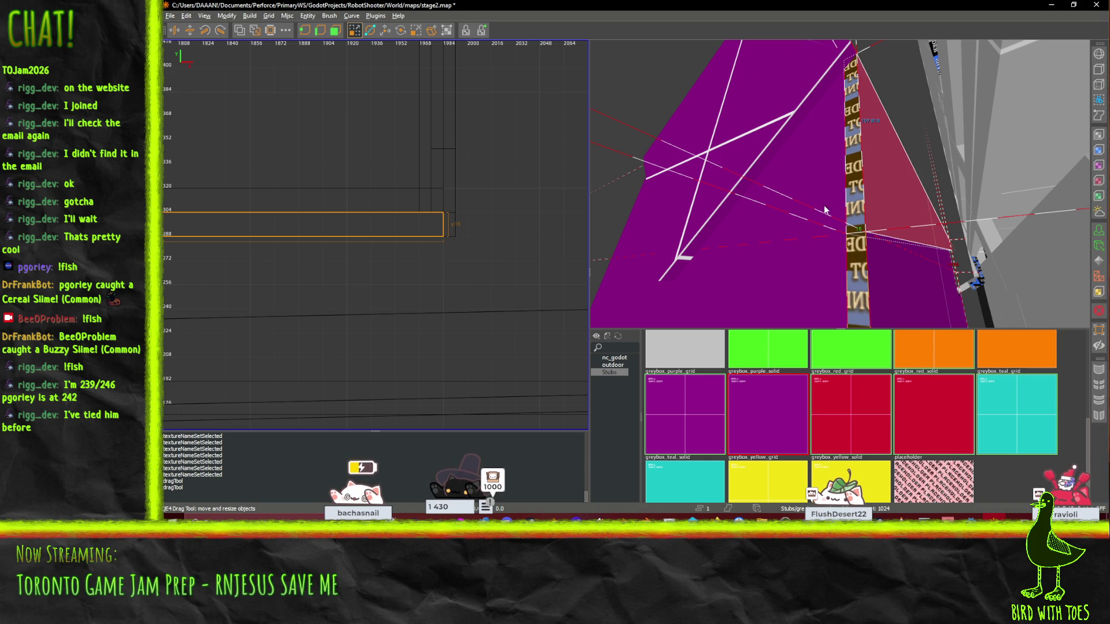
key(Escape)
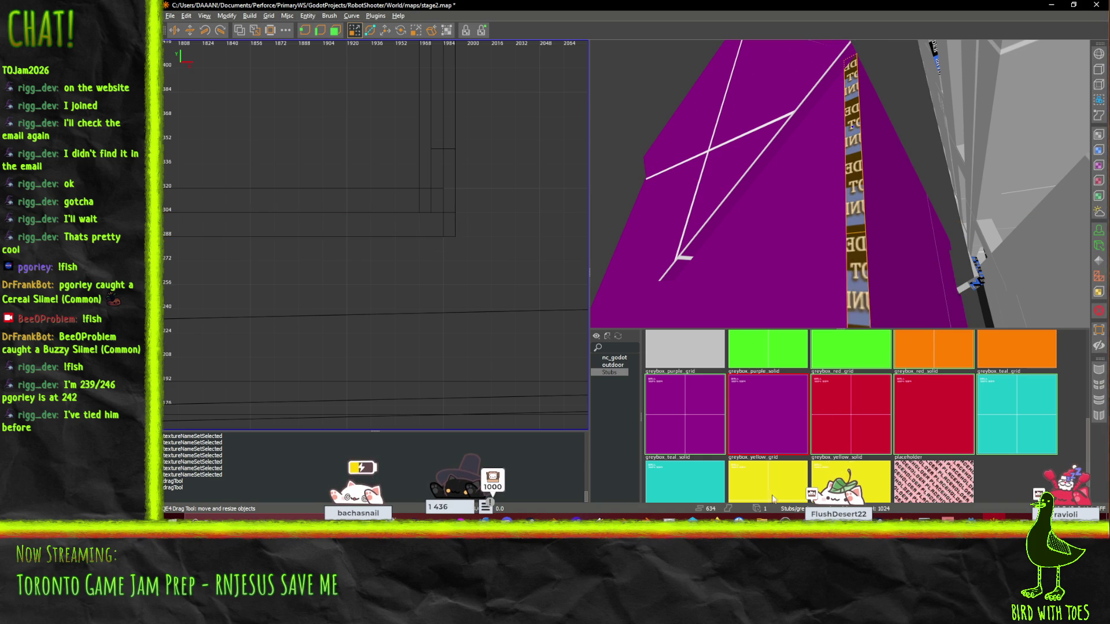
click(765, 416)
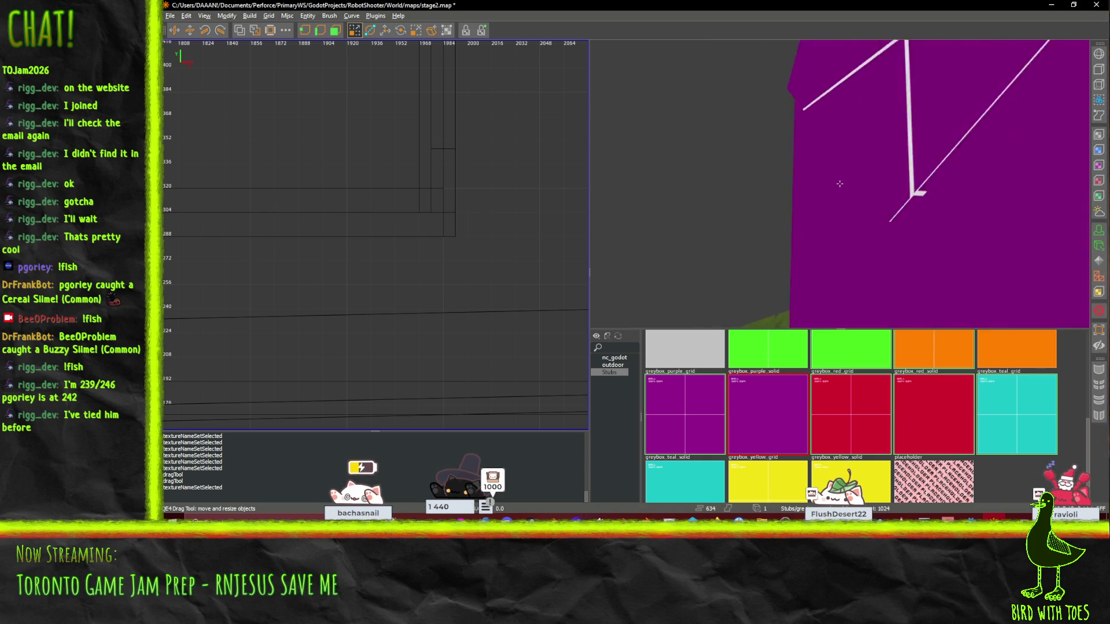
- Fly through the window slot beside the purple wall into the dark room
key(w)
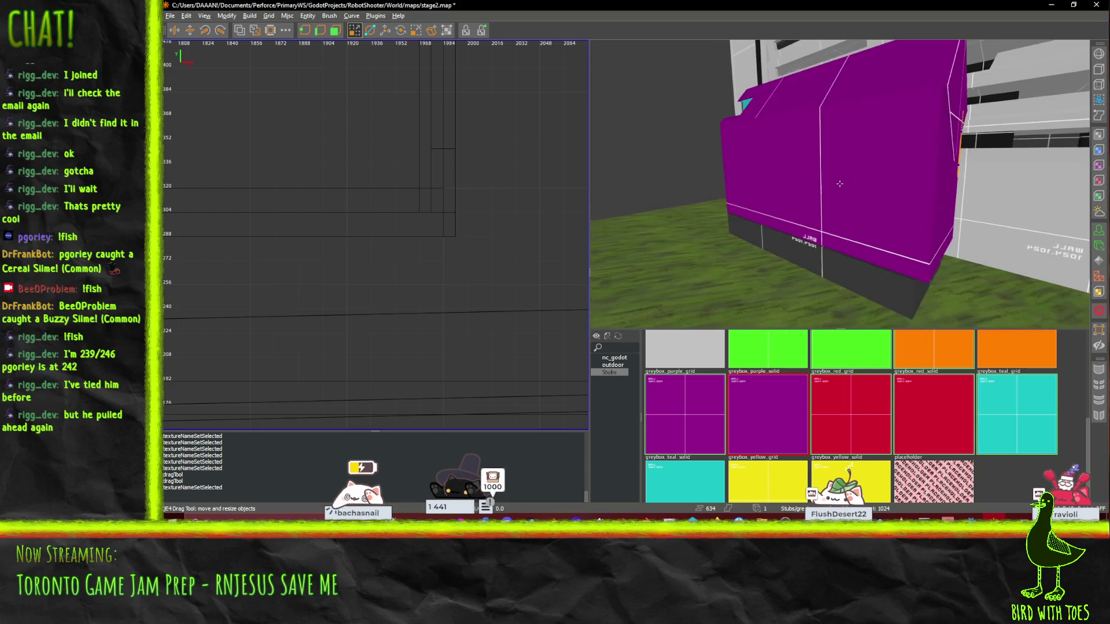
key(w)
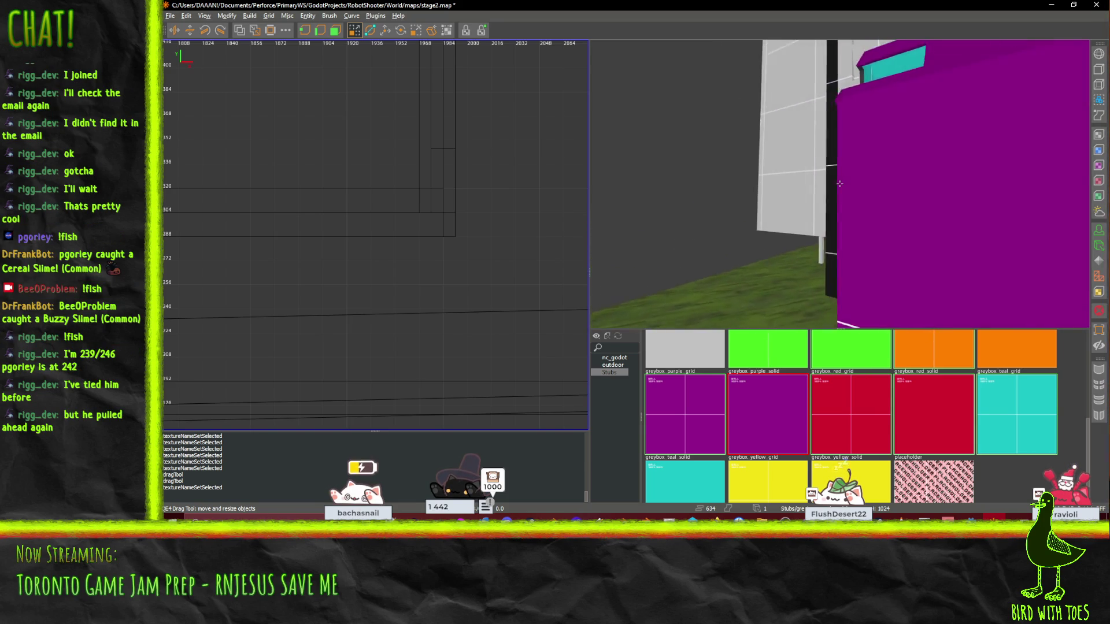
key(s)
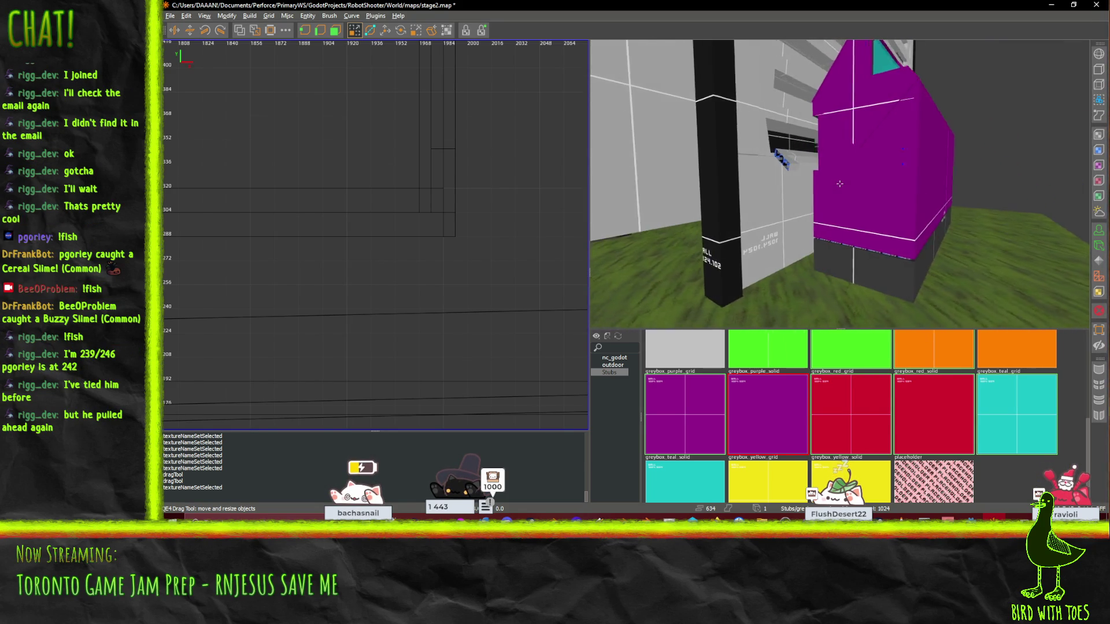
key(w)
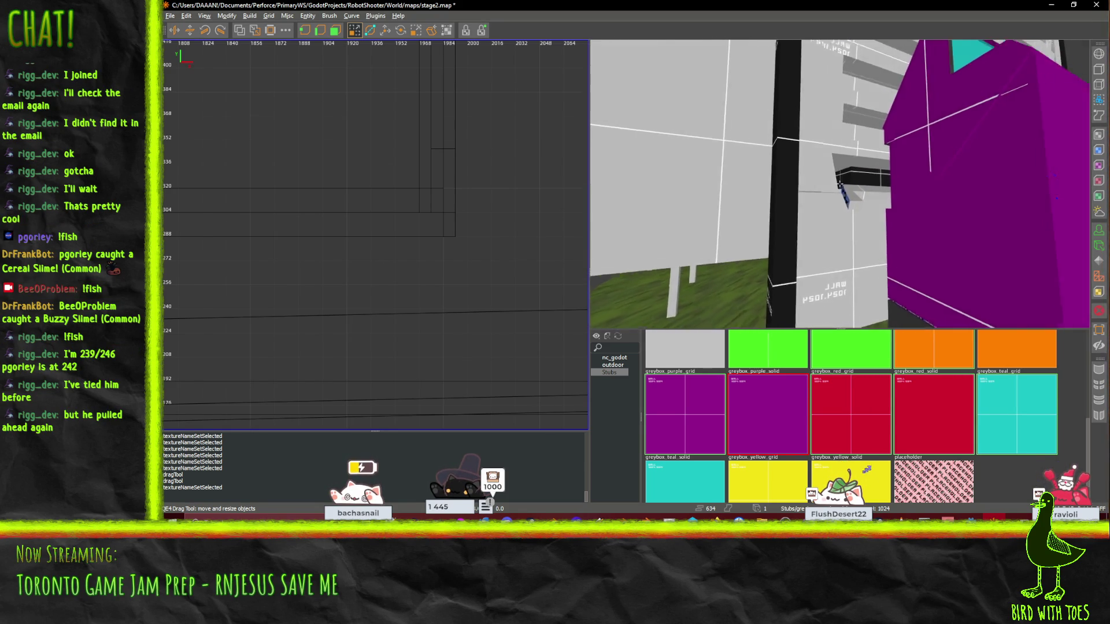
key(w)
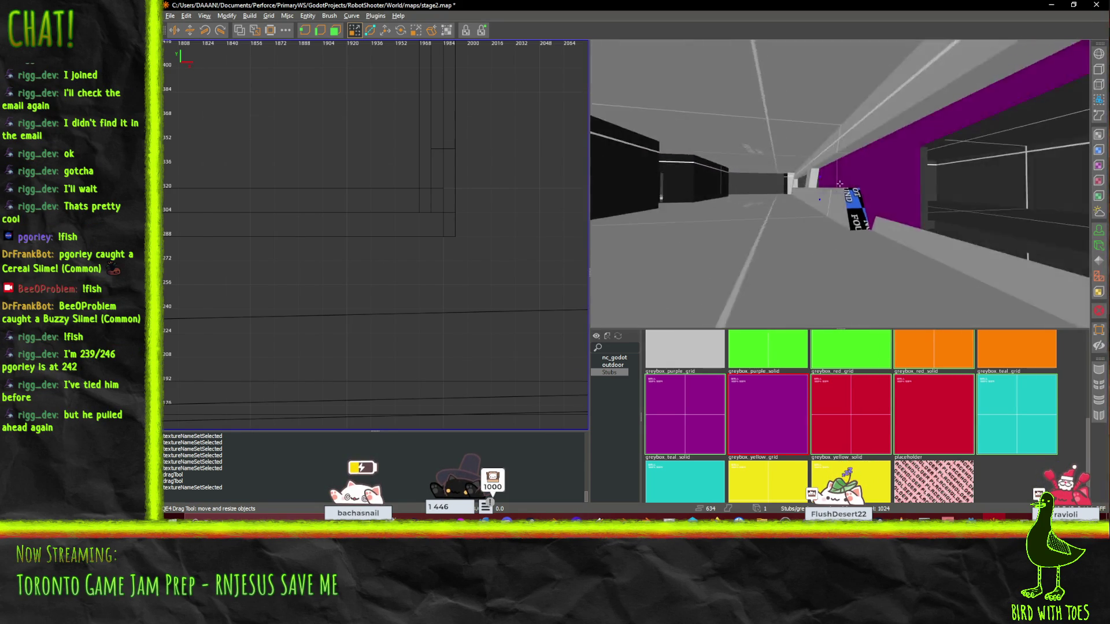
key(w)
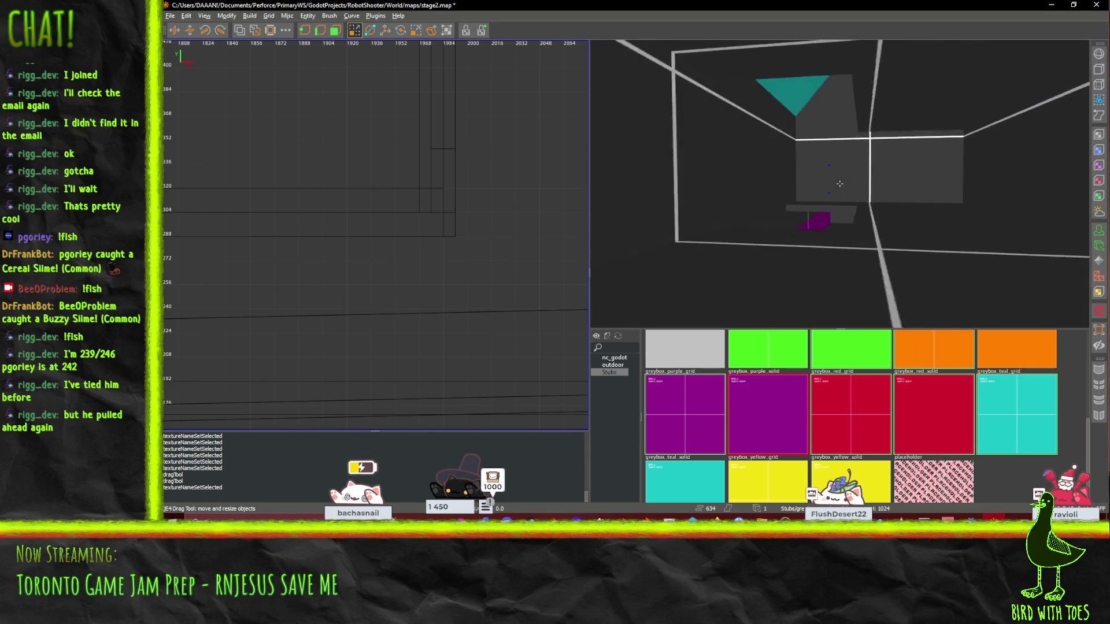
key(w)
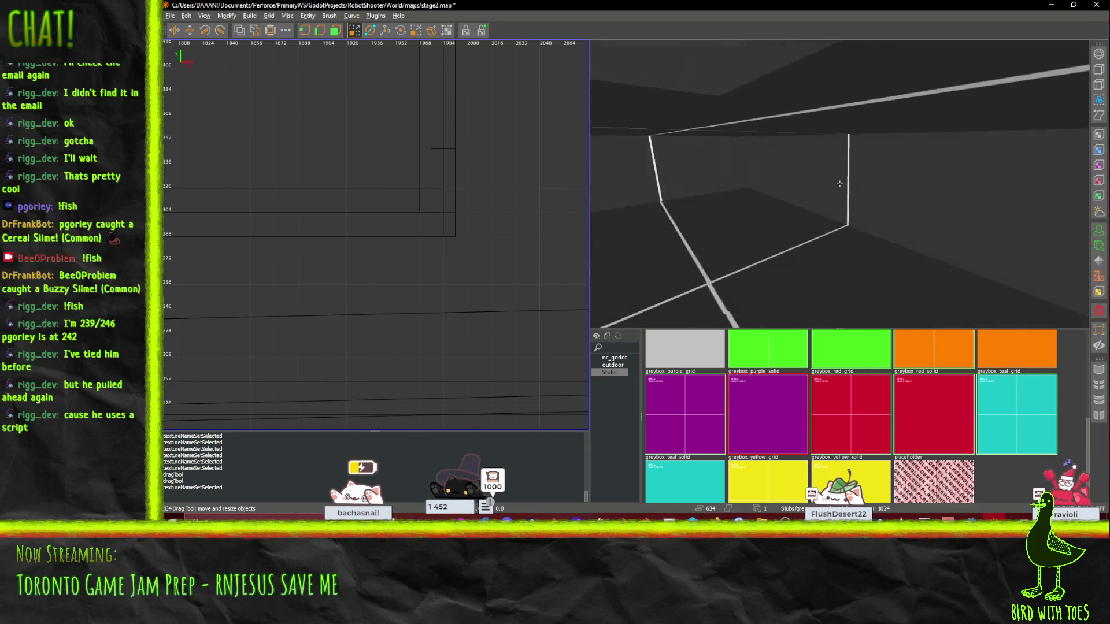
key(w)
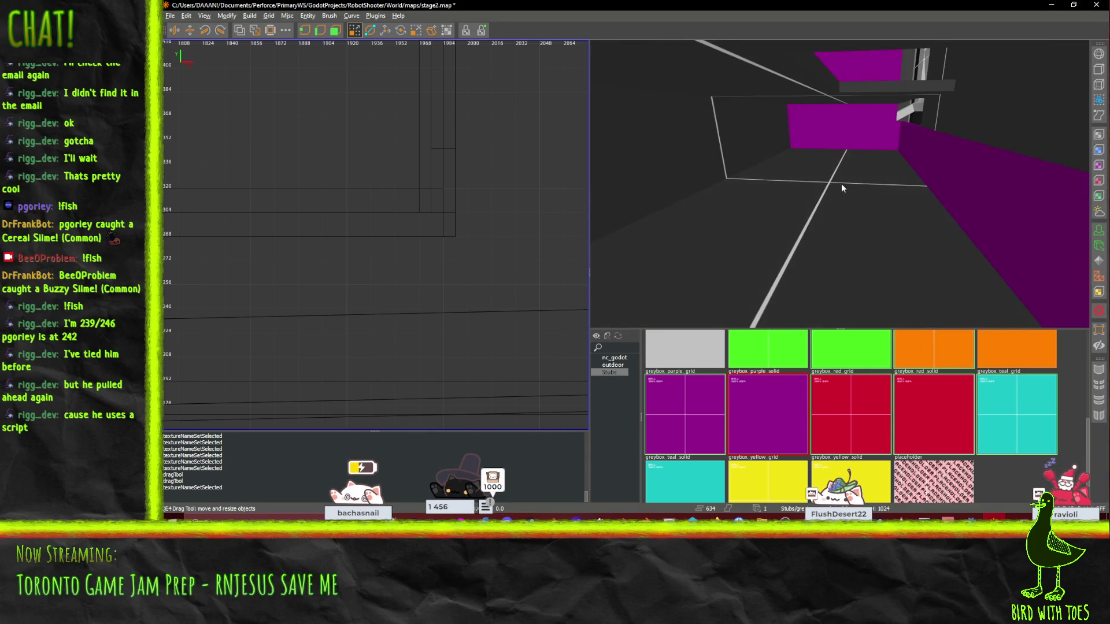
- Apply the red greybox texture to the dark room's floor brush
click(826, 183)
click(778, 190)
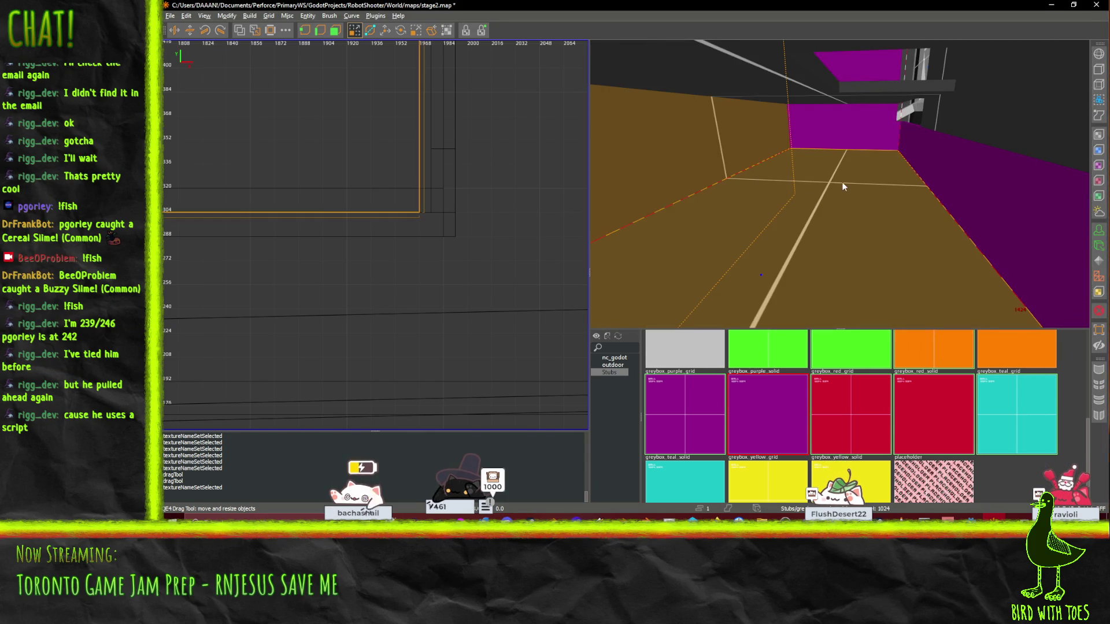
key(w)
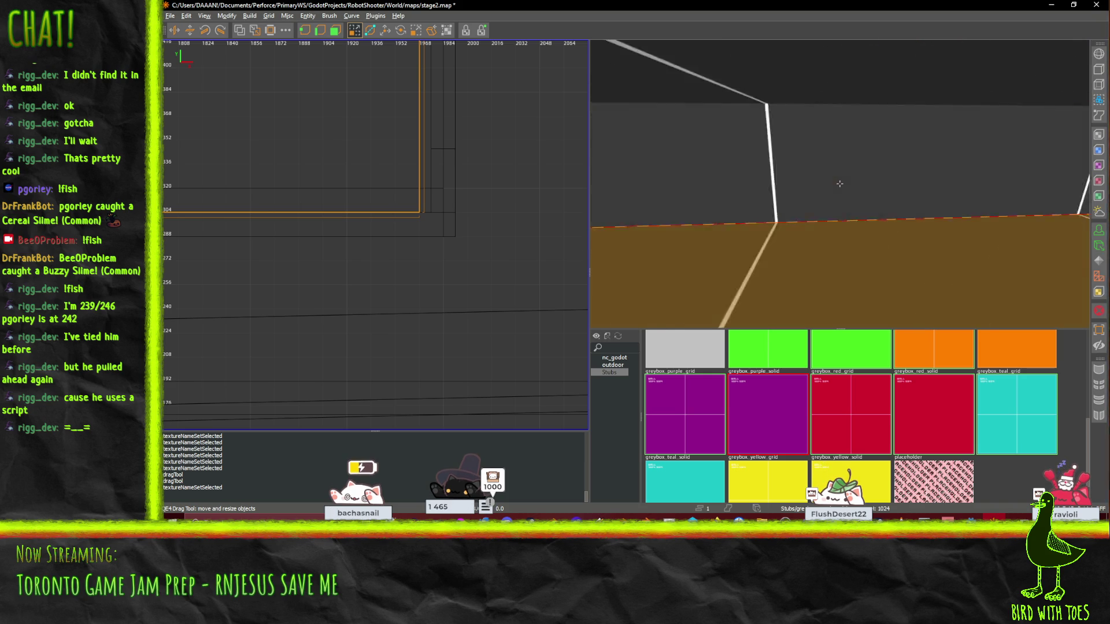
click(969, 404)
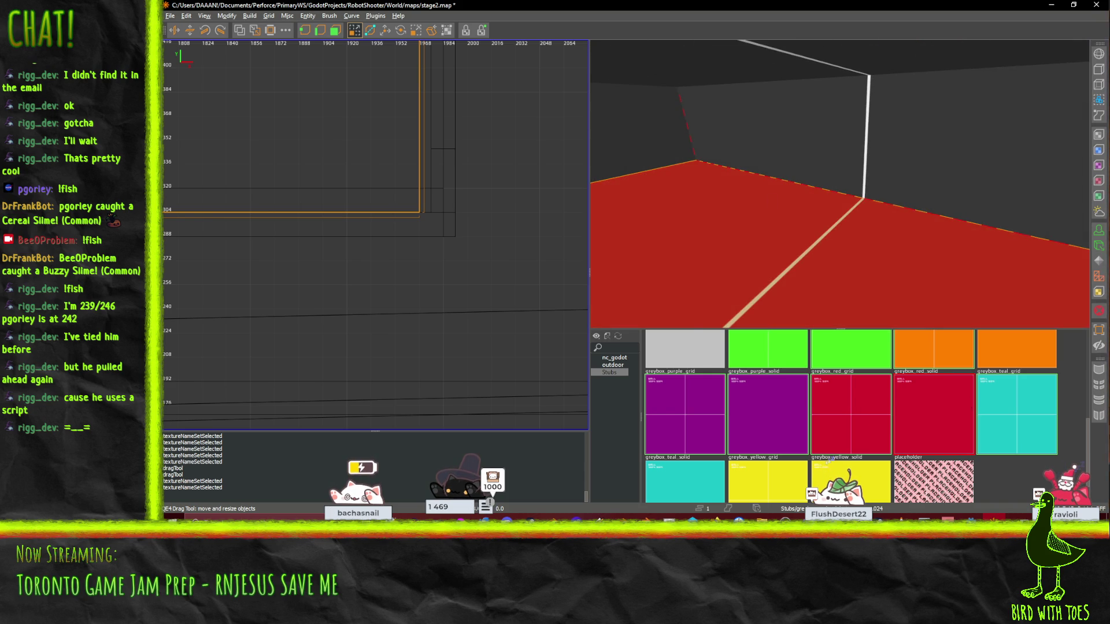
- Fly out into the grey pillared corridor and save stage2.map
key(w)
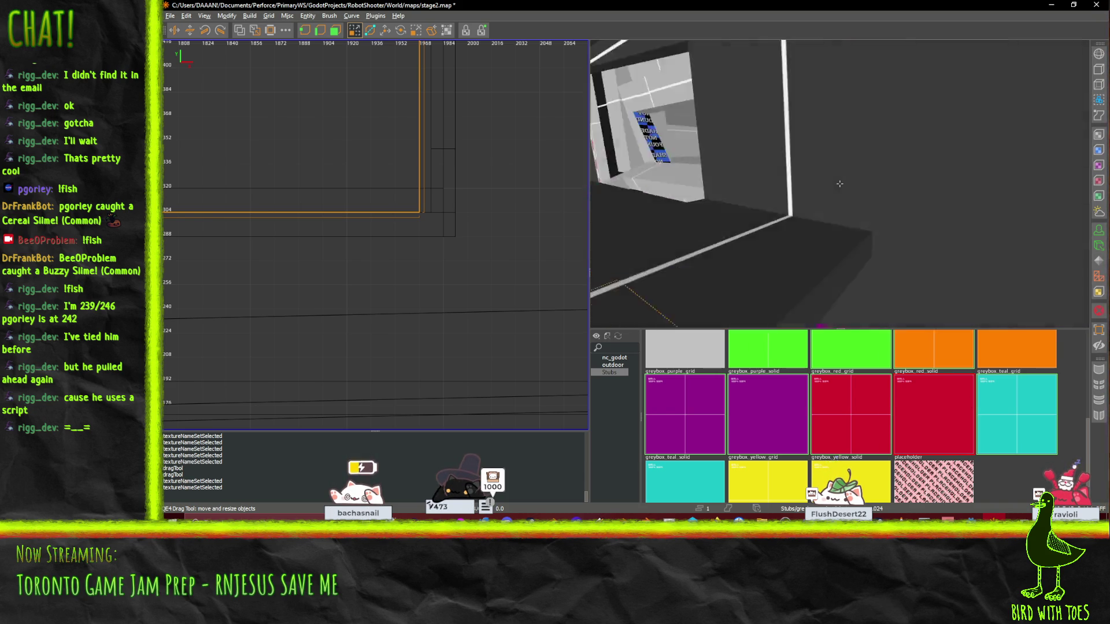
key(w)
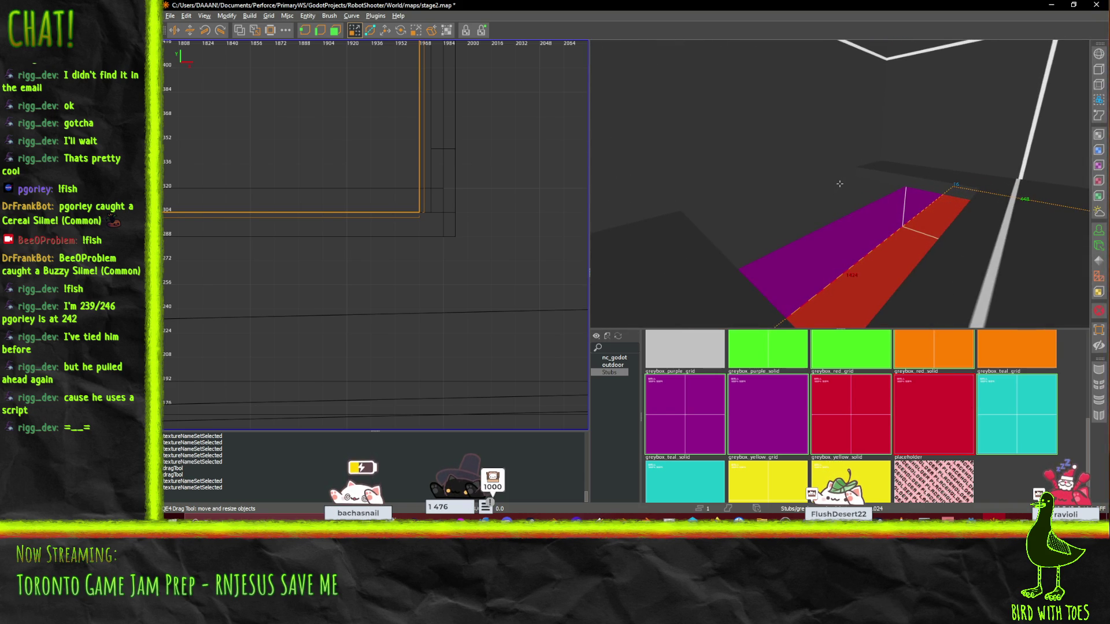
key(w)
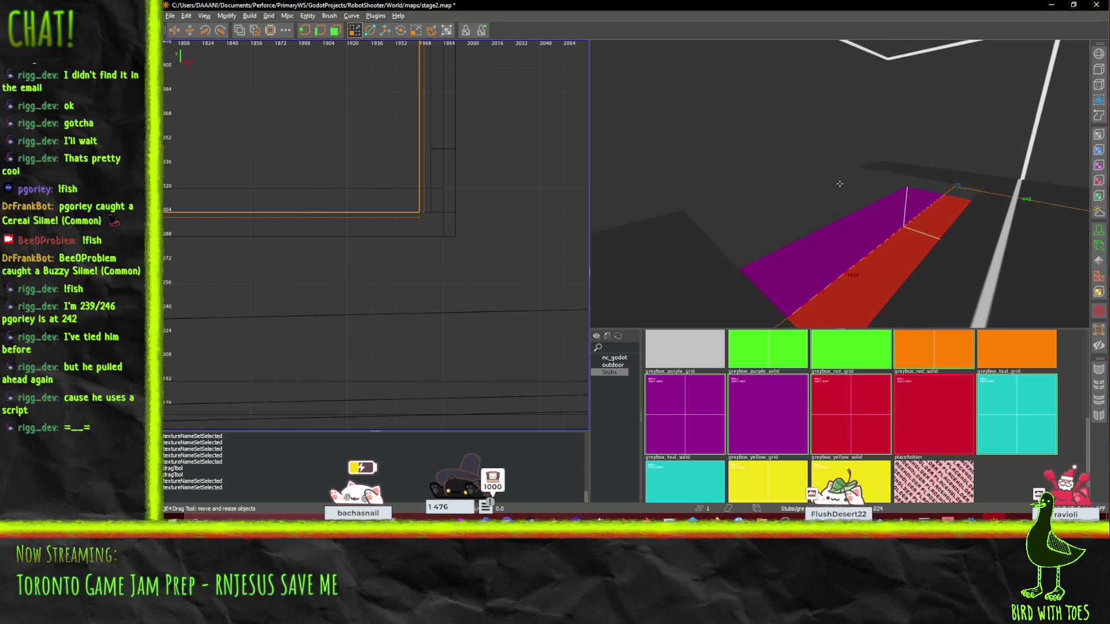
key(w)
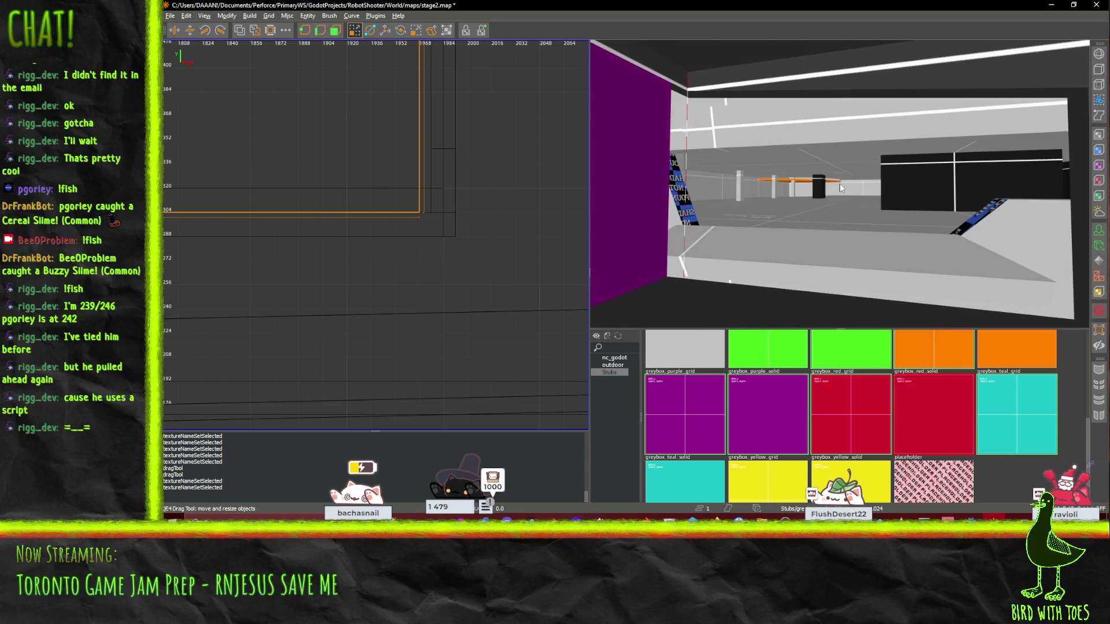
key(w)
key(ctrl+s)
key(w)
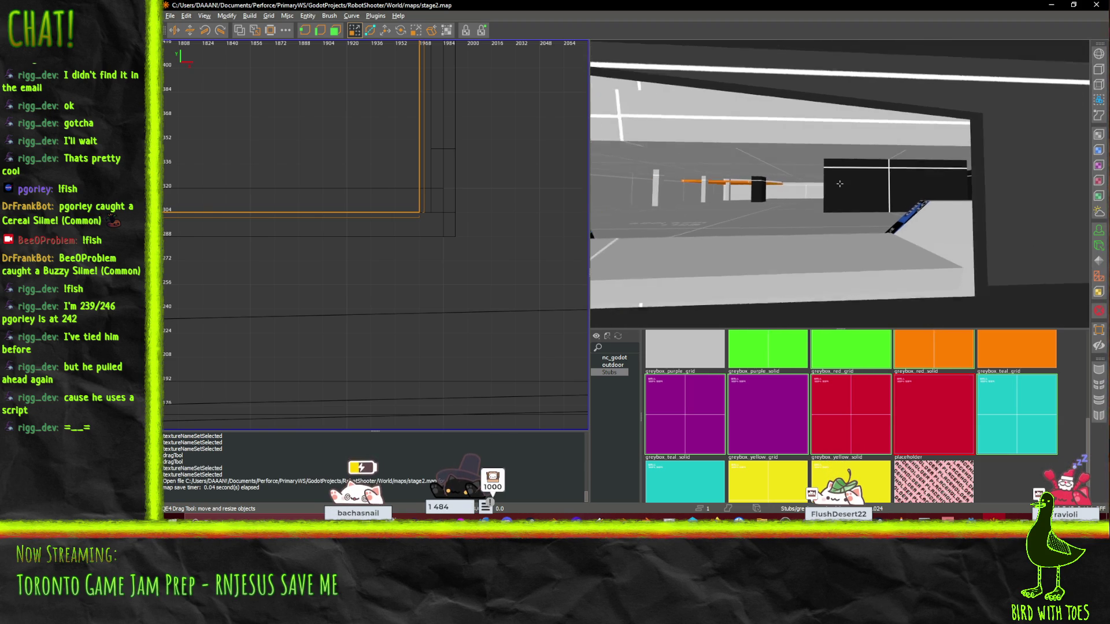
key(w)
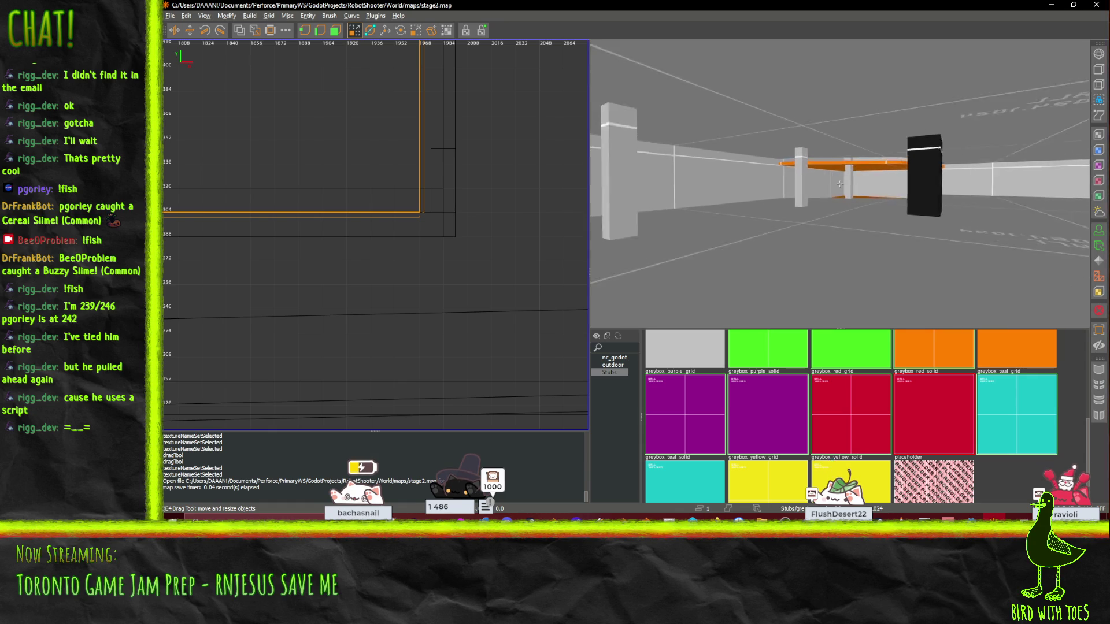
- Fly past the orange structure to the white WALL block and select the grass floor brush
key(w)
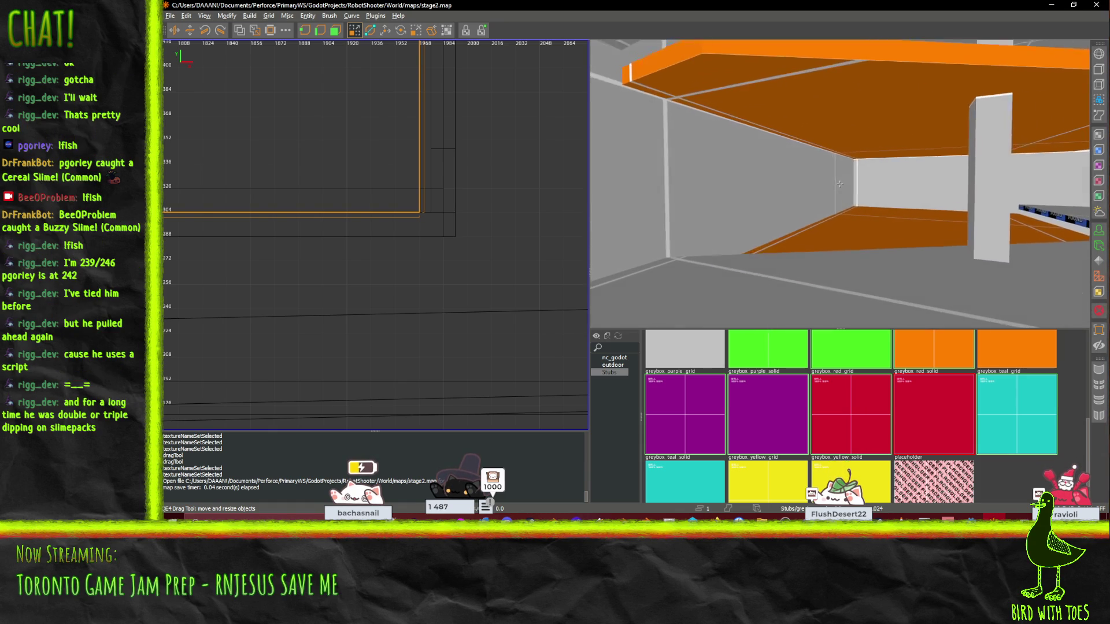
key(w)
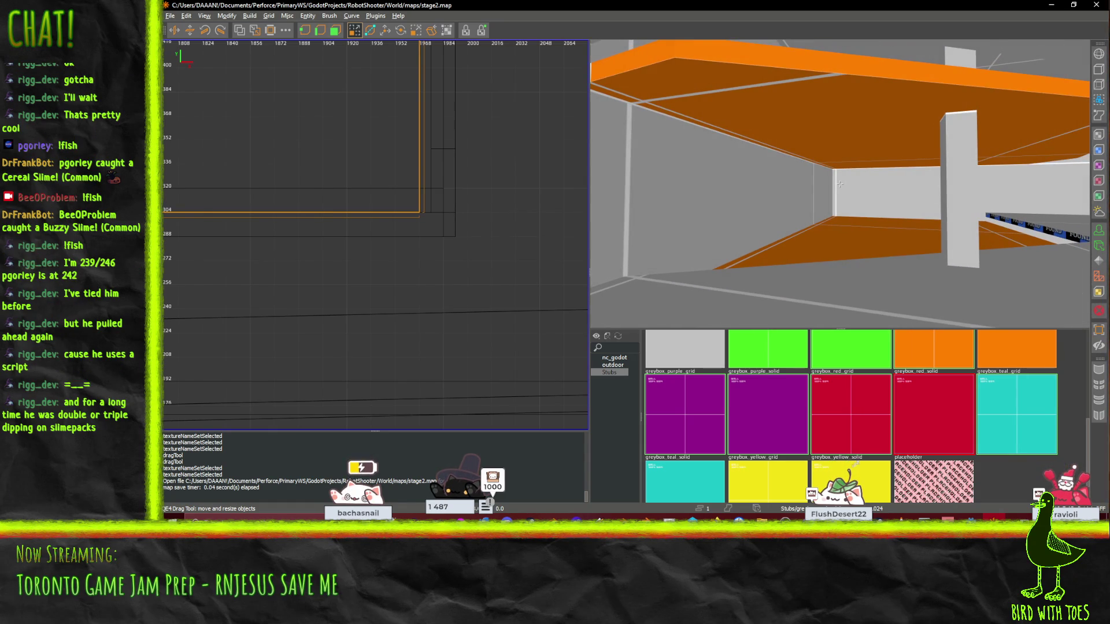
key(w)
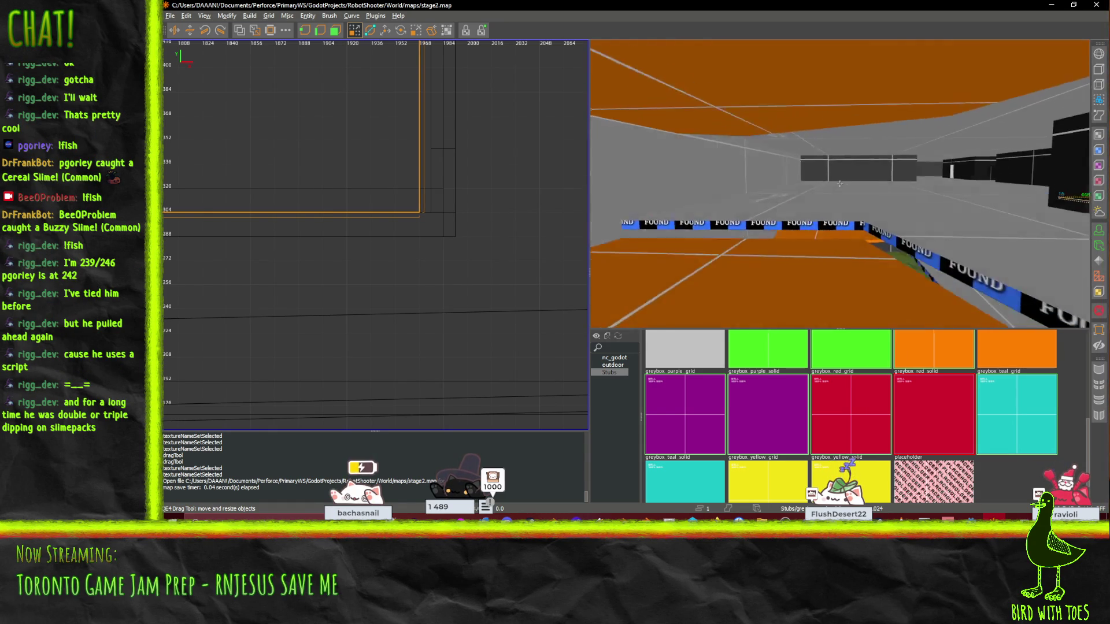
key(w)
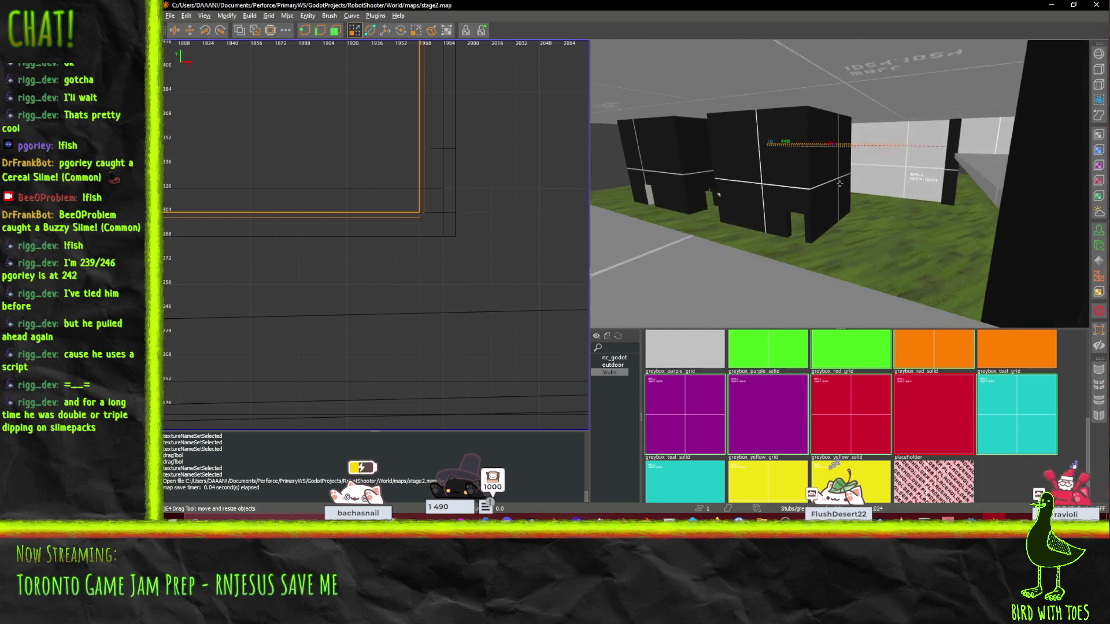
key(w)
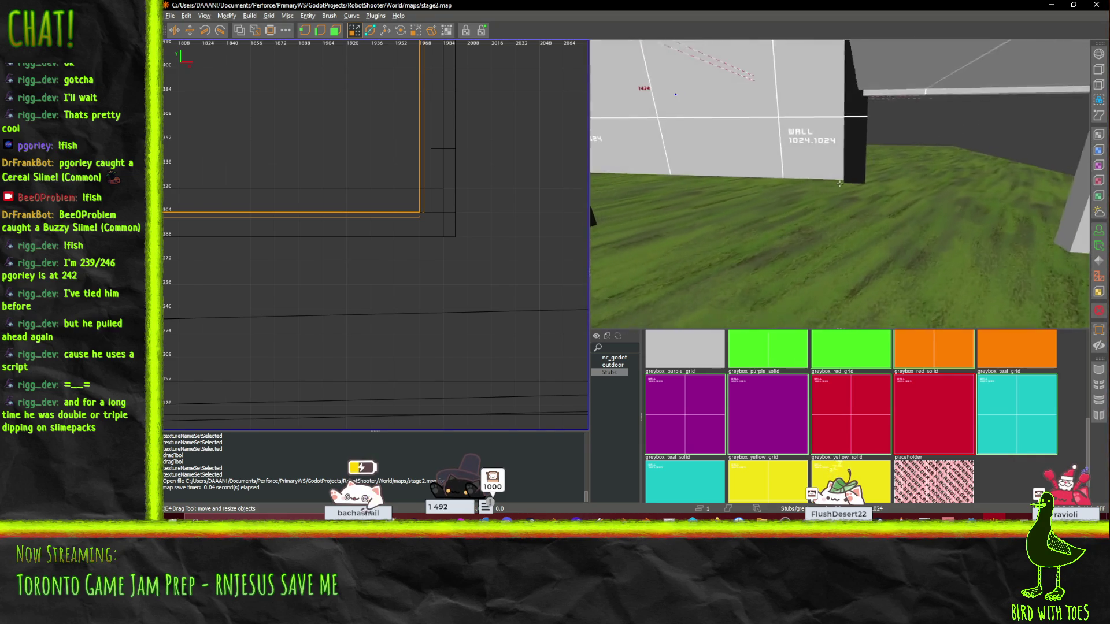
key(w)
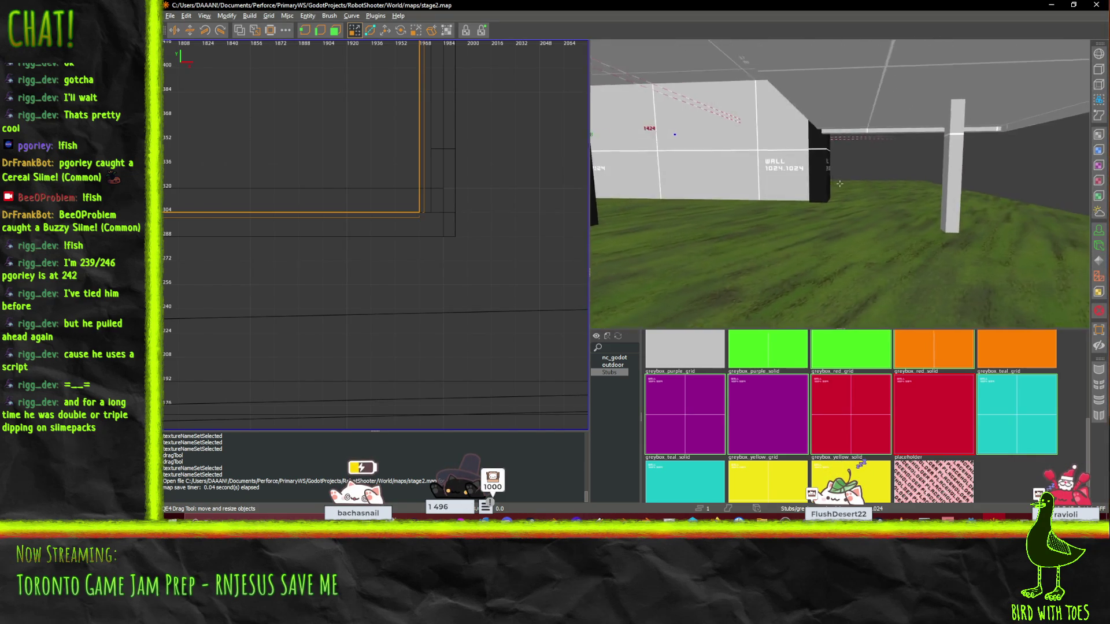
click(830, 227)
scroll(393, 141, down, 5)
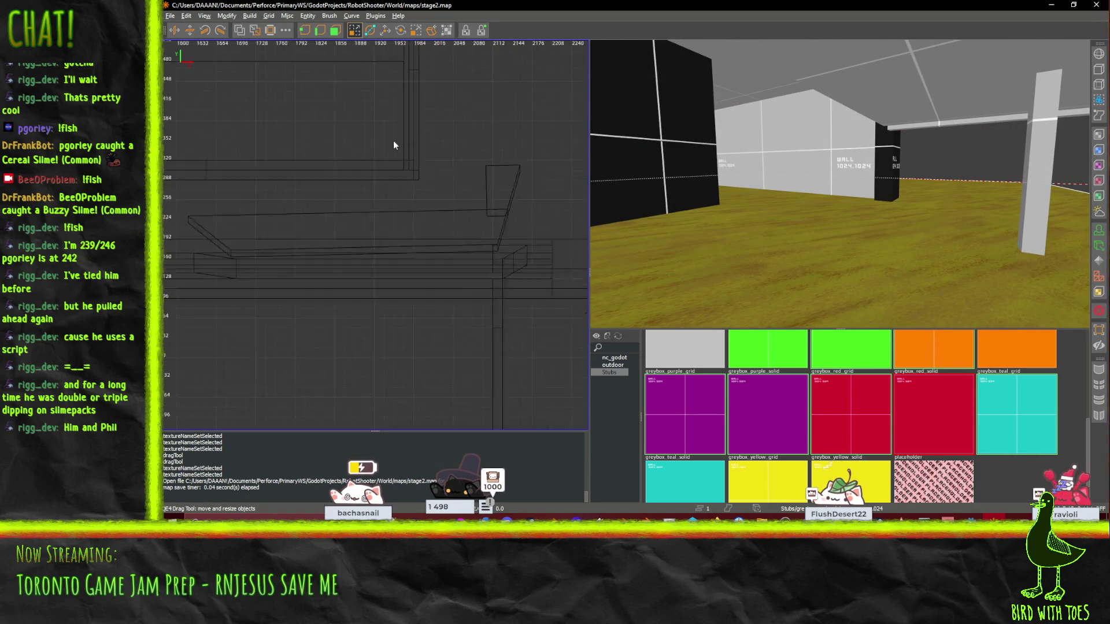
- Shorten the selected grass floor brush in the top view and adjust its edge
scroll(378, 161, down, 1)
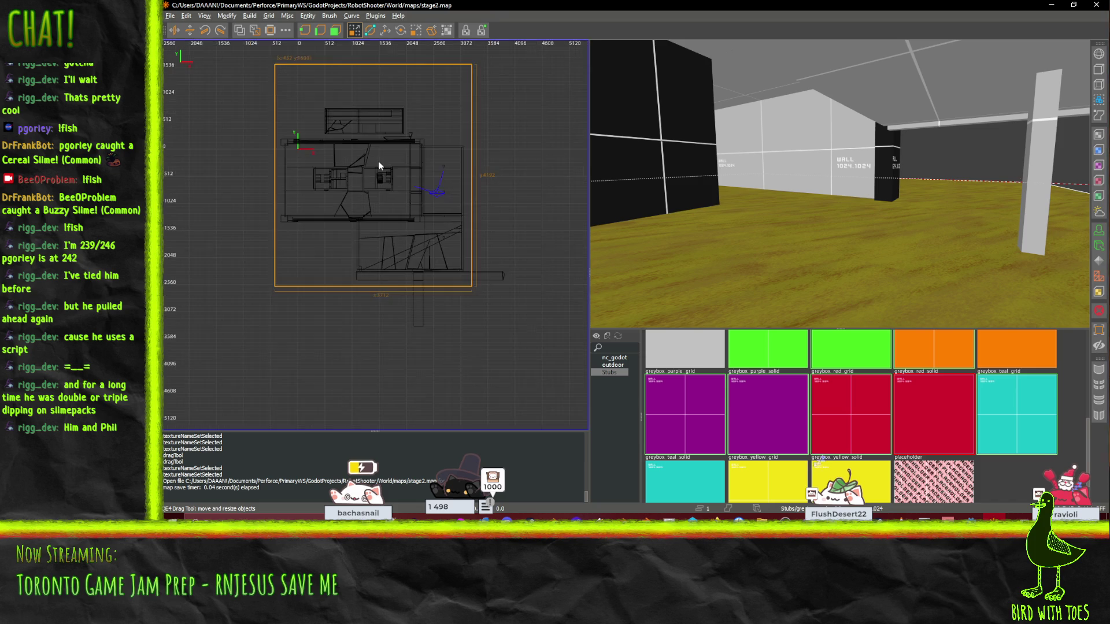
scroll(379, 163, up, 1)
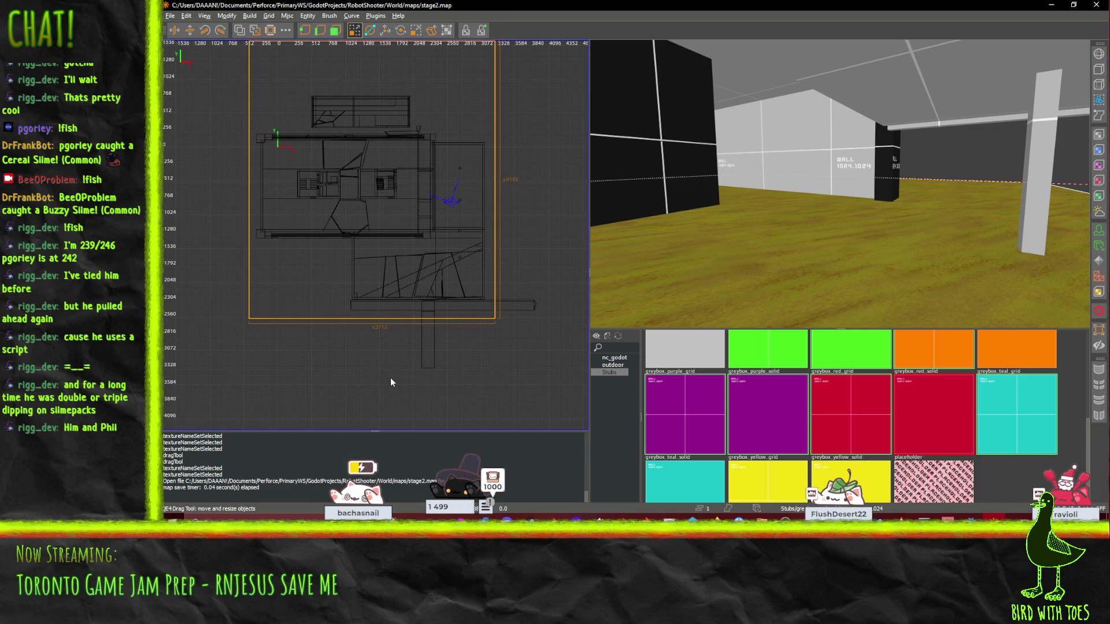
drag(435, 386, 442, 216)
scroll(441, 217, up, 3)
drag(476, 154, 461, 161)
mouse_move(439, 272)
mouse_down()
mouse_move(442, 253)
mouse_move(446, 272)
mouse_up()
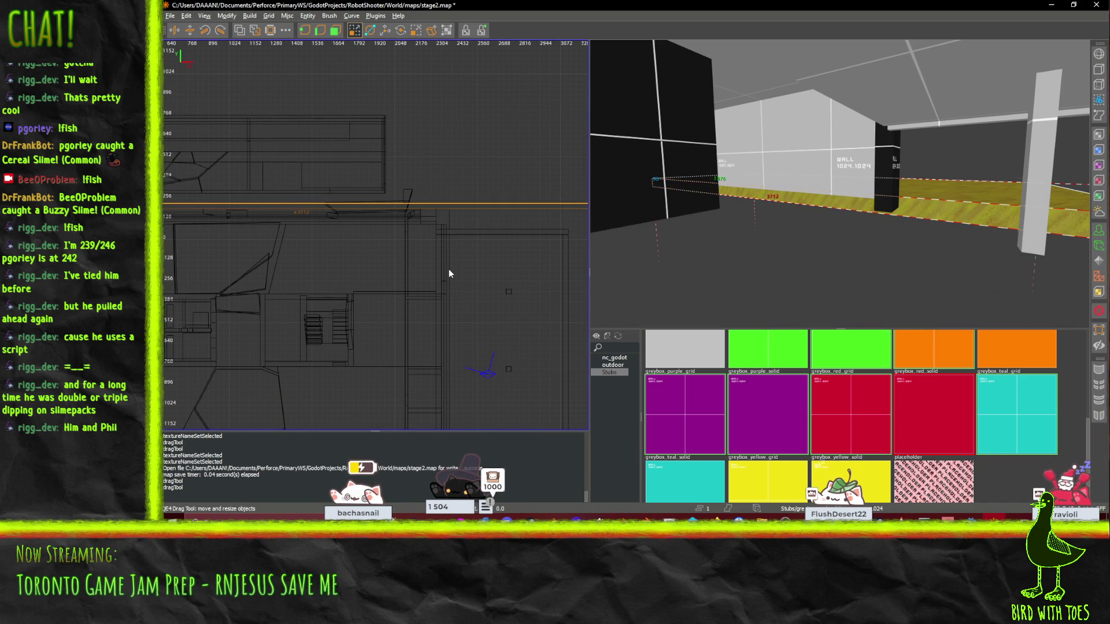
scroll(449, 268, down, 2)
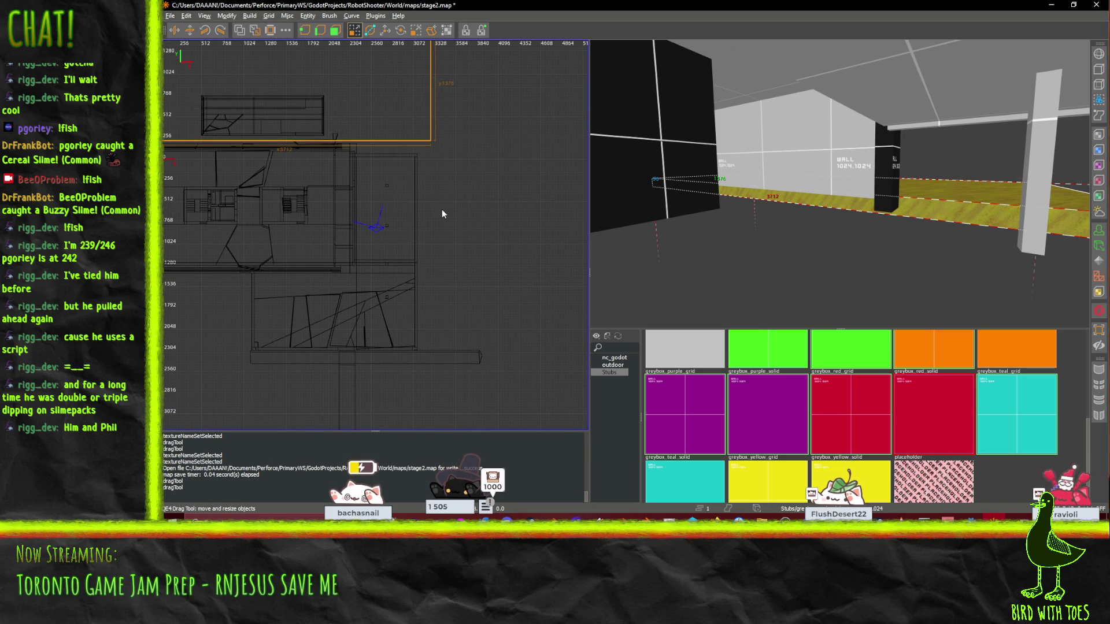
- Deselect and draw a new brush rectangle across the map's lower section
drag(407, 257, 514, 201)
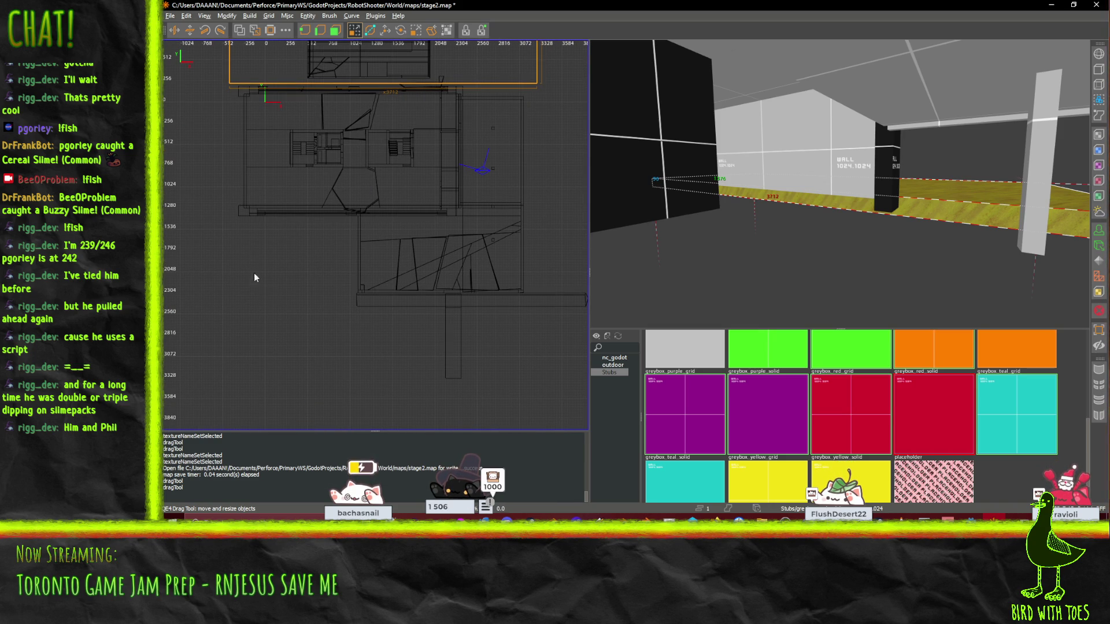
mouse_move(239, 217)
mouse_down()
mouse_move(354, 251)
mouse_move(359, 219)
mouse_up()
click(248, 241)
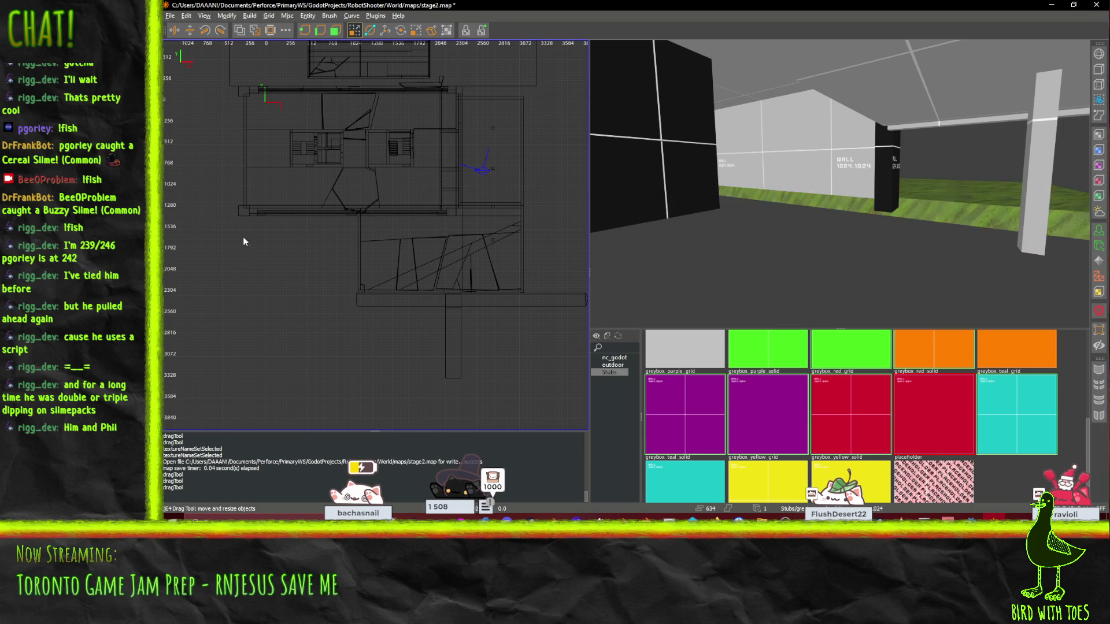
mouse_move(240, 217)
mouse_down()
mouse_move(558, 292)
mouse_move(536, 291)
mouse_up()
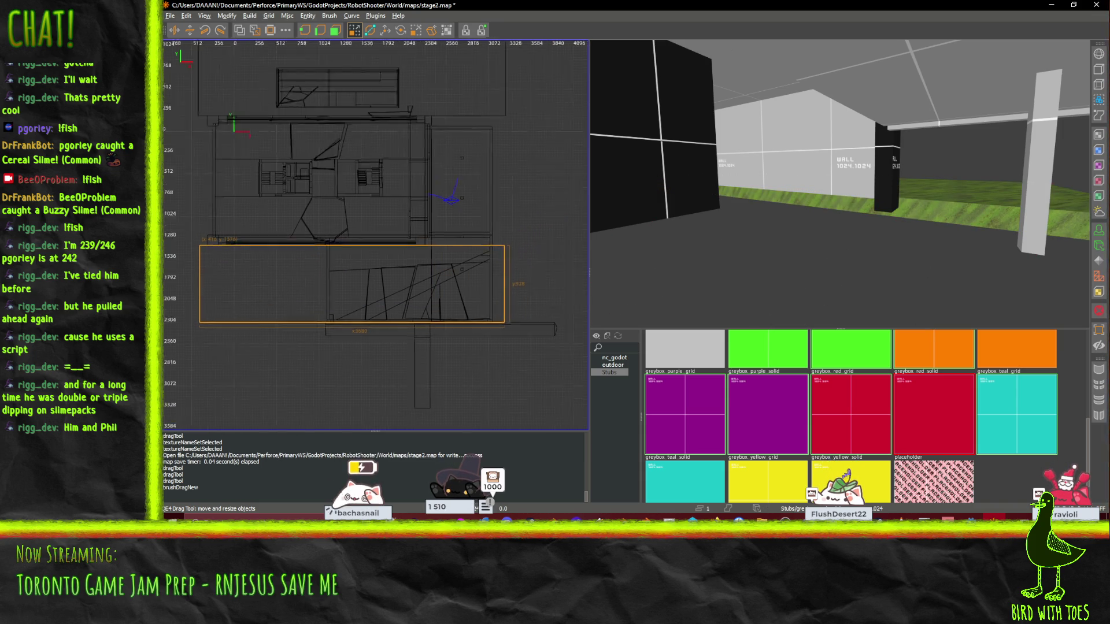
- Widen the new brush toward the right and pull the top brush's right edge in
scroll(393, 218, up, 2)
scroll(498, 280, down, 3)
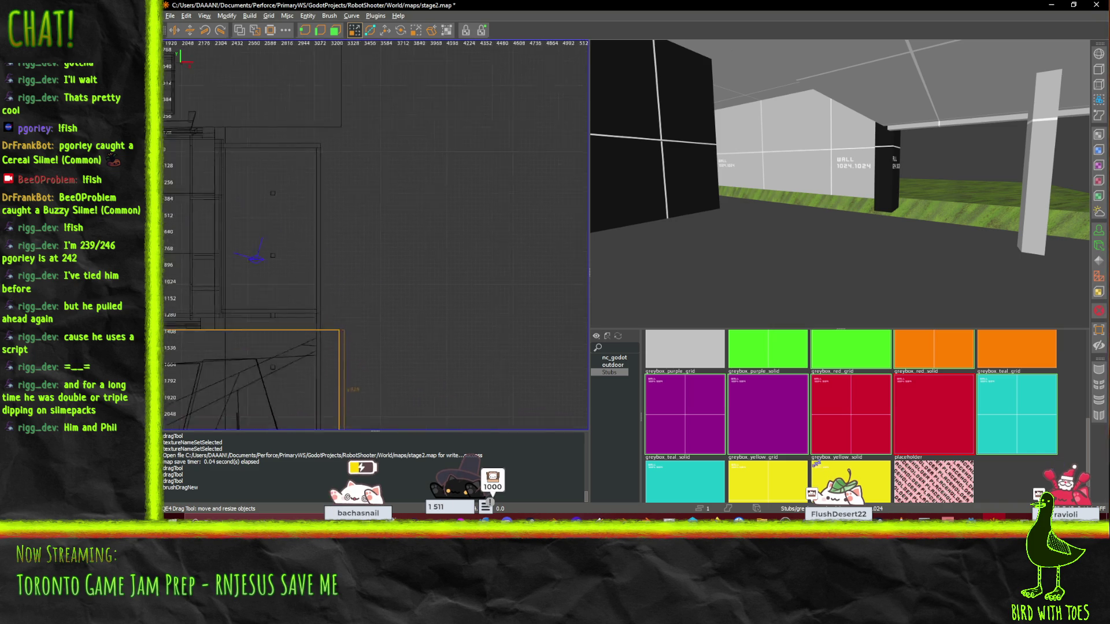
drag(443, 342, 445, 342)
scroll(445, 343, up, 2)
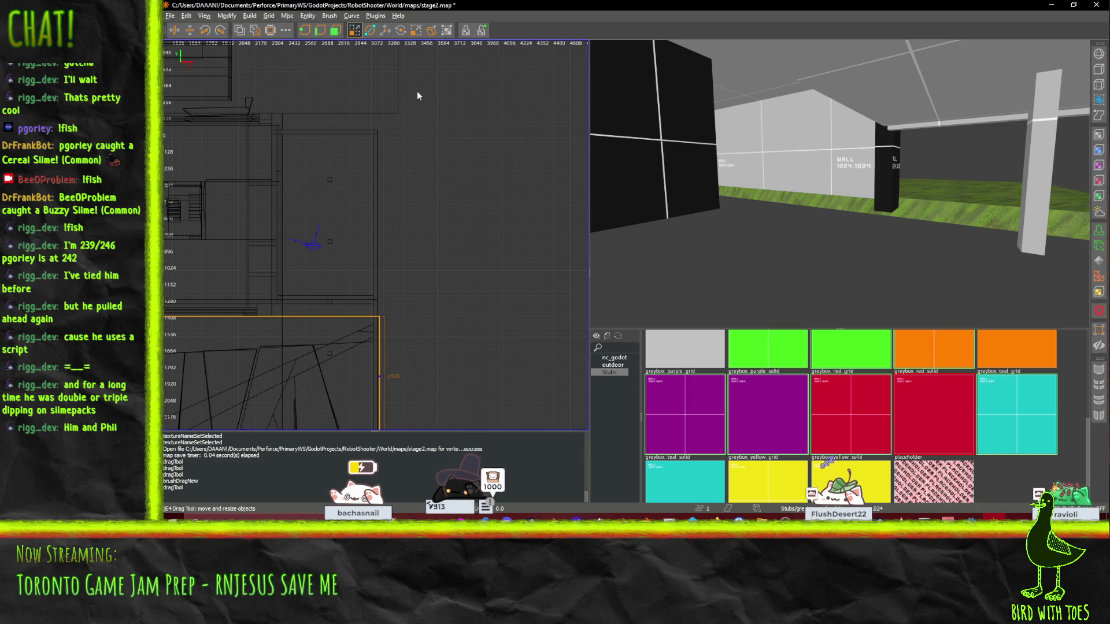
drag(403, 94, 418, 79)
shift+click(362, 75)
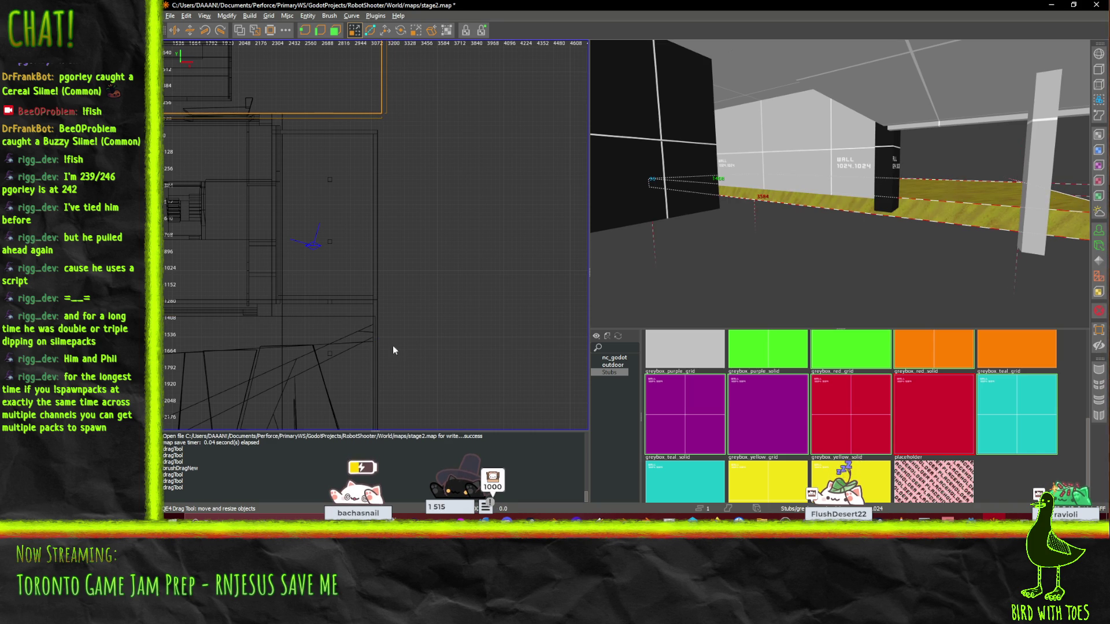
- Select the tall brush, then the bottom floor brush, orbiting the 3D view to inspect it
click(346, 352)
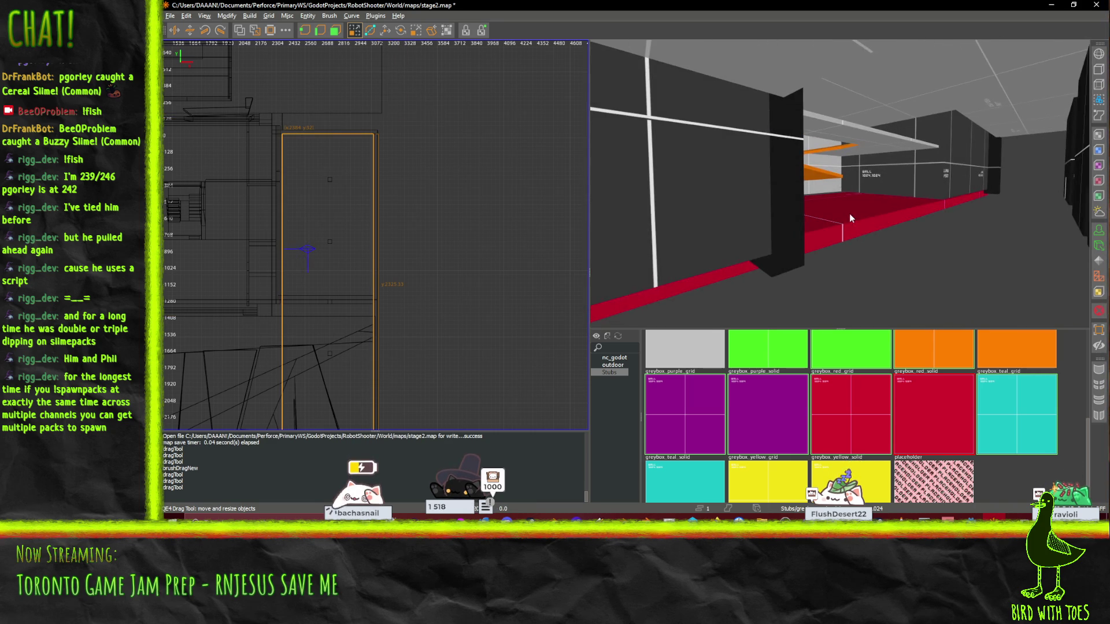
click(925, 248)
drag(924, 248, 832, 186)
scroll(442, 327, down, 4)
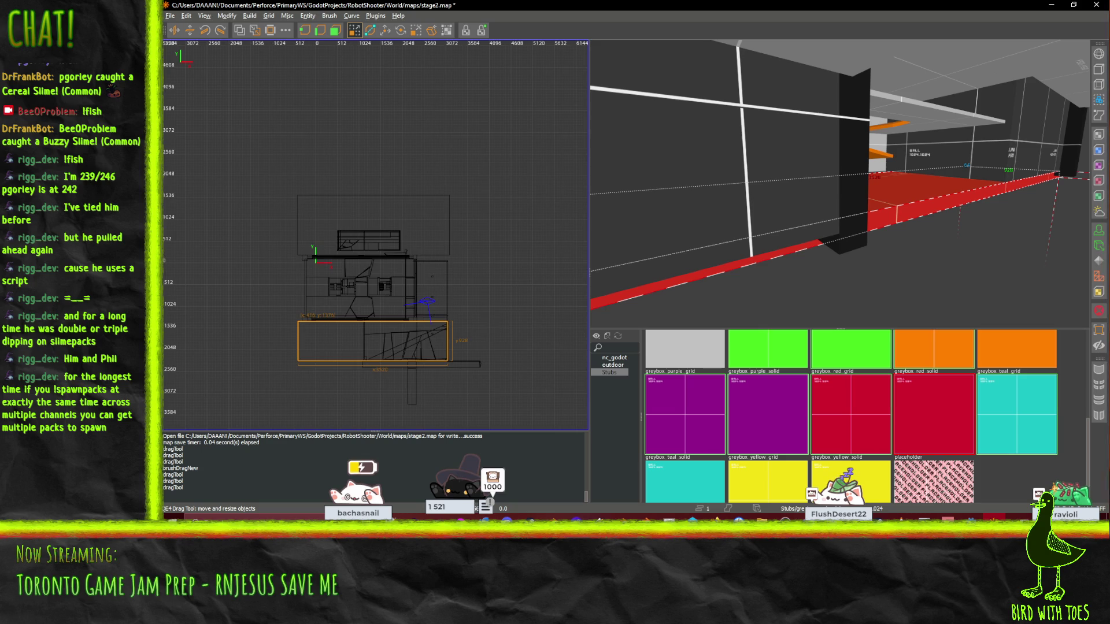
drag(487, 307, 486, 180)
scroll(490, 306, up, 4)
middle_click(417, 242)
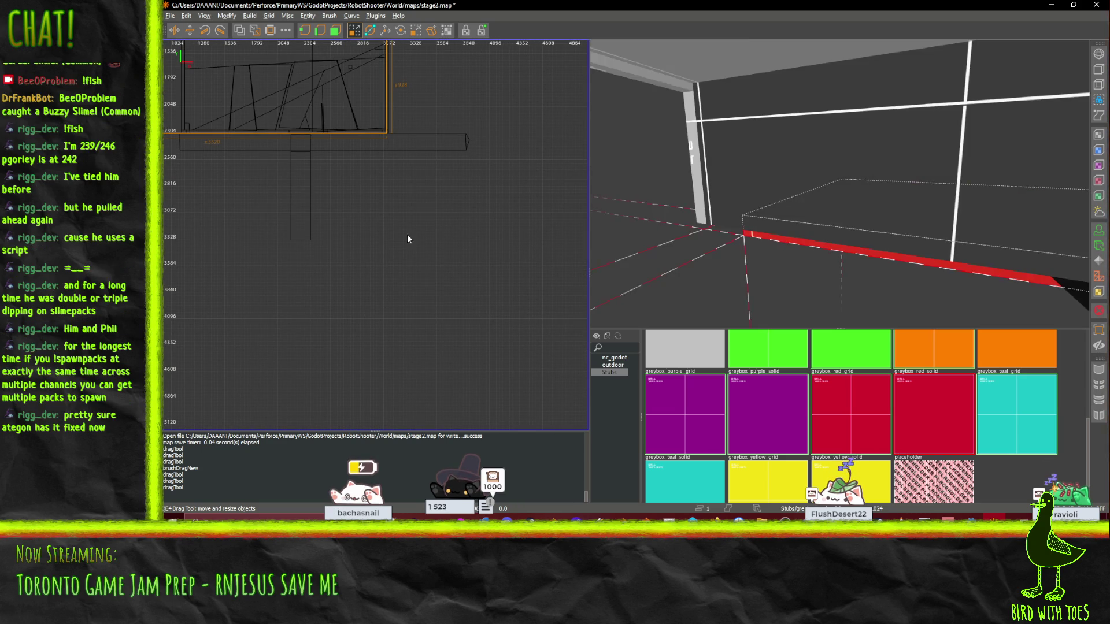
scroll(350, 241, down, 2)
- Move the orange brush down to y 2304, flatten it, and extend its right side to x 3584
drag(236, 185, 234, 234)
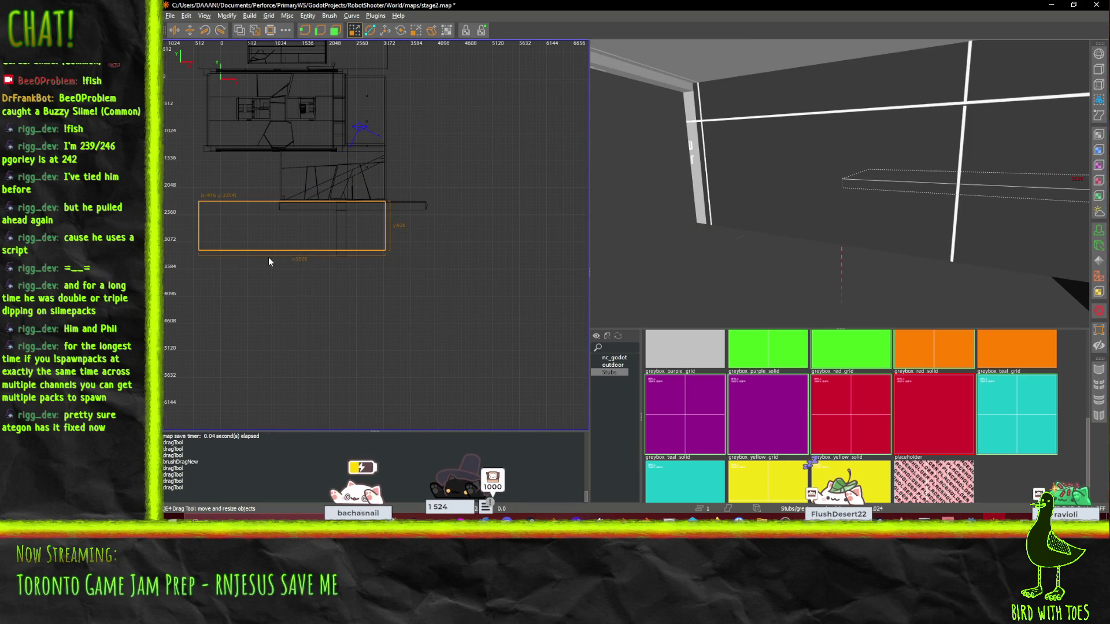
scroll(319, 285, up, 2)
drag(319, 286, 330, 218)
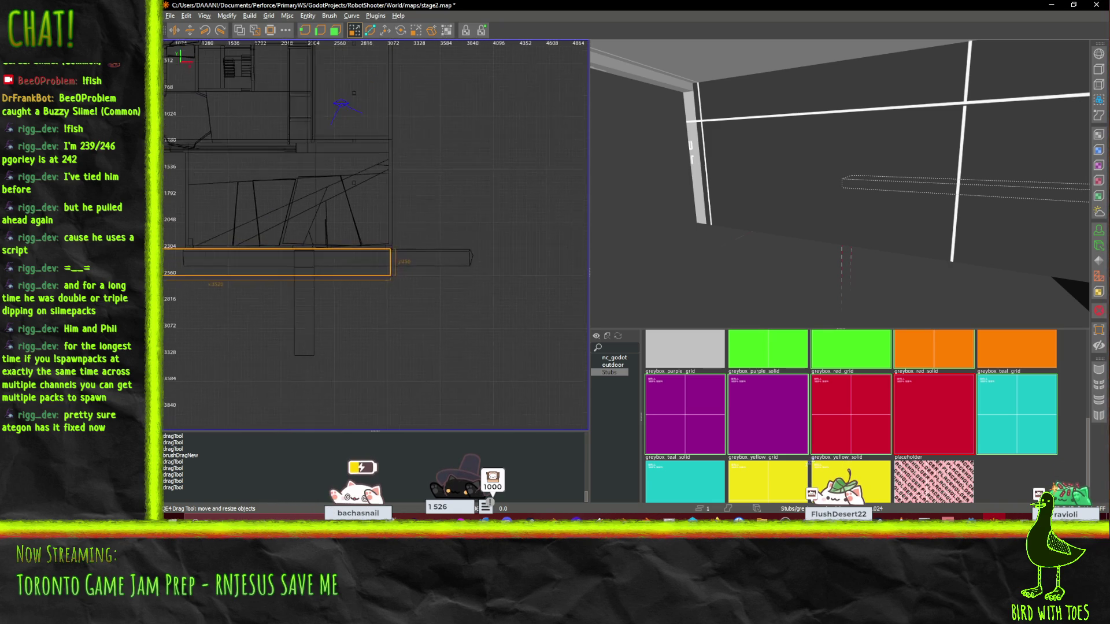
drag(400, 300, 405, 302)
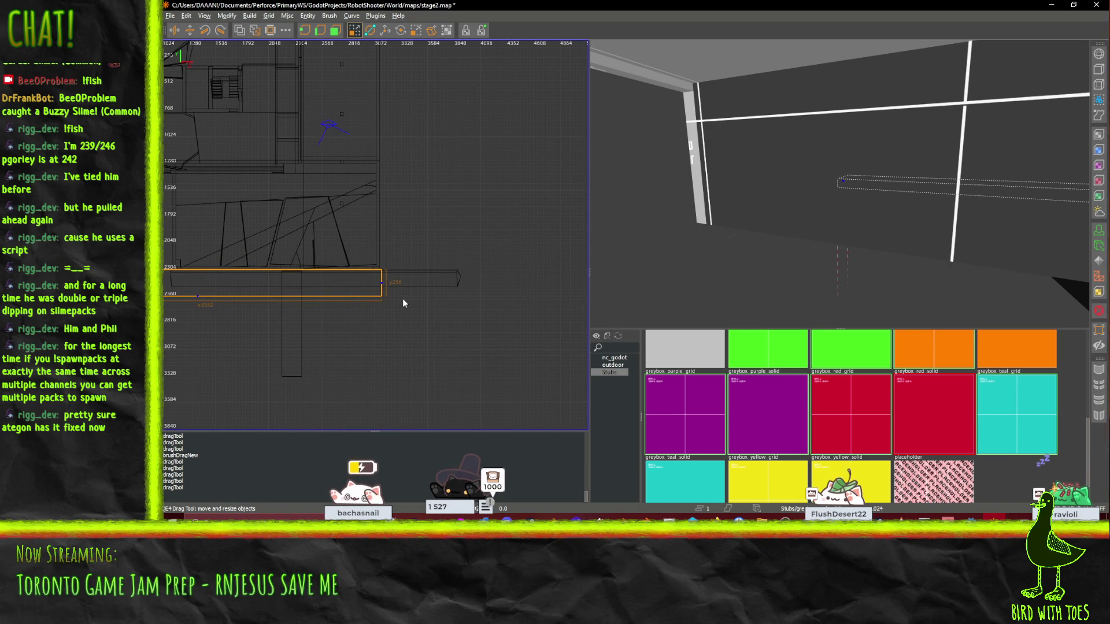
scroll(398, 295, up, 3)
scroll(415, 176, down, 2)
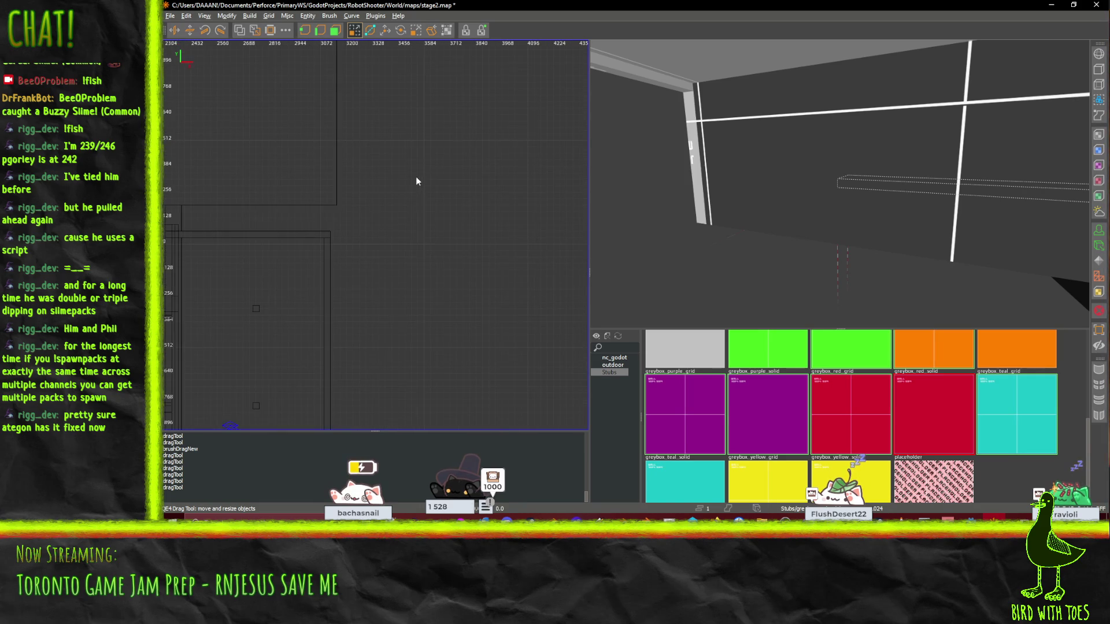
scroll(401, 203, down, 5)
- Deselect the orange brush and draw a new rectangular brush in the top view
drag(445, 279, 444, 284)
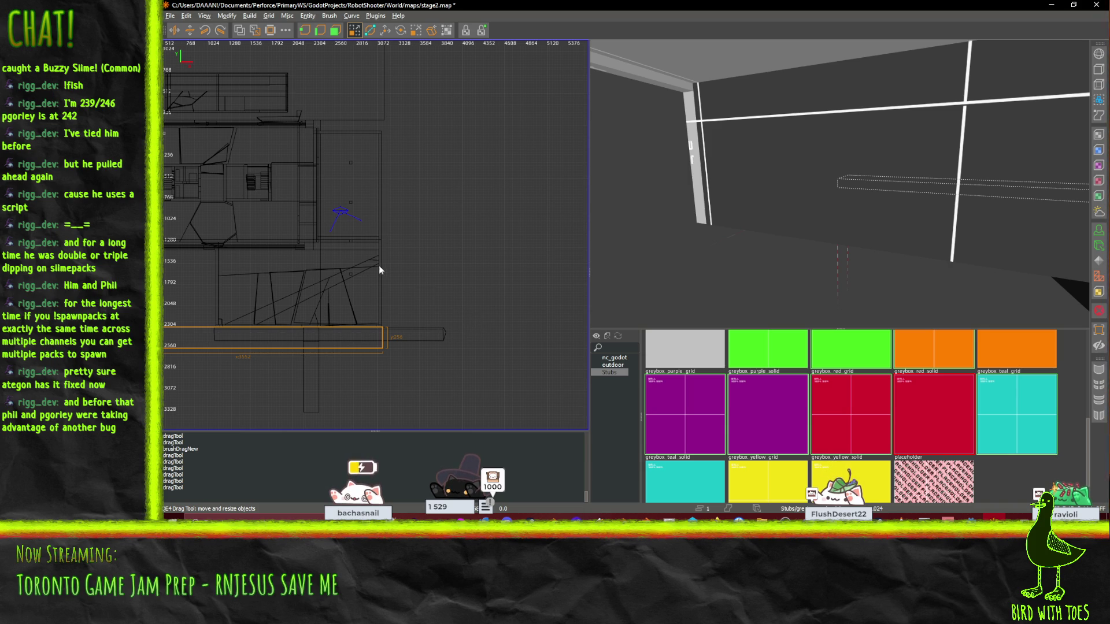
scroll(380, 265, left, 5)
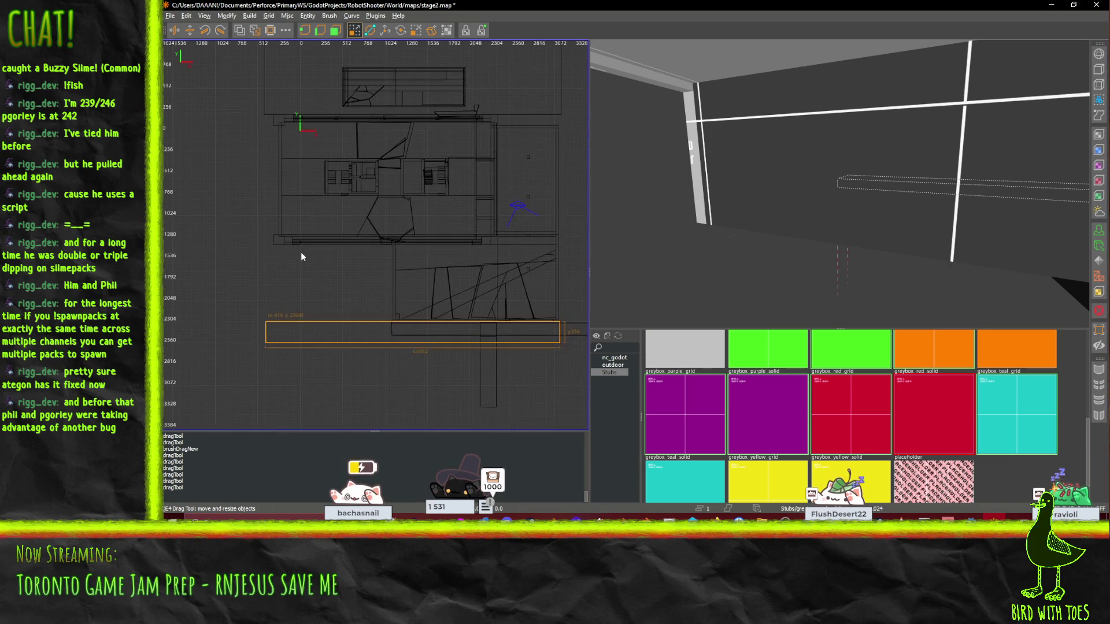
scroll(300, 253, up, 2)
click(250, 356)
mouse_move(249, 258)
mouse_down()
mouse_move(334, 300)
mouse_move(401, 365)
mouse_move(438, 361)
mouse_up()
- Draw a tall narrow brush beside the building's left side and extend its bottom edge to y 1568
mouse_move(334, 206)
mouse_down()
mouse_move(336, 230)
mouse_move(391, 295)
mouse_up()
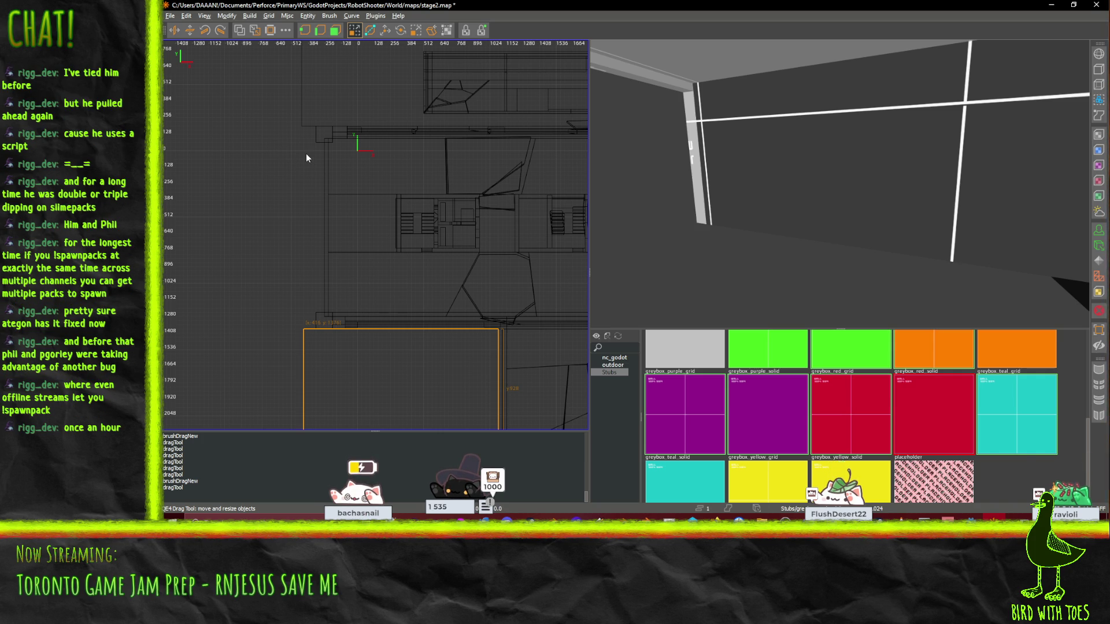
scroll(301, 162, up, 2)
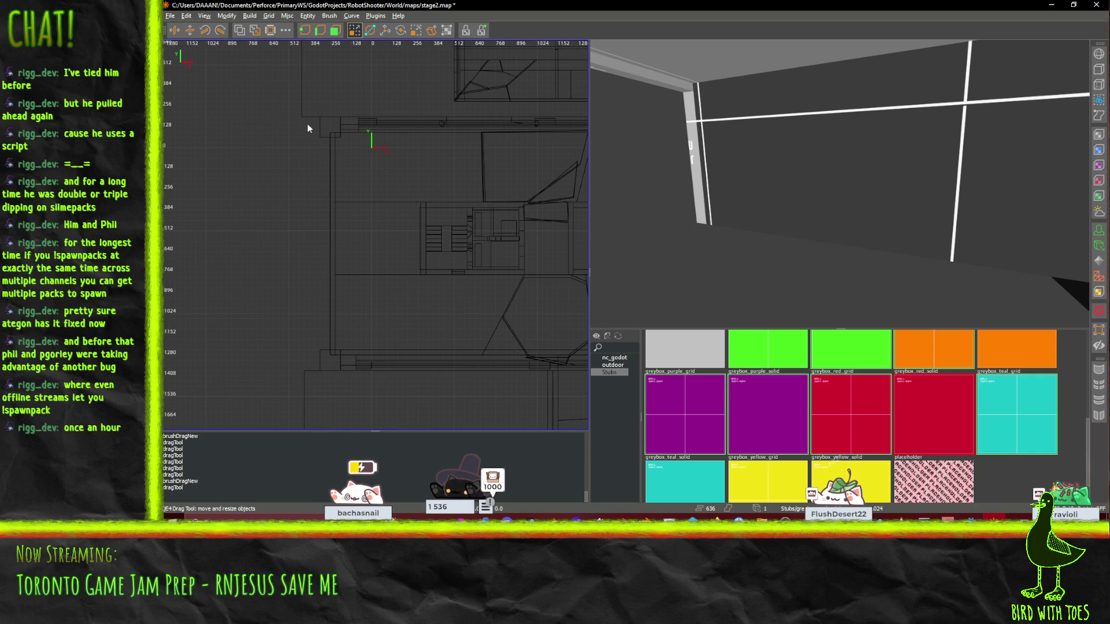
drag(305, 117, 322, 272)
drag(325, 364, 326, 371)
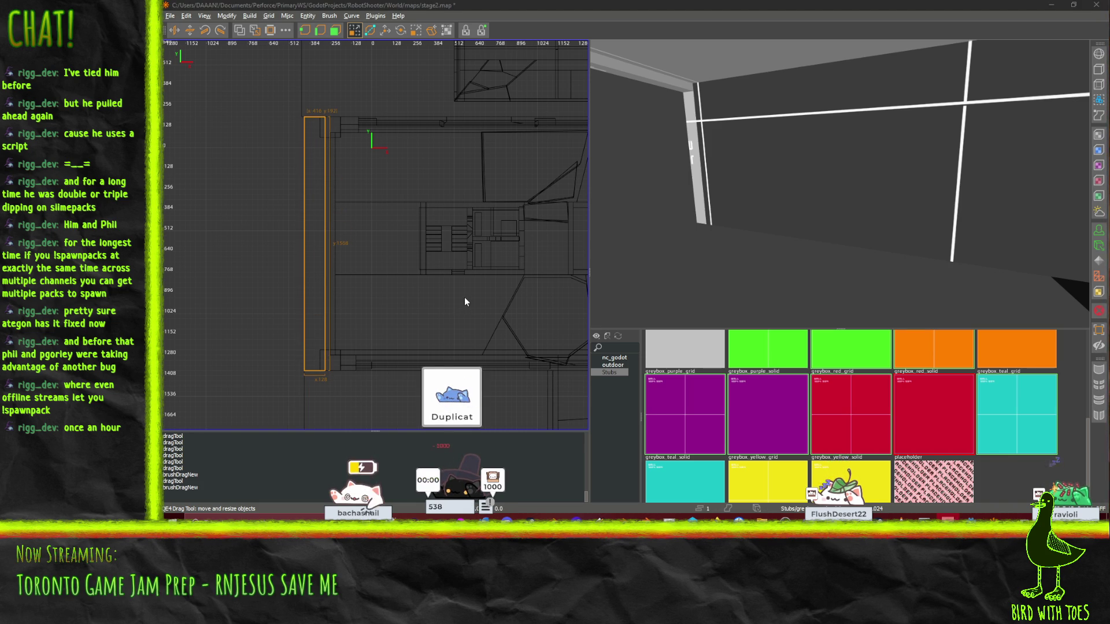
- Enlarge the brush from its corner, pull its left edge in, and raise its bottom edge to y 1472
scroll(500, 268, down, 3)
scroll(483, 160, up, 3)
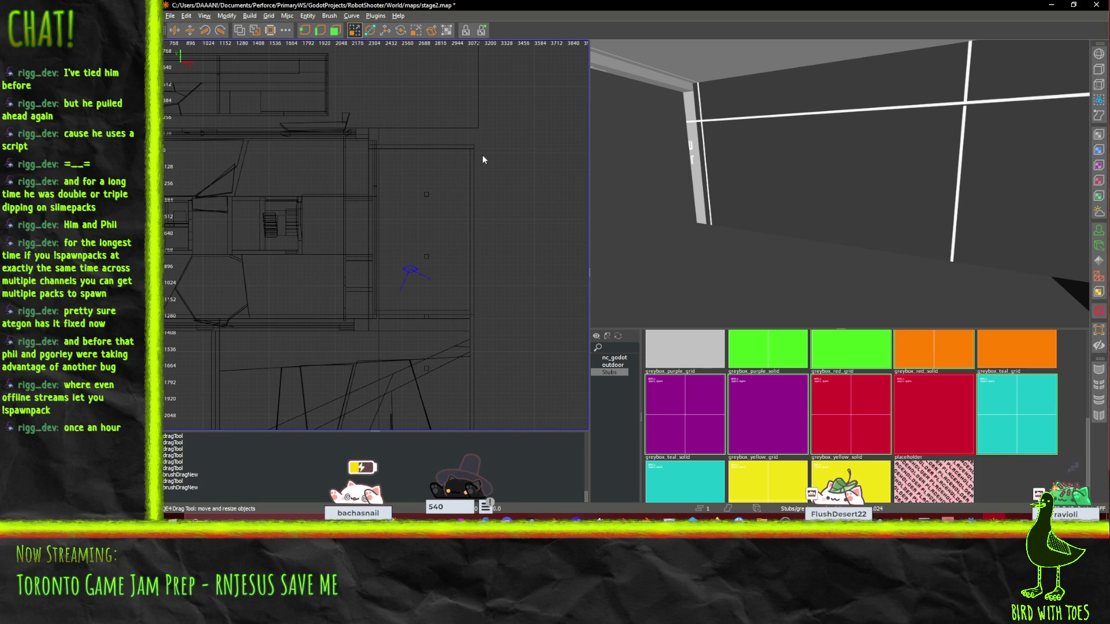
scroll(484, 159, up, 2)
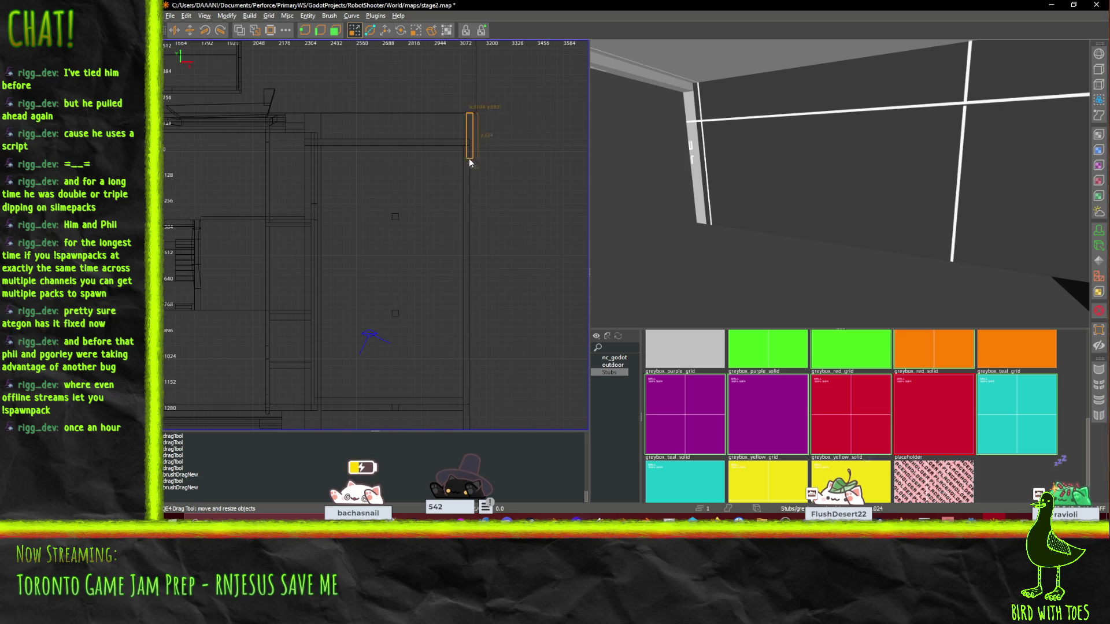
drag(364, 408, 325, 415)
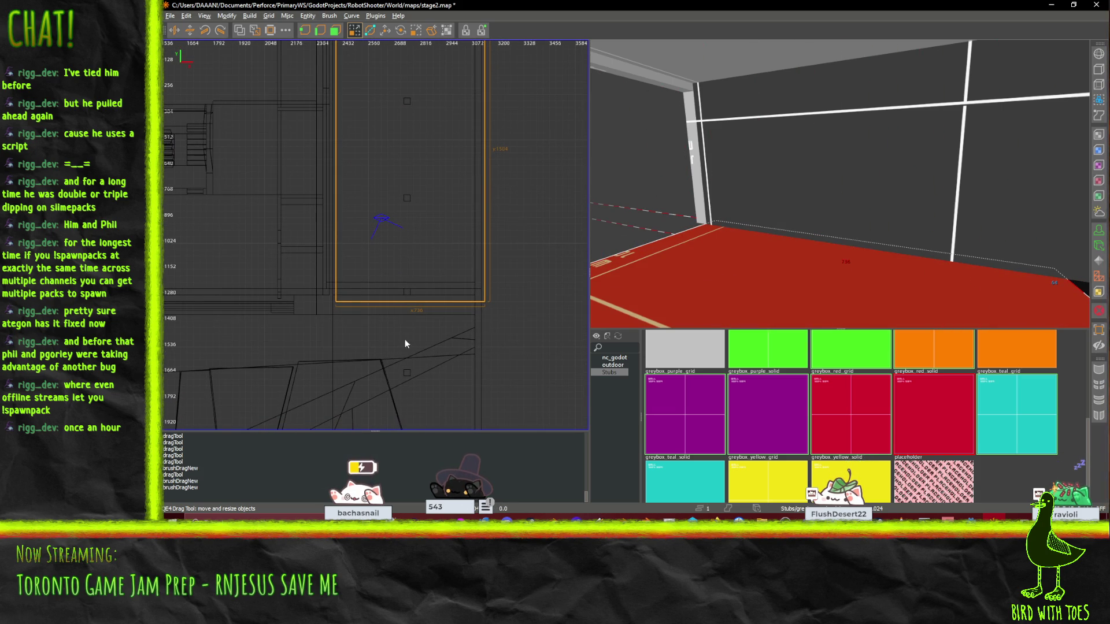
drag(311, 228, 317, 230)
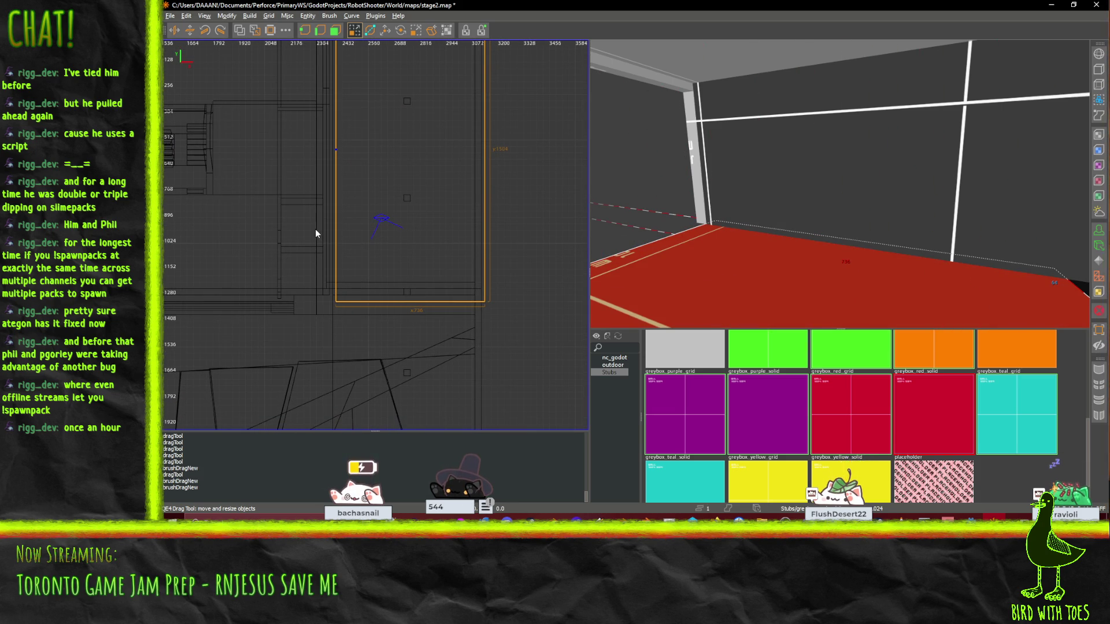
drag(371, 322, 373, 315)
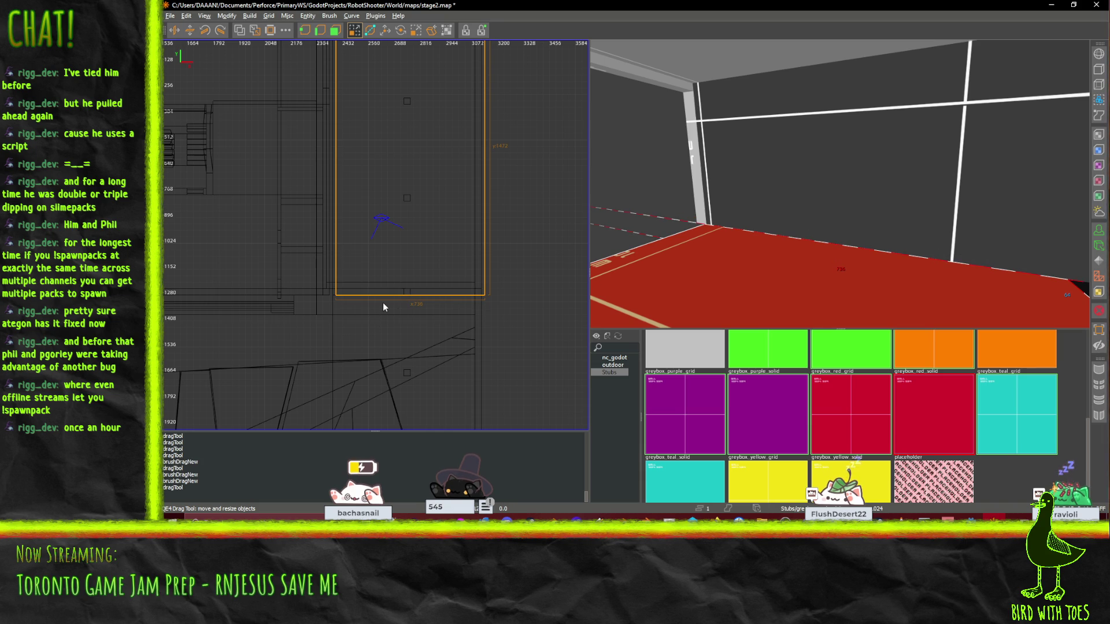
drag(886, 171, 840, 184)
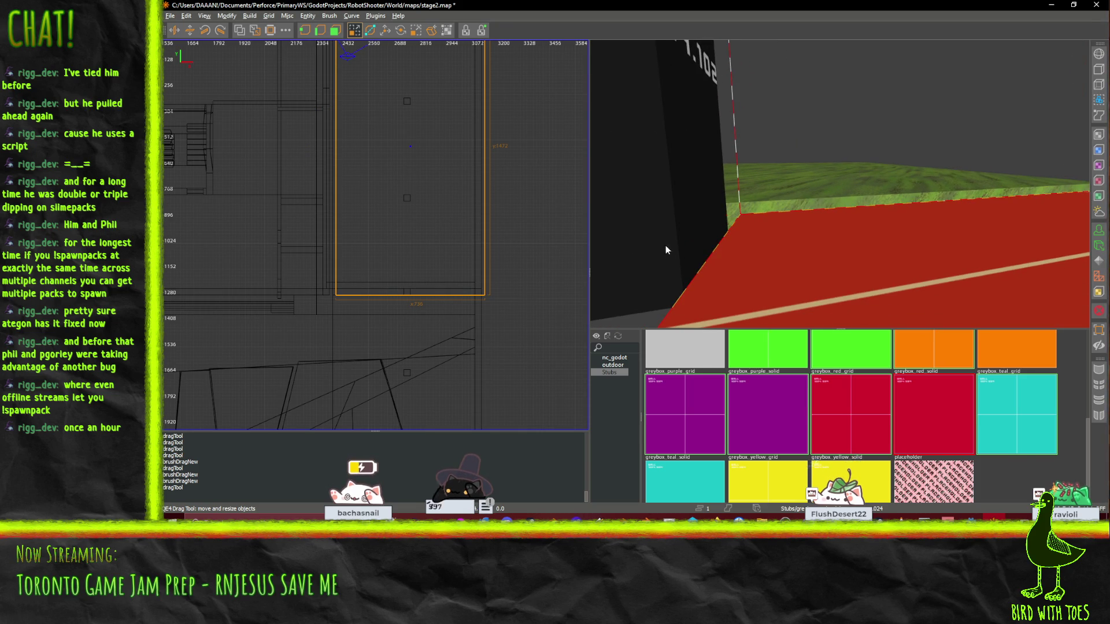
- Toggle the floor face's surface settings, then drag the floor's left face out to x 752
scroll(795, 199, down, 5)
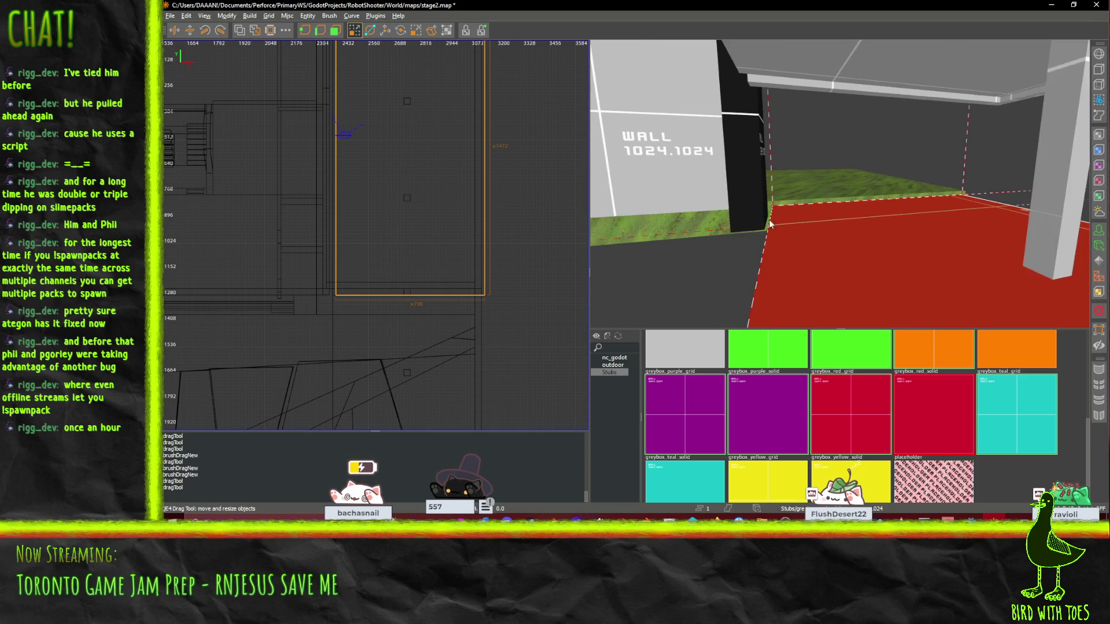
key(s)
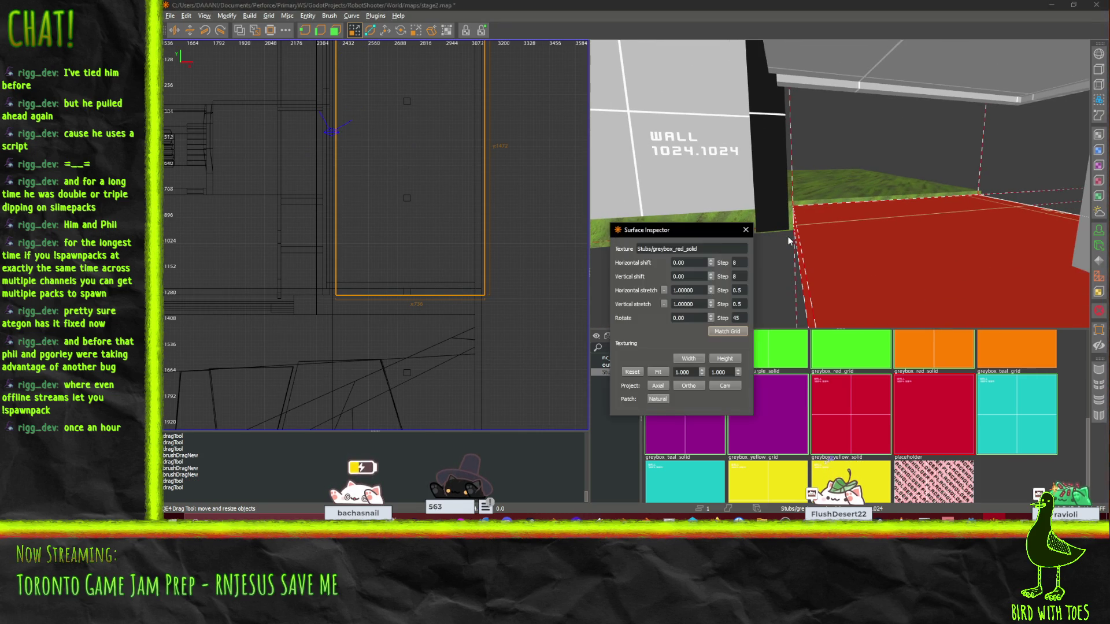
click(746, 229)
scroll(839, 184, down, 3)
scroll(839, 184, down, 2)
mouse_move(735, 237)
mouse_down()
mouse_move(717, 247)
mouse_move(726, 245)
mouse_up()
- Orbit the 3D view around the red floor and toward the grey wall to check it
scroll(983, 175, down, 2)
scroll(843, 188, down, 2)
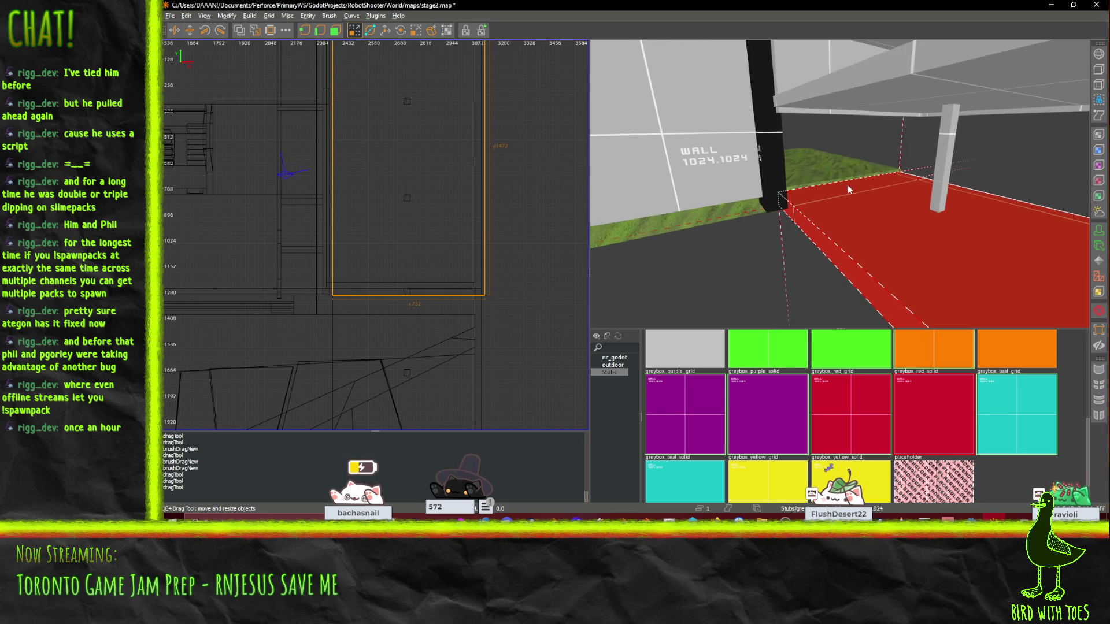
scroll(867, 191, up, 6)
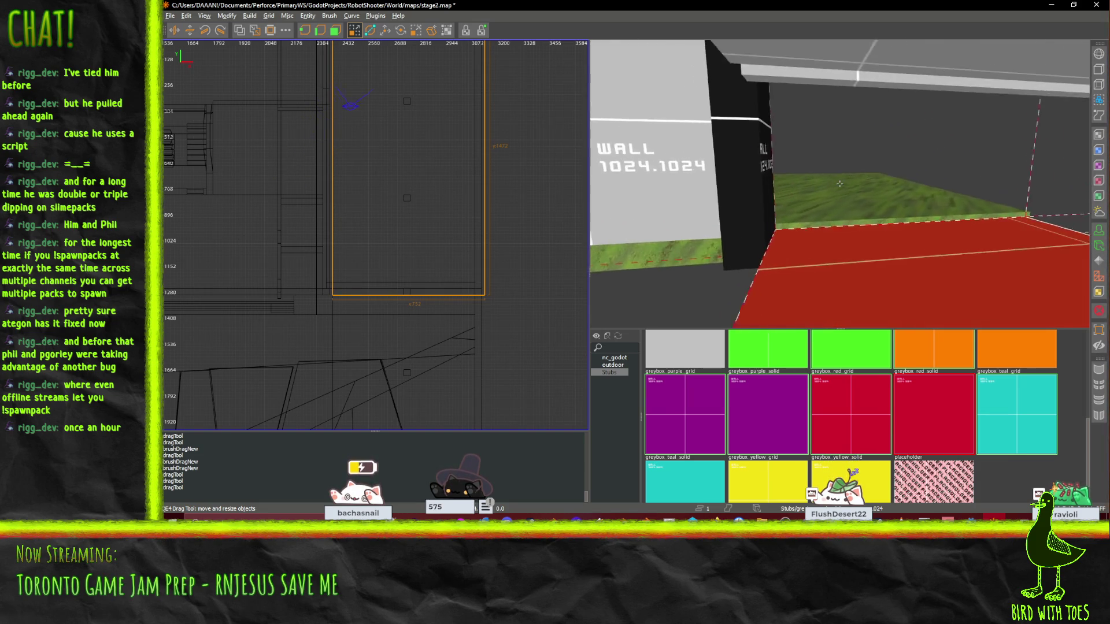
scroll(839, 184, down, 5)
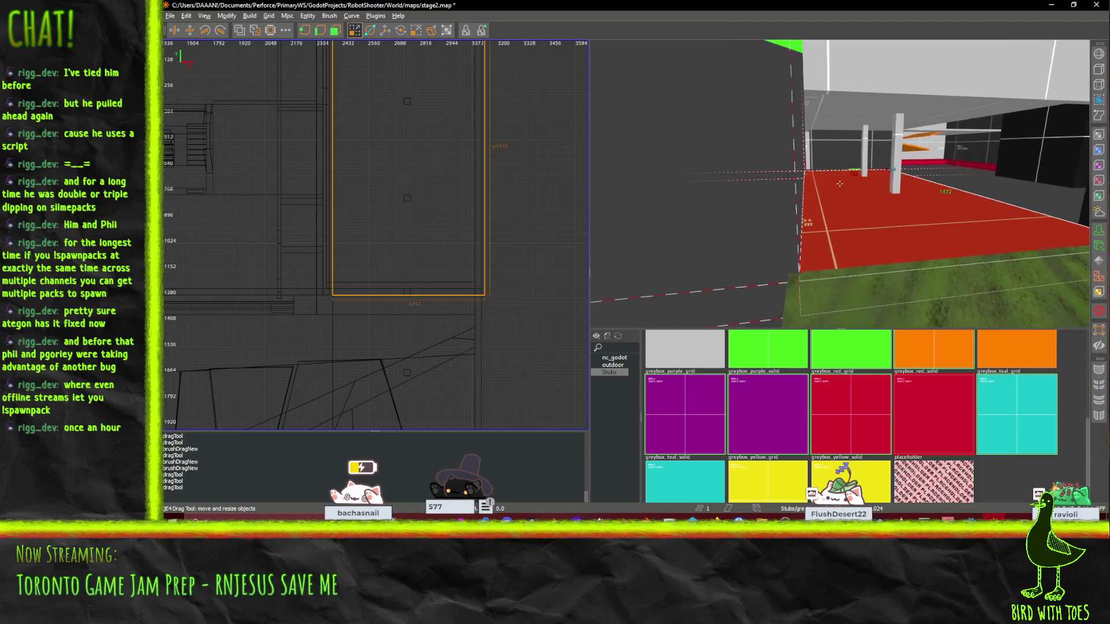
mouse_move(839, 183)
mouse_down()
mouse_move(873, 210)
mouse_move(839, 184)
mouse_up()
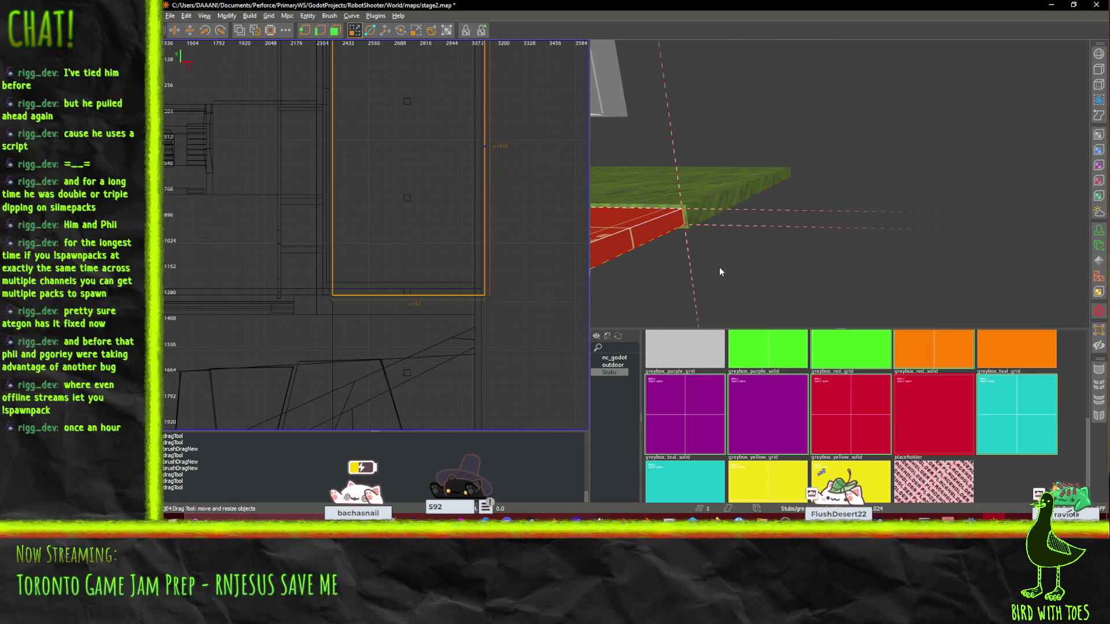
drag(754, 280, 840, 183)
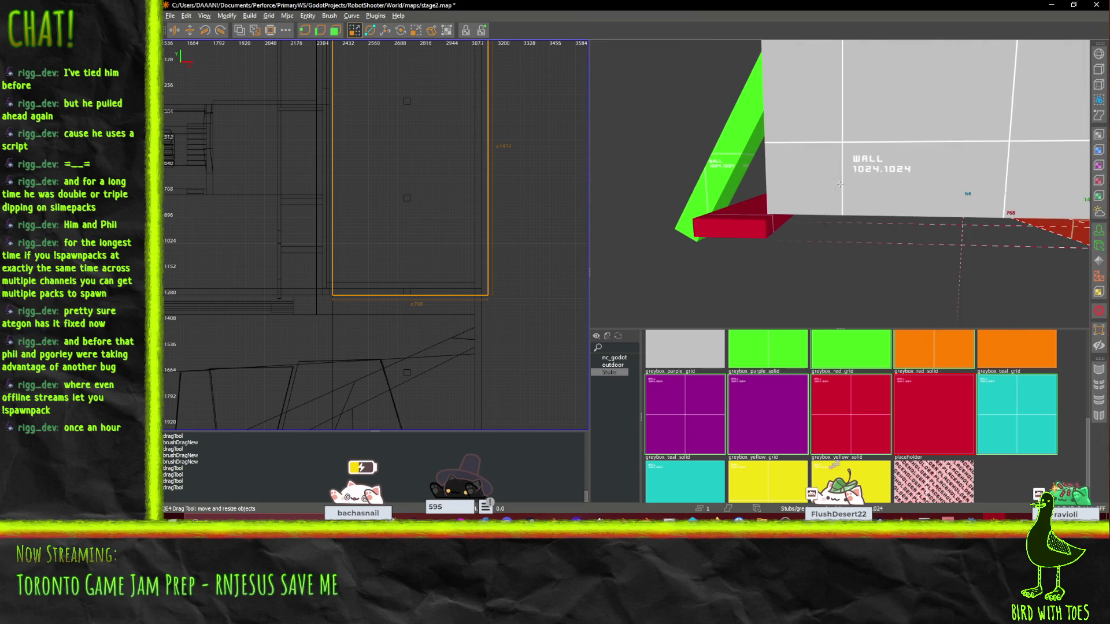
- Retexture the red strip brush beside the floor with the concrete and grass textures
click(615, 365)
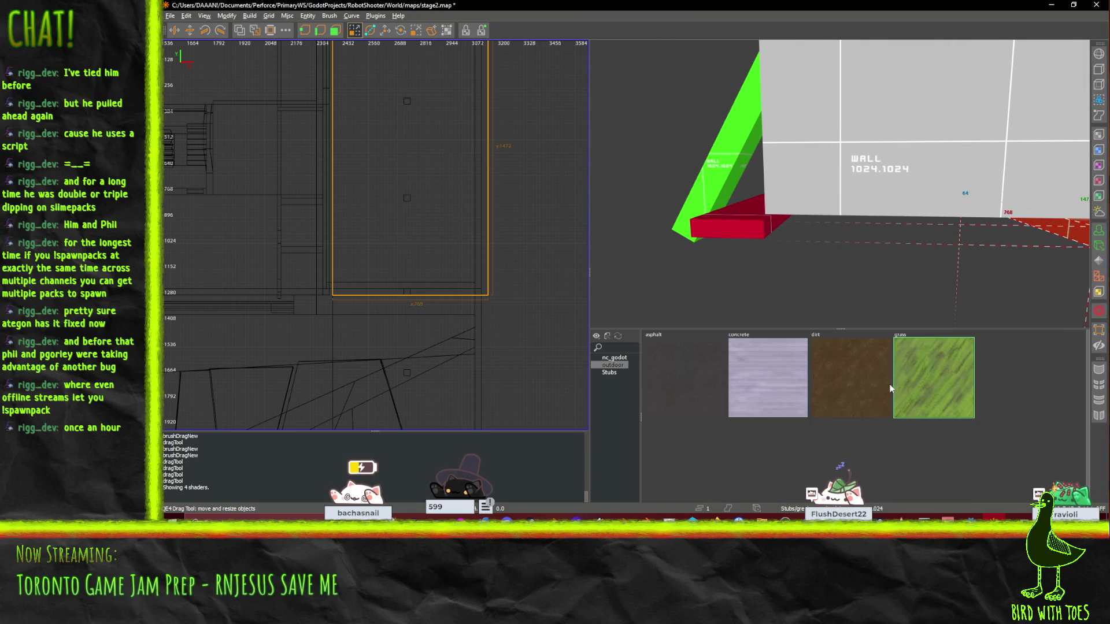
click(750, 393)
click(734, 234)
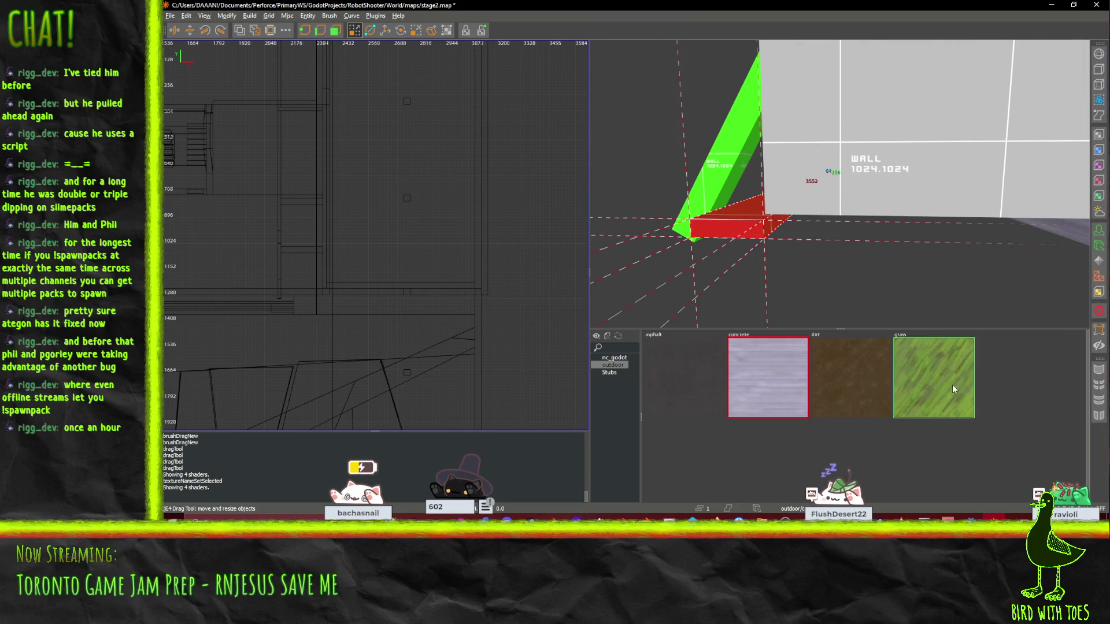
click(923, 392)
- Fly to the grass strip by the wall and drag its top face down
key(w)
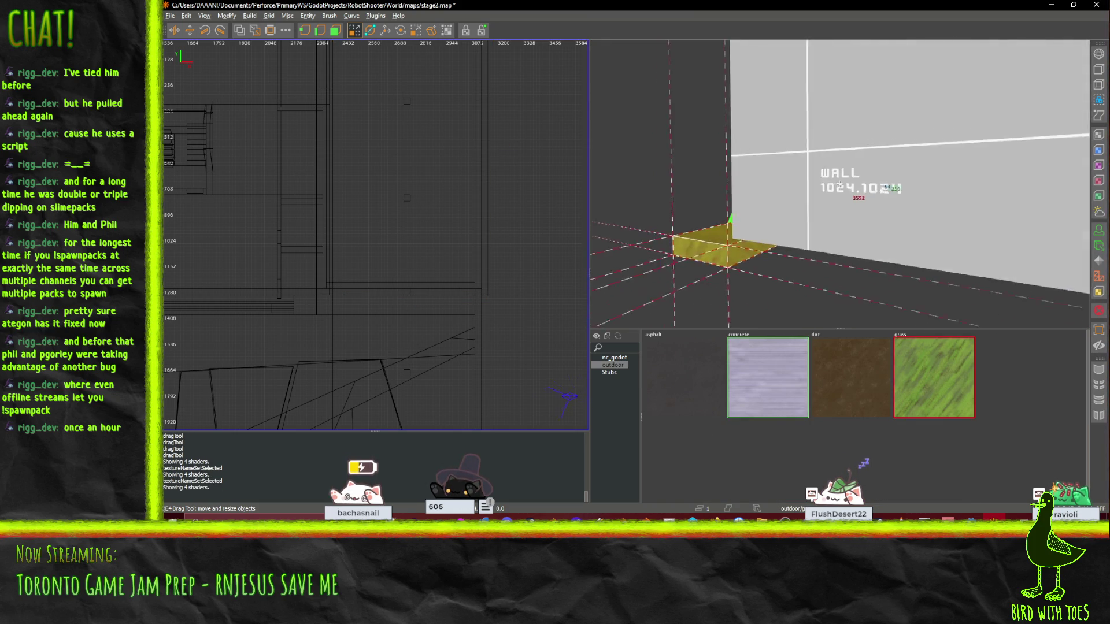
key(w)
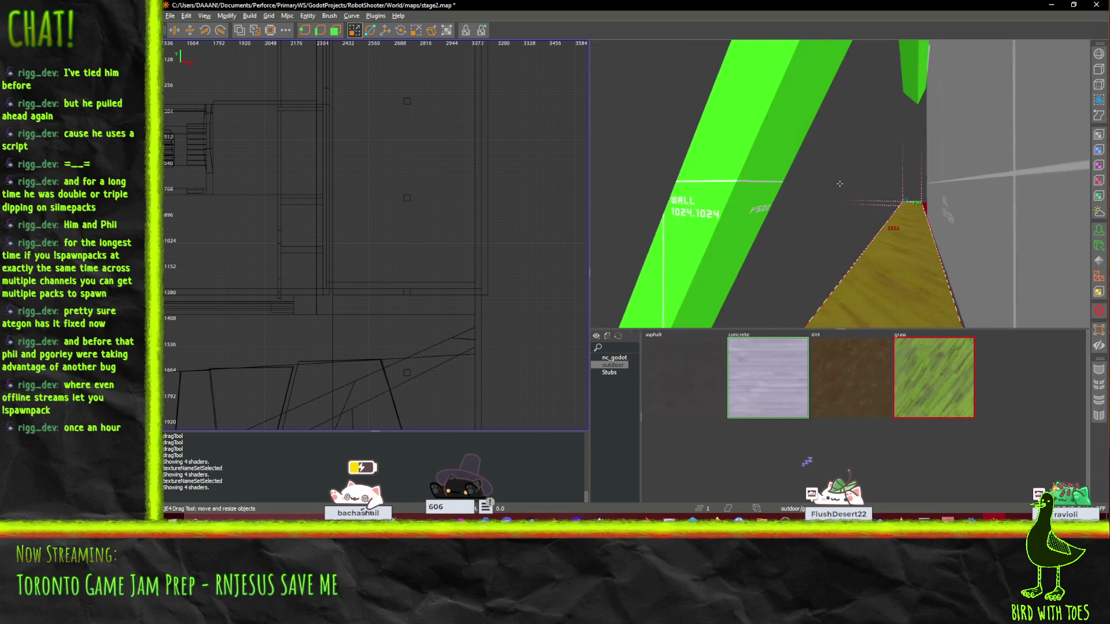
key(w)
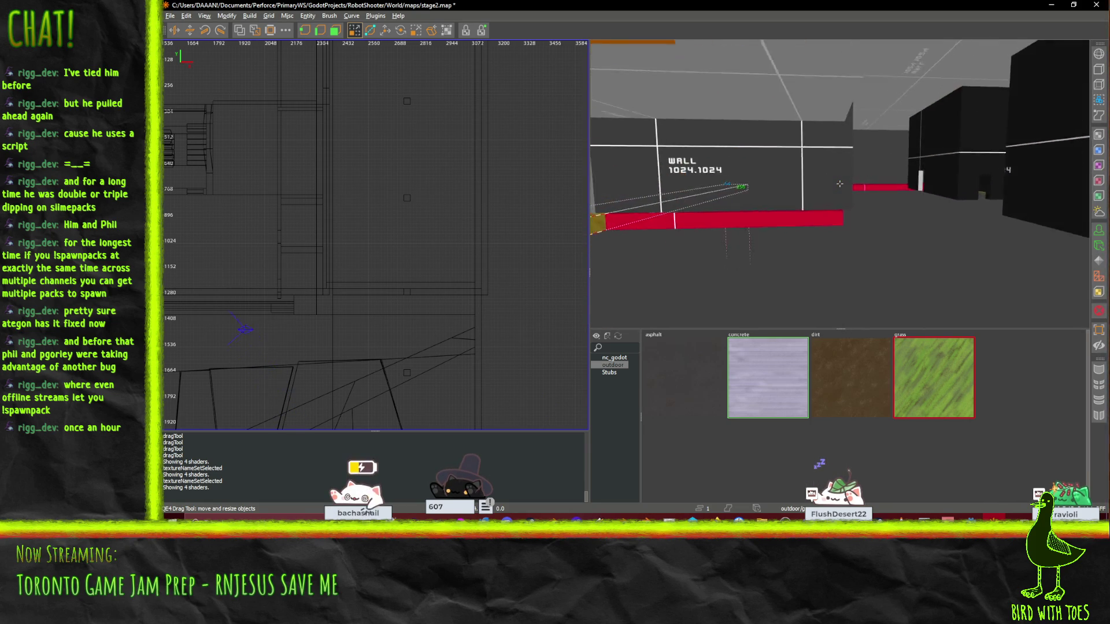
key(w)
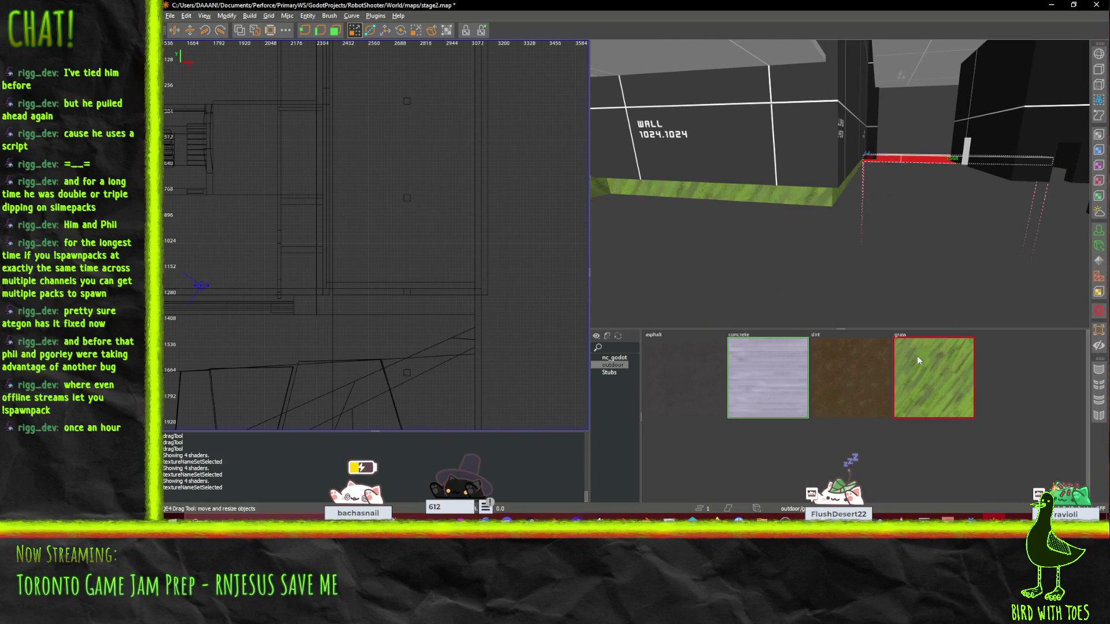
key(w)
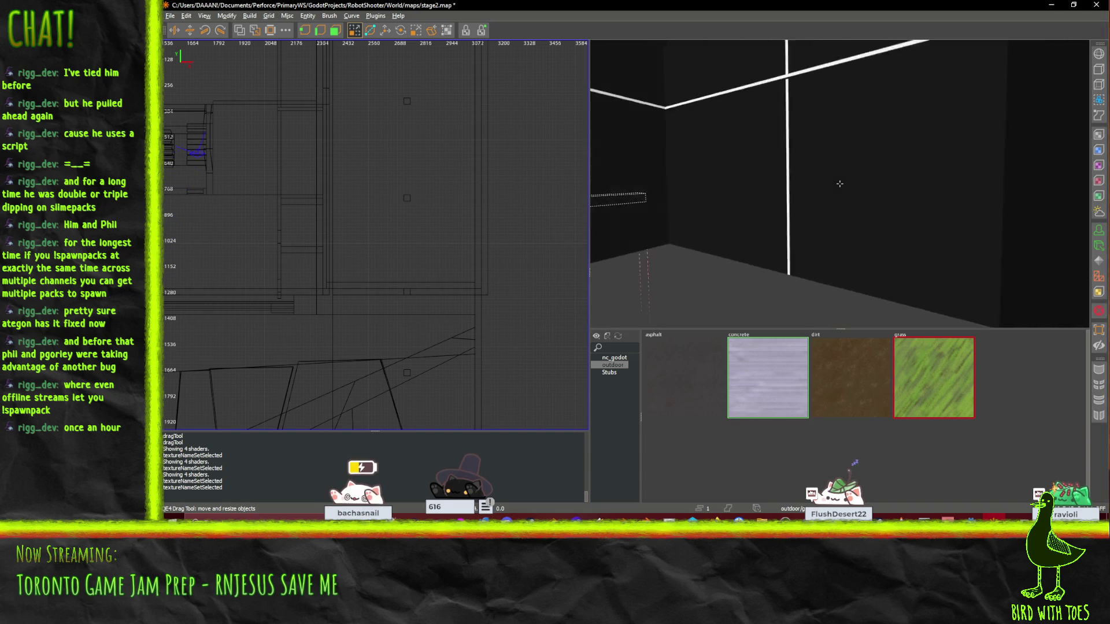
key(w)
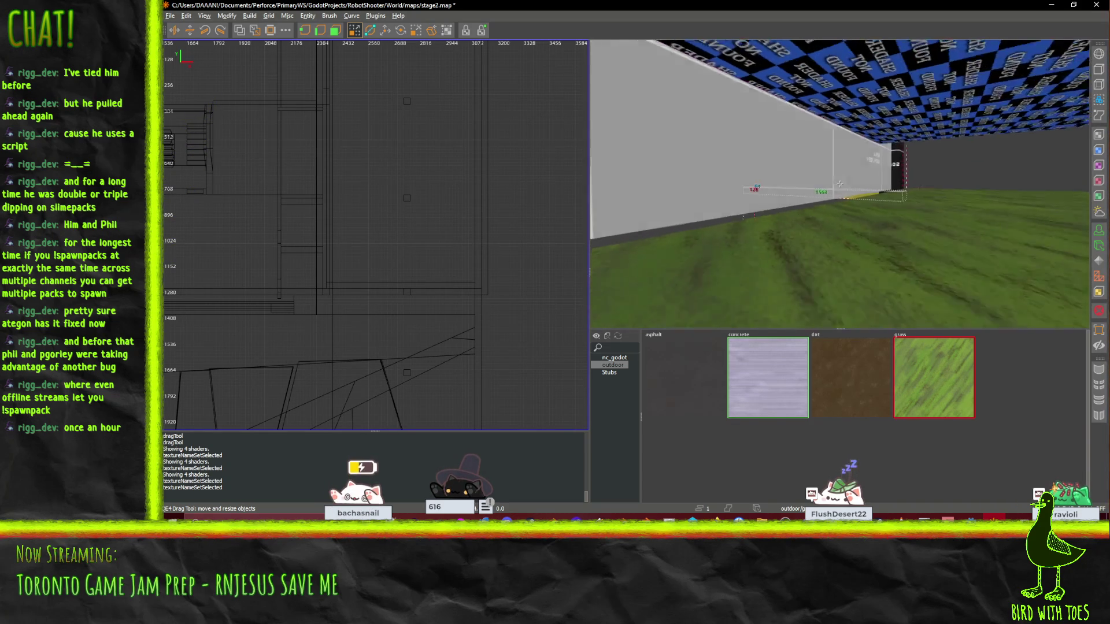
key(w)
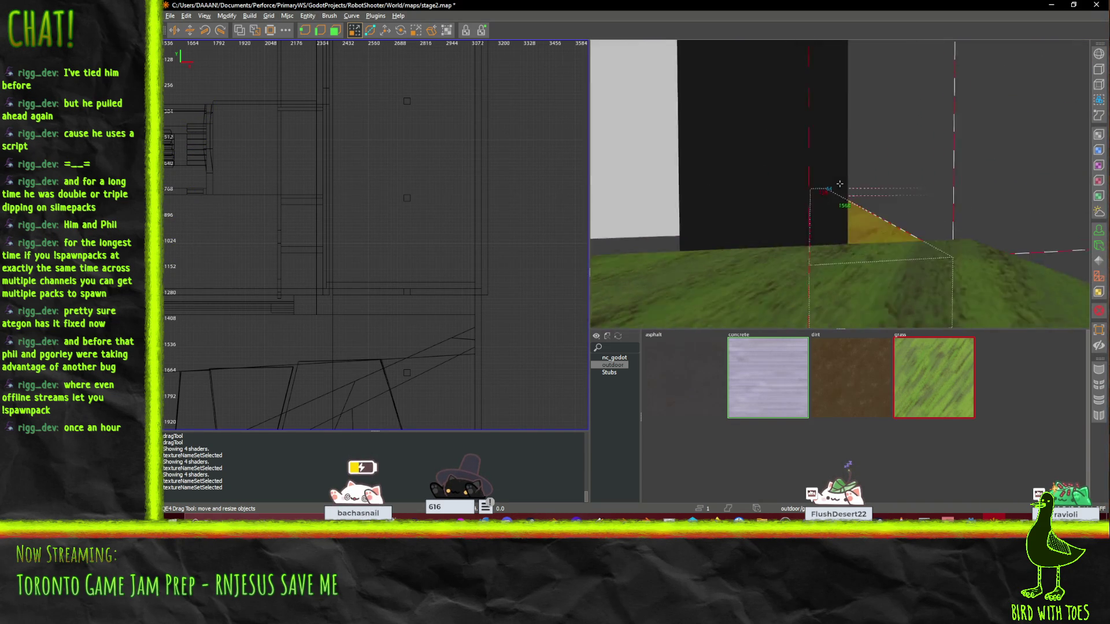
key(w)
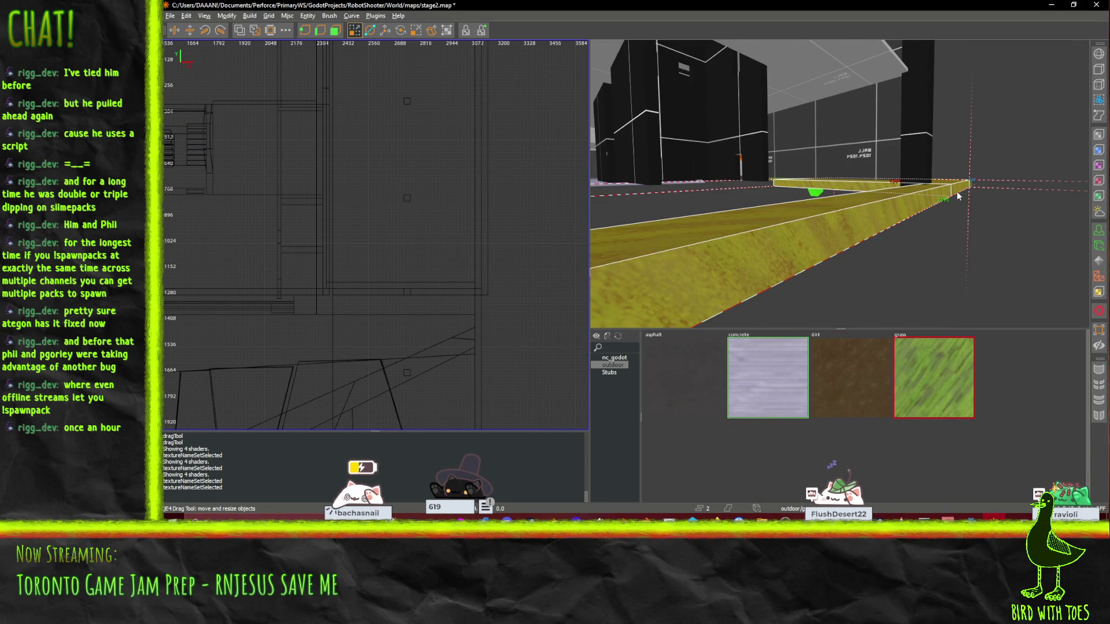
key(w)
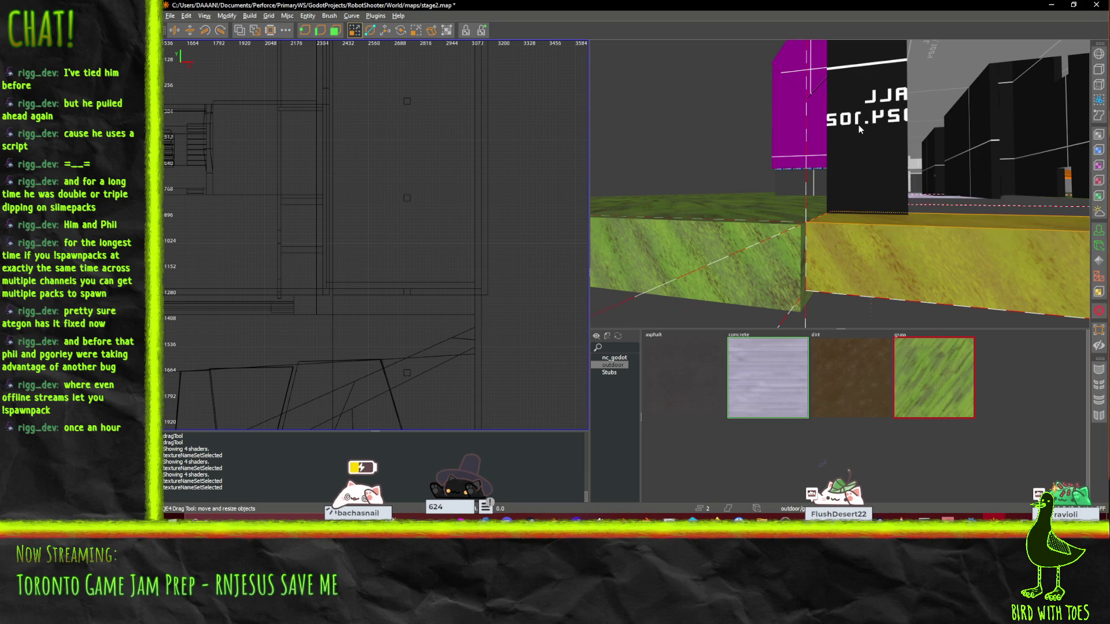
key(d)
mouse_move(750, 227)
mouse_down()
mouse_move(844, 134)
mouse_move(840, 156)
mouse_move(843, 137)
mouse_up()
key(w)
- Fly through the level to review the yellow floor strip, pillars and concrete platform
key(x)
key(w)
key(w)
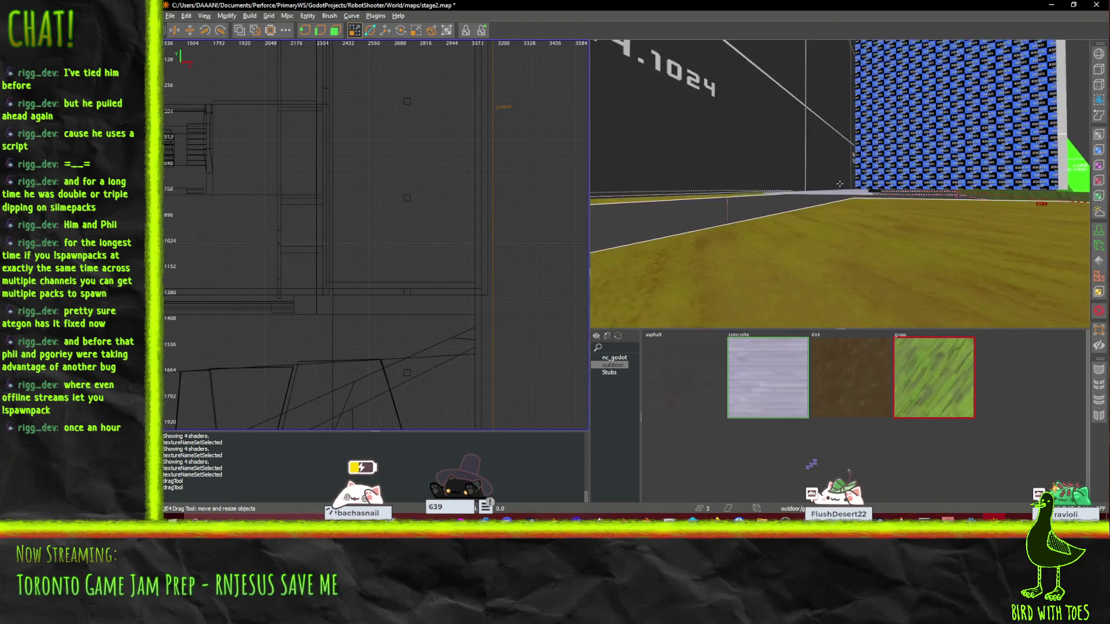
key(w)
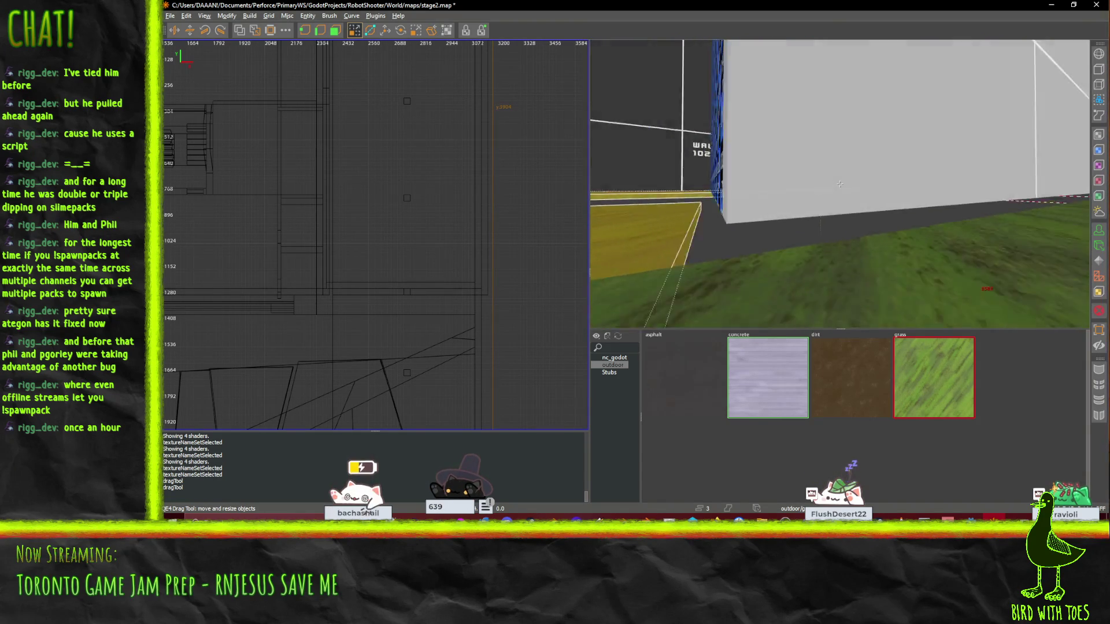
key(w)
key(w)
key(w)
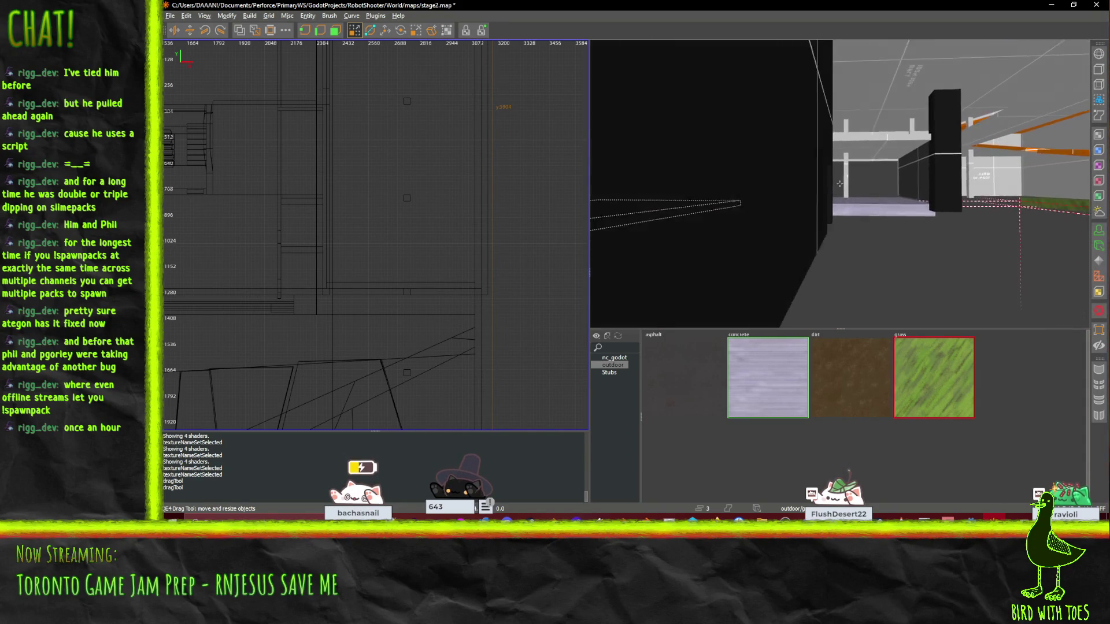
key(w)
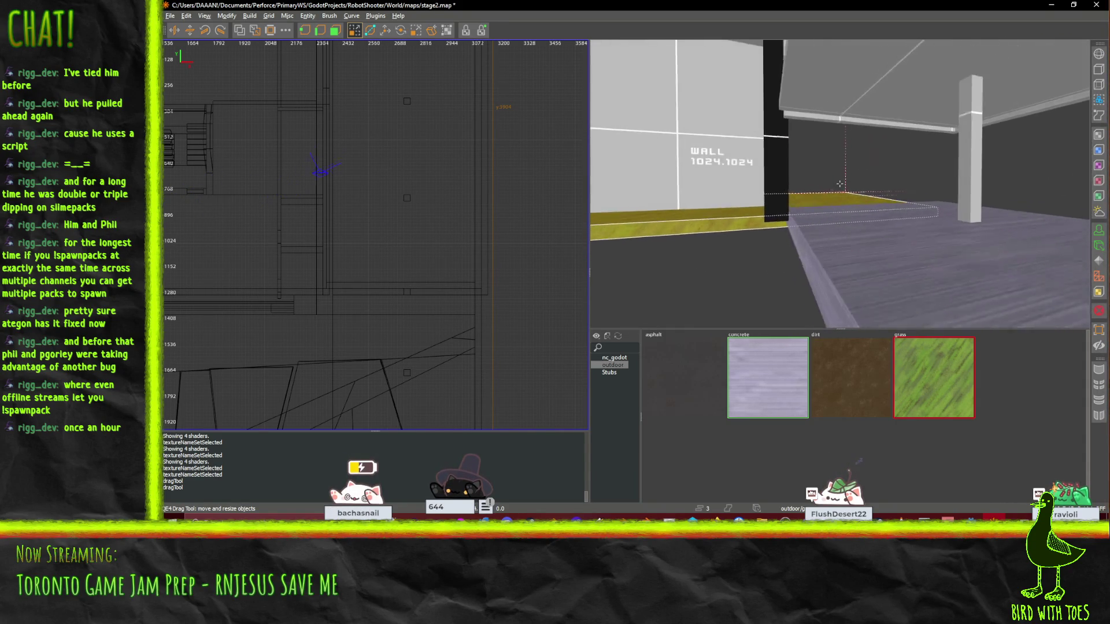
key(w)
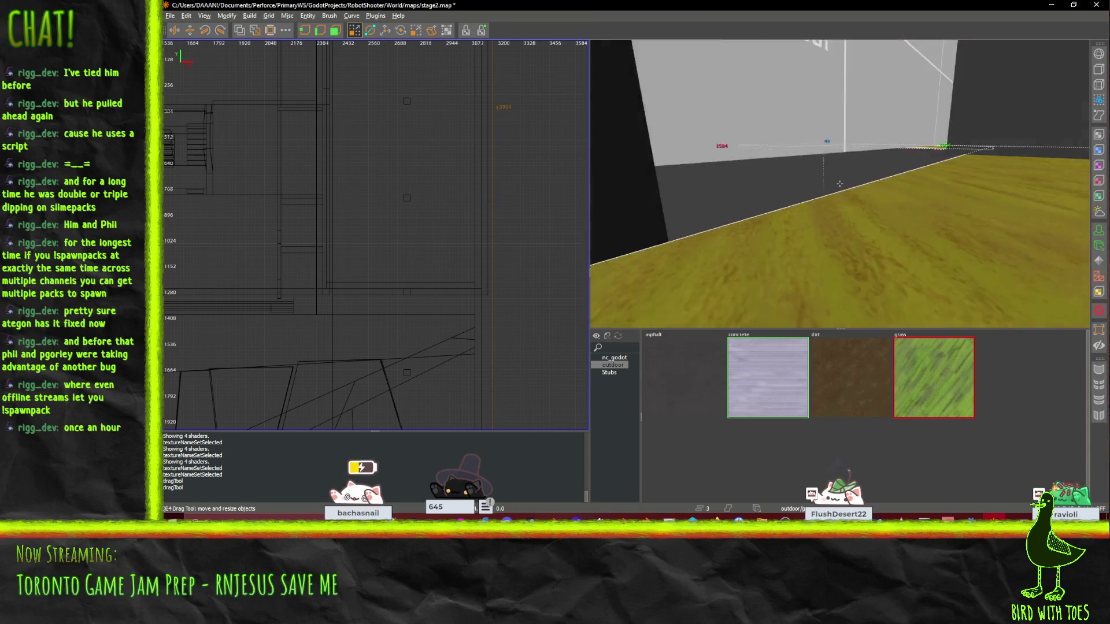
key(w)
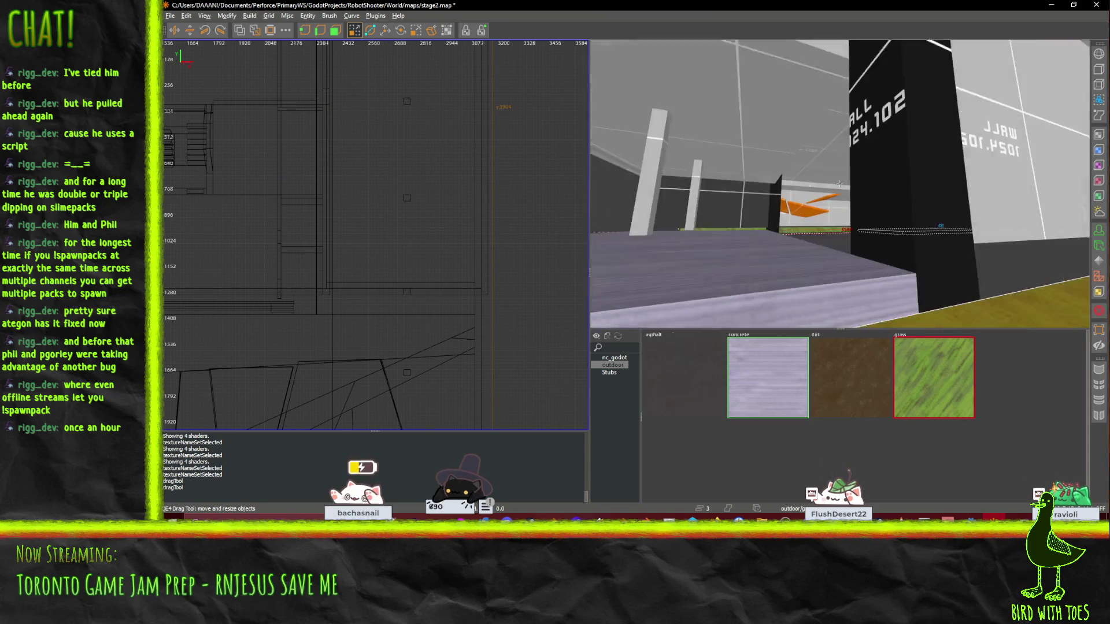
key(w)
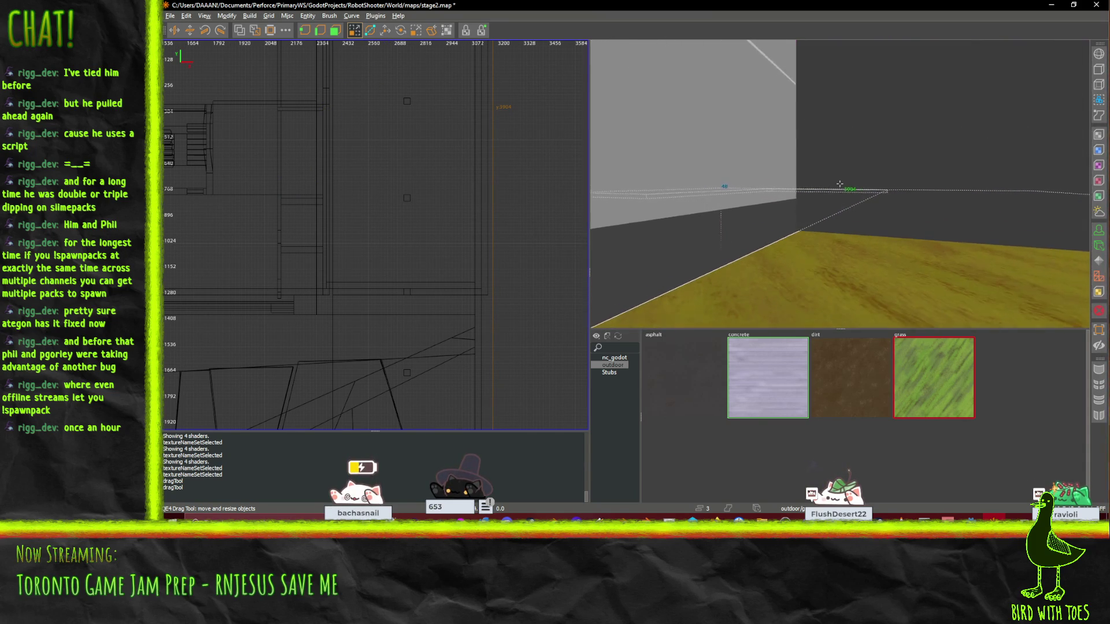
key(w)
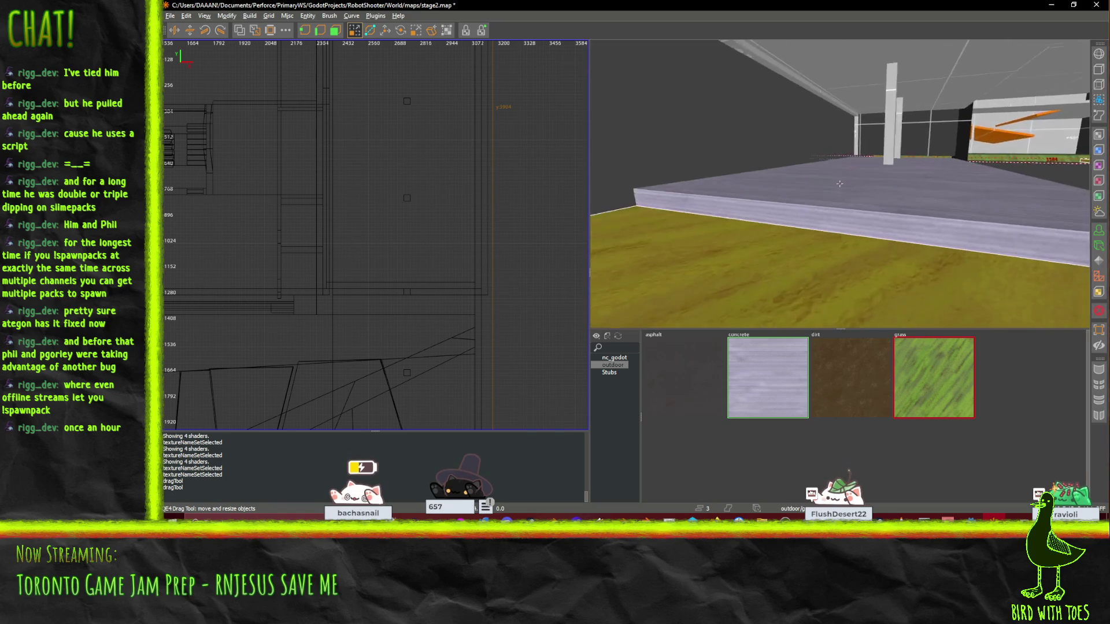
key(w)
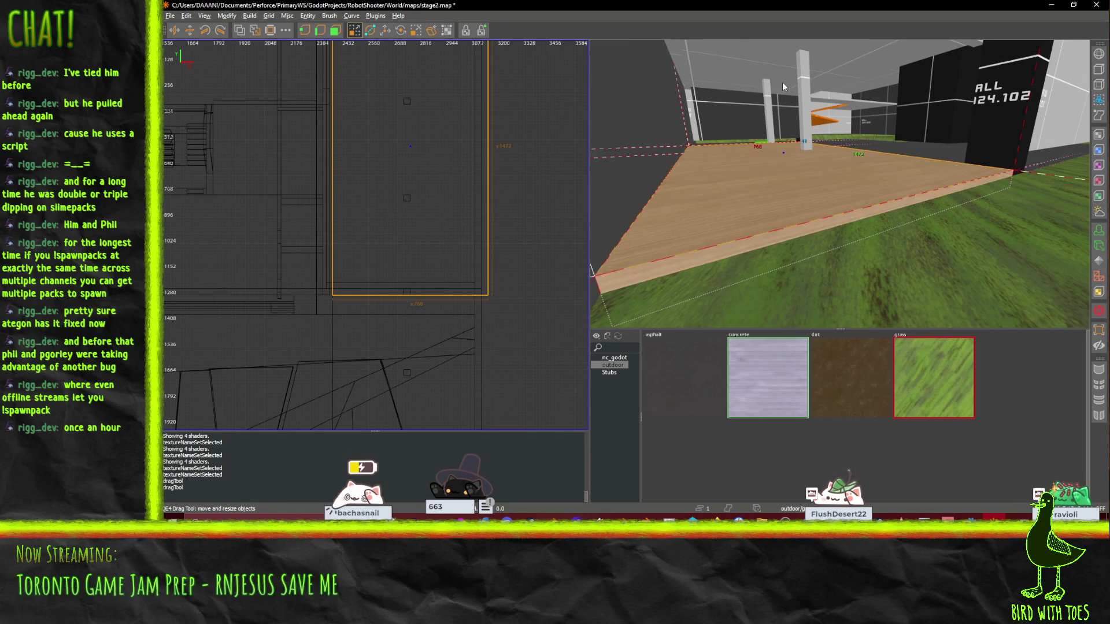
key(w)
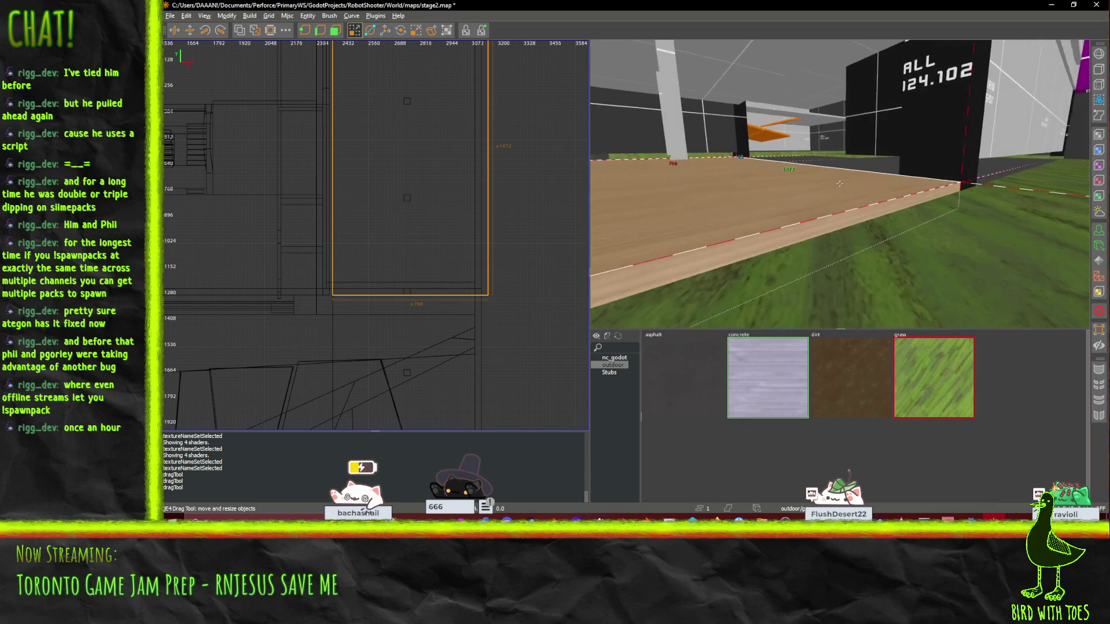
key(w)
key(w)
key(w)
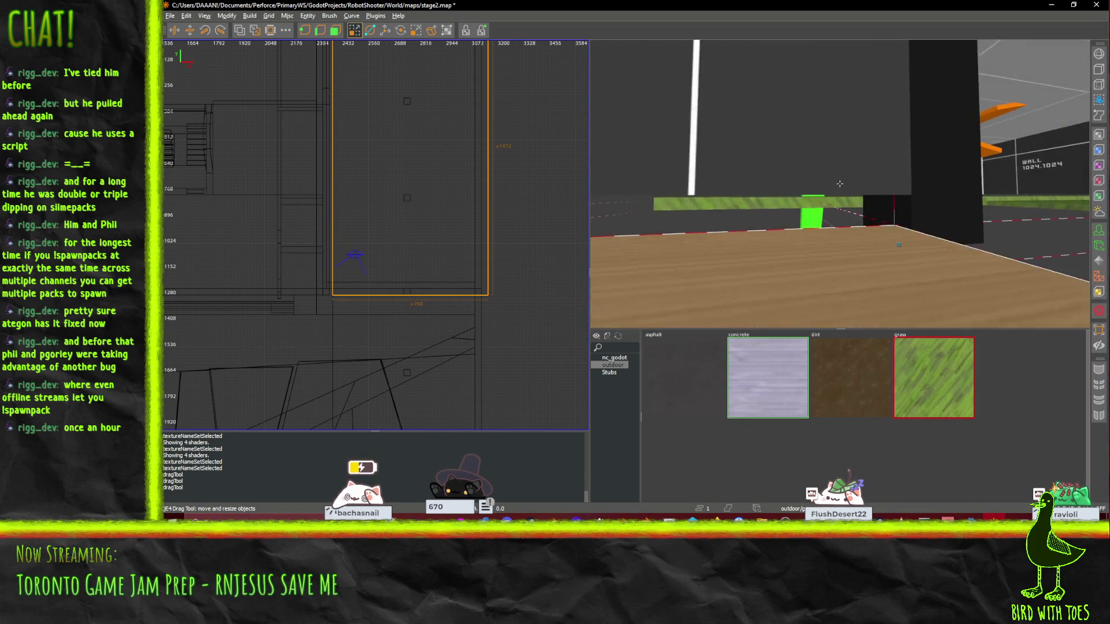
key(w)
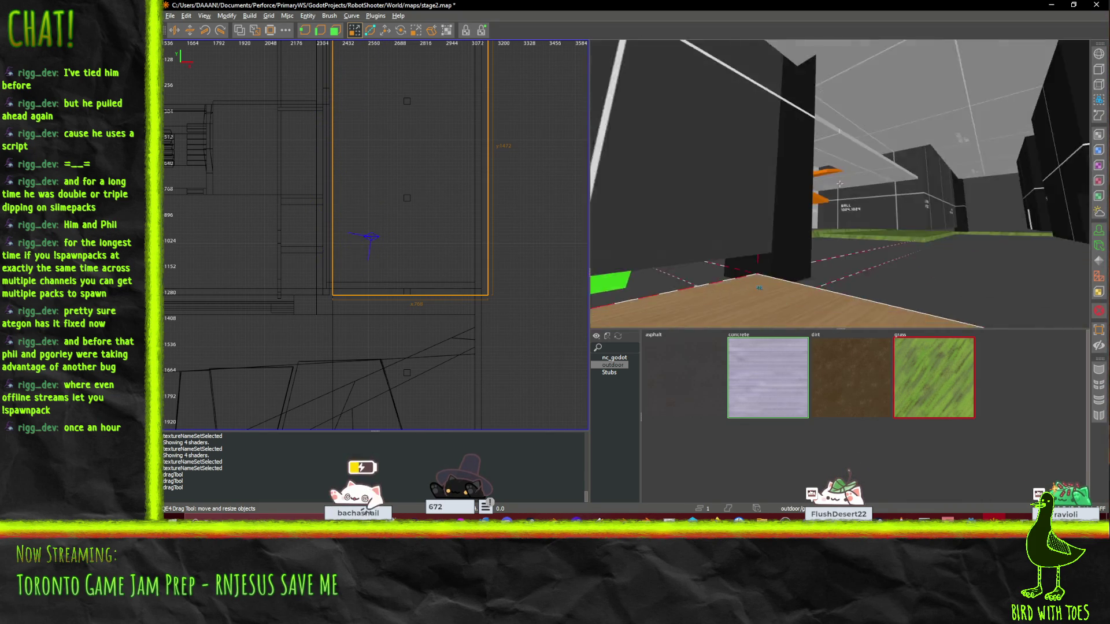
key(w)
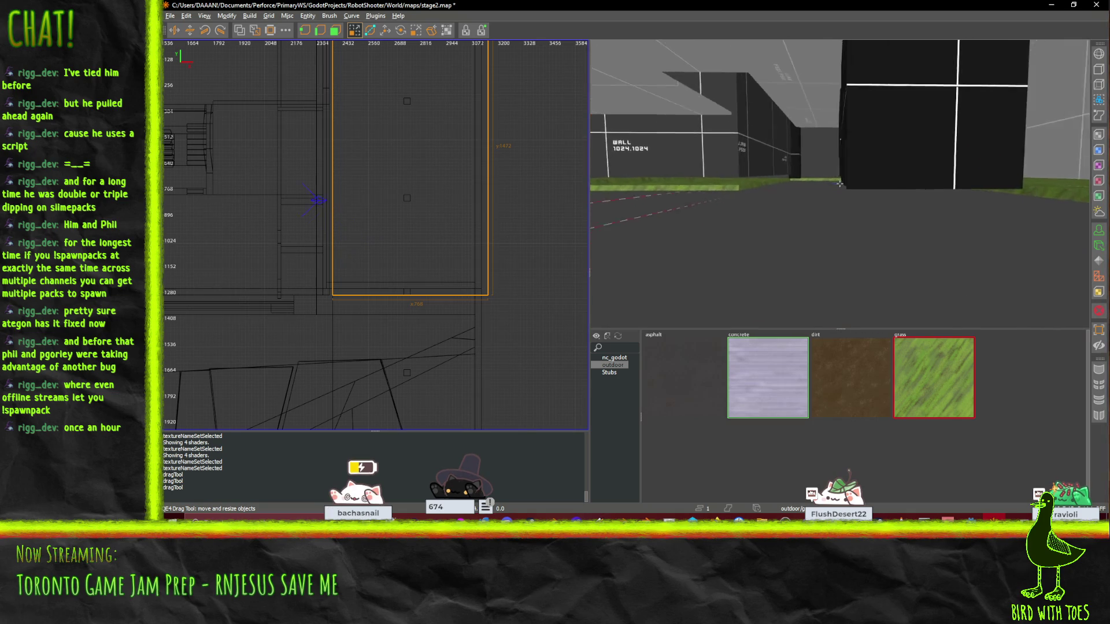
key(w)
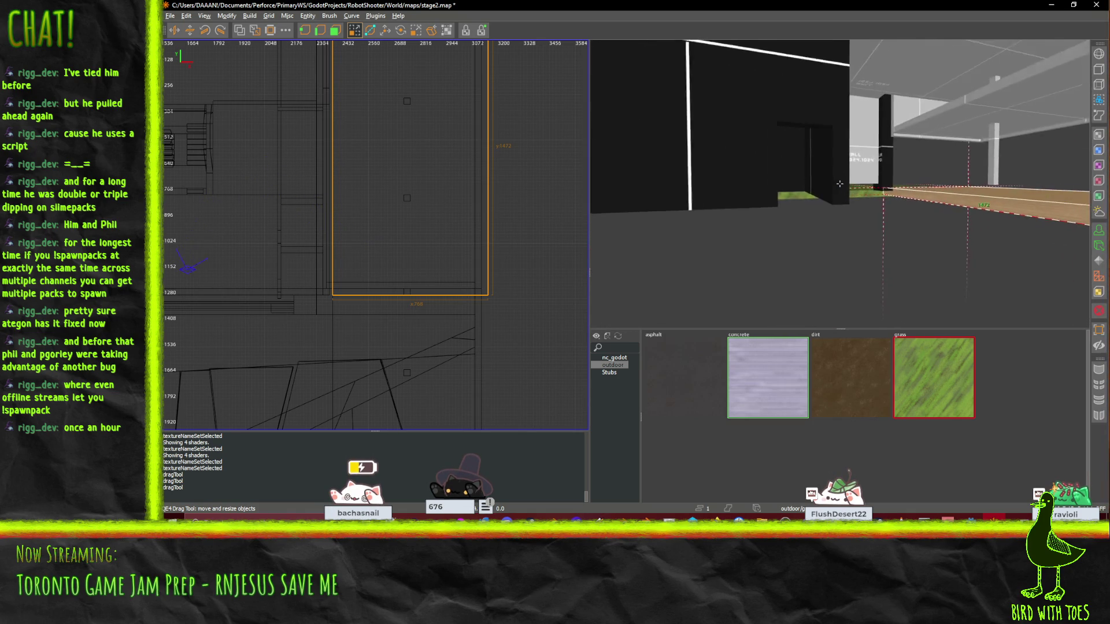
key(w)
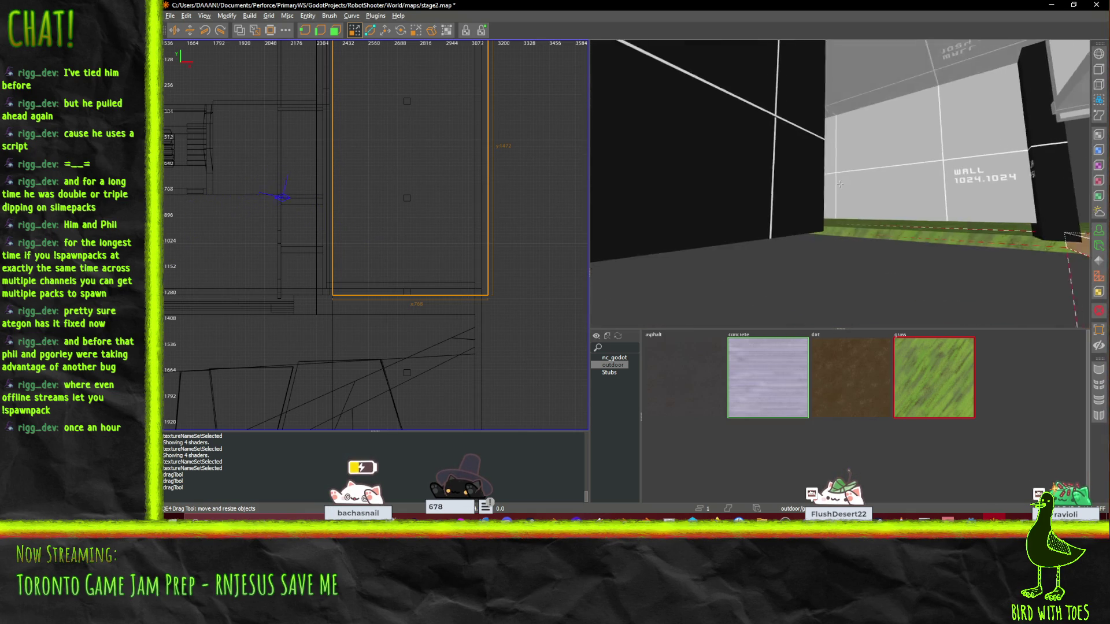
key(w)
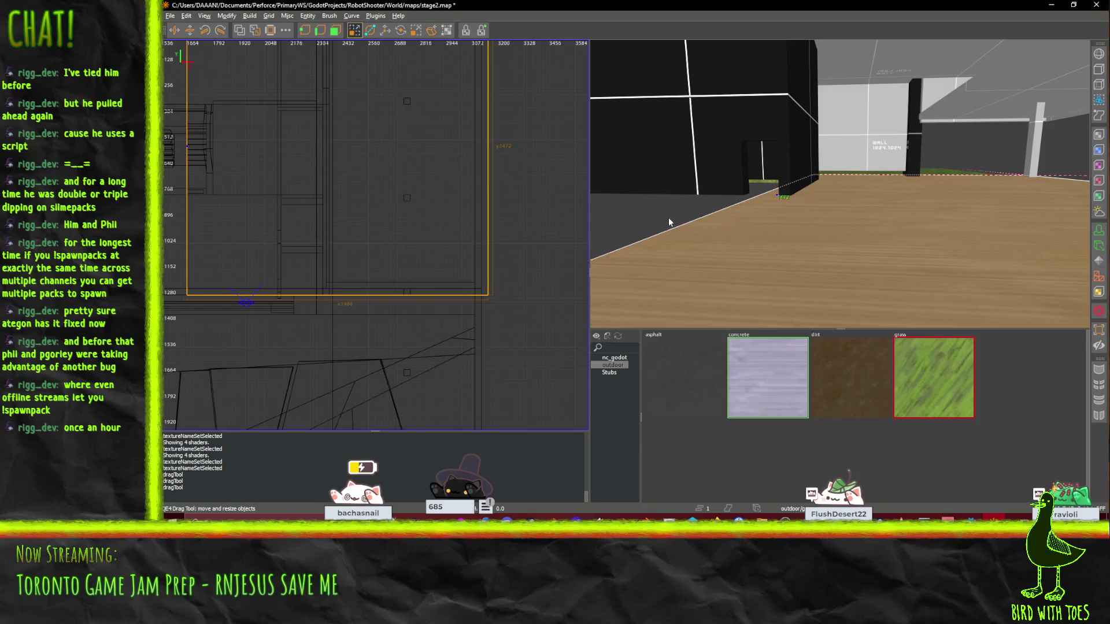
key(w)
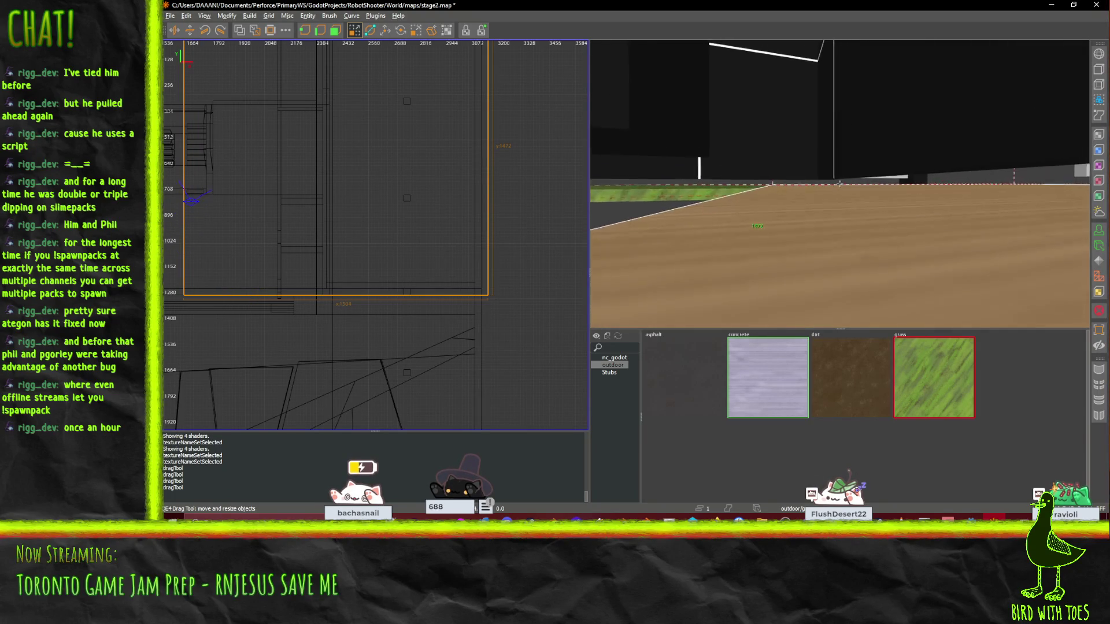
key(w)
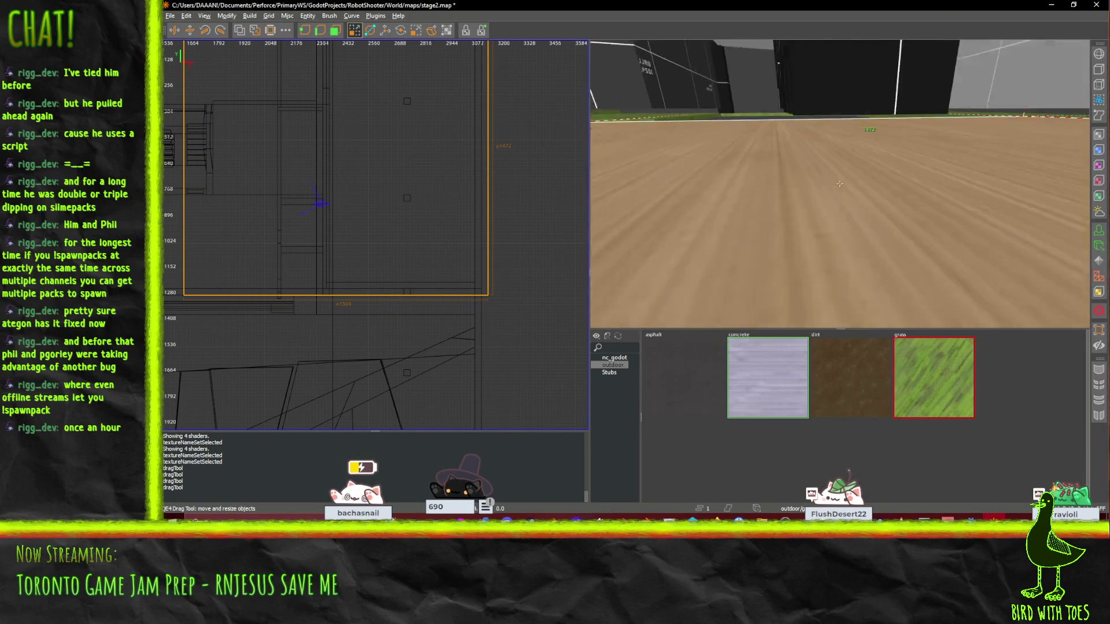
key(w)
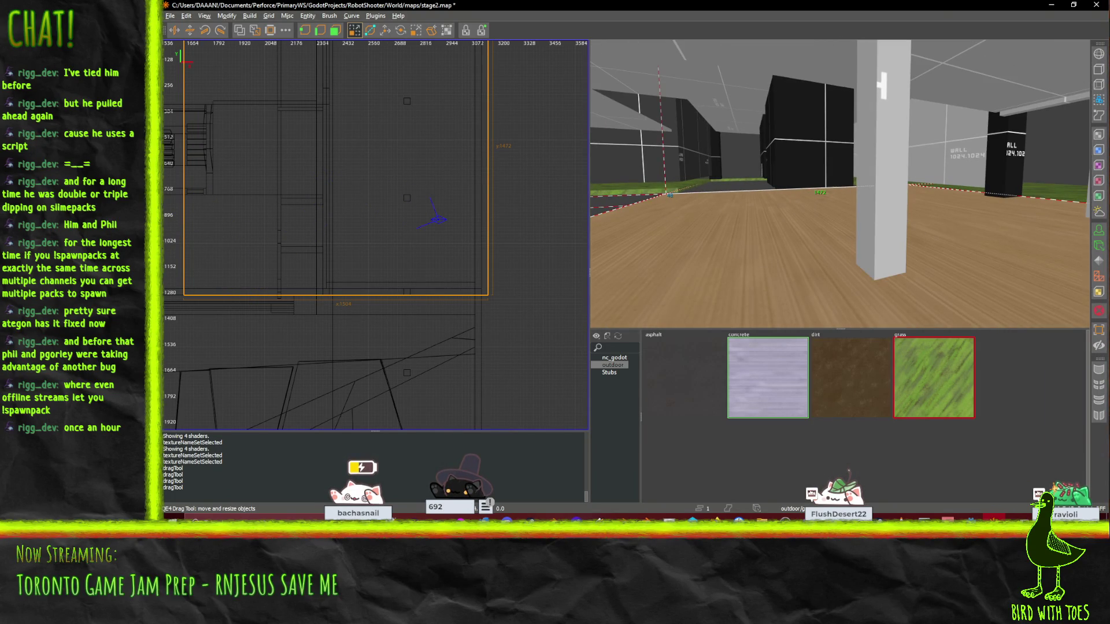
key(w)
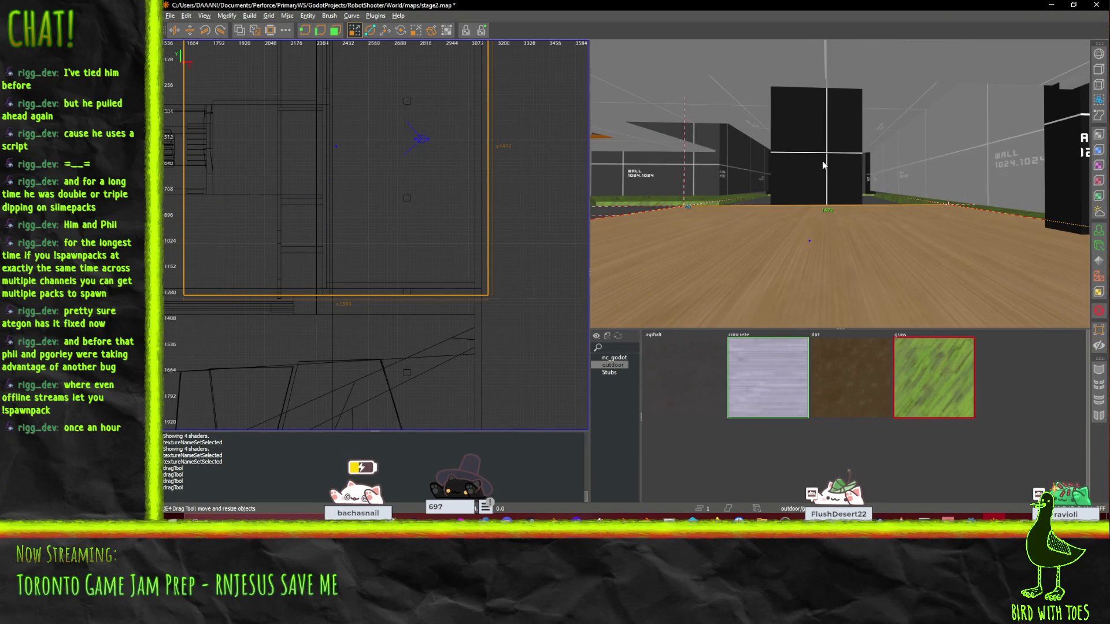
key(w)
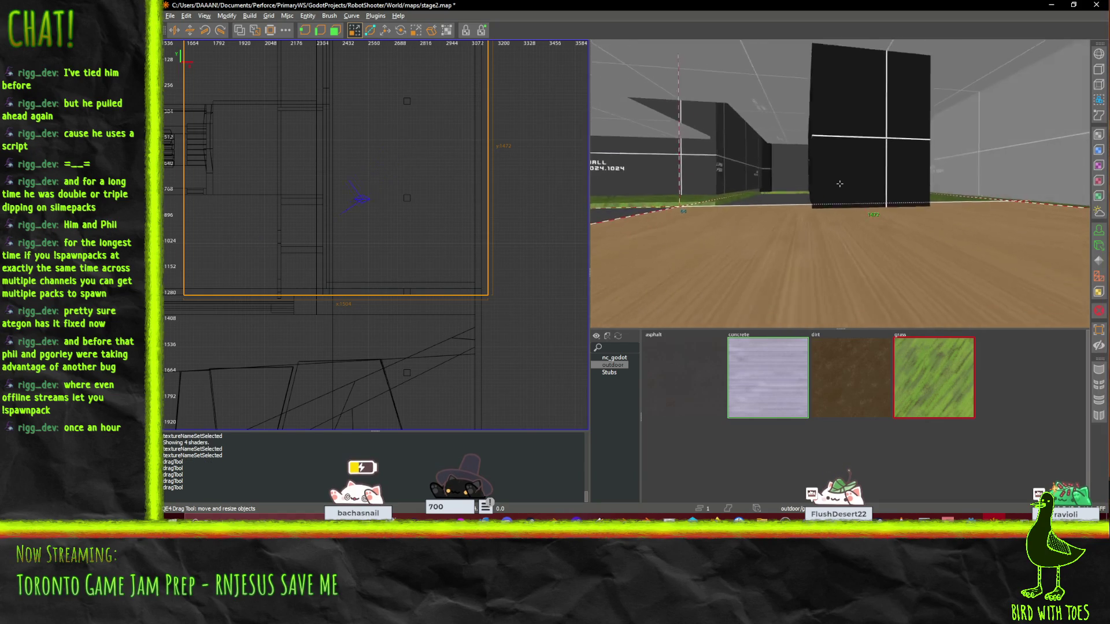
key(w)
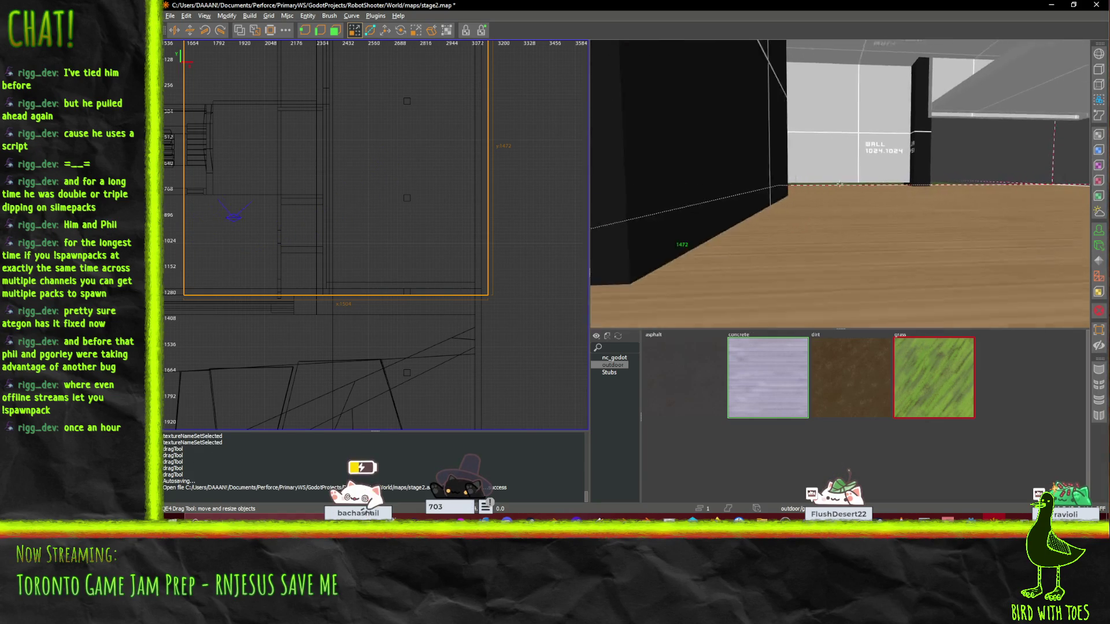
key(s)
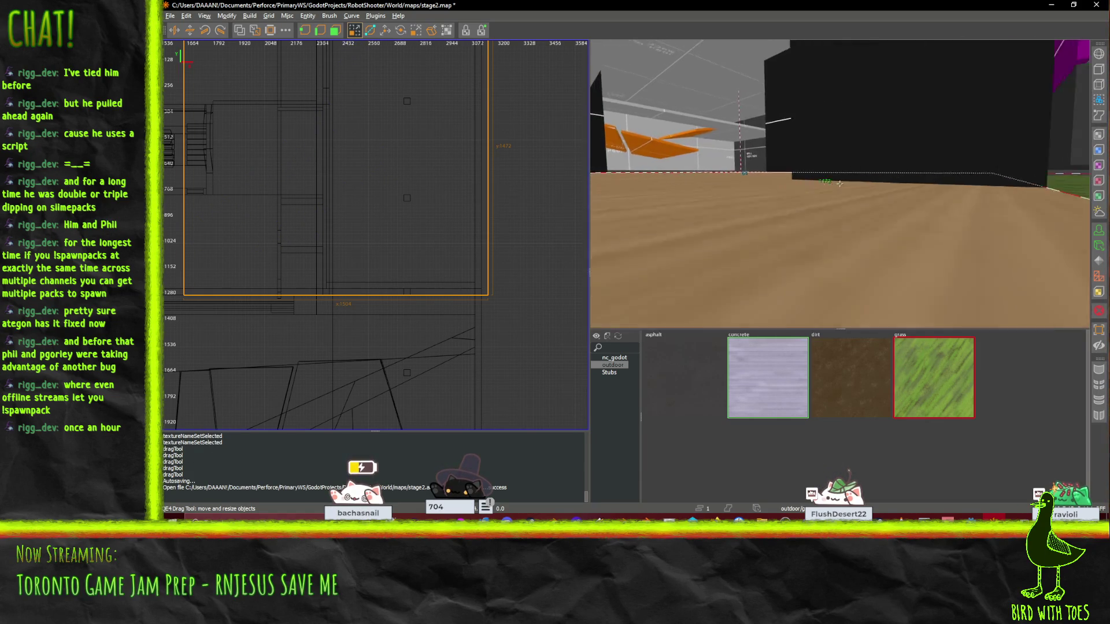
shift+click(812, 202)
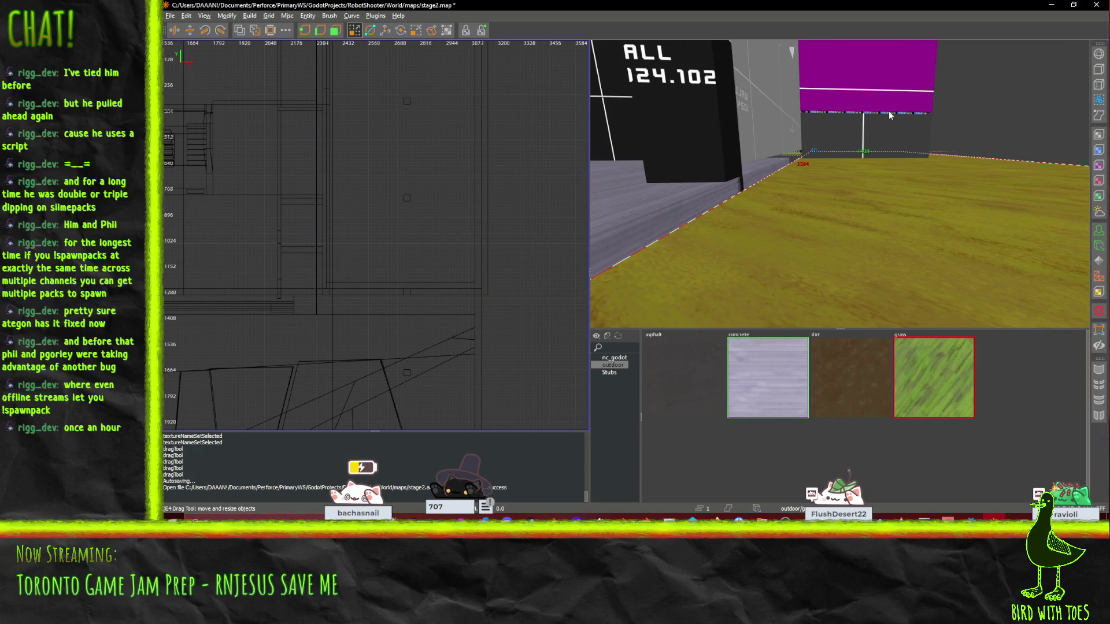
key(a)
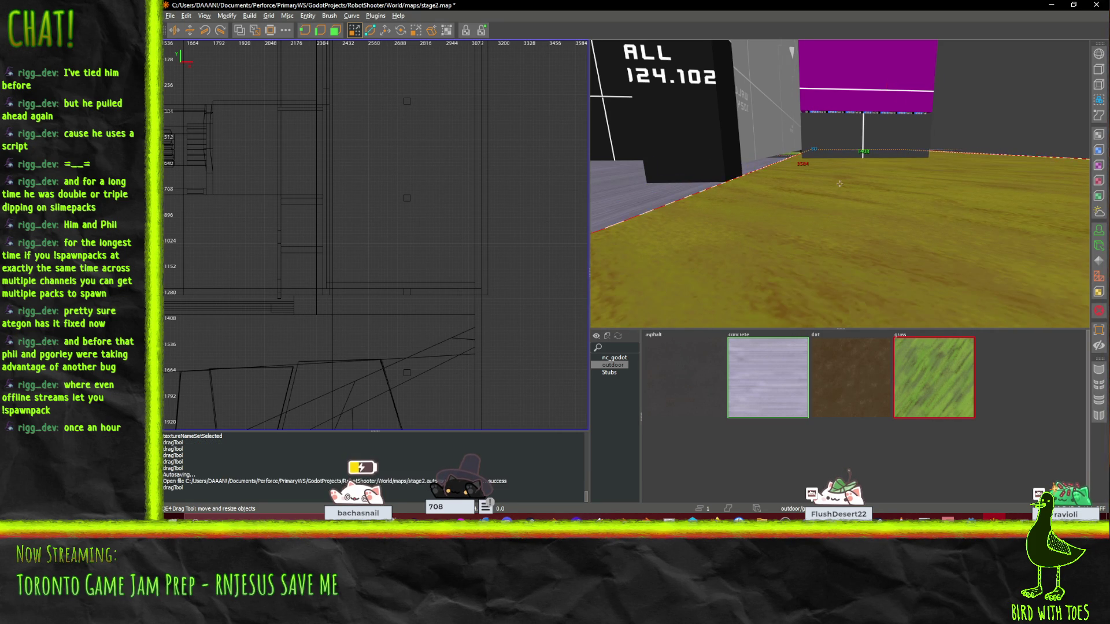
key(w)
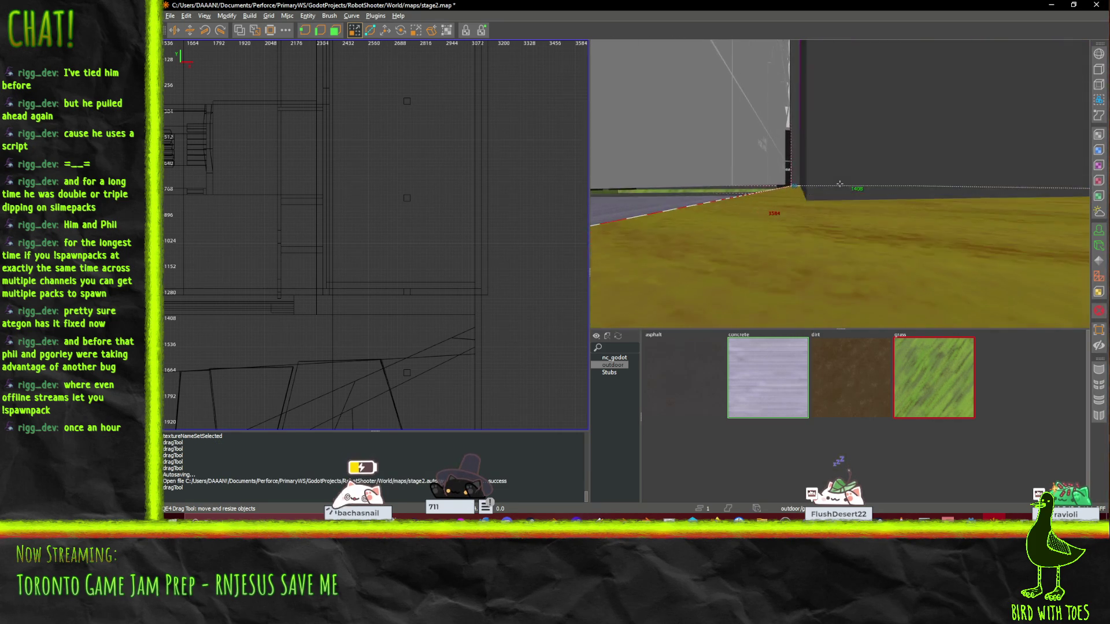
key(w)
key(w)
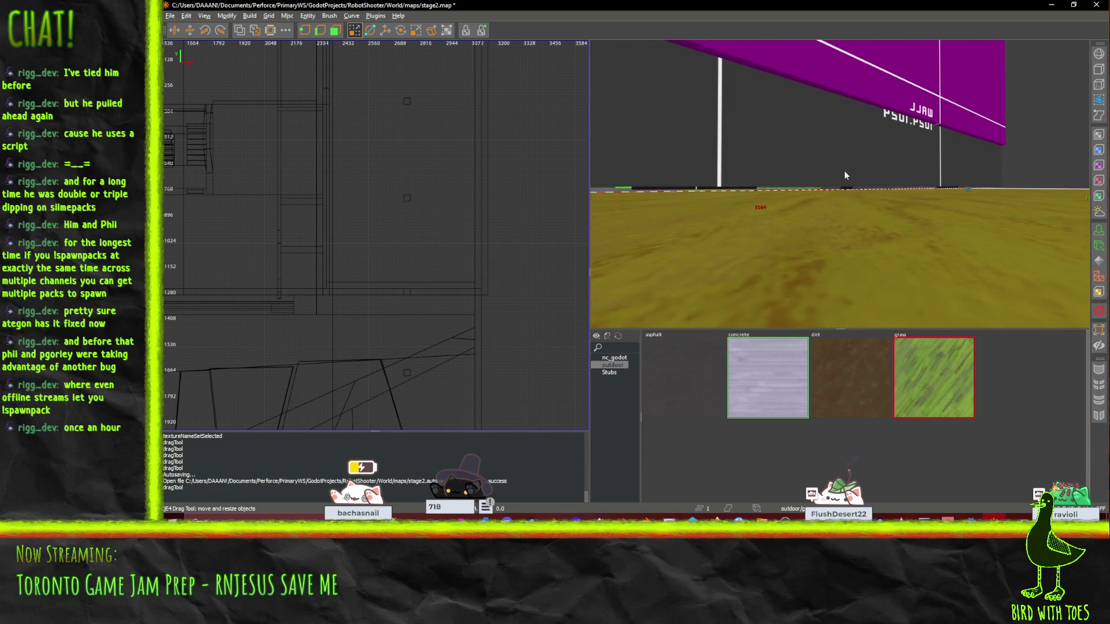
key(w)
key(w)
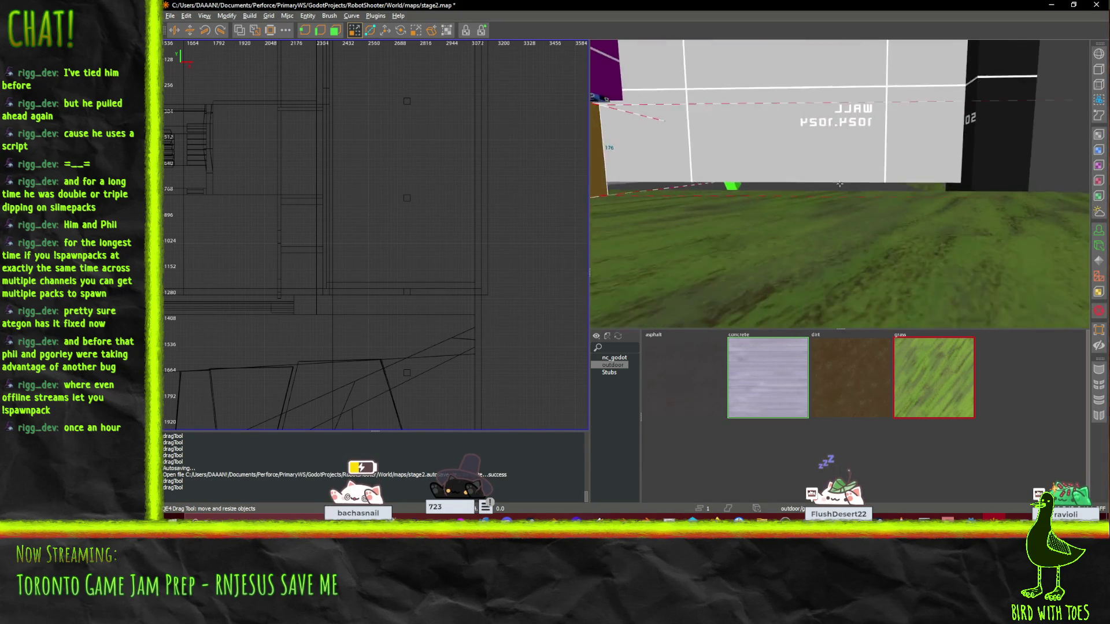
key(s)
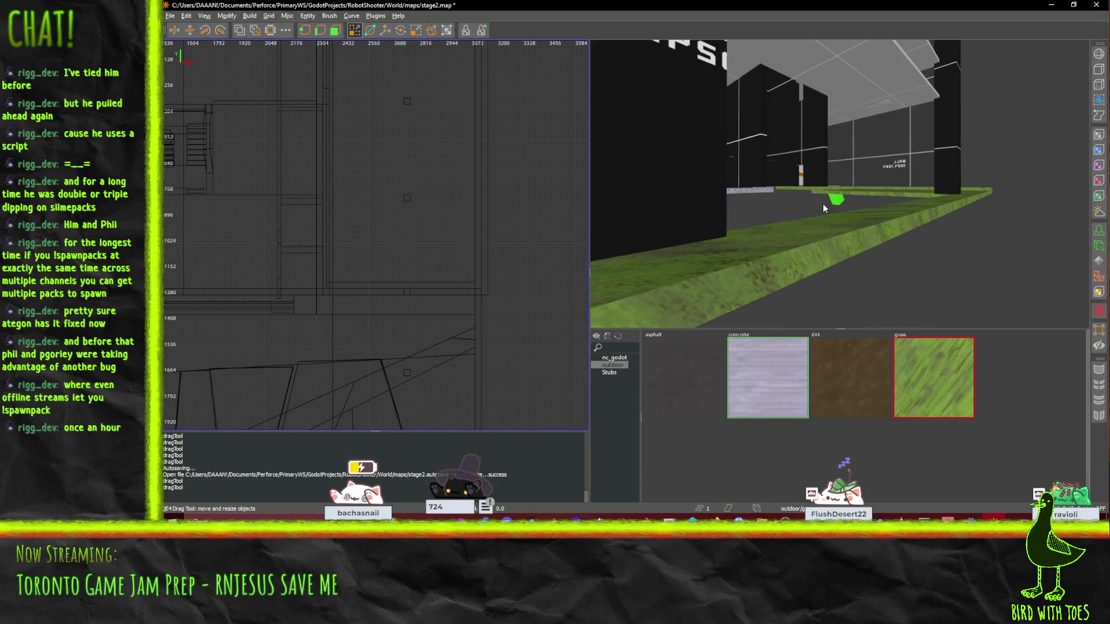
shift+click(834, 231)
right_click(834, 231)
- Close the texture alignment settings and fly along the grass strip toward the checkered block
key(s)
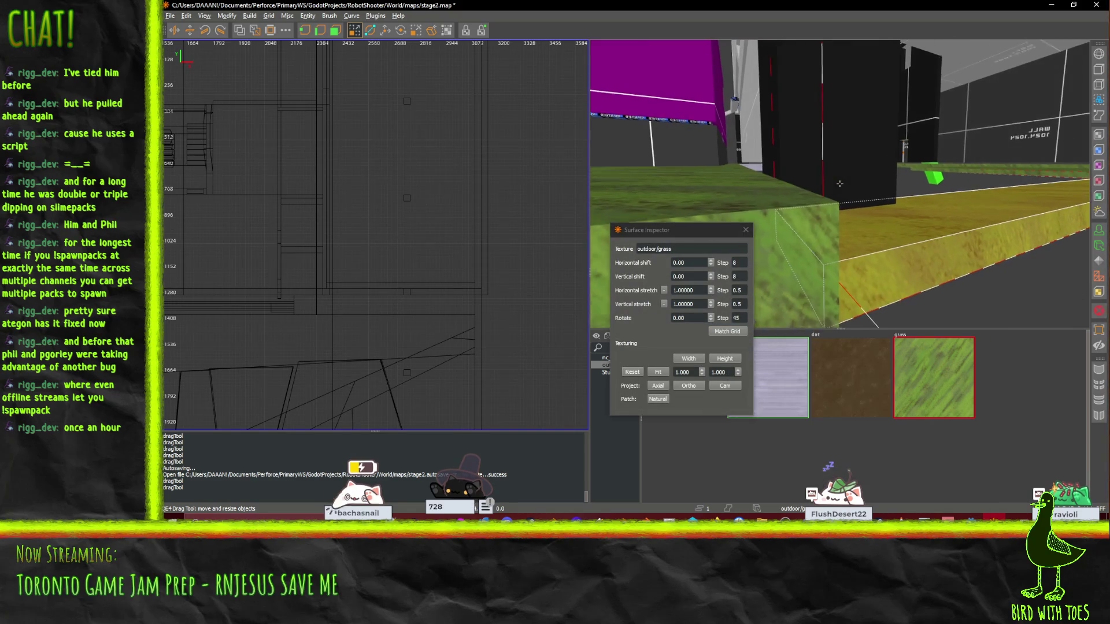
click(746, 229)
key(w)
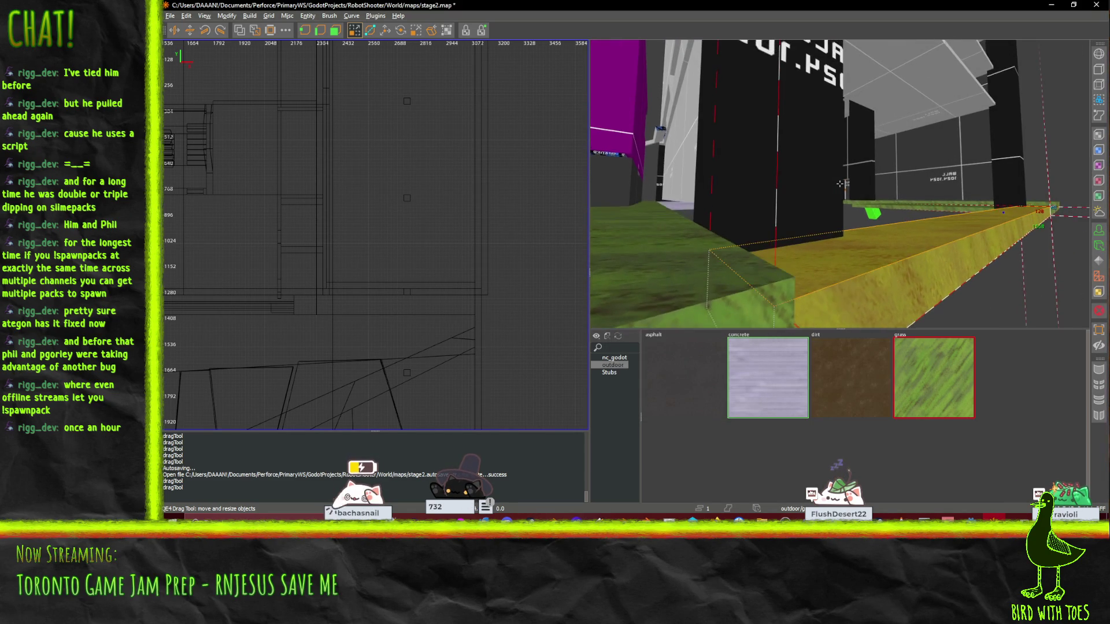
key(d)
right_click(828, 189)
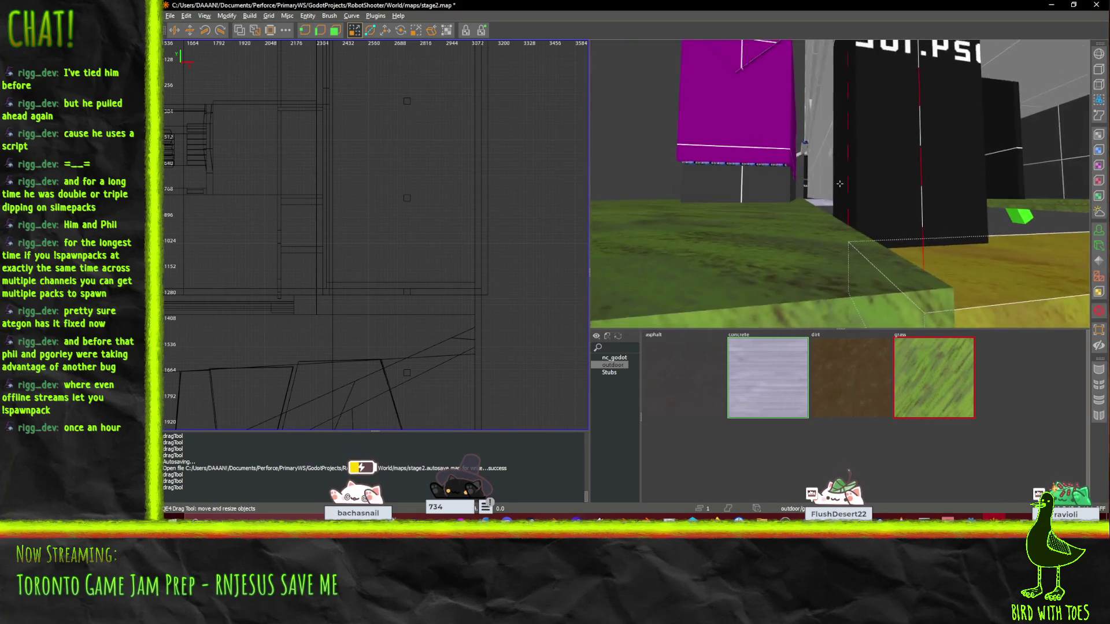
key(d)
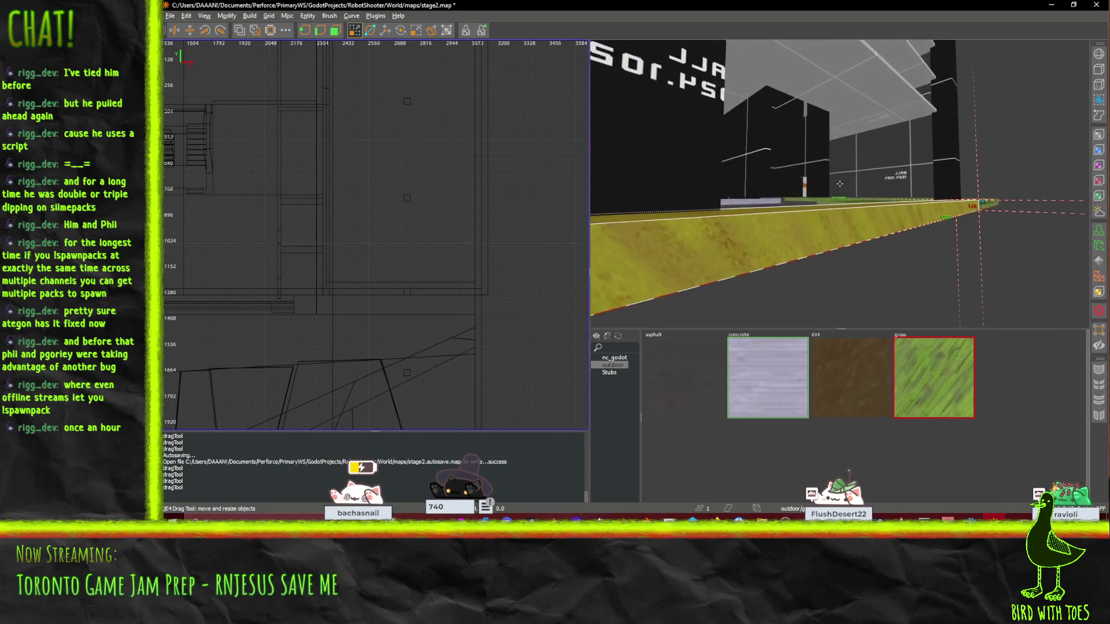
key(w)
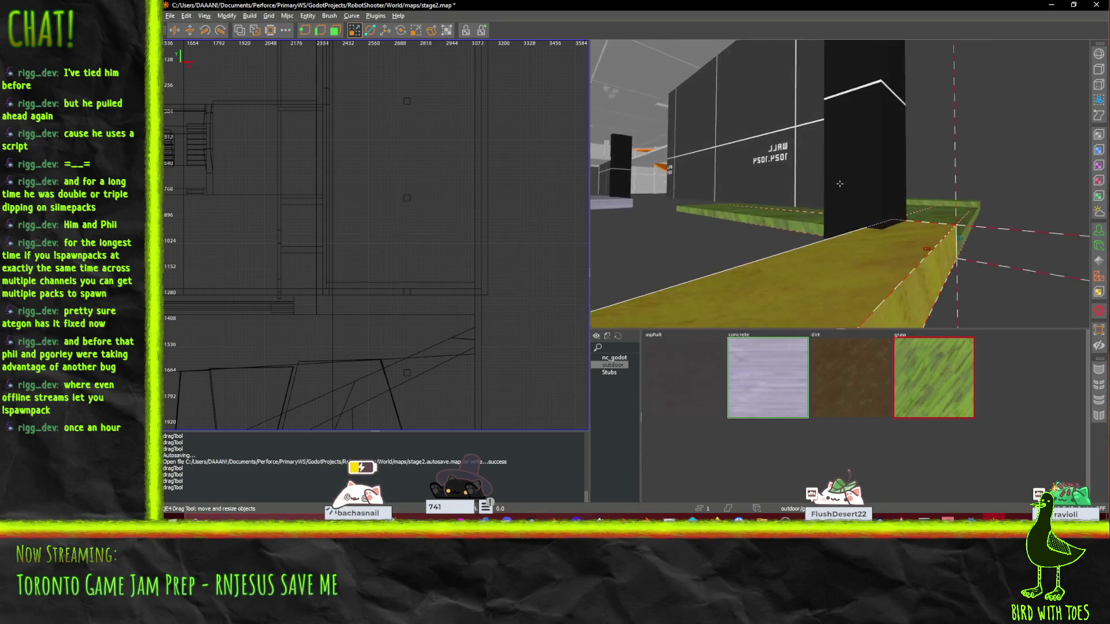
key(a)
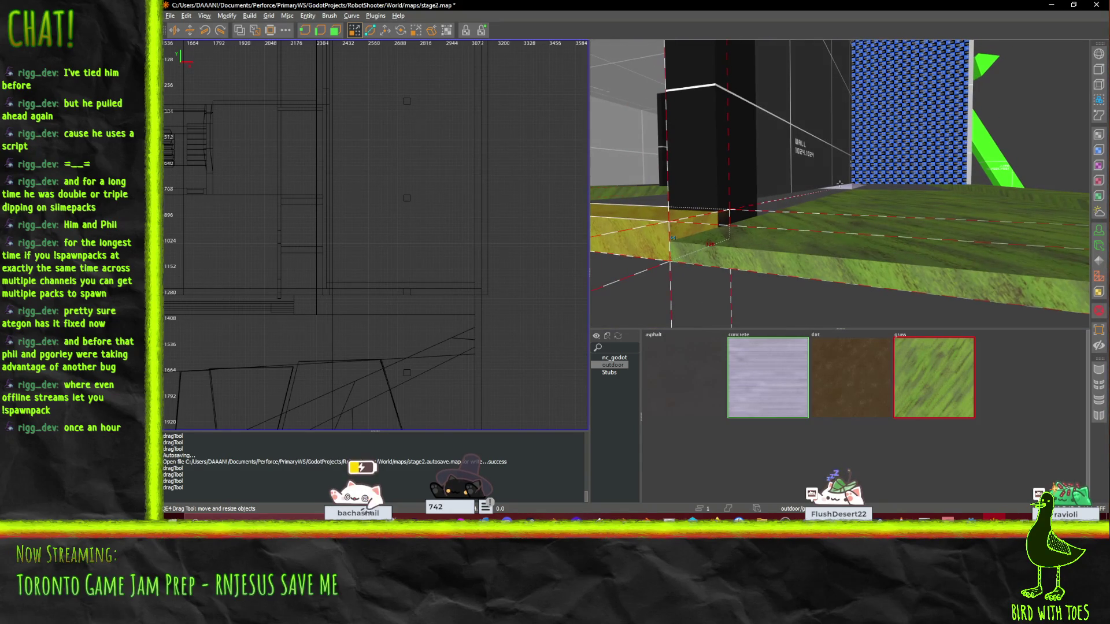
- Select the large grass floor brush and look past the checkered wall toward the ceiling
click(861, 225)
key(w)
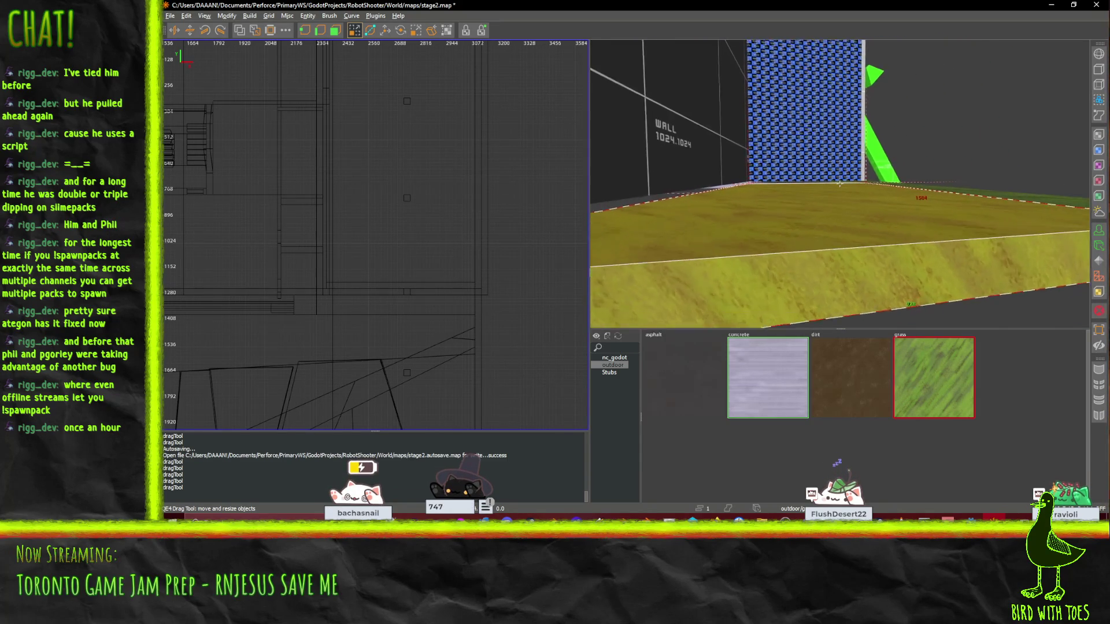
key(a)
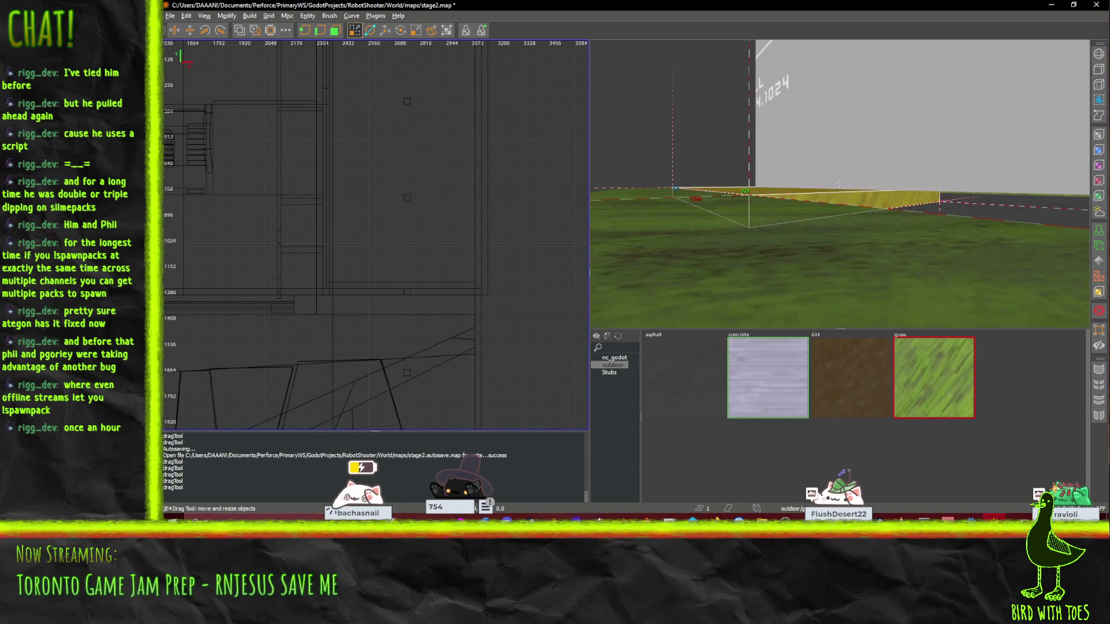
drag(839, 184, 839, 190)
- Select the wooden floor brush, then the grass floor brush and grass strip
click(839, 184)
click(808, 223)
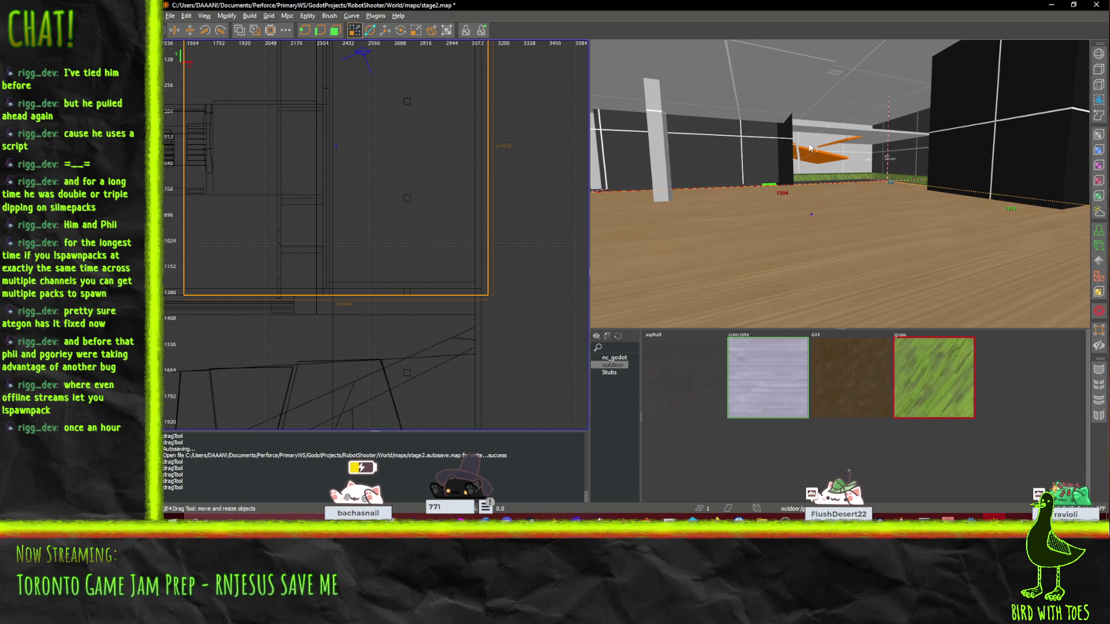
mouse_move(809, 144)
mouse_down()
mouse_move(840, 181)
mouse_move(849, 228)
mouse_up()
click(849, 228)
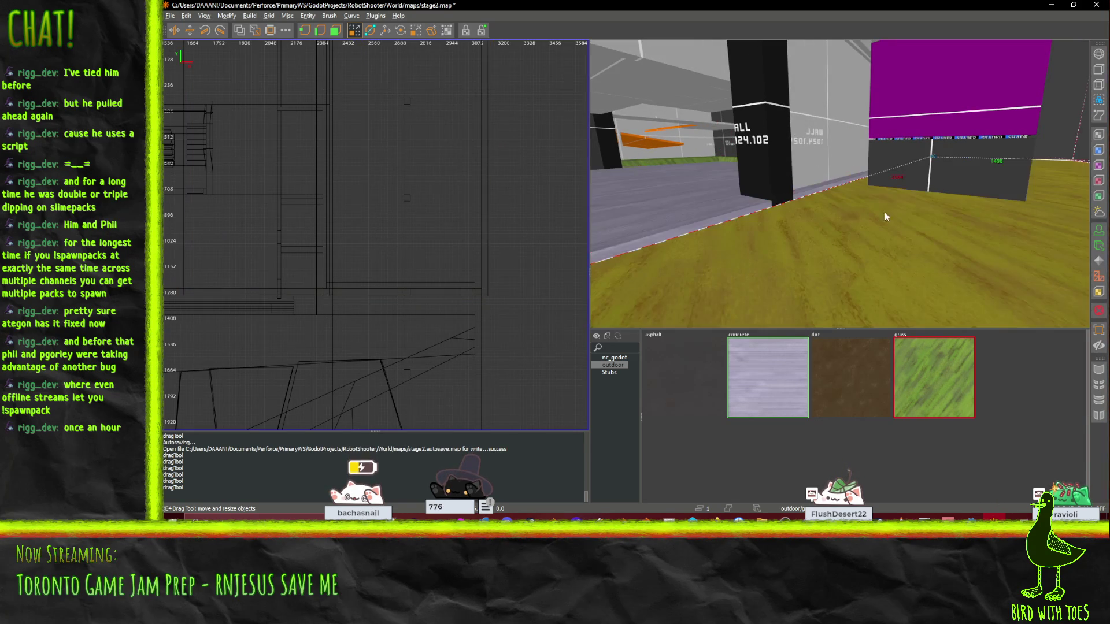
drag(839, 183, 843, 195)
click(815, 226)
- Fly past the black pillars to the grass brush, green pillar and grey wall
right_click(808, 197)
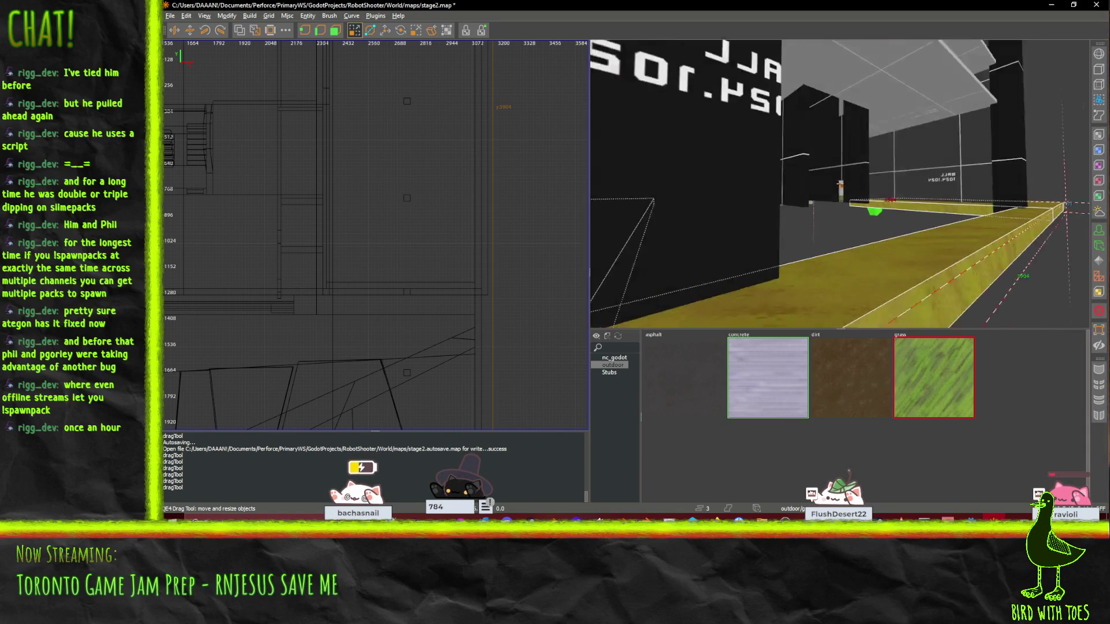
key(w)
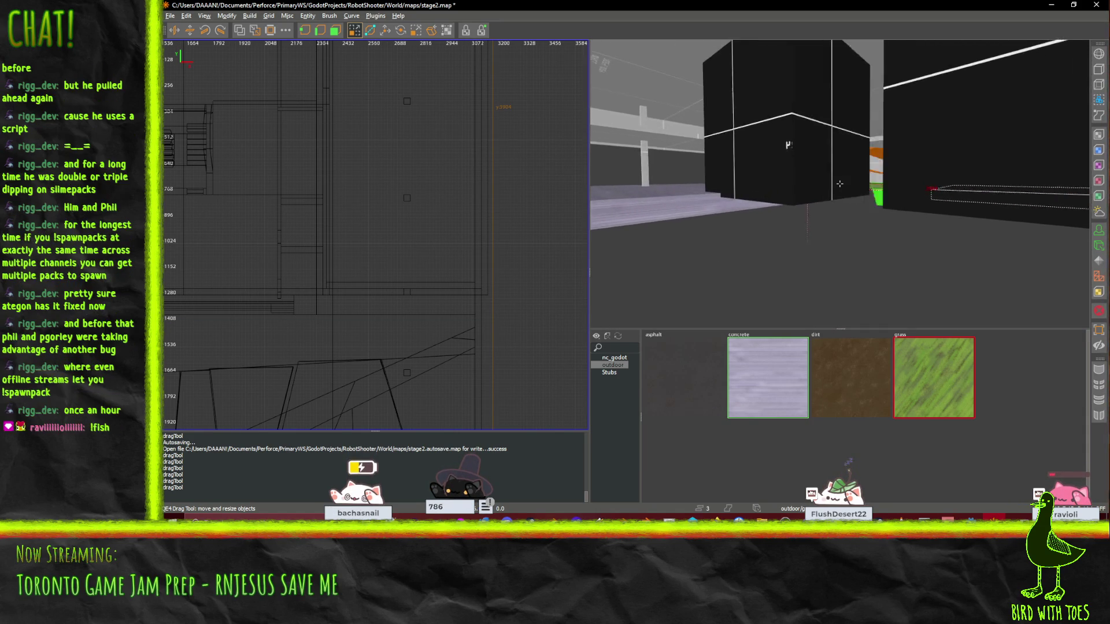
key(w)
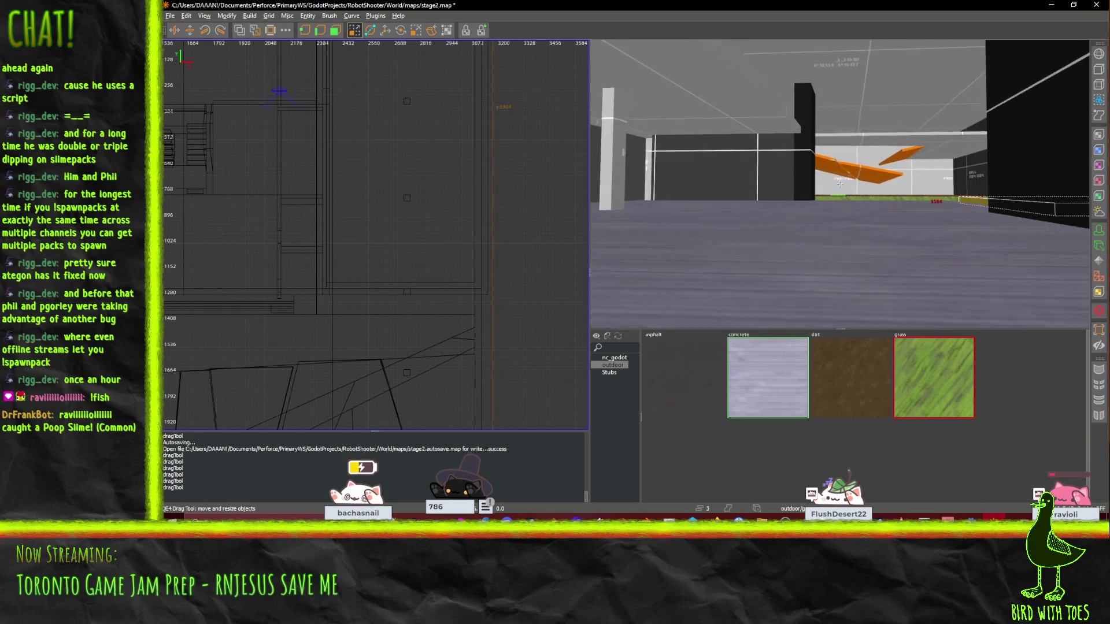
key(s)
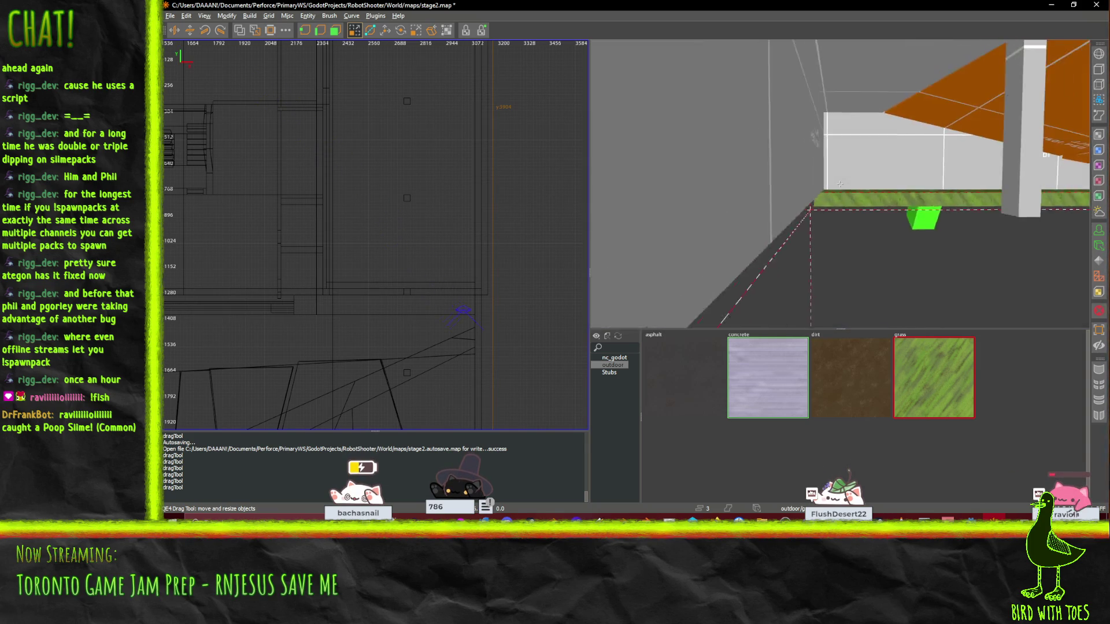
key(w)
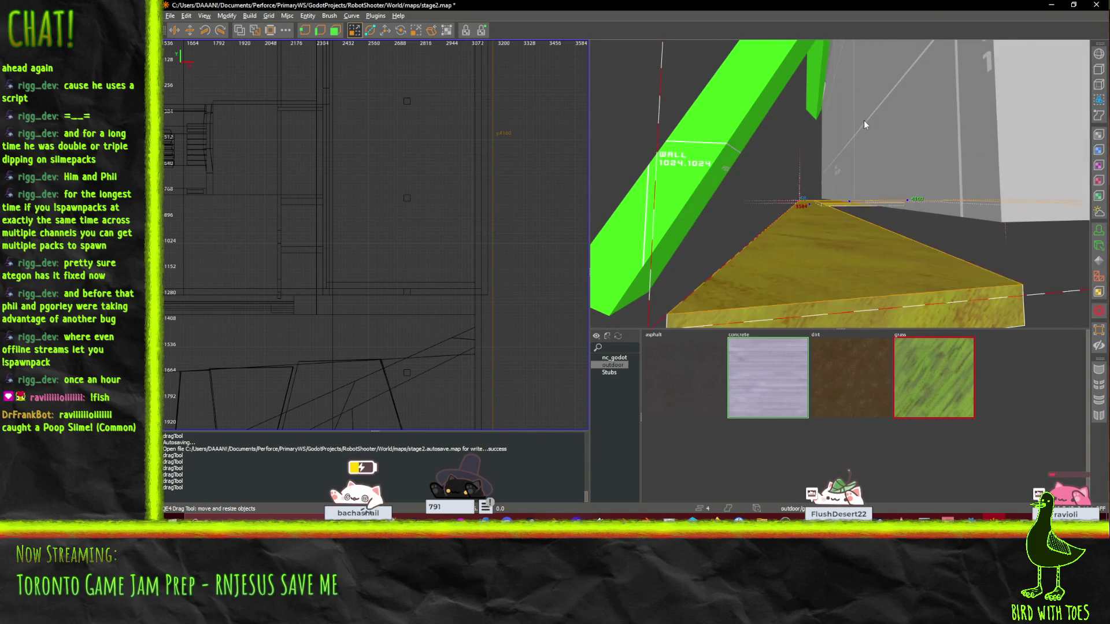
key(s)
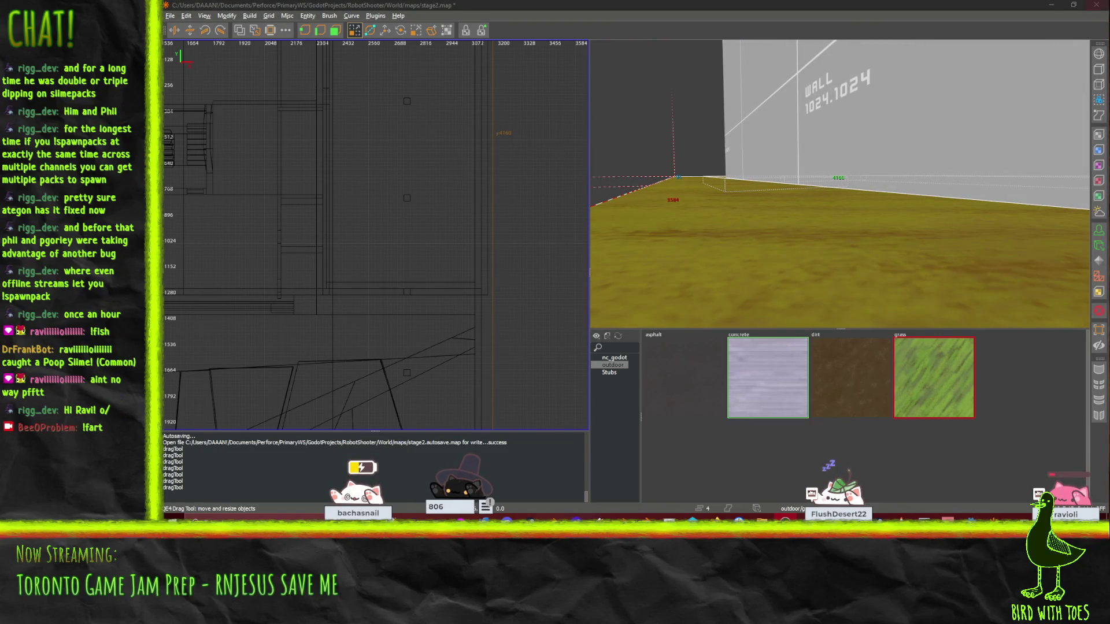
- Fly through the interior under the grey building toward the purple and black walls
key(w)
key(w)
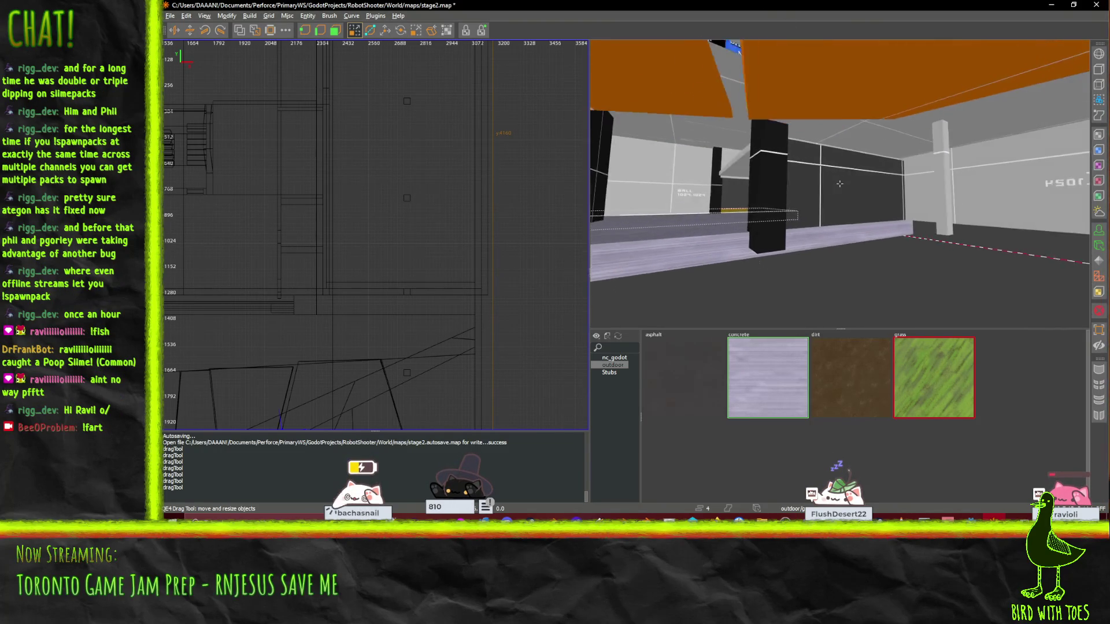
key(w)
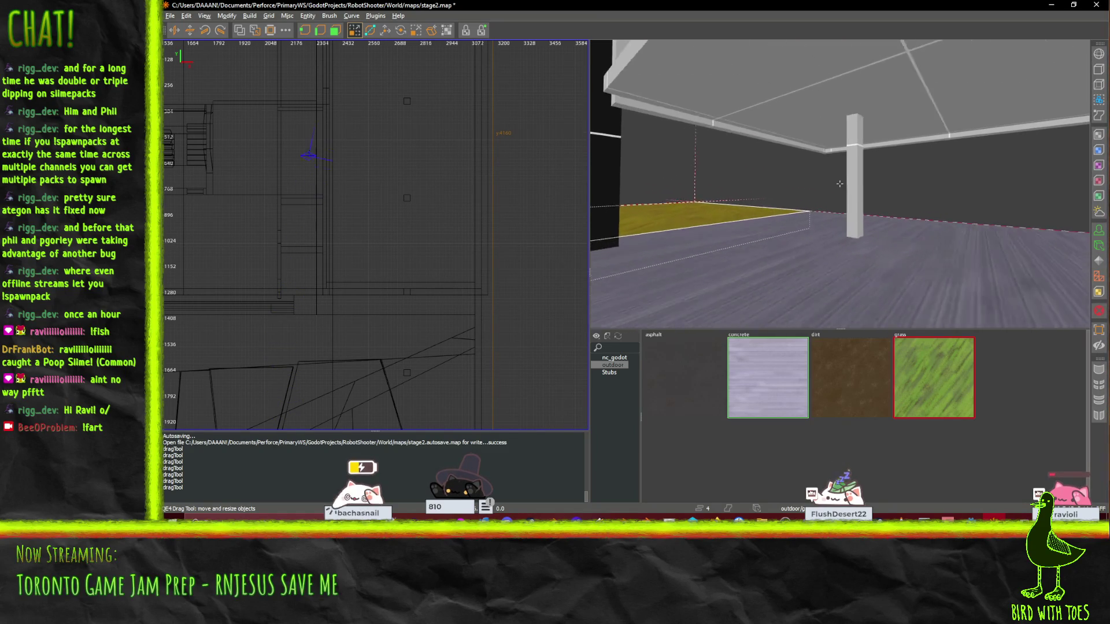
key(a)
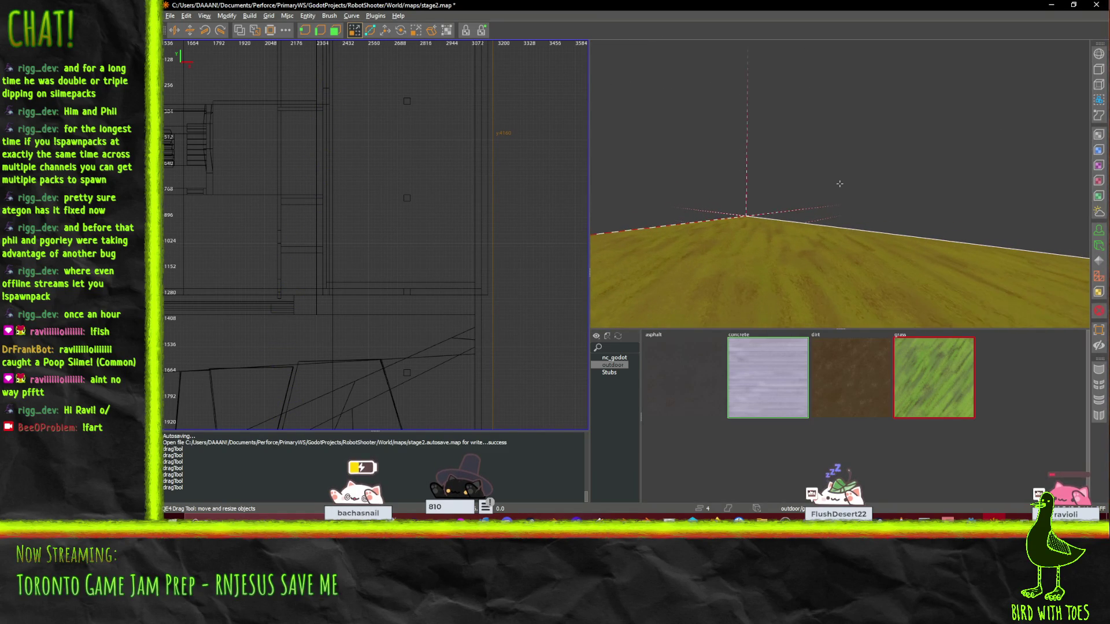
drag(839, 183, 839, 184)
key(a)
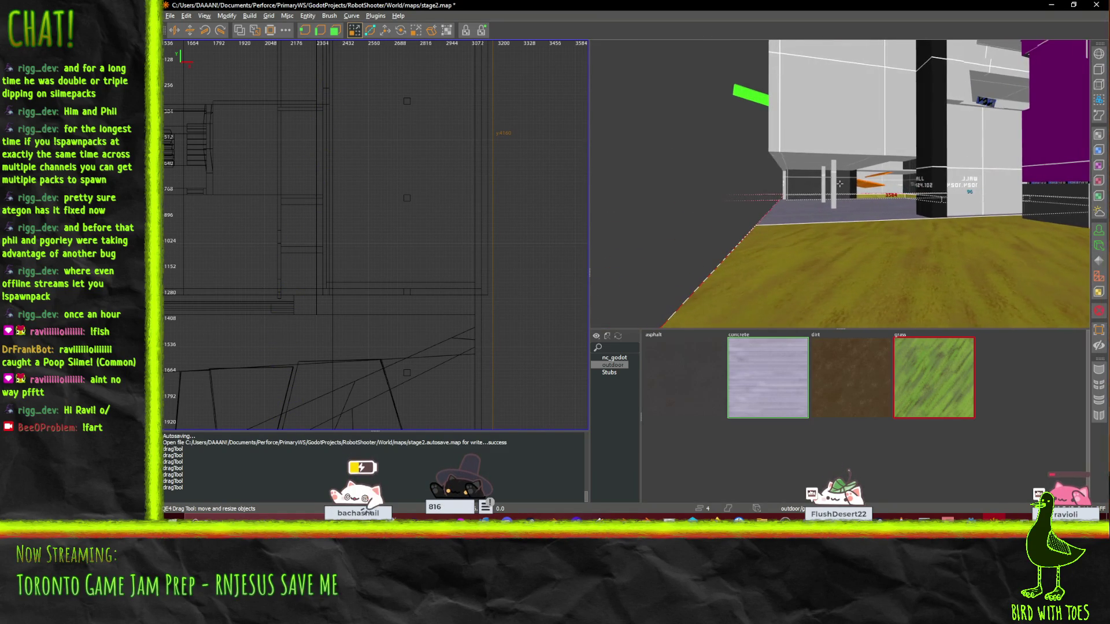
key(w)
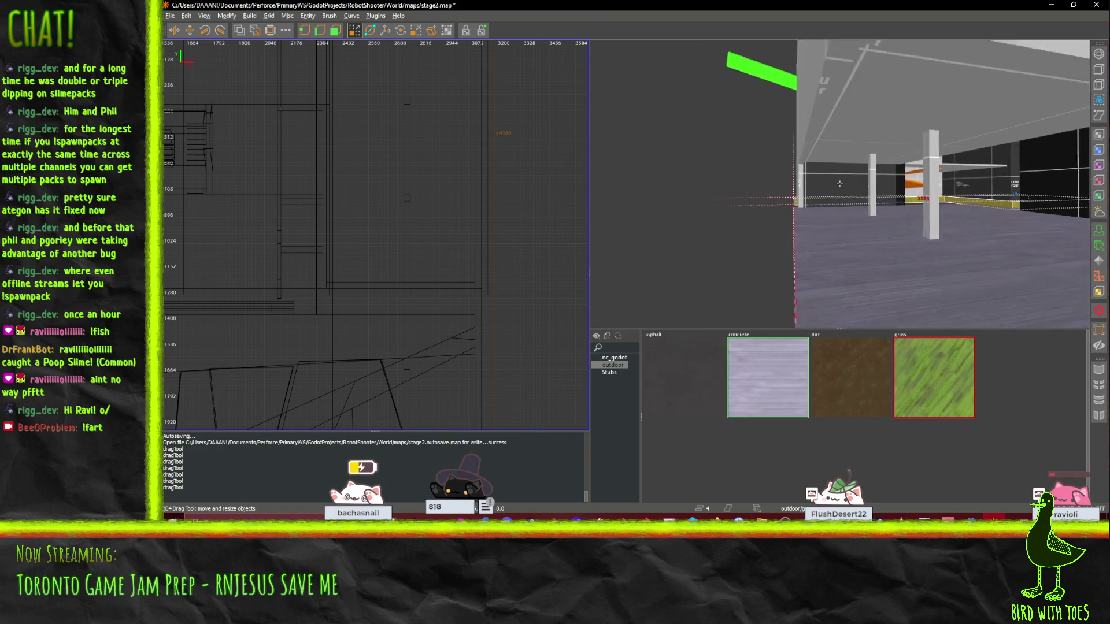
drag(839, 183, 839, 184)
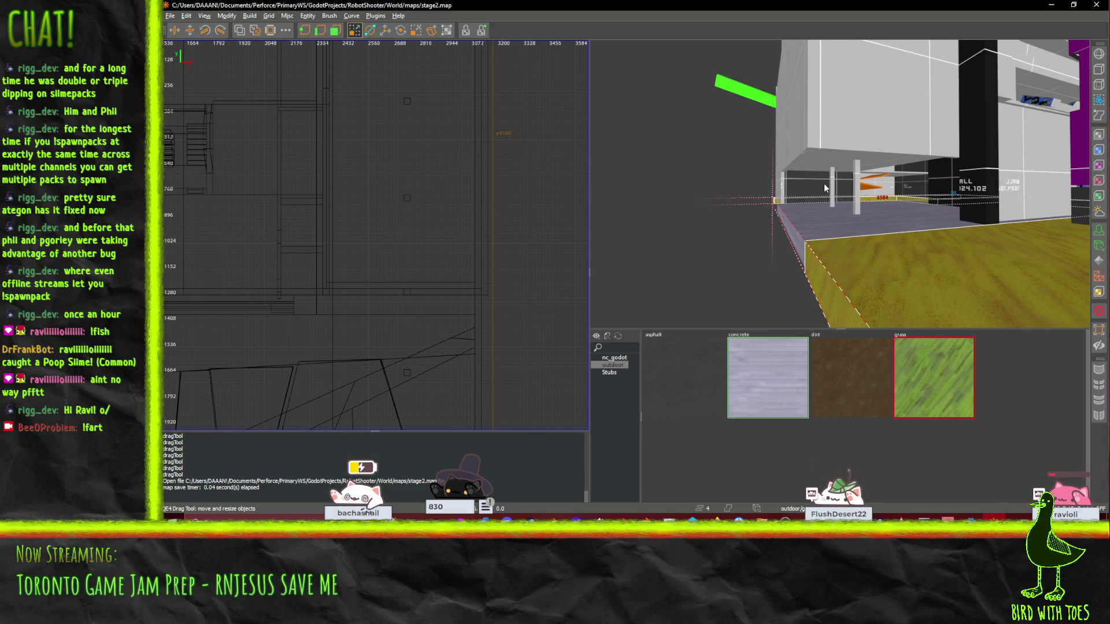
mouse_move(824, 183)
mouse_down()
mouse_move(839, 183)
mouse_move(634, 150)
mouse_up()
- Shorten the wooden floor brush by pulling its left face inward
click(839, 183)
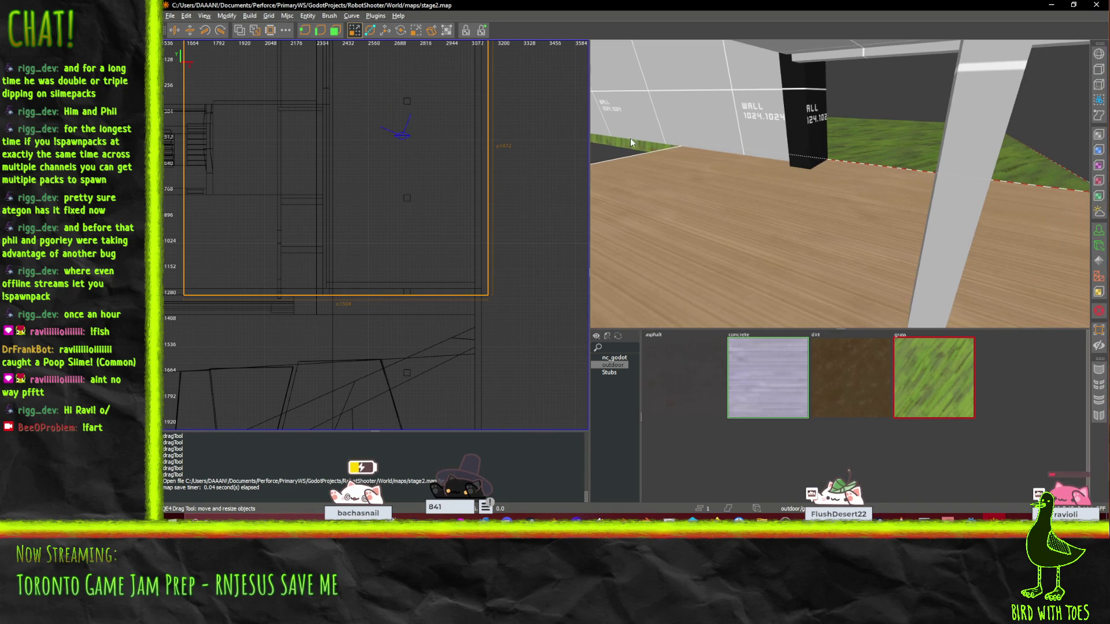
drag(839, 183, 839, 183)
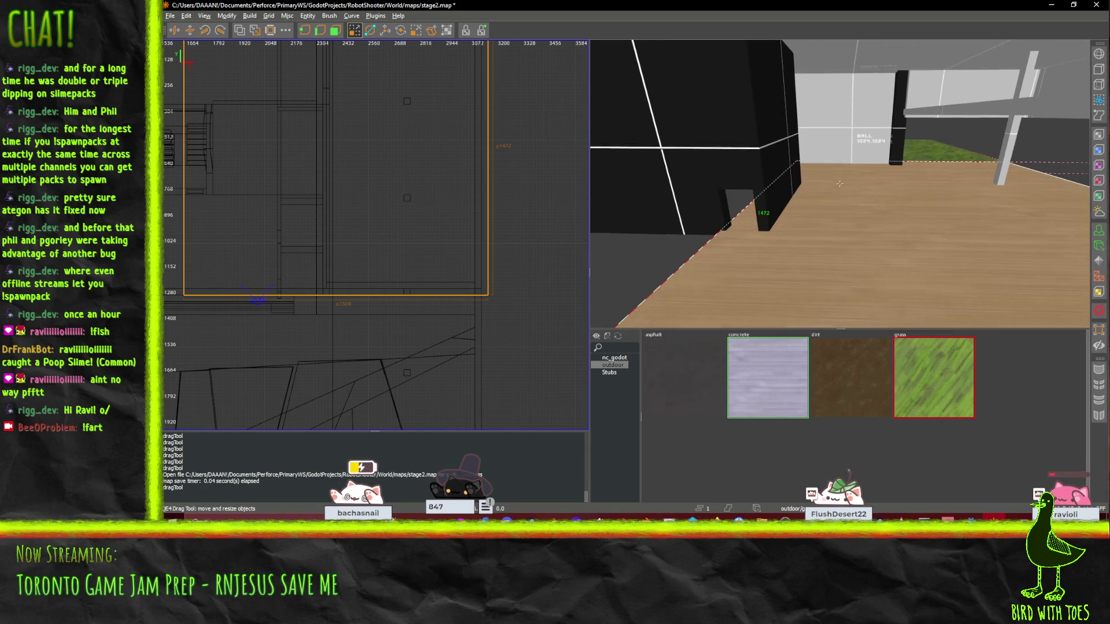
drag(652, 248, 827, 246)
drag(839, 184, 840, 183)
- Zoom out the top view and draw a large new brush over the central rooms
scroll(297, 235, down, 2)
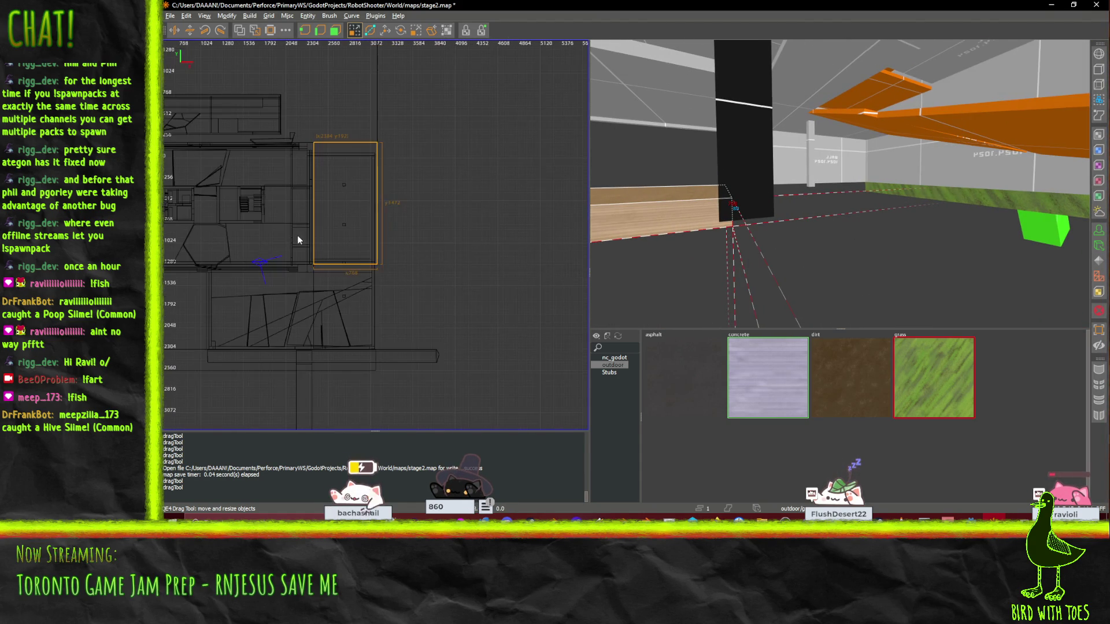
scroll(289, 233, down, 2)
scroll(288, 229, up, 3)
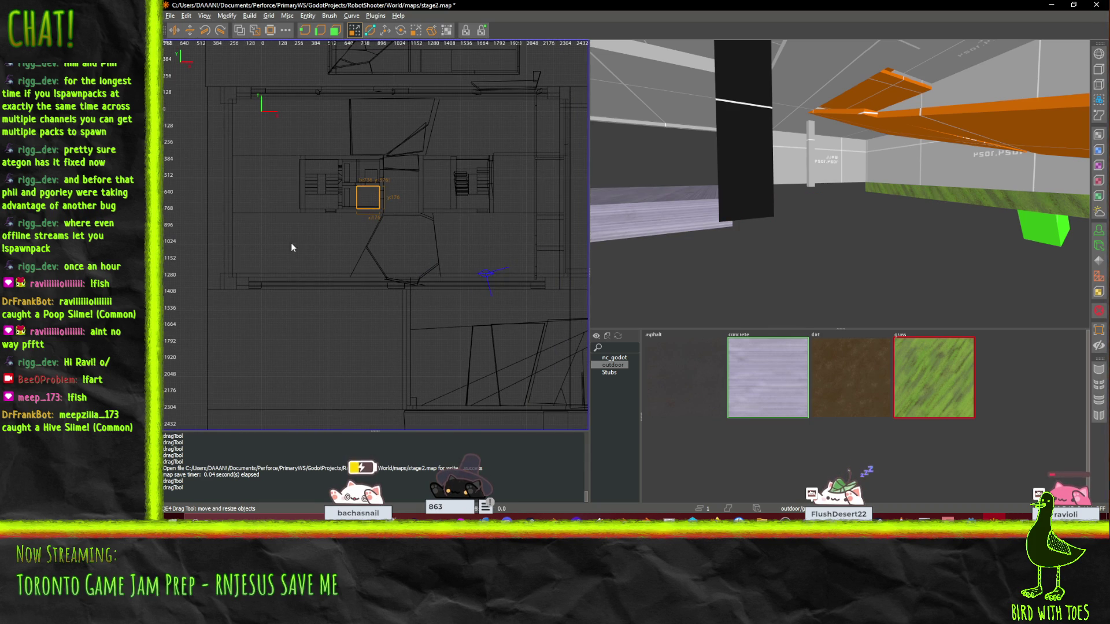
drag(235, 97, 487, 235)
drag(543, 273, 571, 274)
right_click(840, 183)
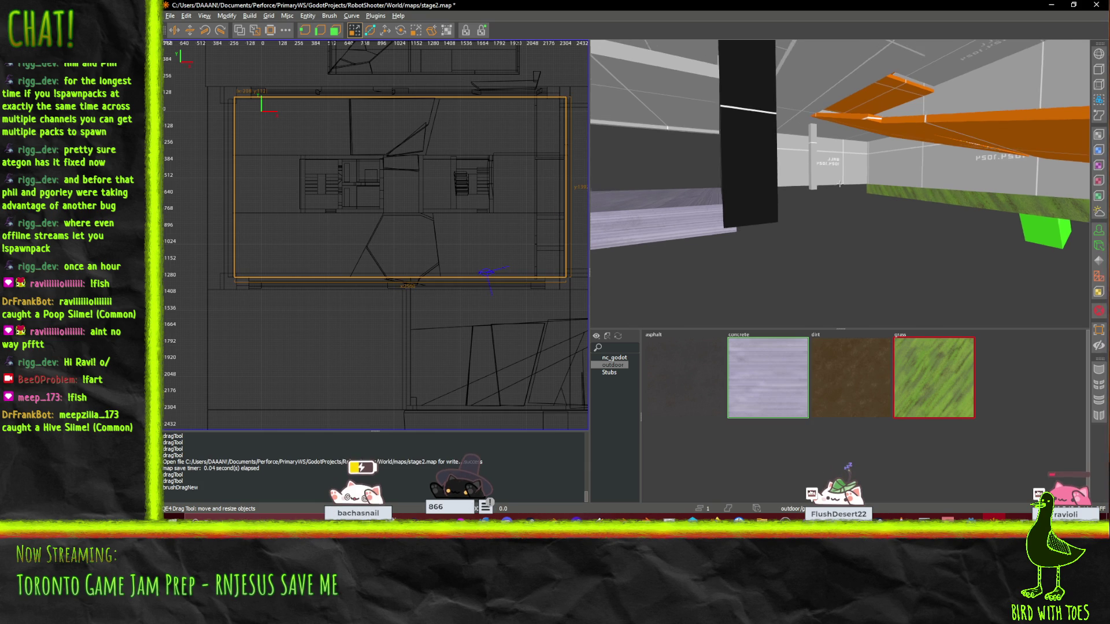
mouse_move(839, 183)
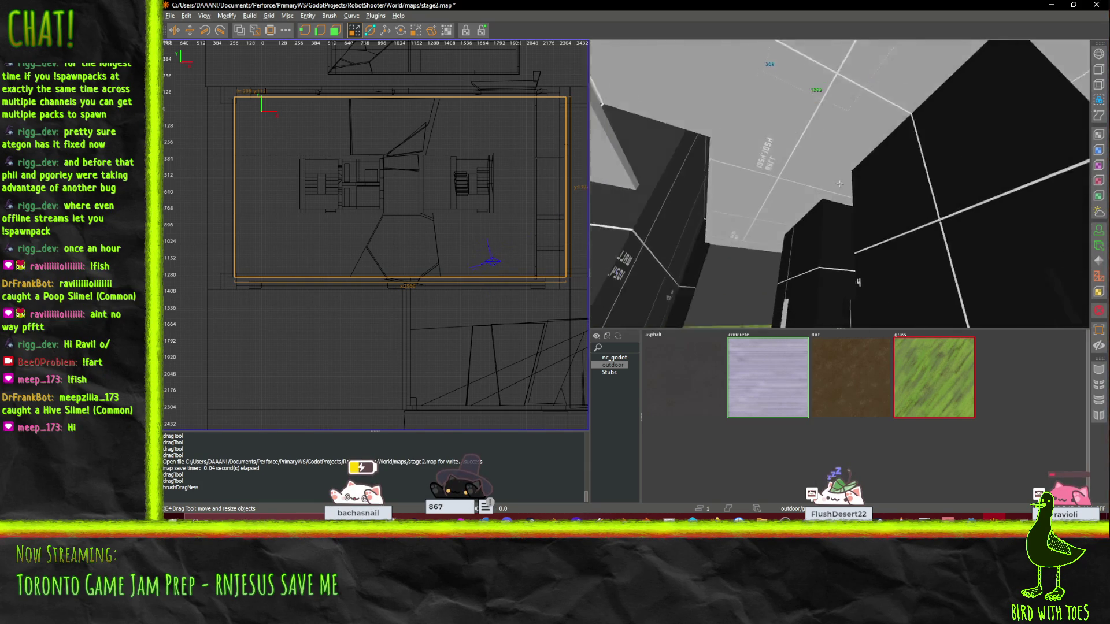
right_click(839, 184)
key(s)
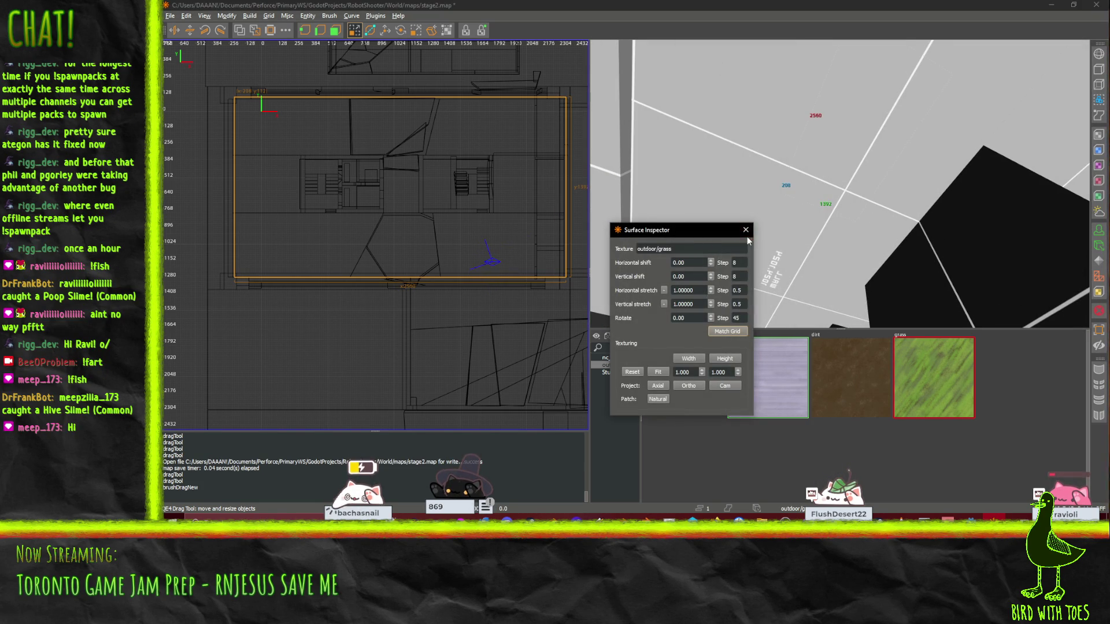
click(746, 231)
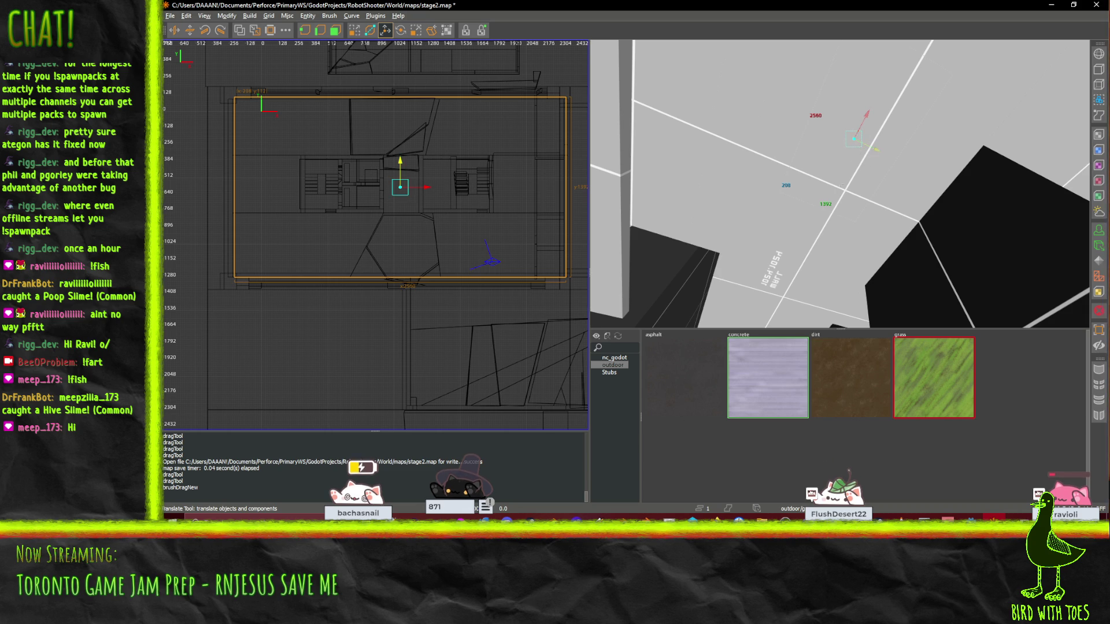
right_click(873, 150)
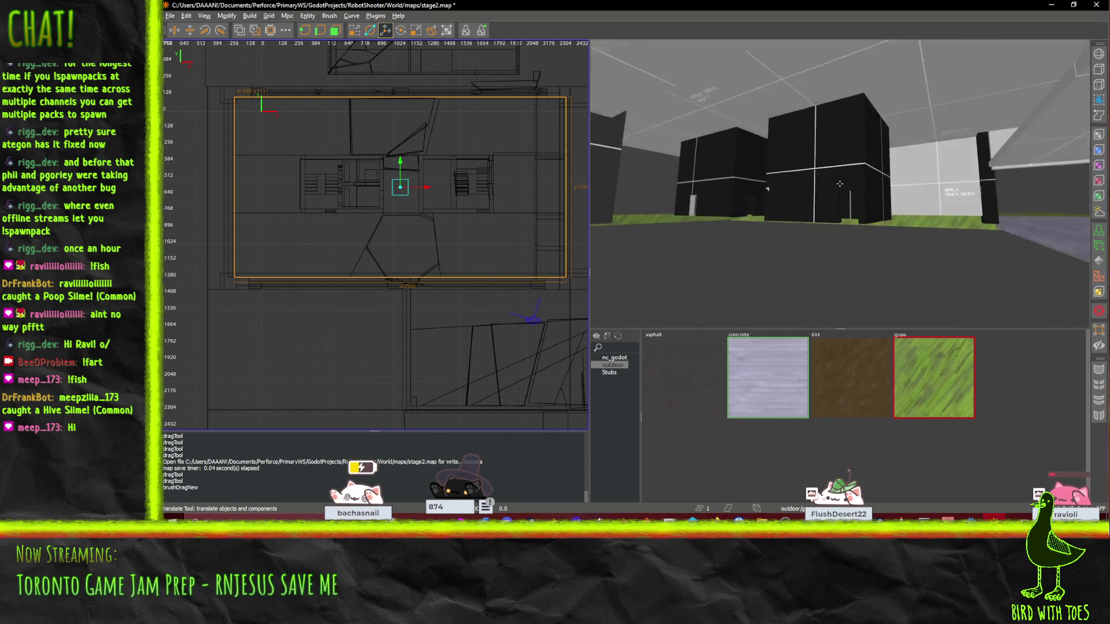
right_click(839, 184)
right_click(815, 52)
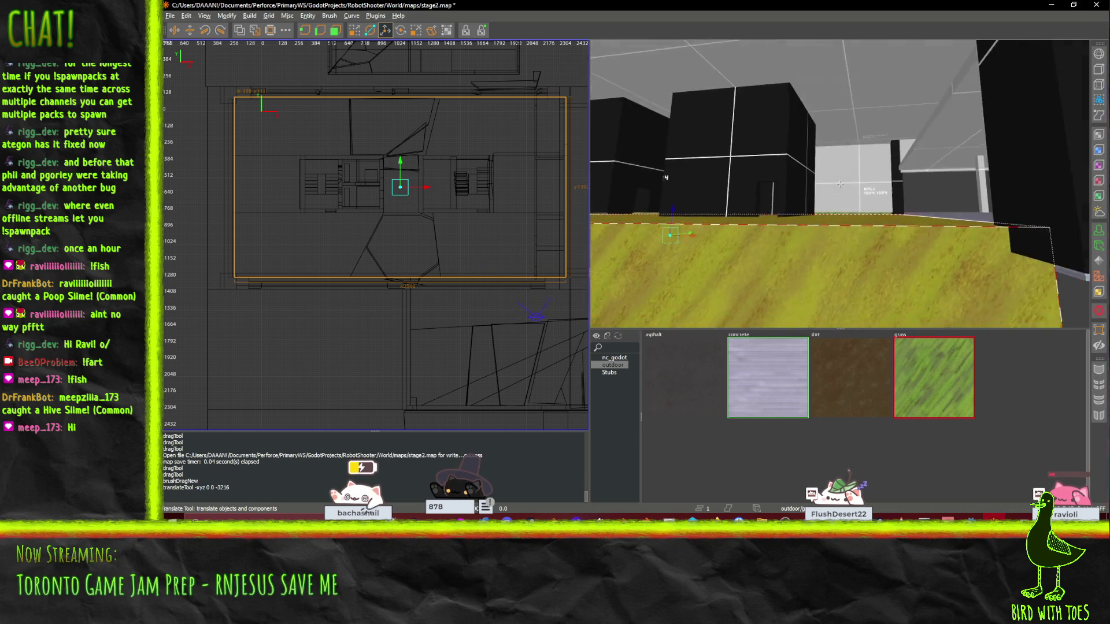
right_click(830, 183)
drag(824, 192, 822, 179)
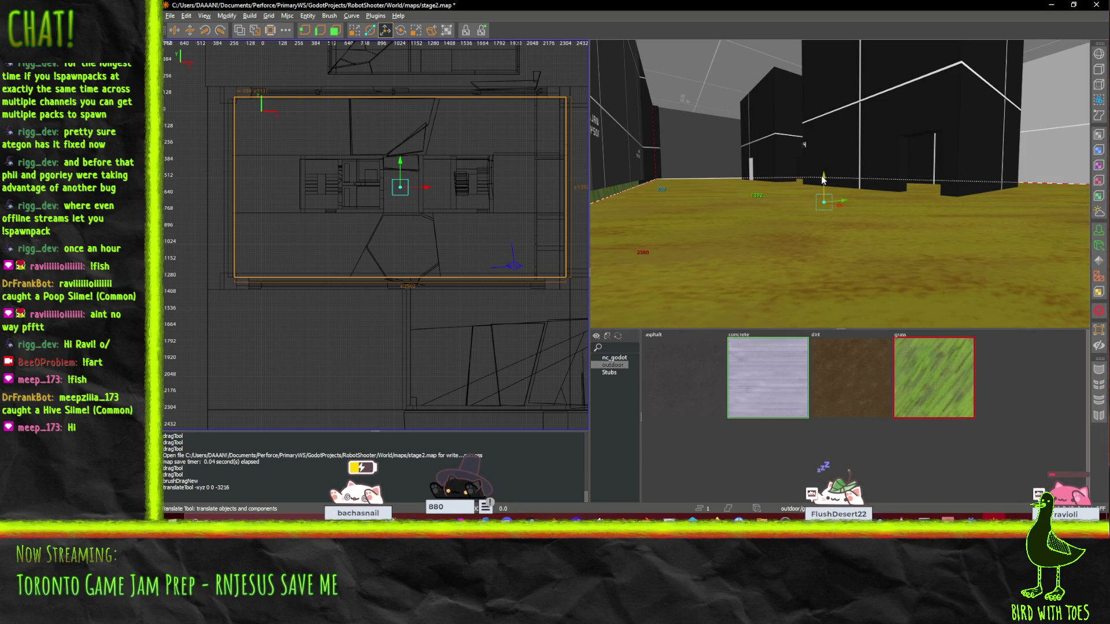
right_click(889, 164)
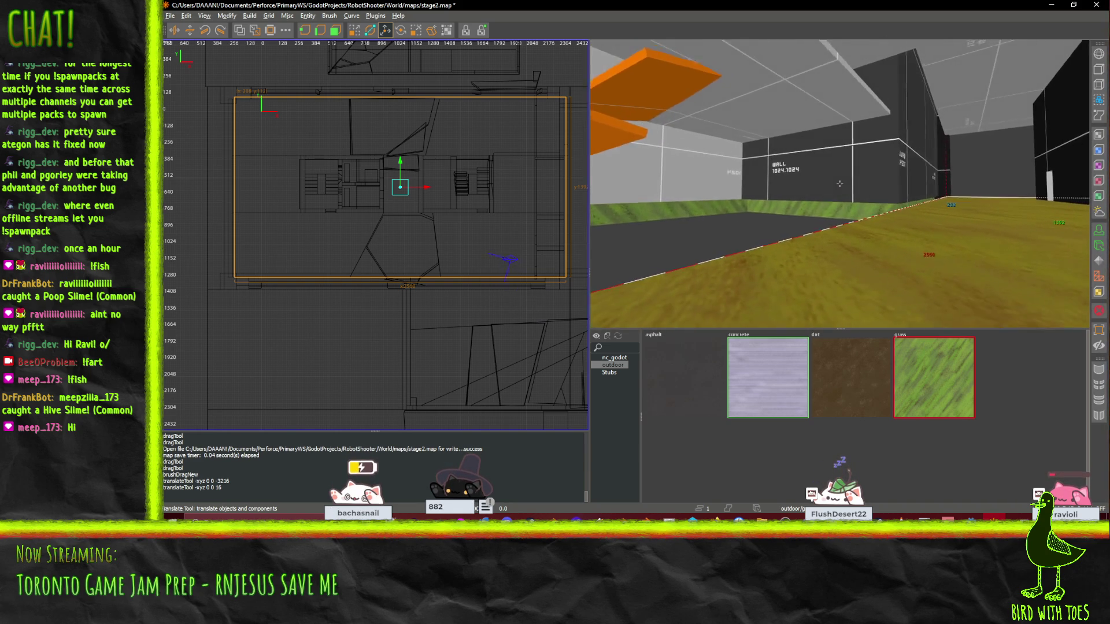
key(s)
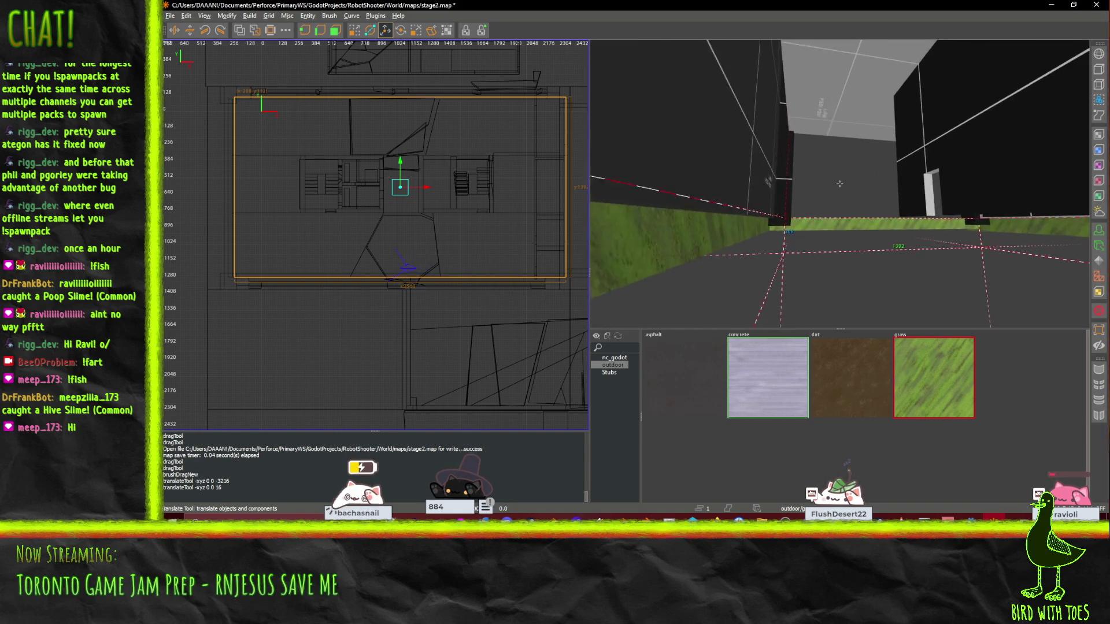
key(a)
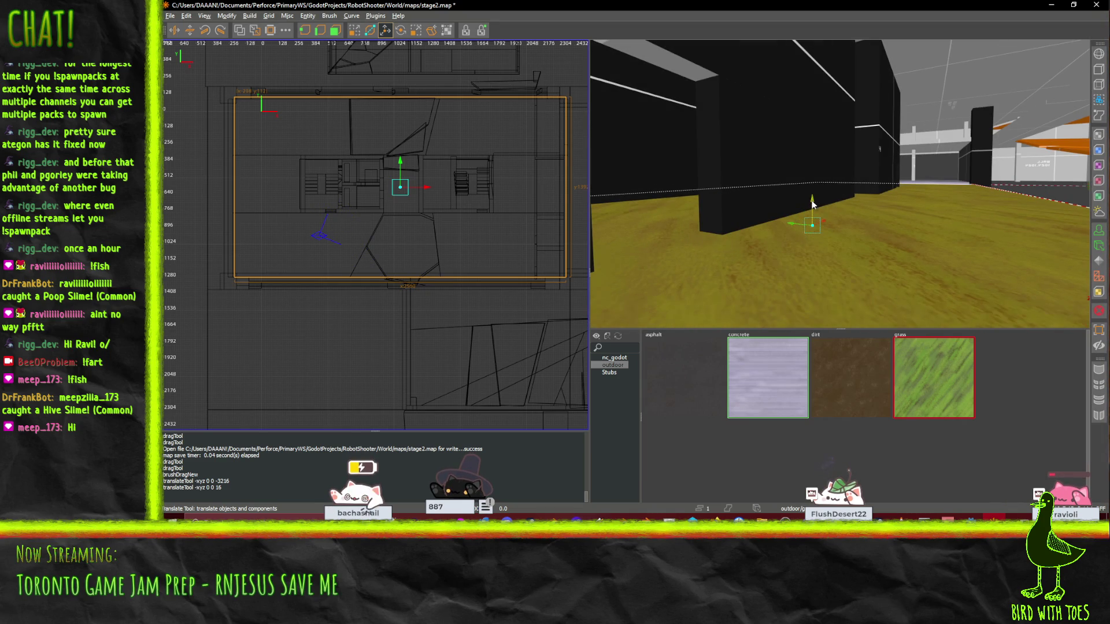
right_click(811, 198)
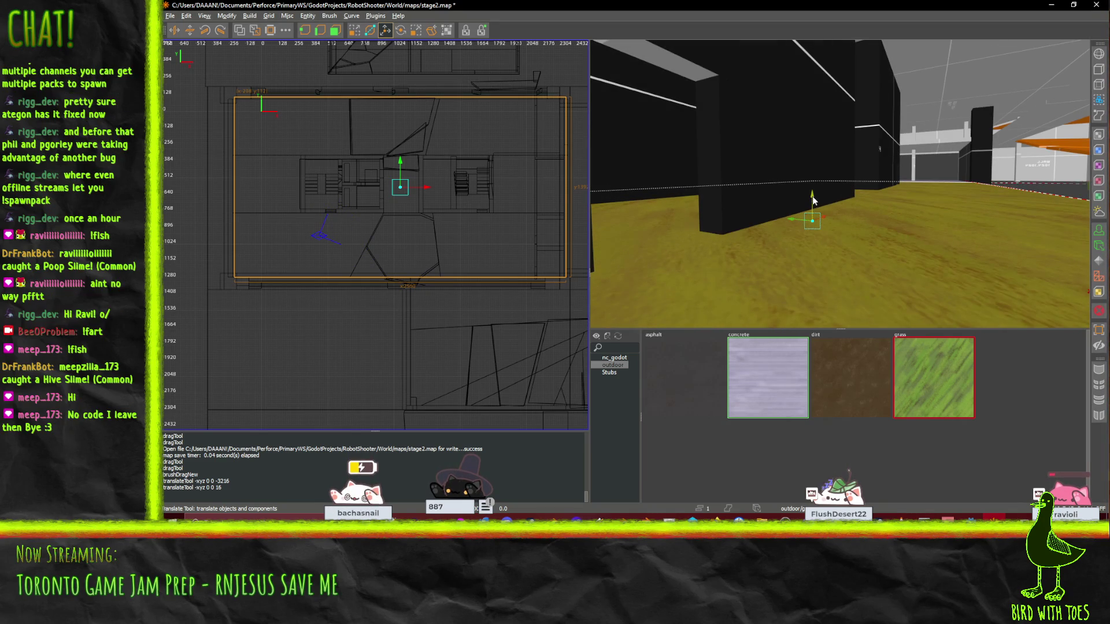
key(d)
key(w)
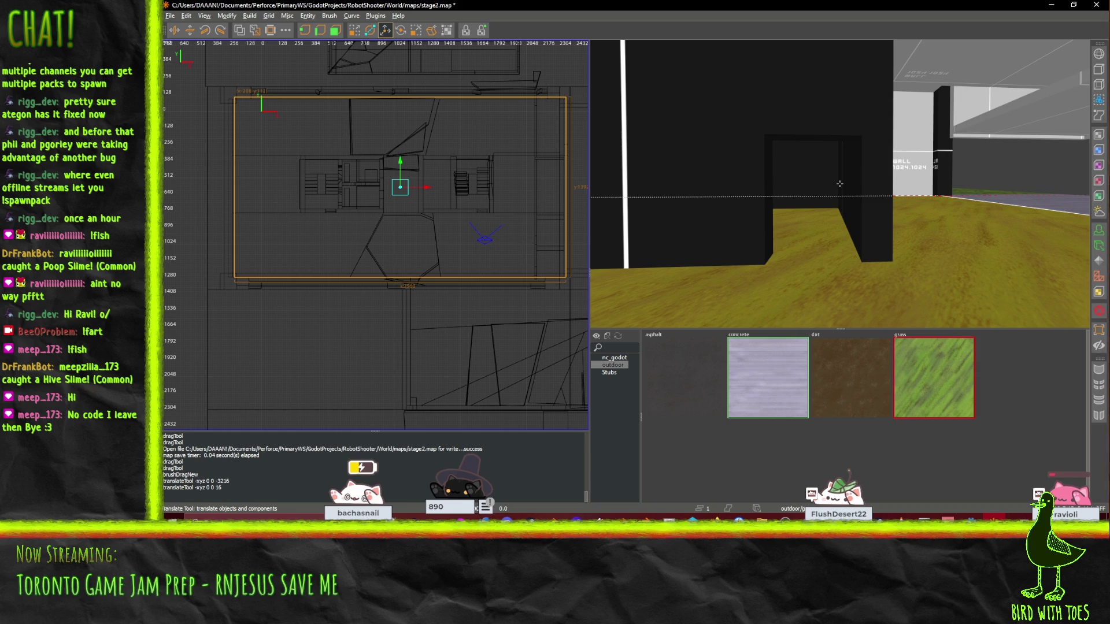
- Select the doorway wall, pillar, inner wall and top beam, then only the brown wall brush
click(697, 193)
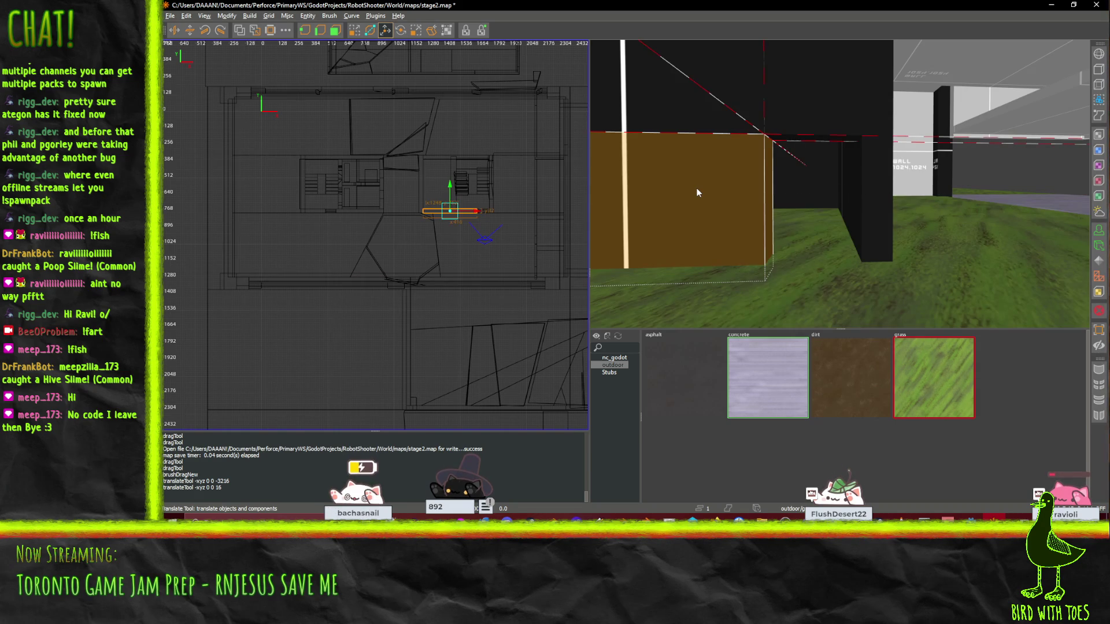
shift+click(886, 213)
shift+click(828, 188)
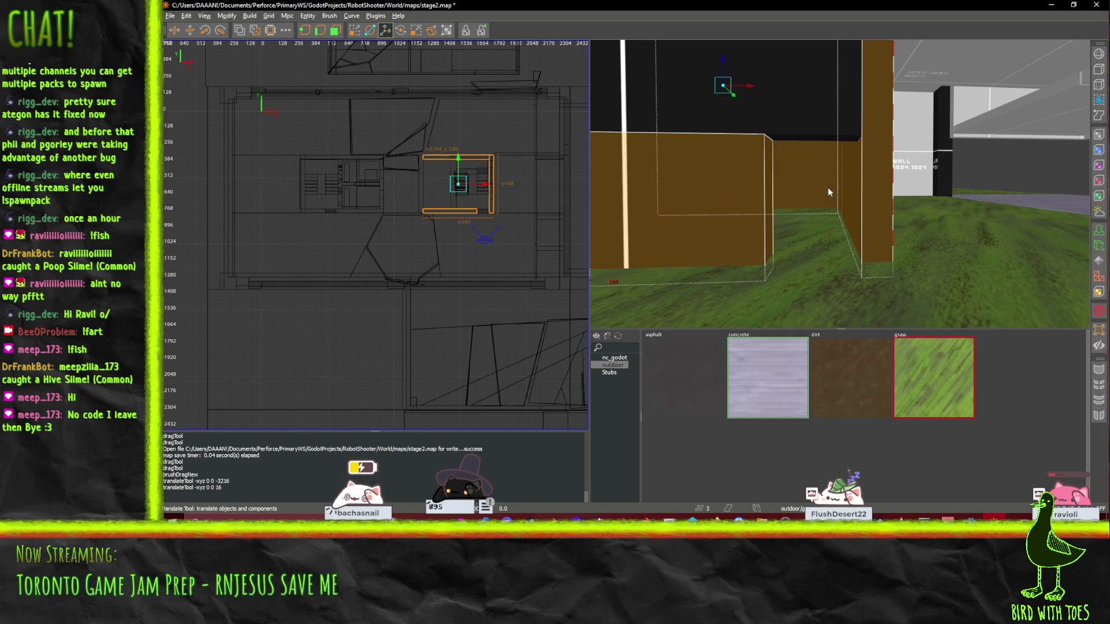
shift+click(819, 130)
right_click(843, 135)
key(a)
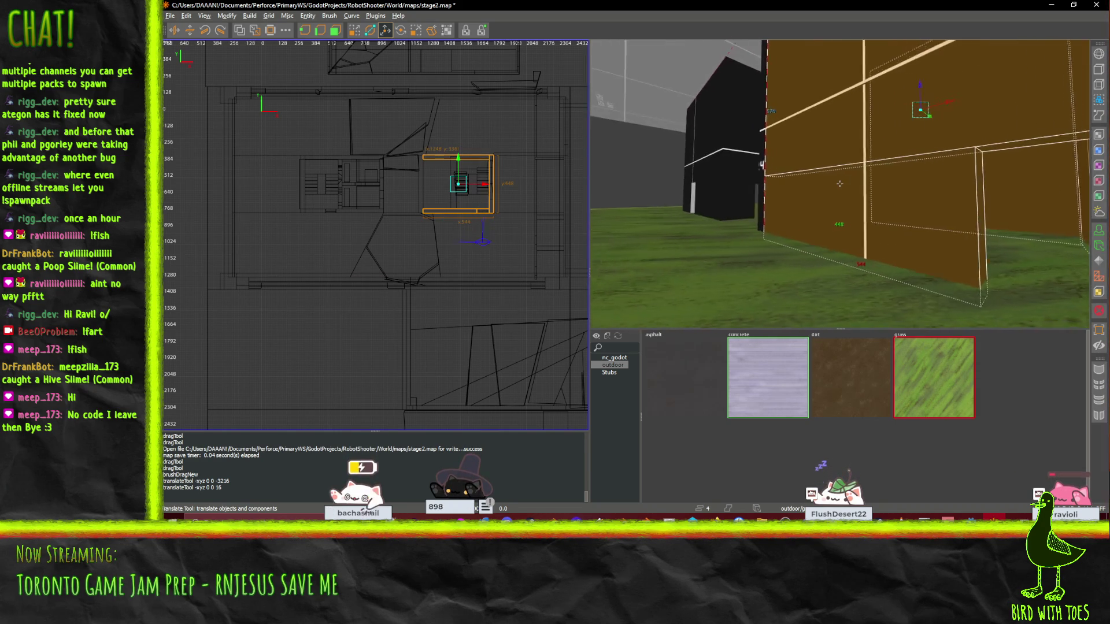
click(971, 202)
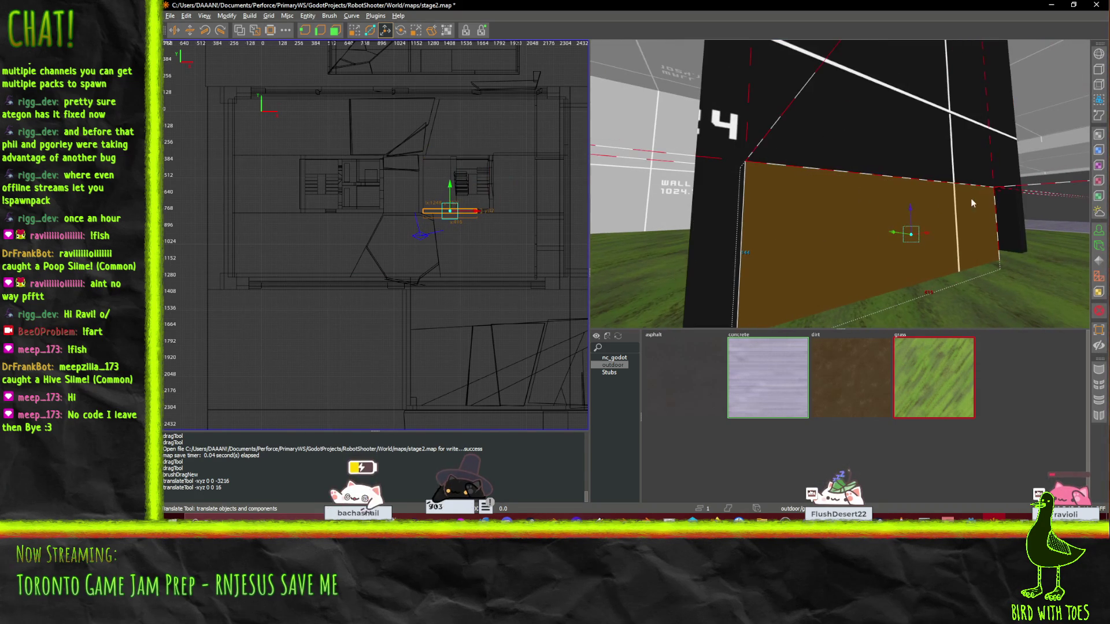
key(s)
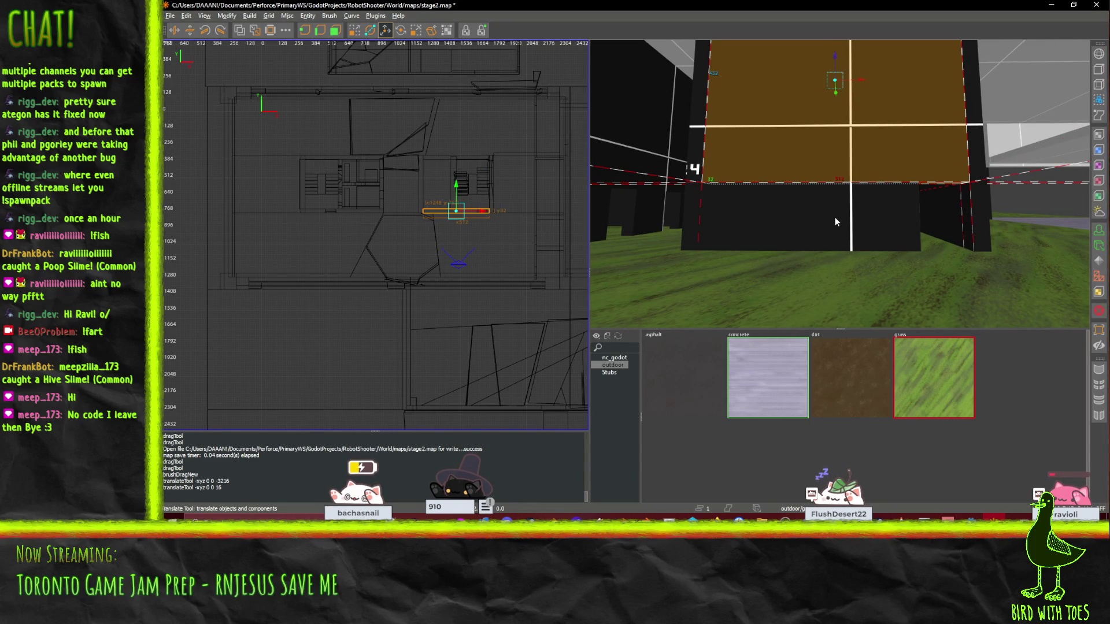
- Raise the bottom face of the front brown wall brush upward
key(s)
click(805, 213)
click(746, 231)
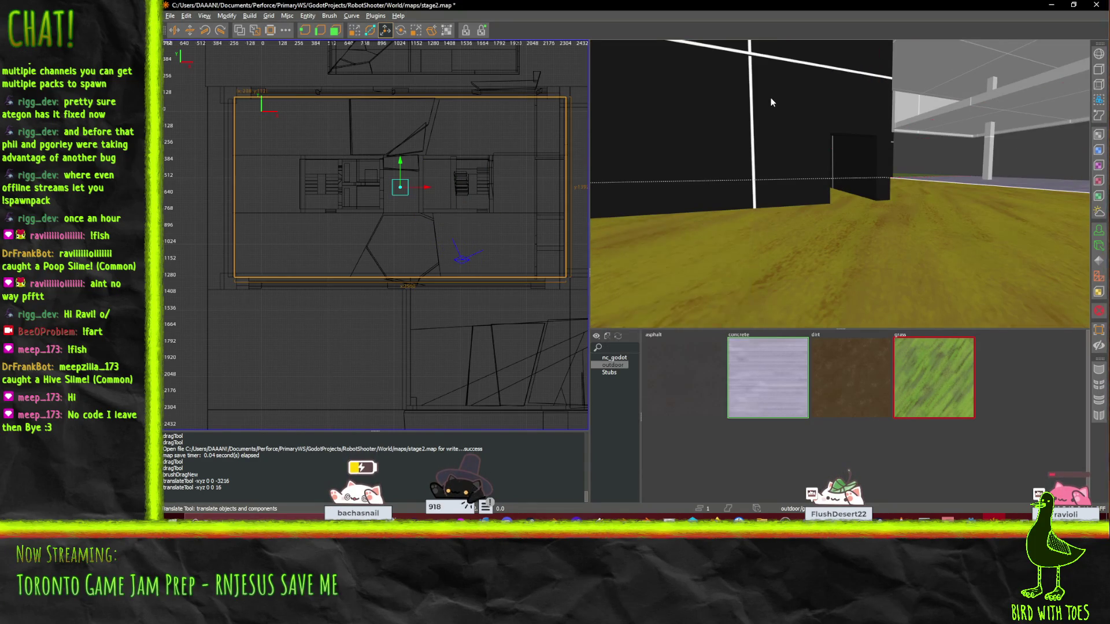
click(810, 200)
drag(807, 239, 830, 189)
- Check the surface settings of the lower wall face, the floor and the tall wall brush
click(809, 167)
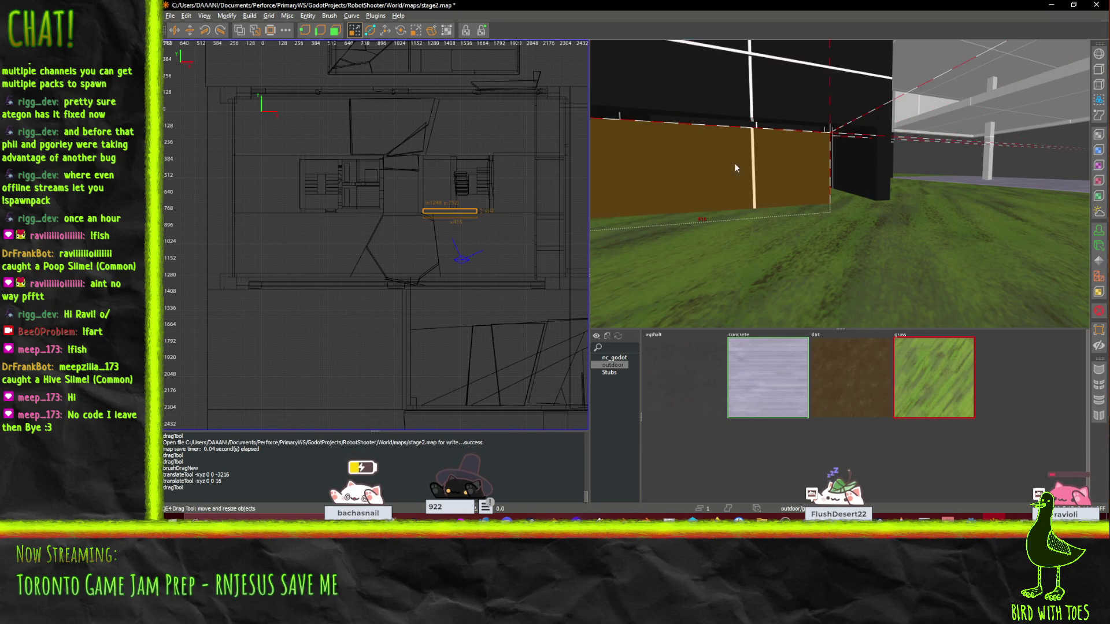
key(s)
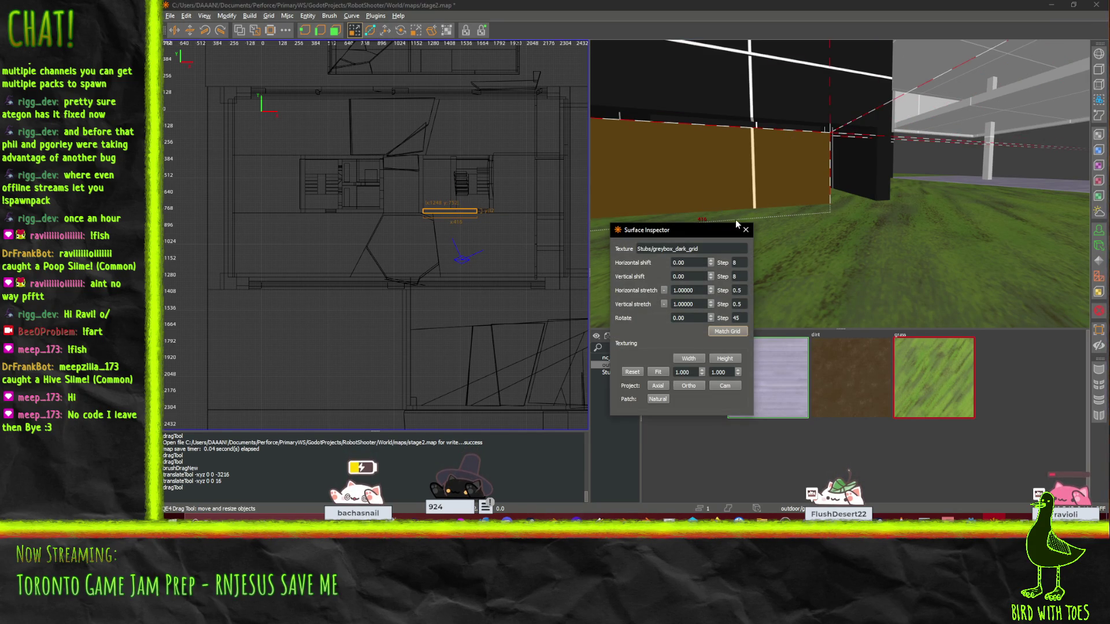
key(s)
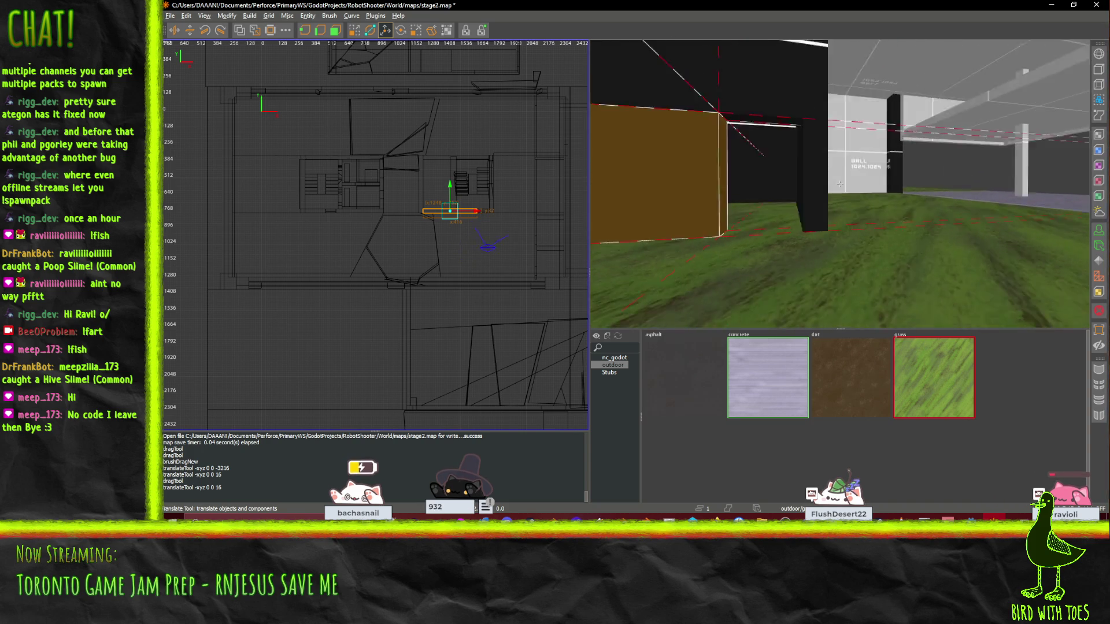
right_click(778, 196)
click(778, 196)
key(Left)
key(s)
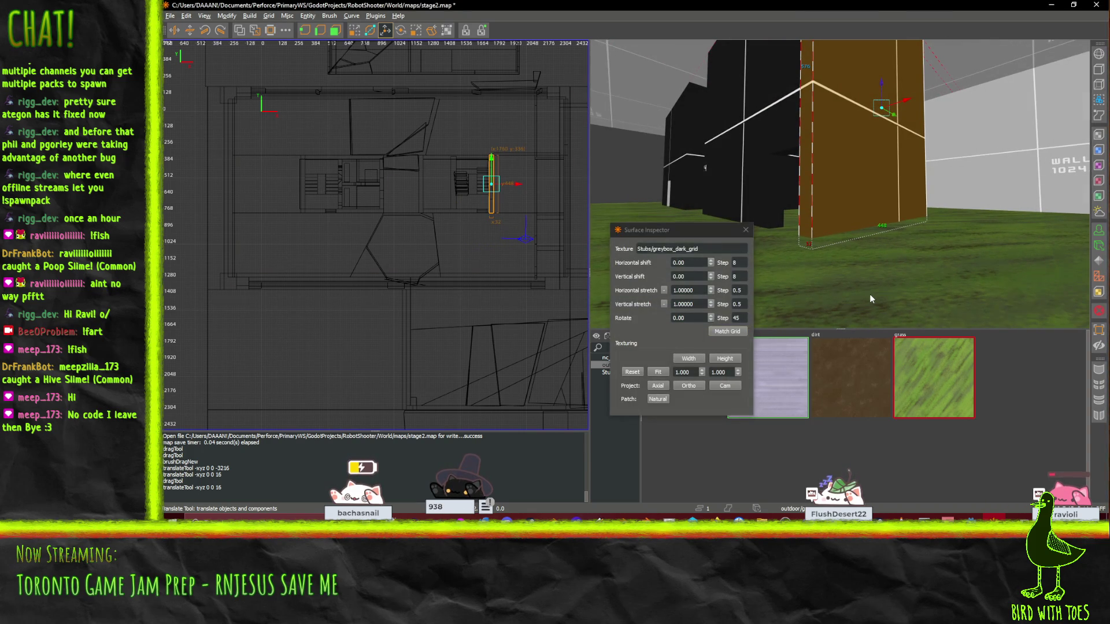
click(870, 293)
click(879, 219)
- Move the small wall brush north to the room's far side and select the large floor
key(q)
right_click(875, 273)
click(839, 184)
key(Up)
drag(840, 184, 839, 184)
key(Down)
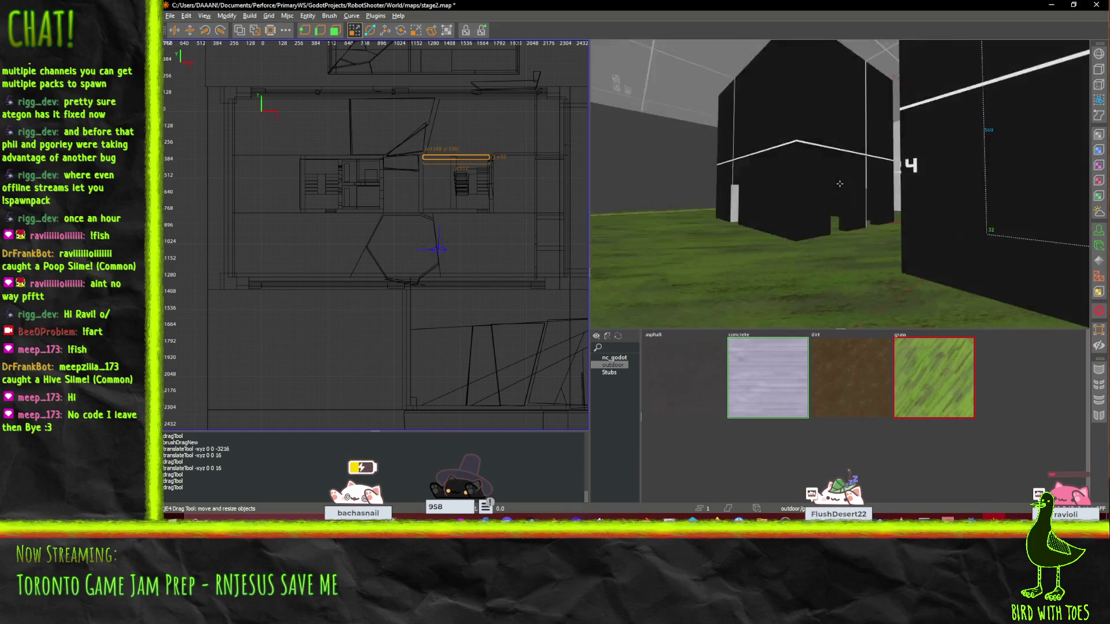
right_click(842, 188)
right_click(843, 188)
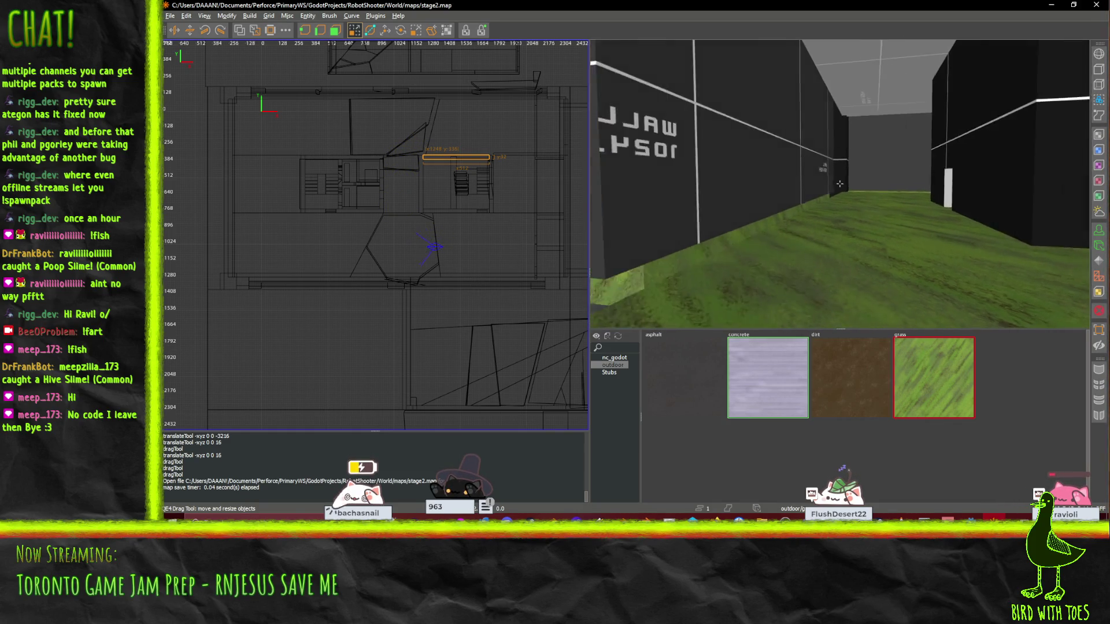
right_click(839, 184)
shift+click(908, 220)
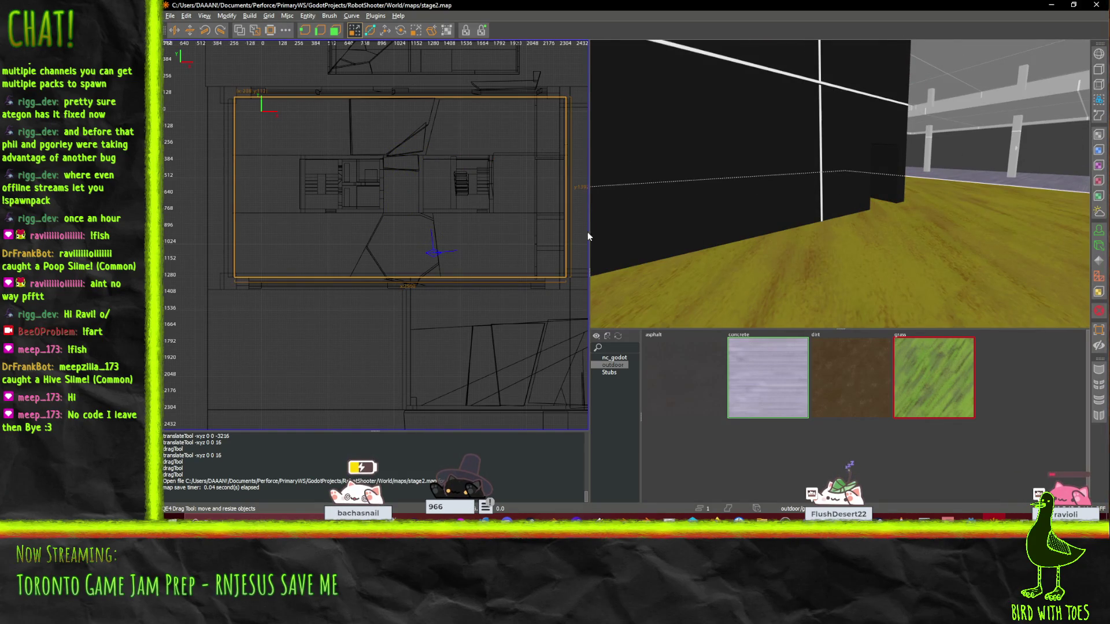
- Apply the Stubs collection's greybox_light_solid texture to the large floor brush
key(Down)
right_click(989, 188)
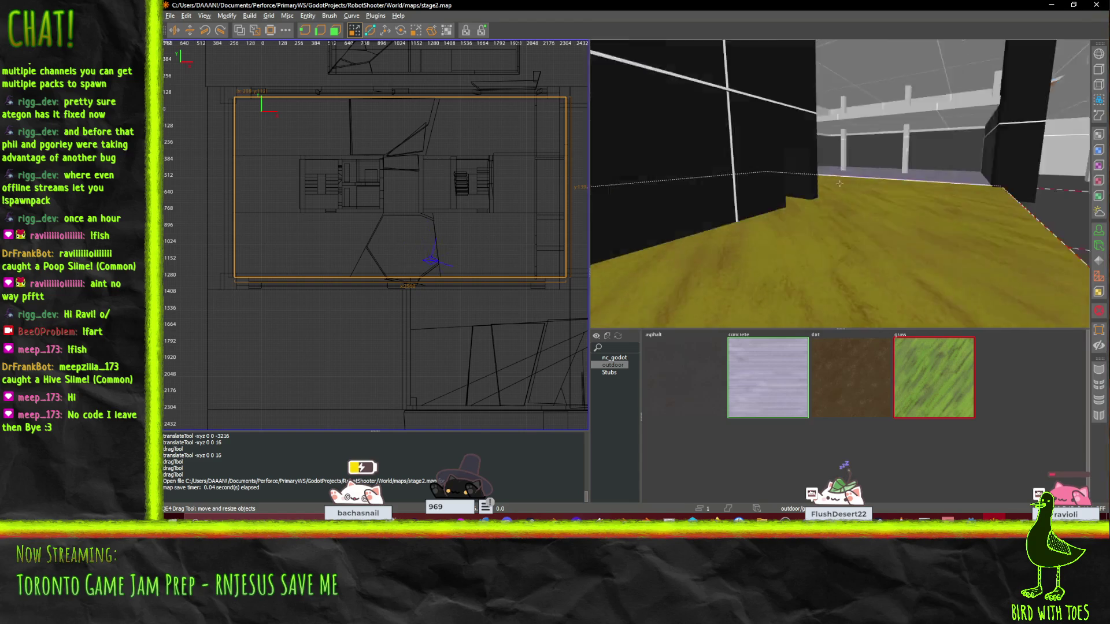
click(609, 373)
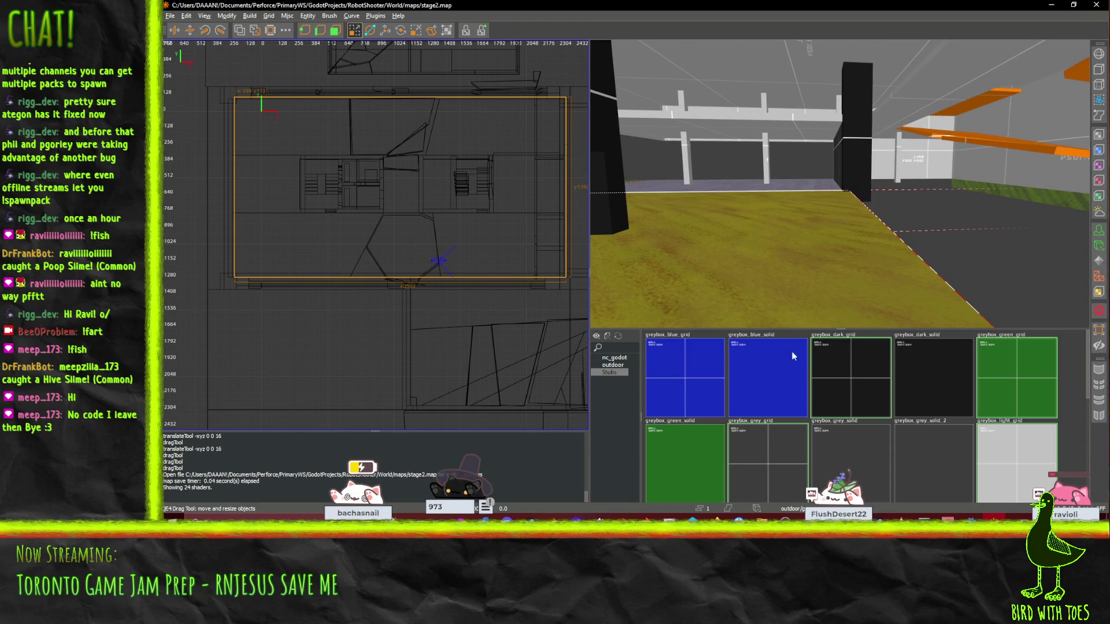
scroll(867, 400, down, 3)
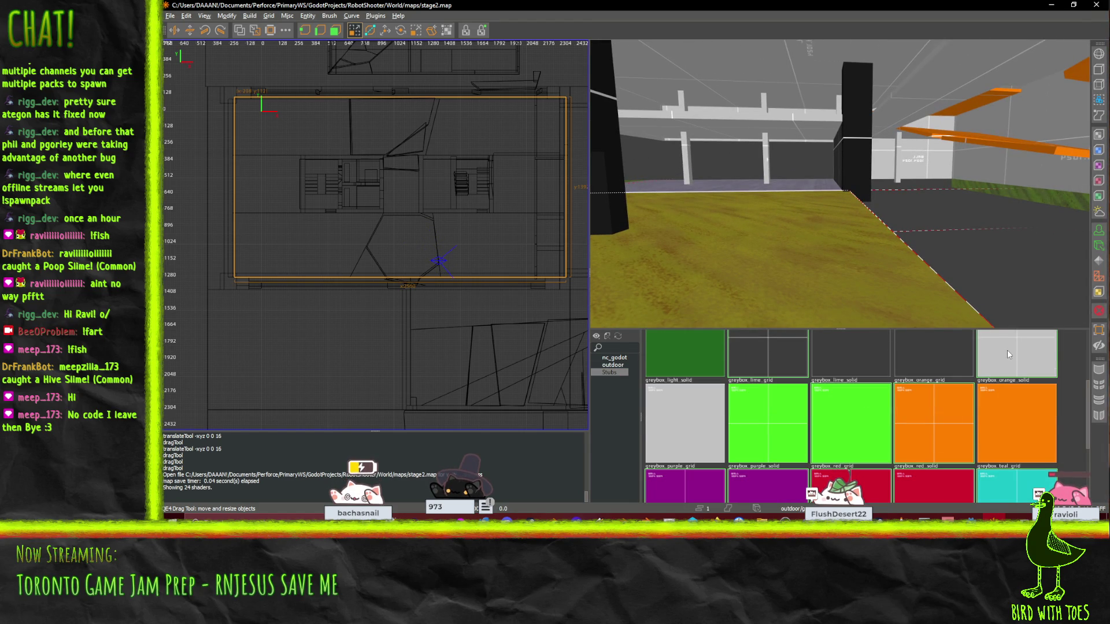
click(1007, 349)
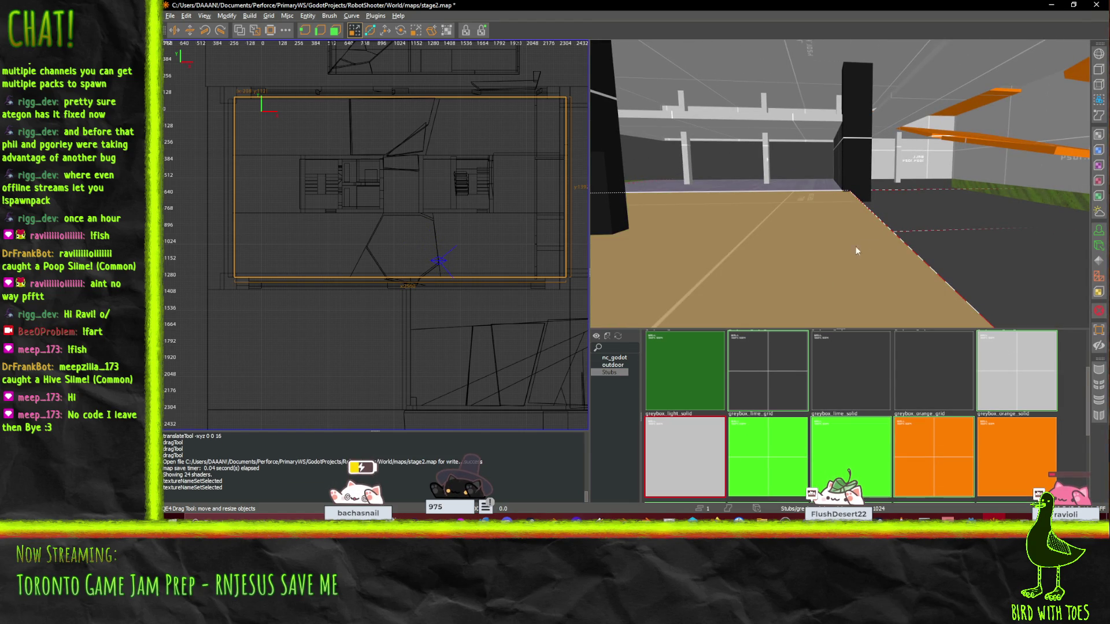
- Extend the floor's edge out to 1440 units
key(shift+space)
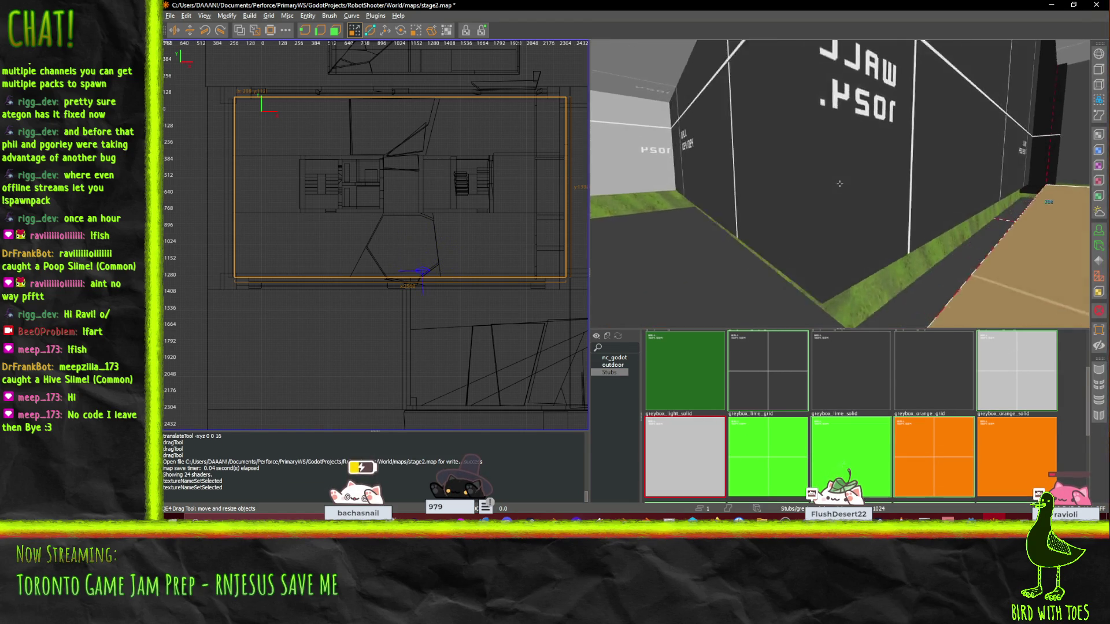
right_click(838, 216)
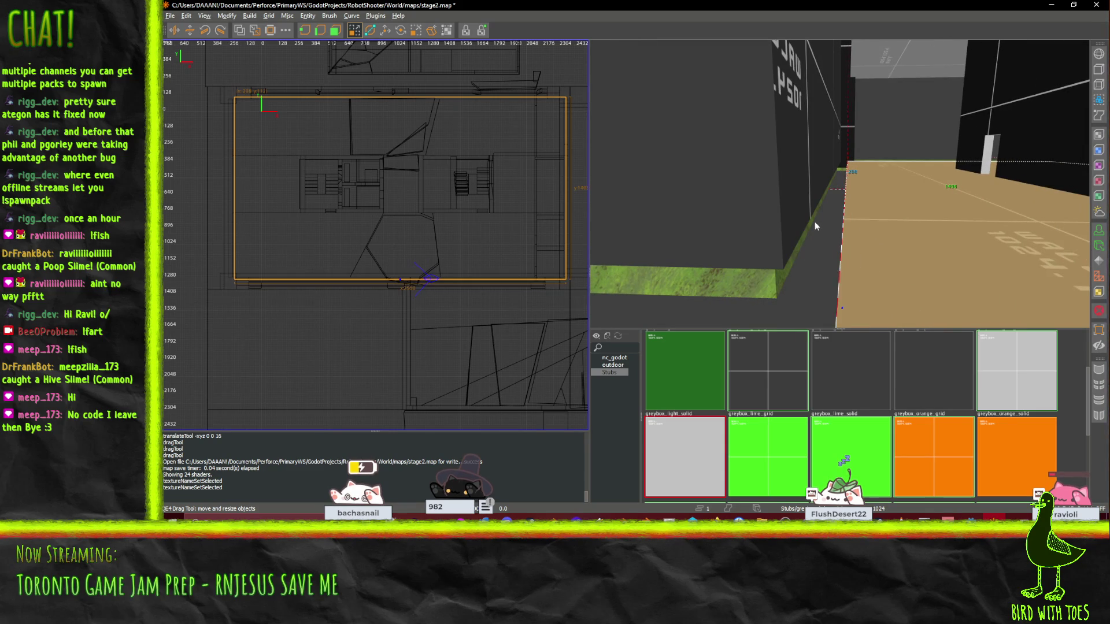
drag(817, 223, 798, 220)
- Fly past the black building and orange ledge and select the black pillar
right_click(872, 201)
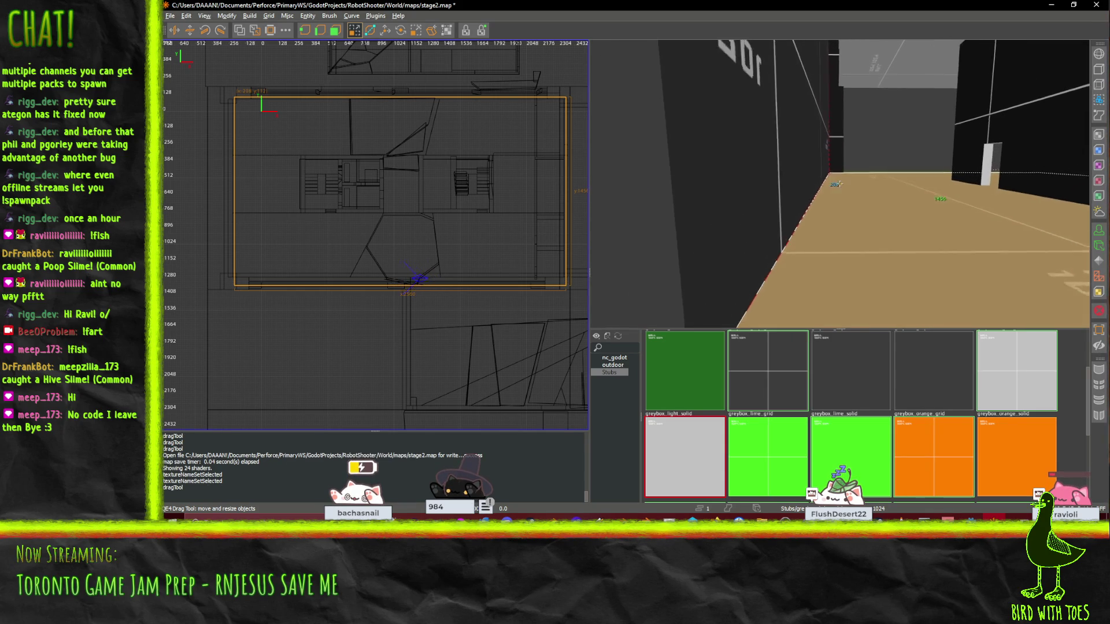
key(a)
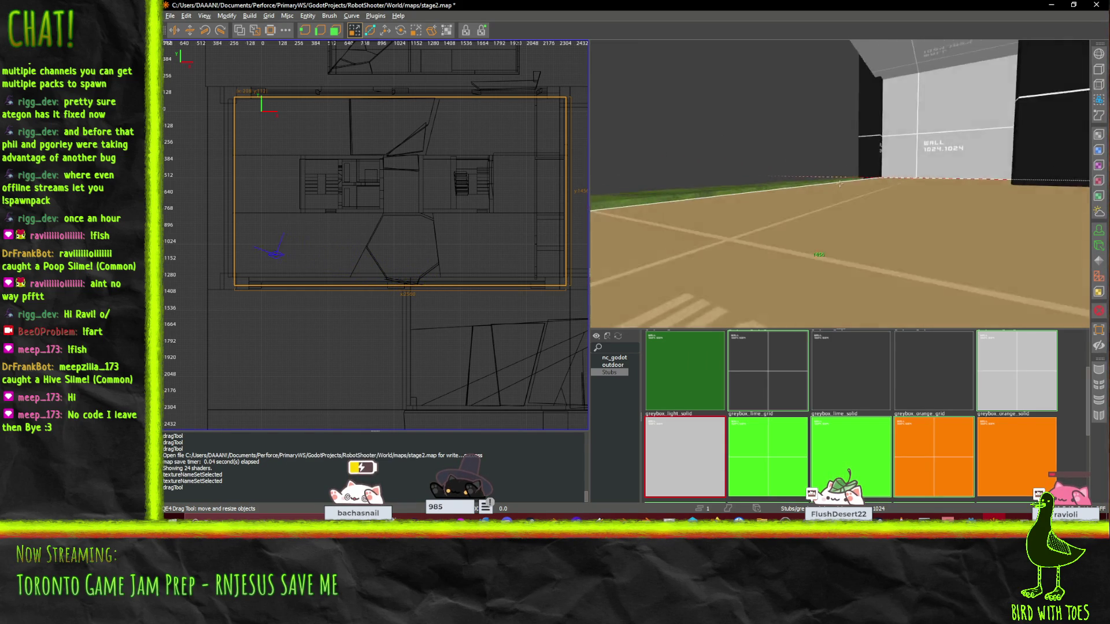
key(a)
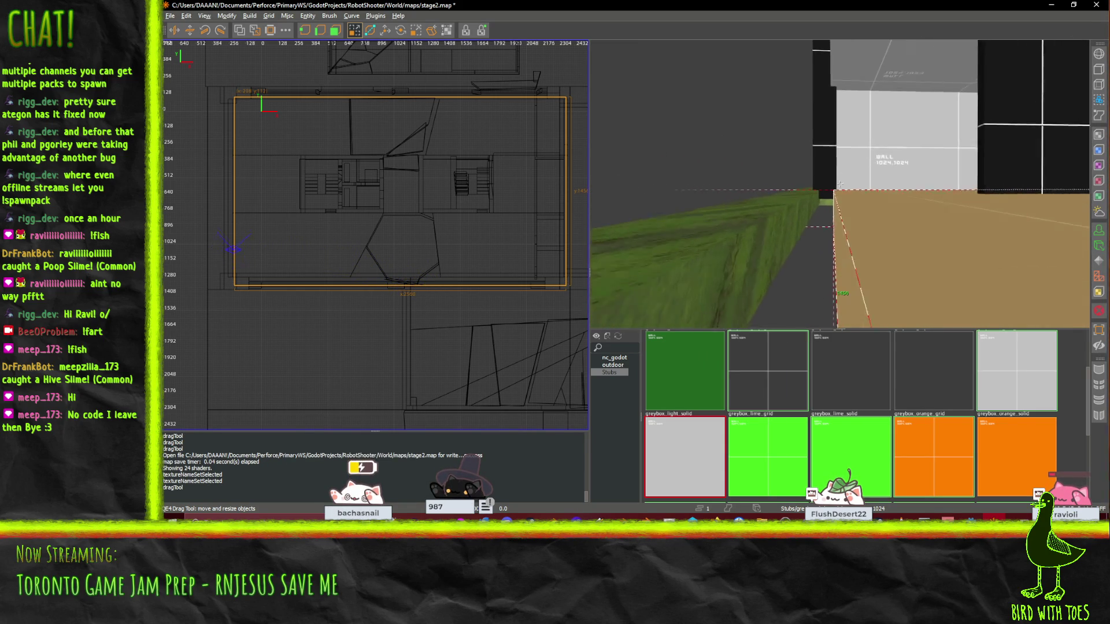
key(w)
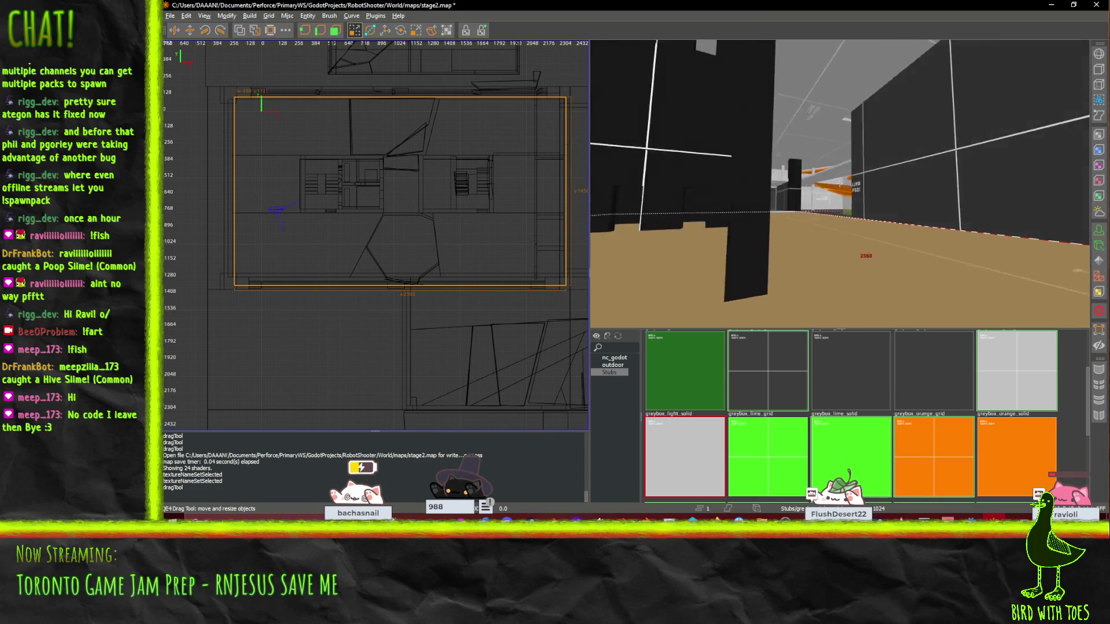
key(w)
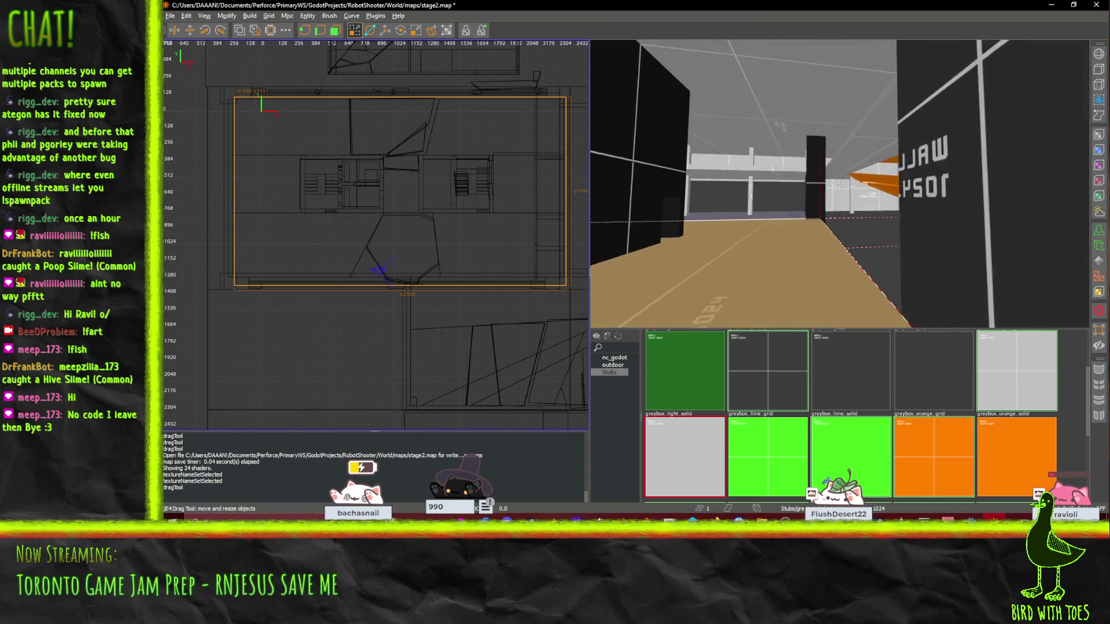
key(w)
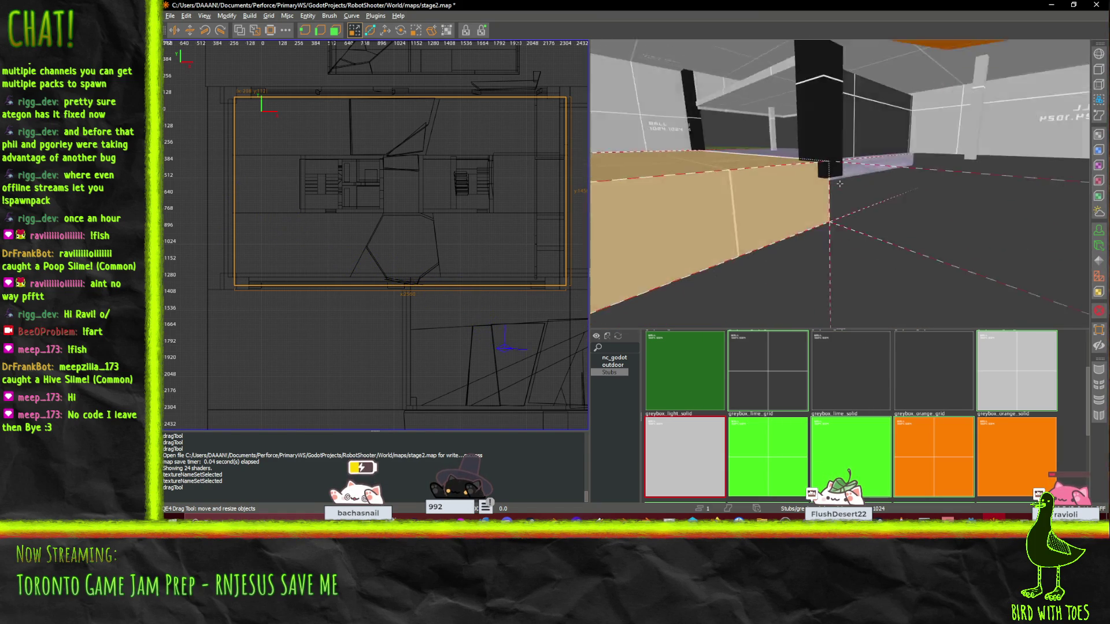
key(w)
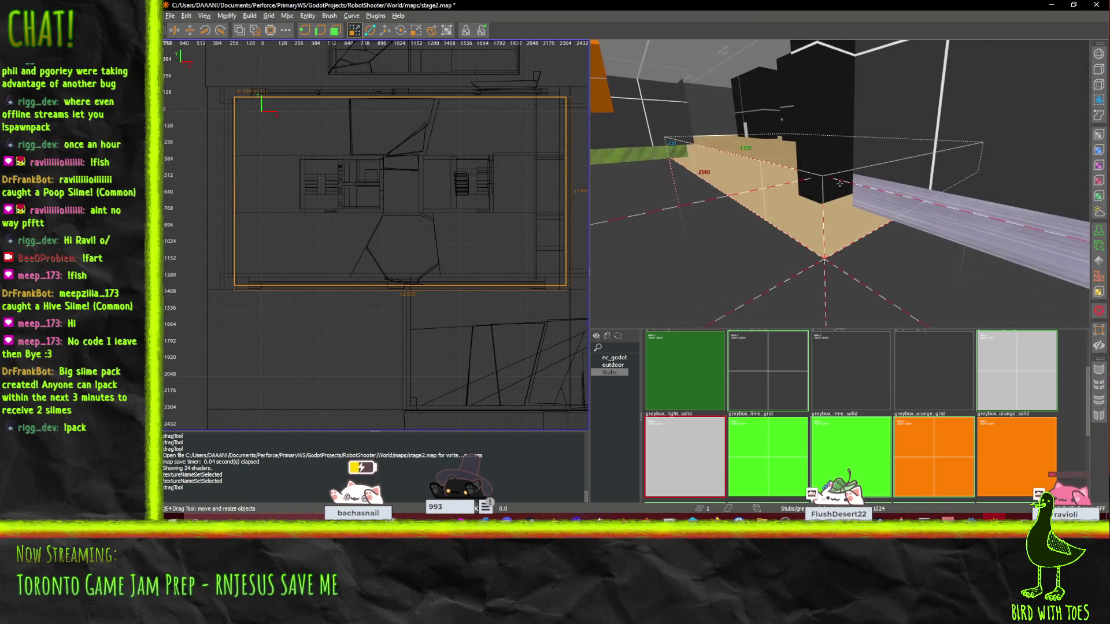
click(797, 188)
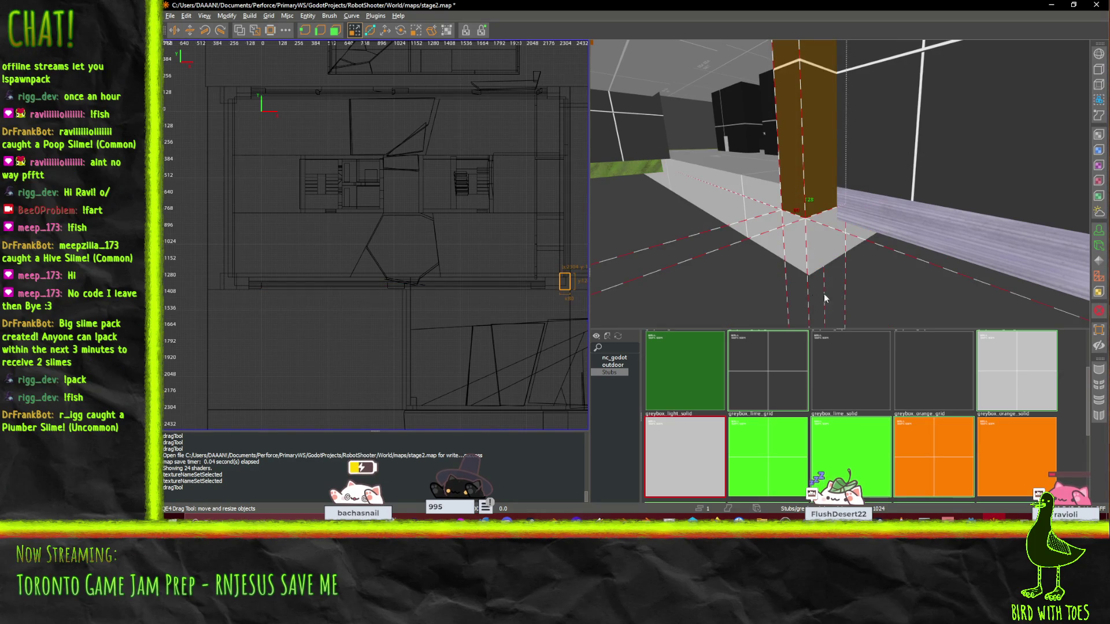
- Deselect the pillar and draw a new brush across the lower map area in the top view
right_click(836, 271)
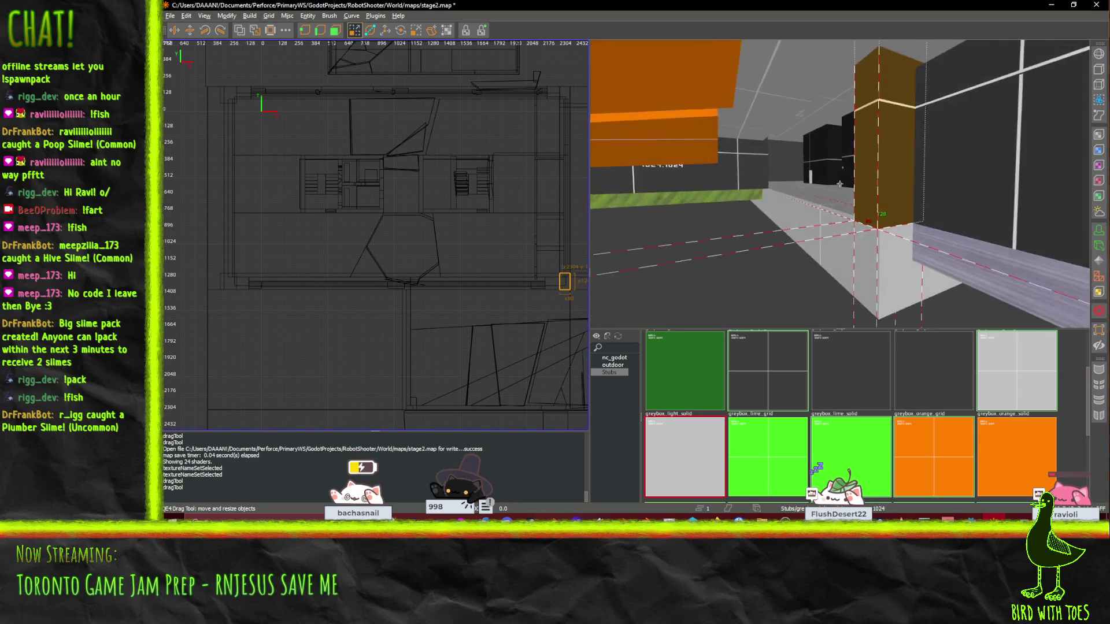
key(w)
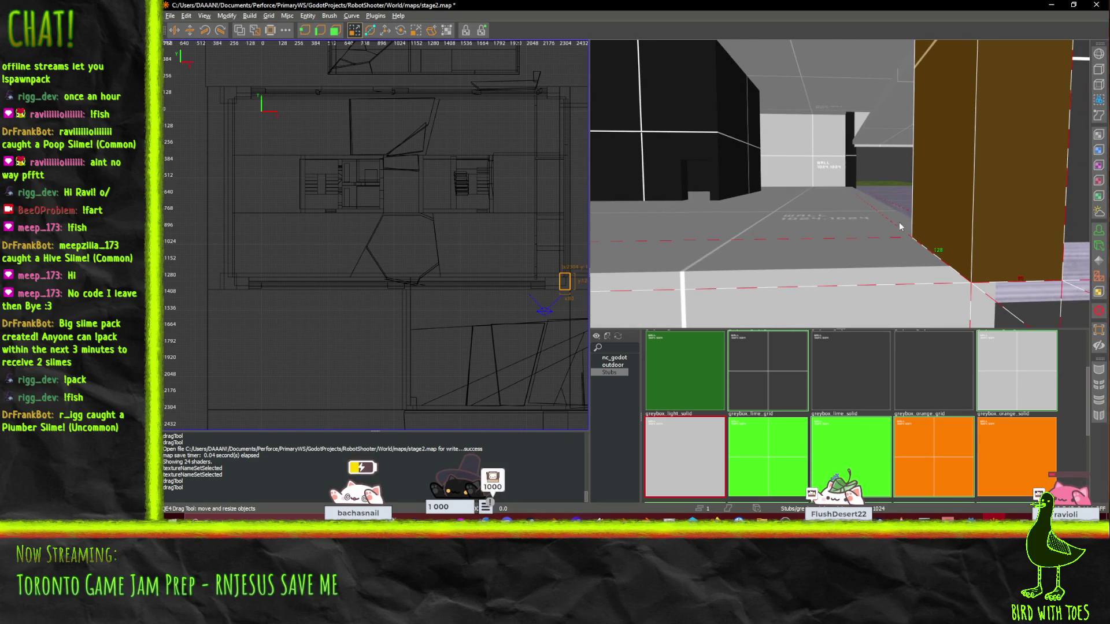
drag(526, 335, 457, 292)
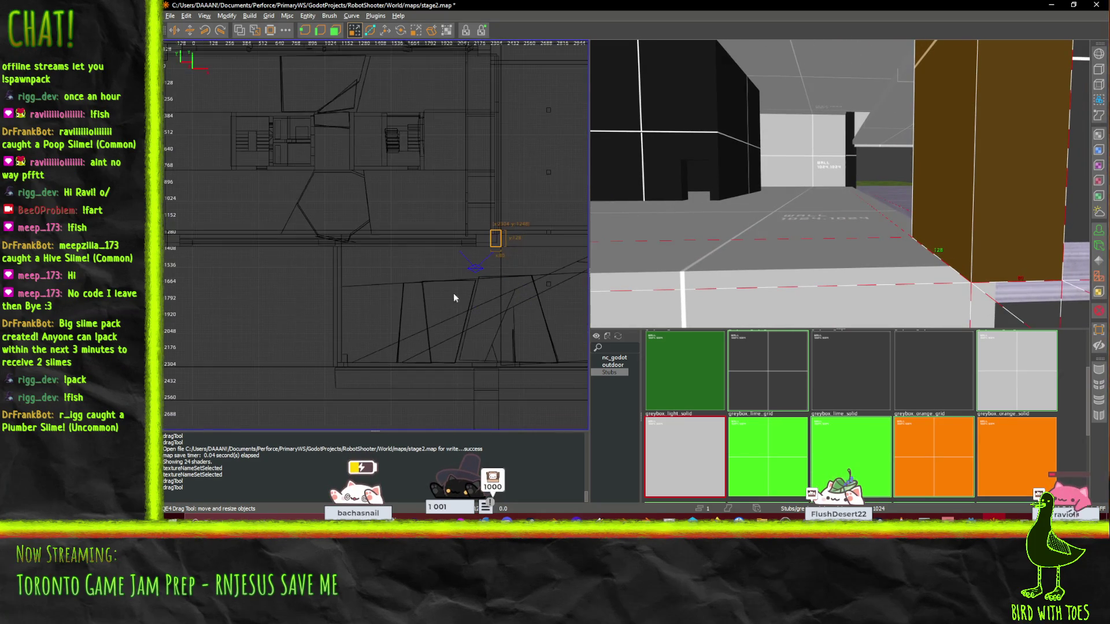
key(Escape)
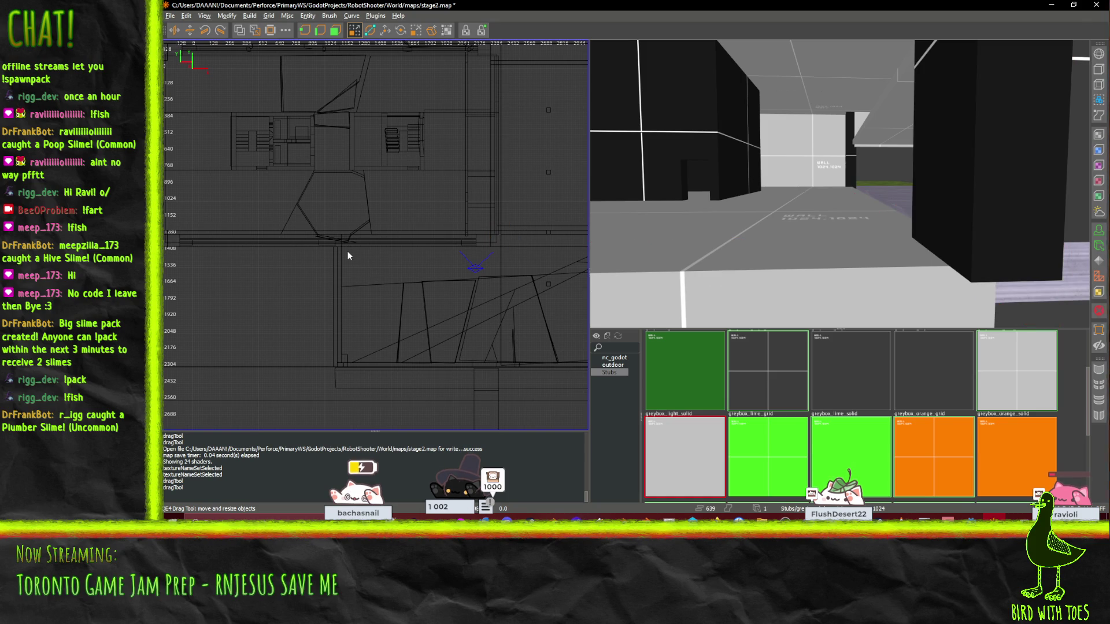
mouse_move(345, 249)
mouse_down()
mouse_move(444, 312)
mouse_move(478, 350)
mouse_up()
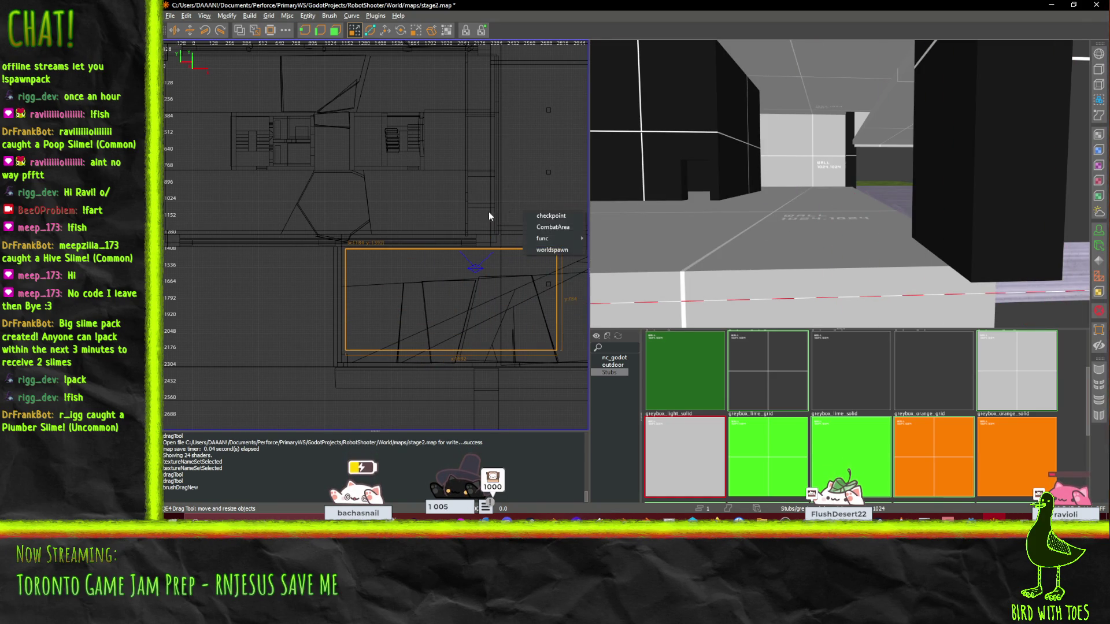
- Fly to the new brush and undo a trial resize of it
key(w)
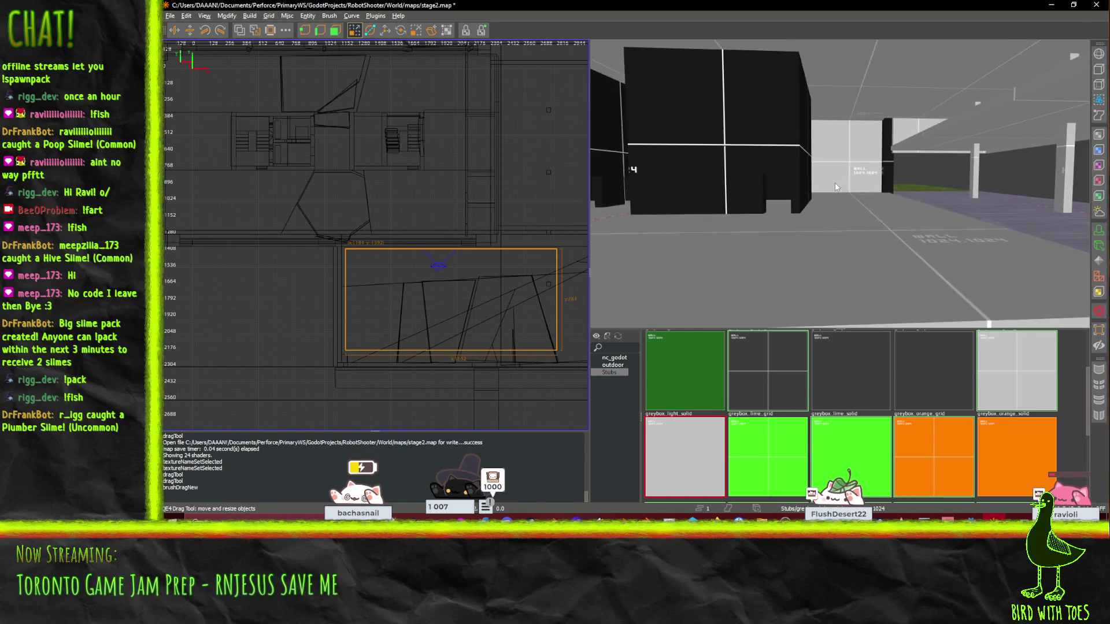
key(w)
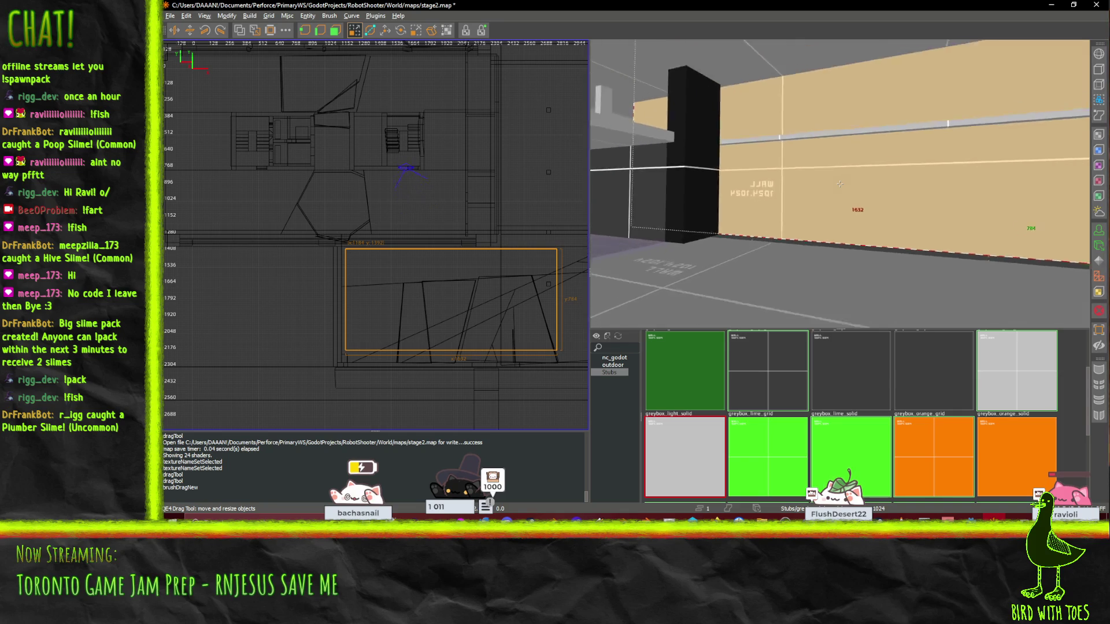
right_click(838, 189)
key(s)
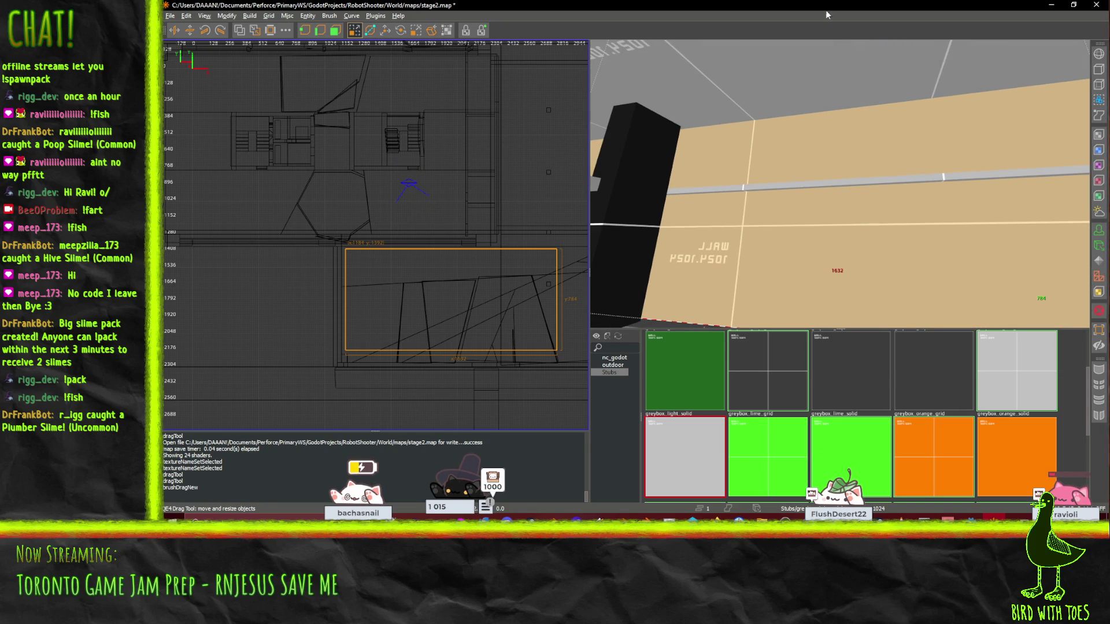
drag(845, 69, 845, 68)
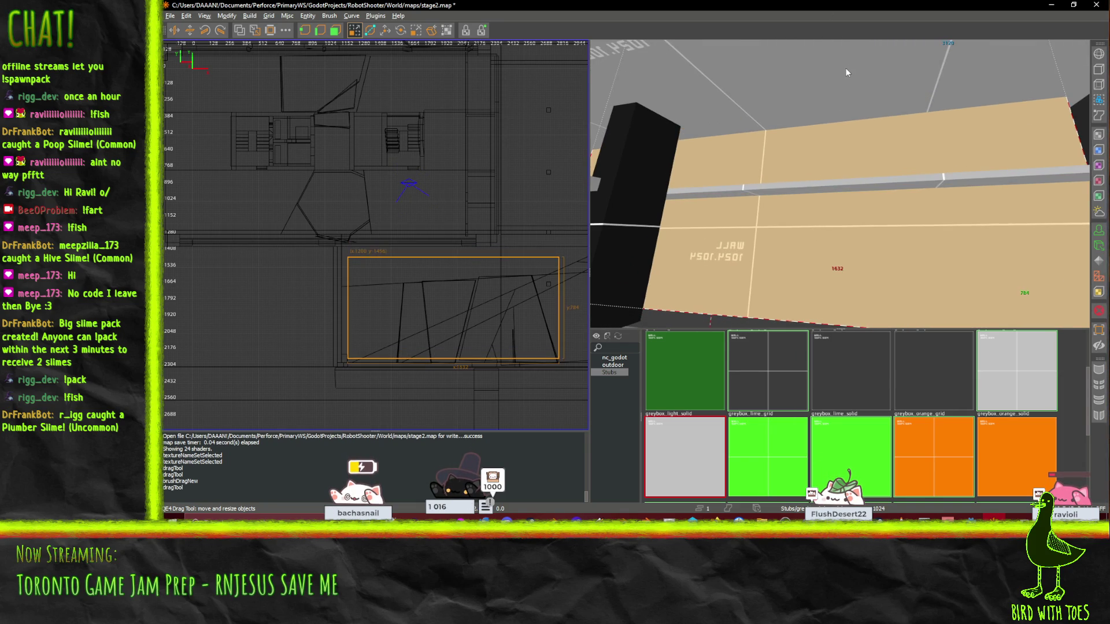
key(ctrl+z)
- Widen the new brush to 1632 by 784 beneath the roof overhang, then show the front 2D view
right_click(824, 138)
key(w)
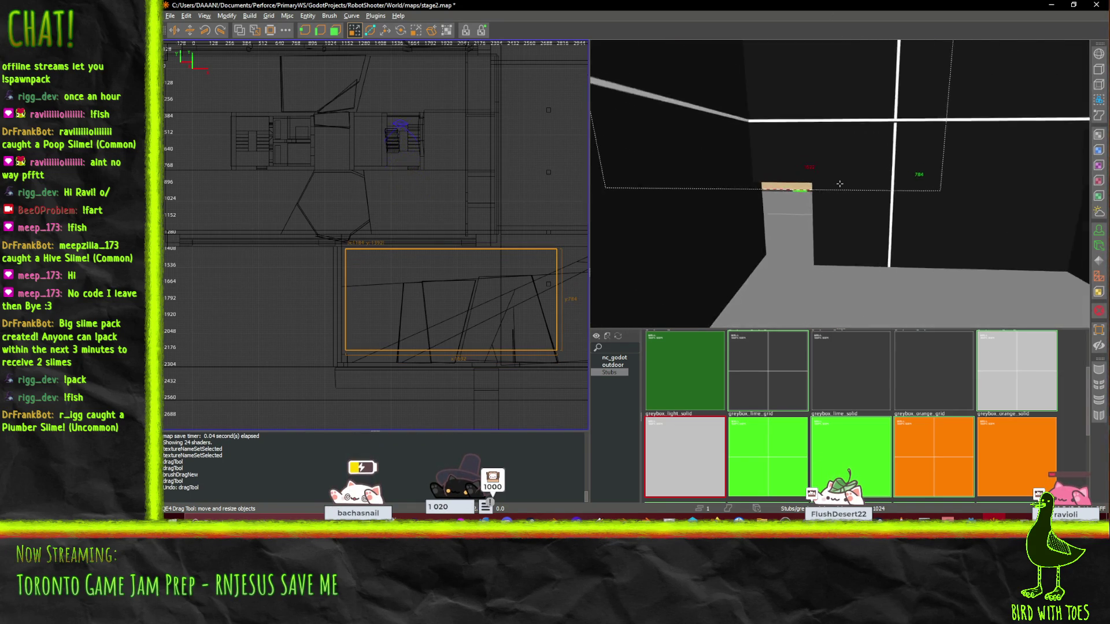
key(s)
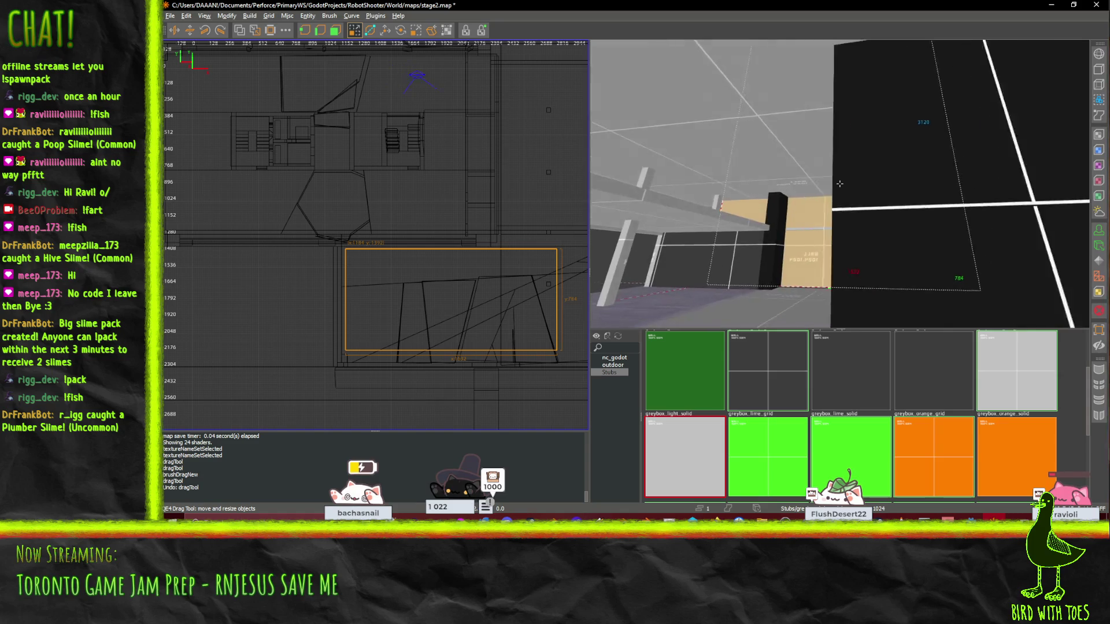
key(w)
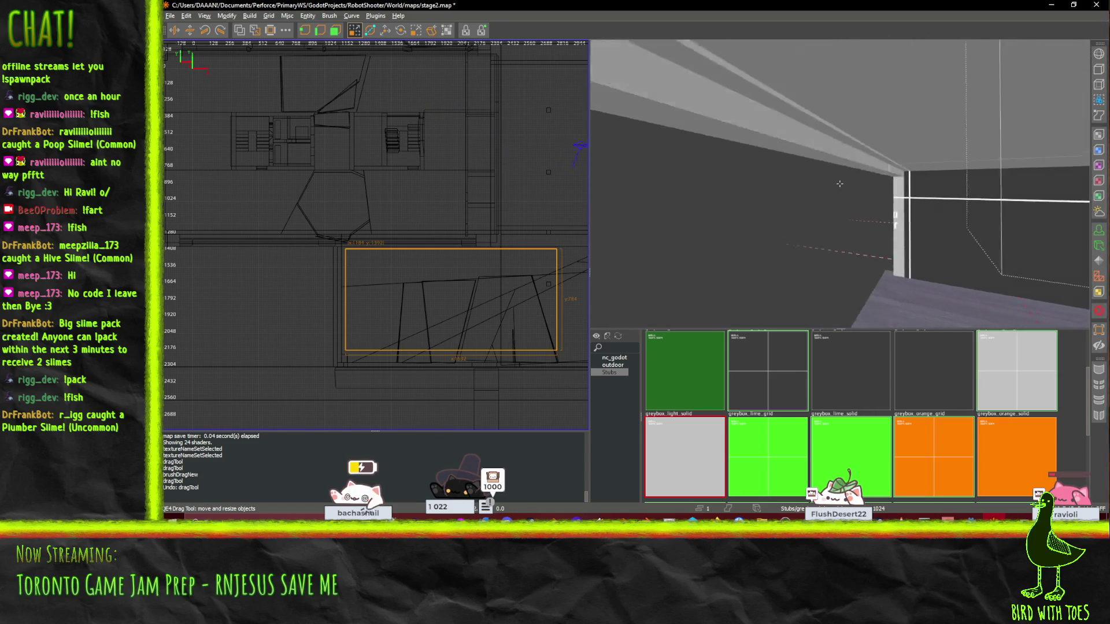
right_click(845, 131)
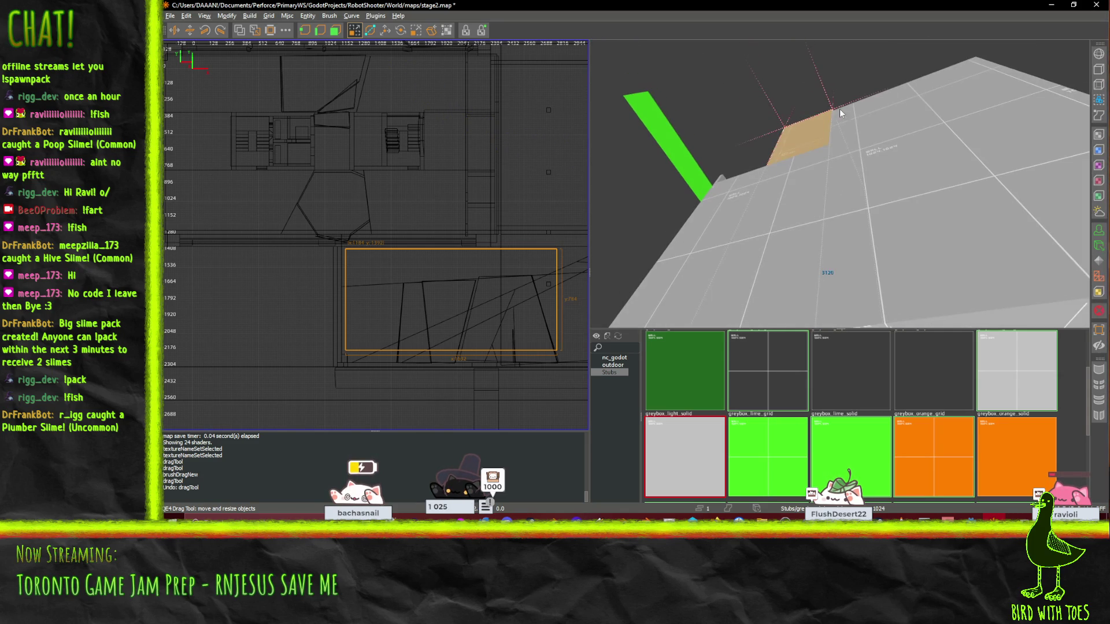
drag(797, 153, 794, 150)
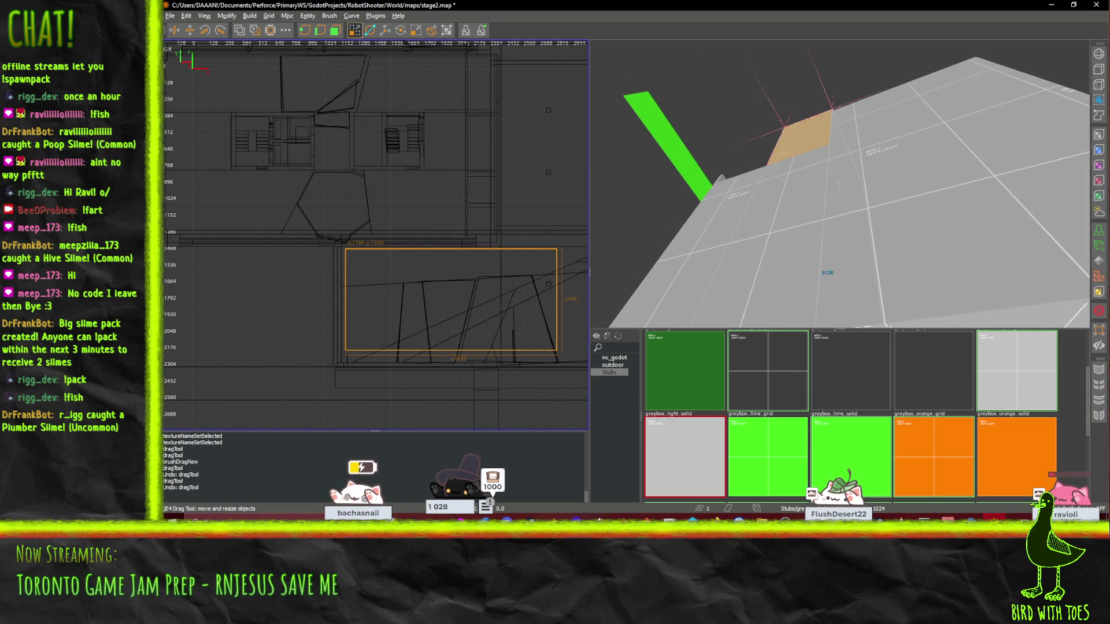
right_click(793, 150)
key(s)
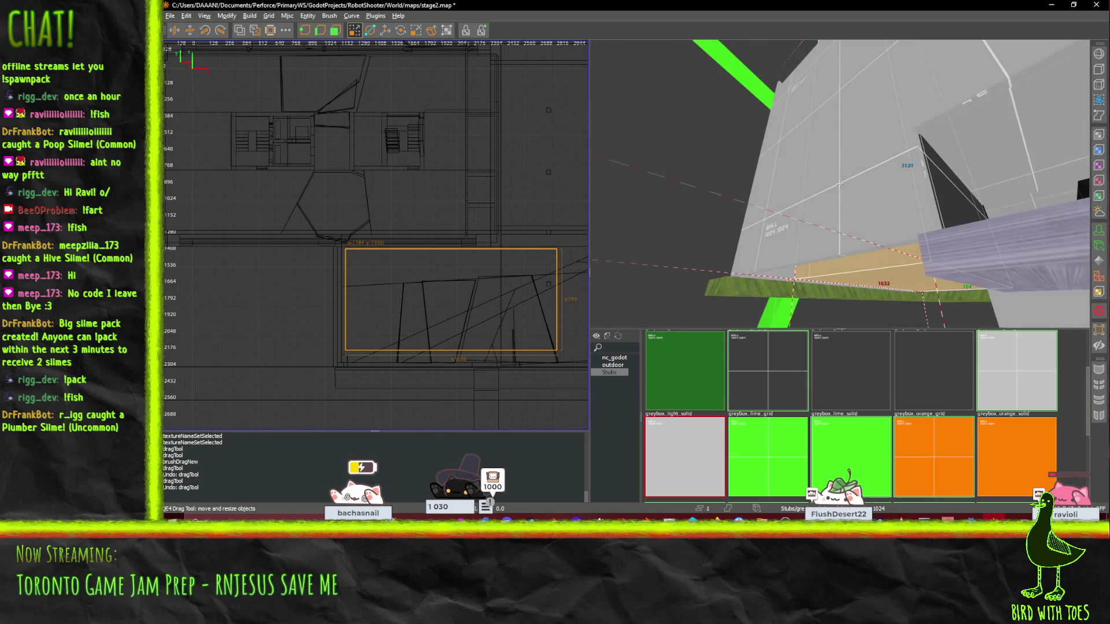
key(ctrl+Tab)
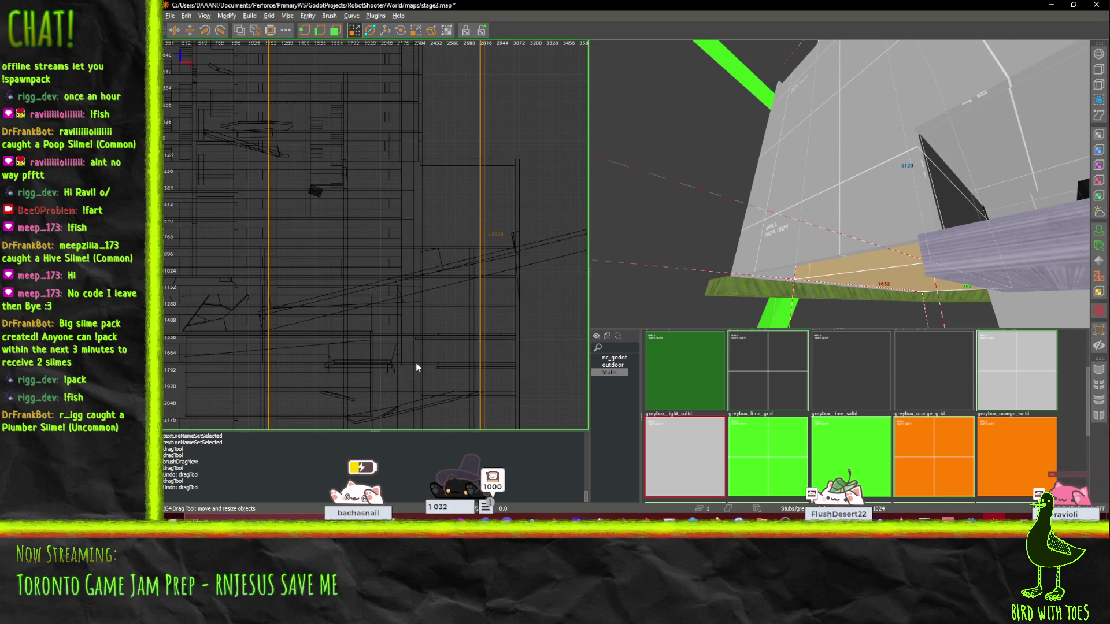
scroll(408, 309, down, 5)
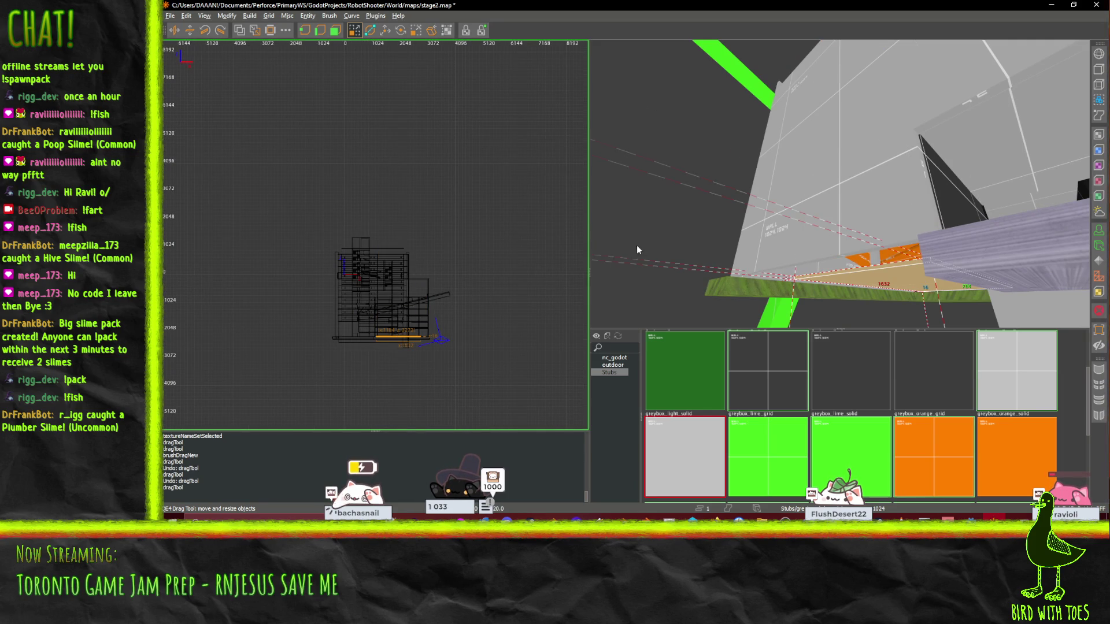
- Thicken the tan floor slab downward by dragging its bottom face
key(shift+z)
key(w)
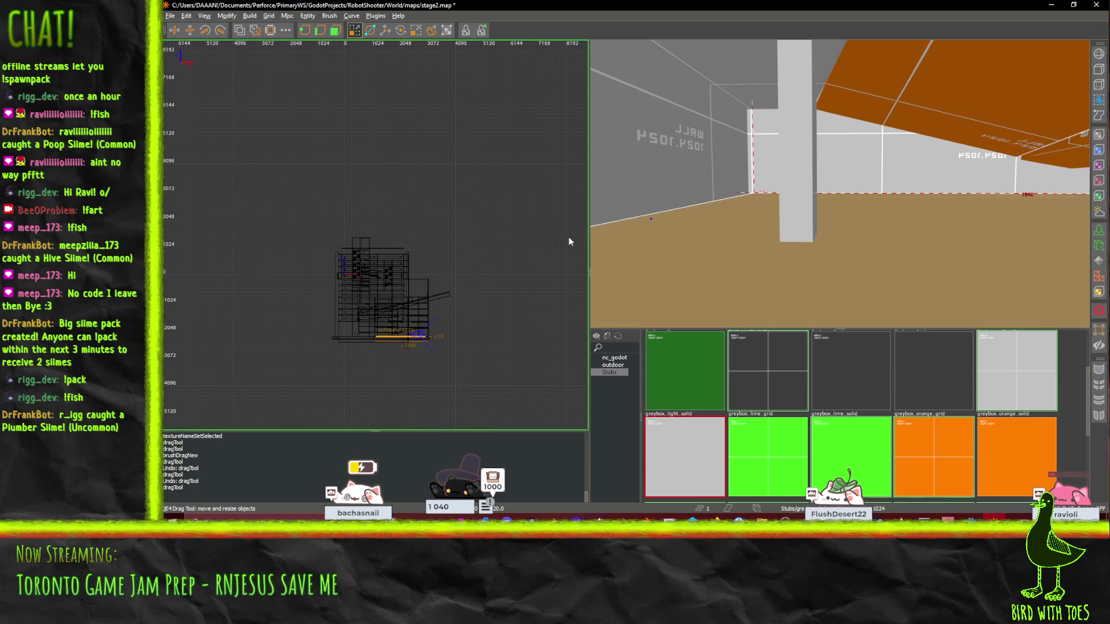
key(shift+z)
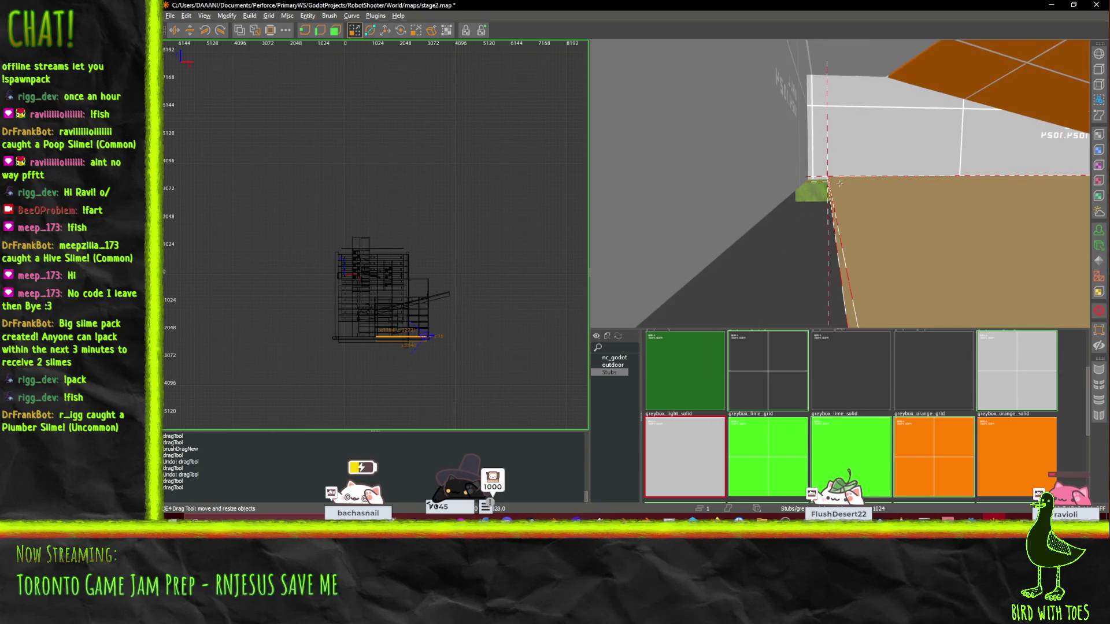
key(shift+z)
key(shift+z)
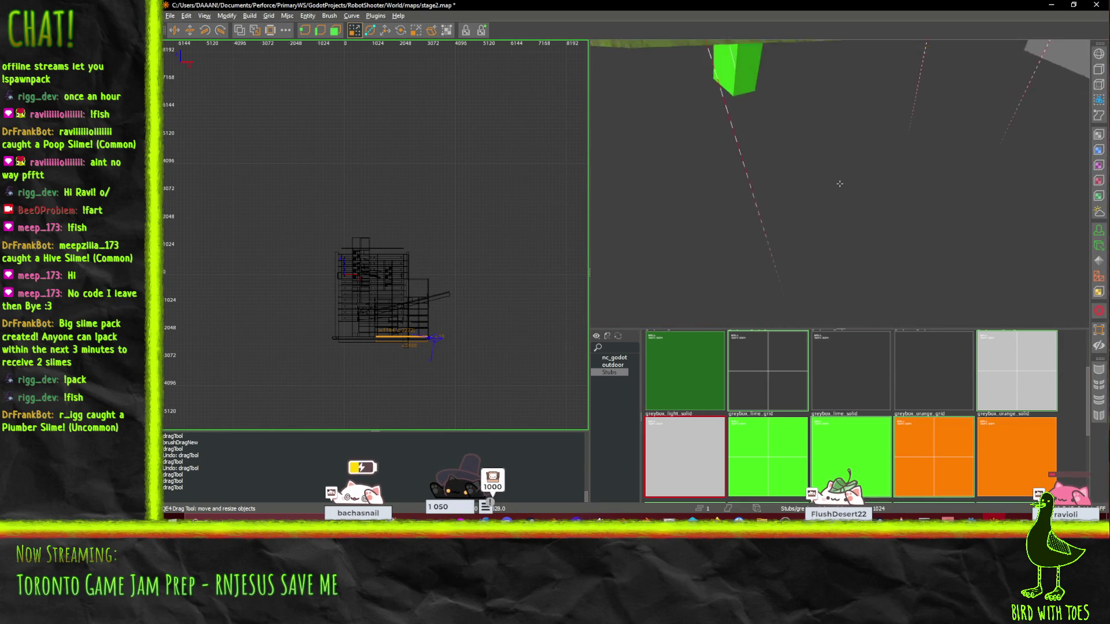
key(shift+z)
drag(862, 167, 863, 175)
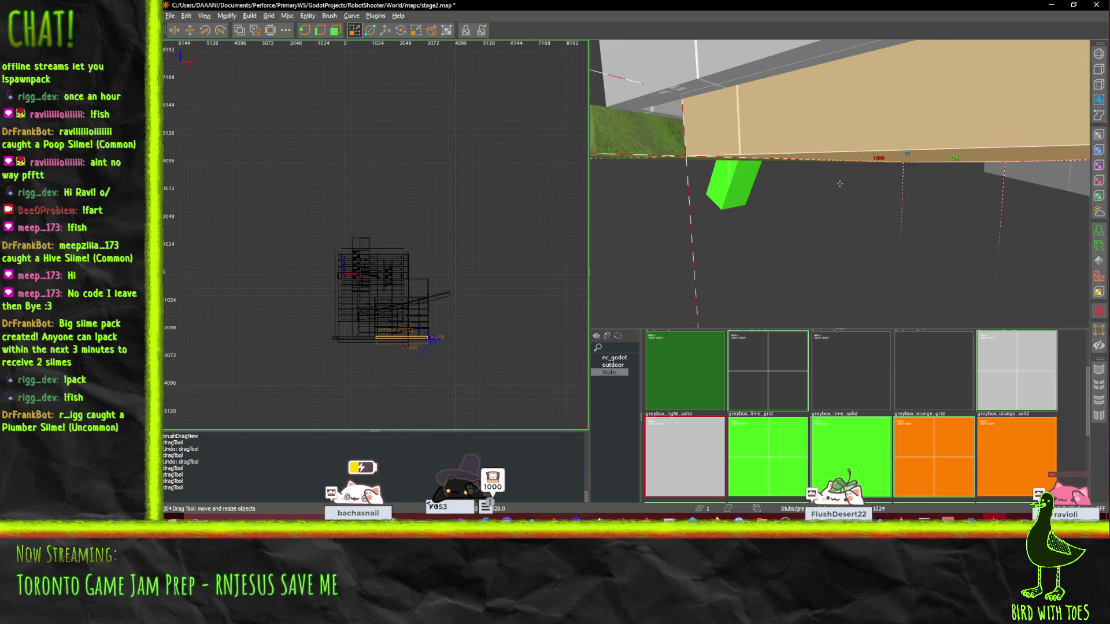
key(shift+z)
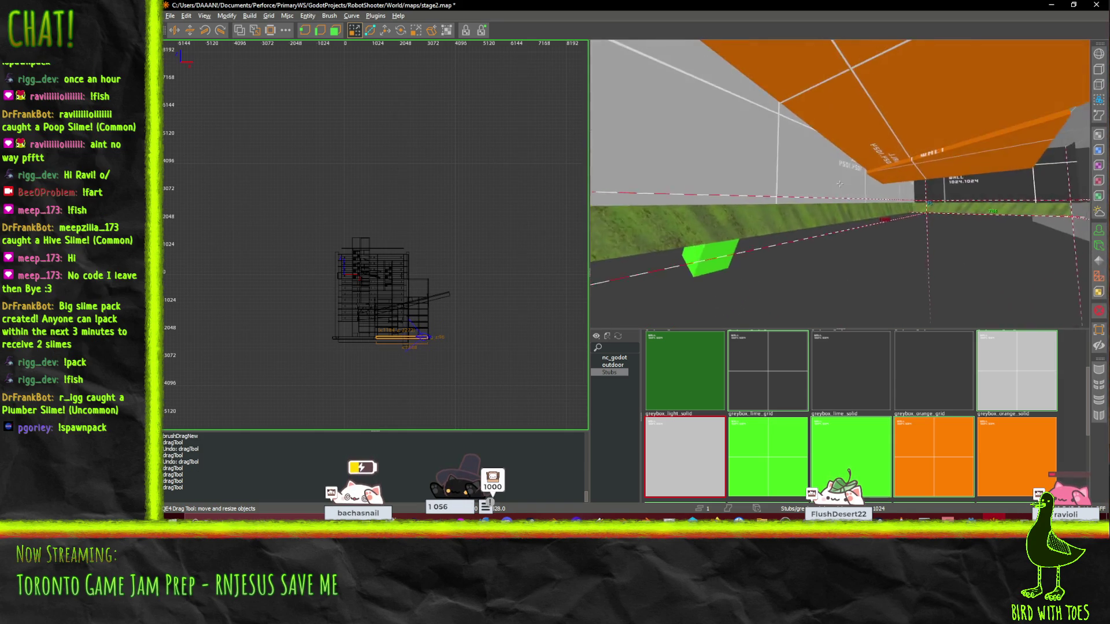
- Extend the slab's left edge to the WALL 1024.1024 block, making it 2560 units wide
key(shift+z)
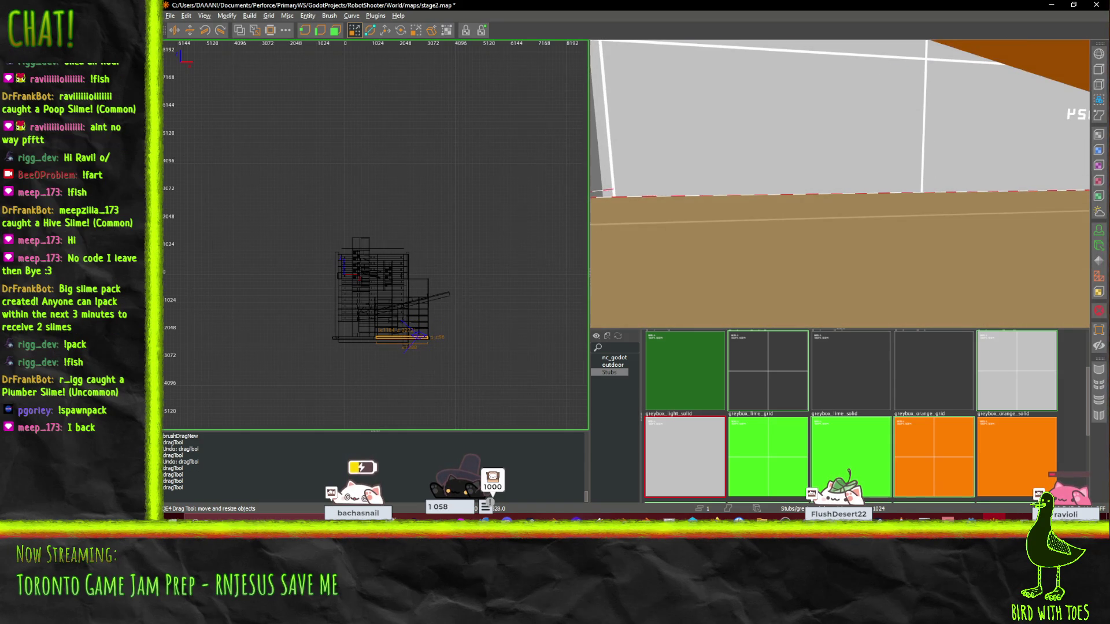
key(shift+z)
key(shift+z)
key(shift+z)
key(shift+z)
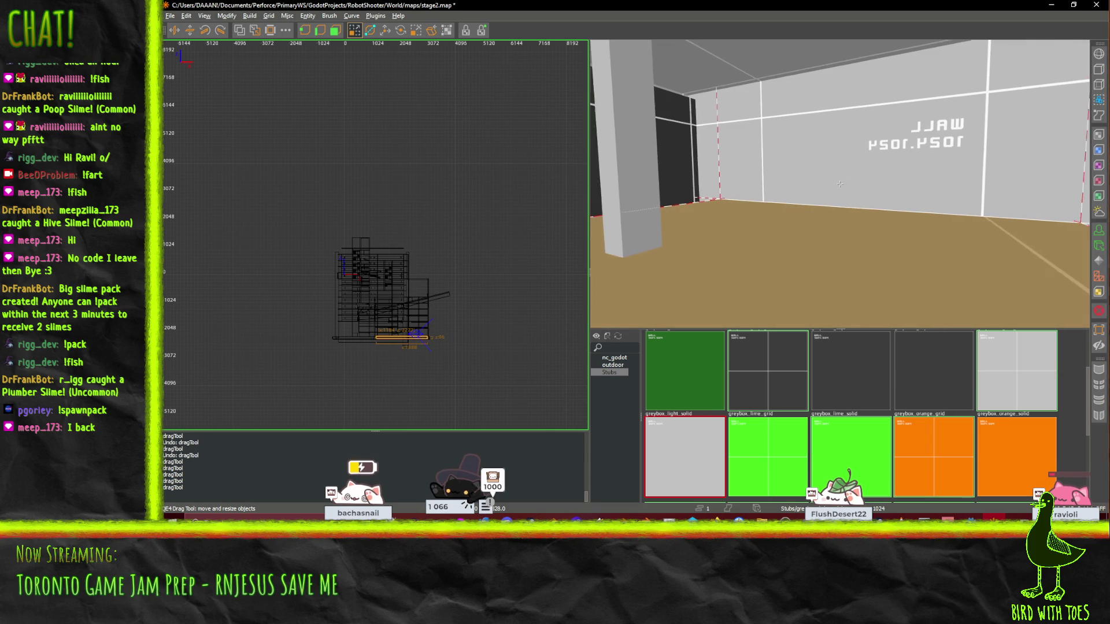
key(shift+z)
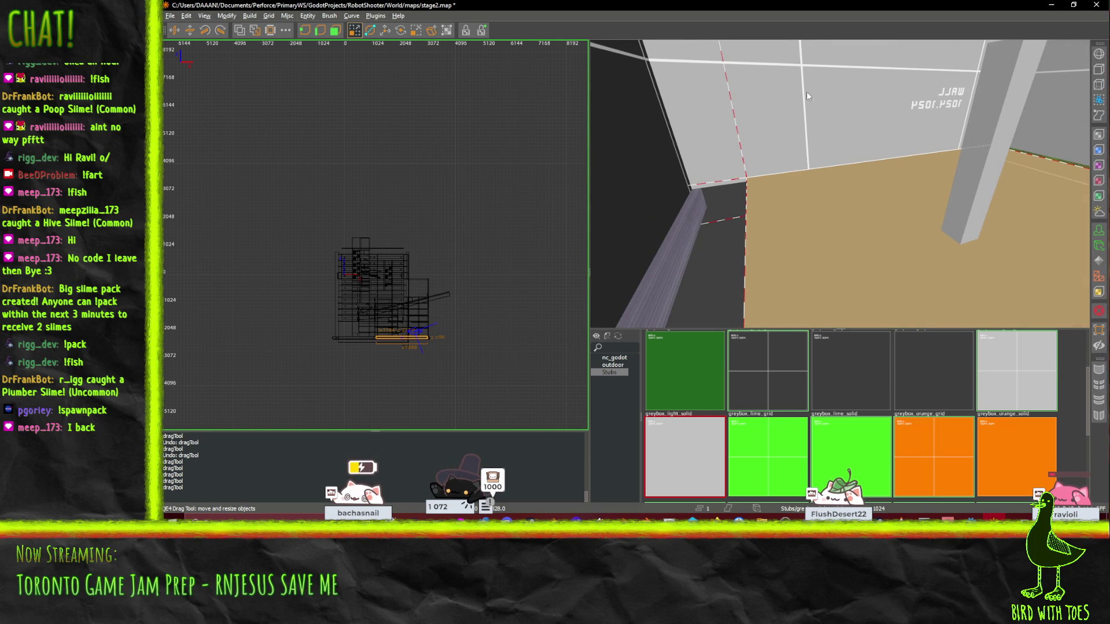
key(shift+z)
key(shift+z)
drag(737, 233, 741, 210)
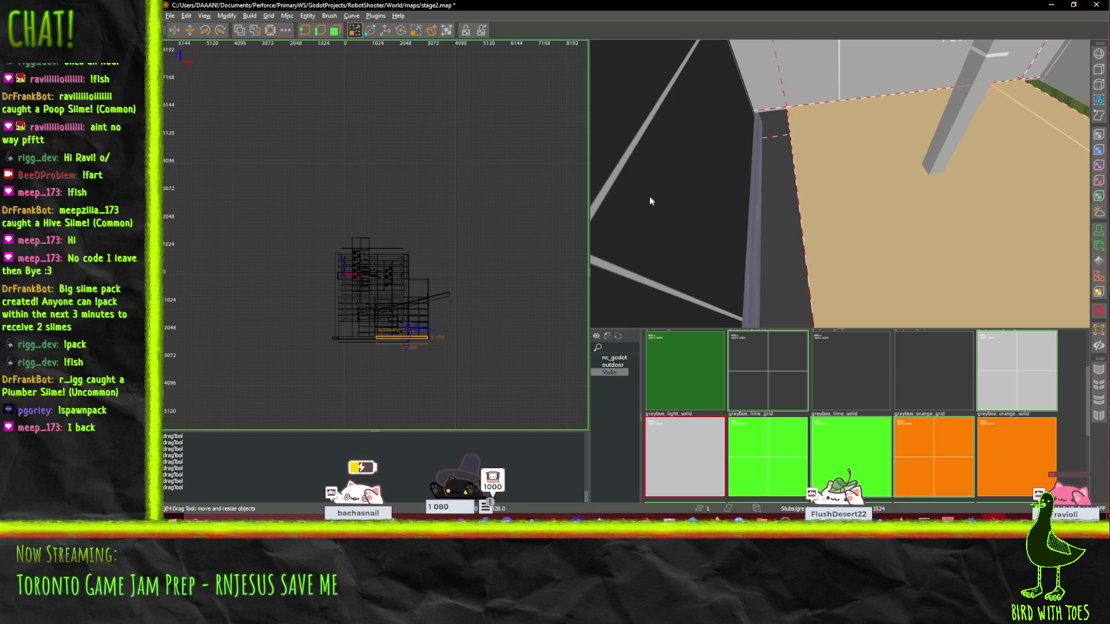
key(shift+z)
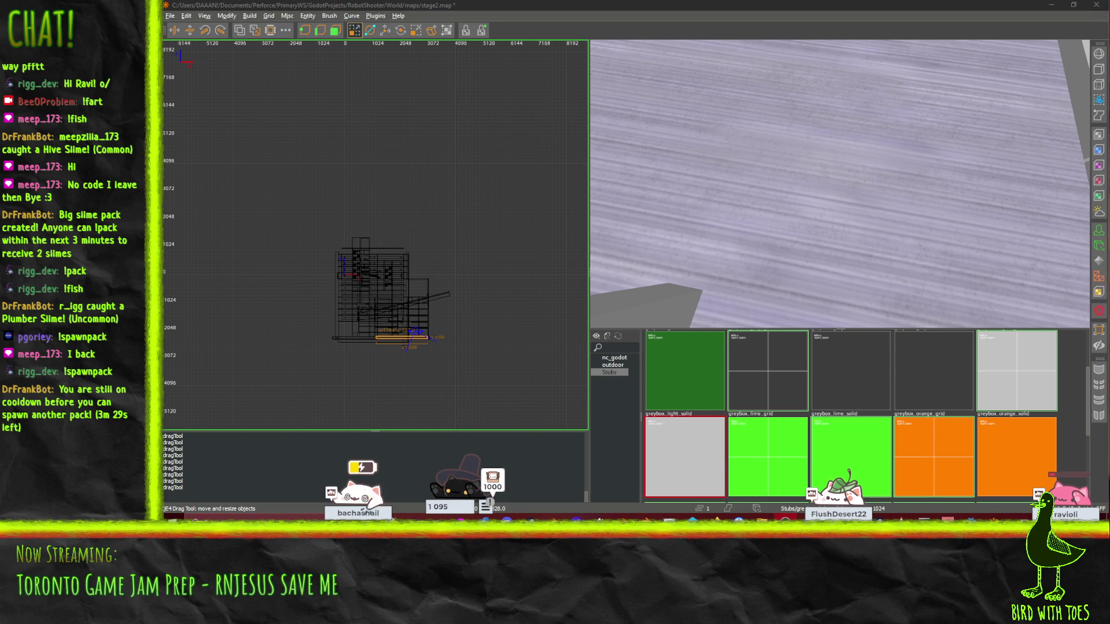
click(948, 196)
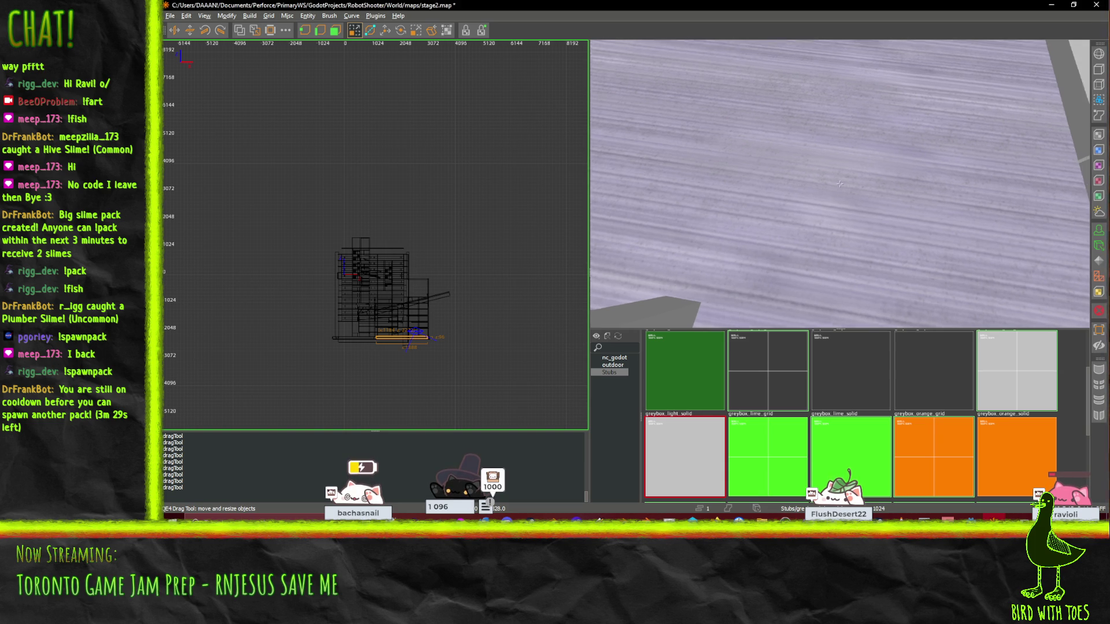
key(s)
key(w)
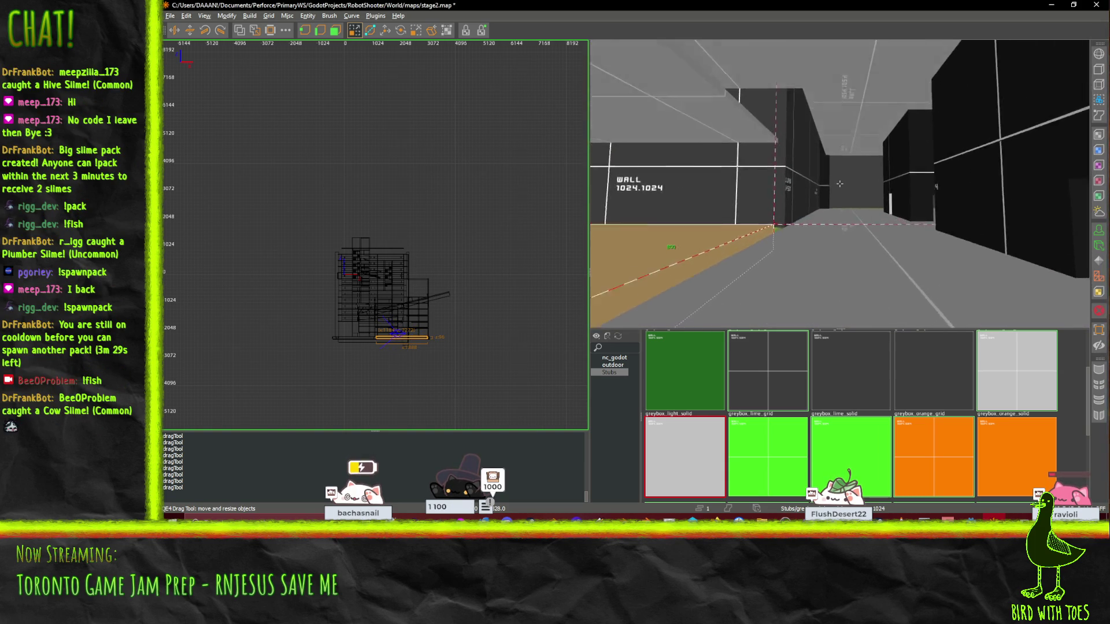
key(shift+z)
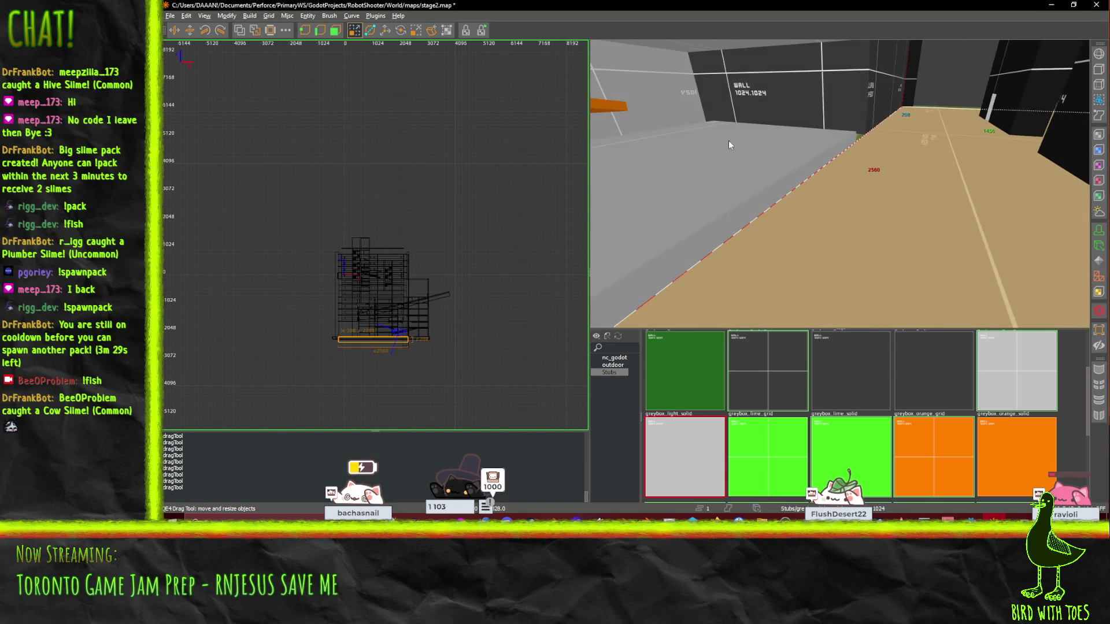
- Lengthen the floor slab from 800 to 864, then inspect it beside the pillars
mouse_move(887, 218)
mouse_down()
mouse_move(976, 254)
mouse_move(910, 233)
mouse_move(935, 239)
mouse_up()
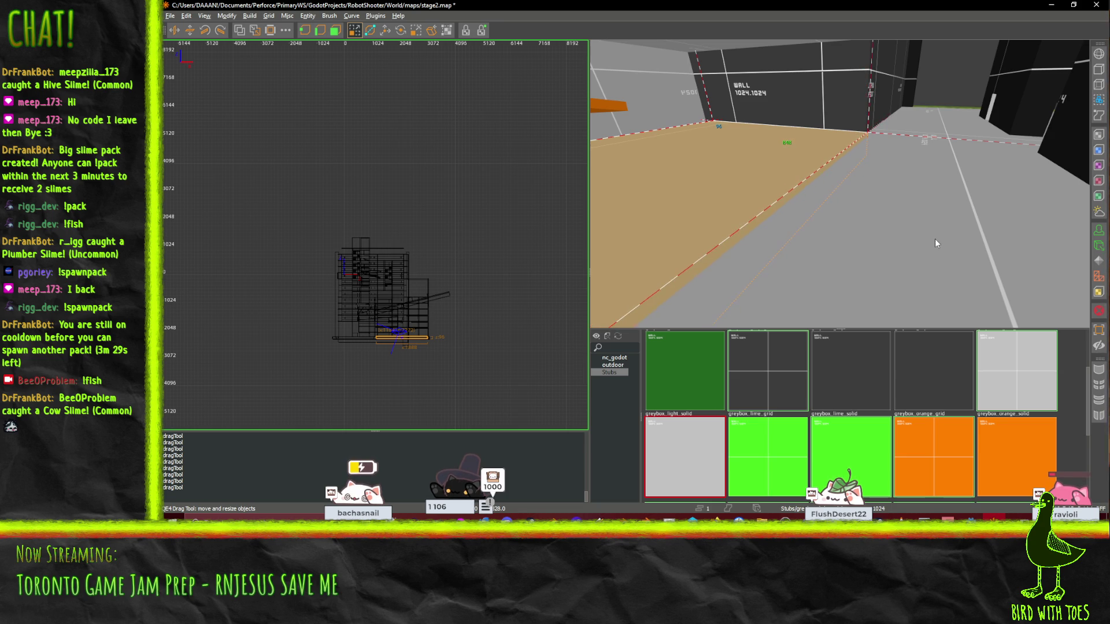
drag(730, 90, 841, 187)
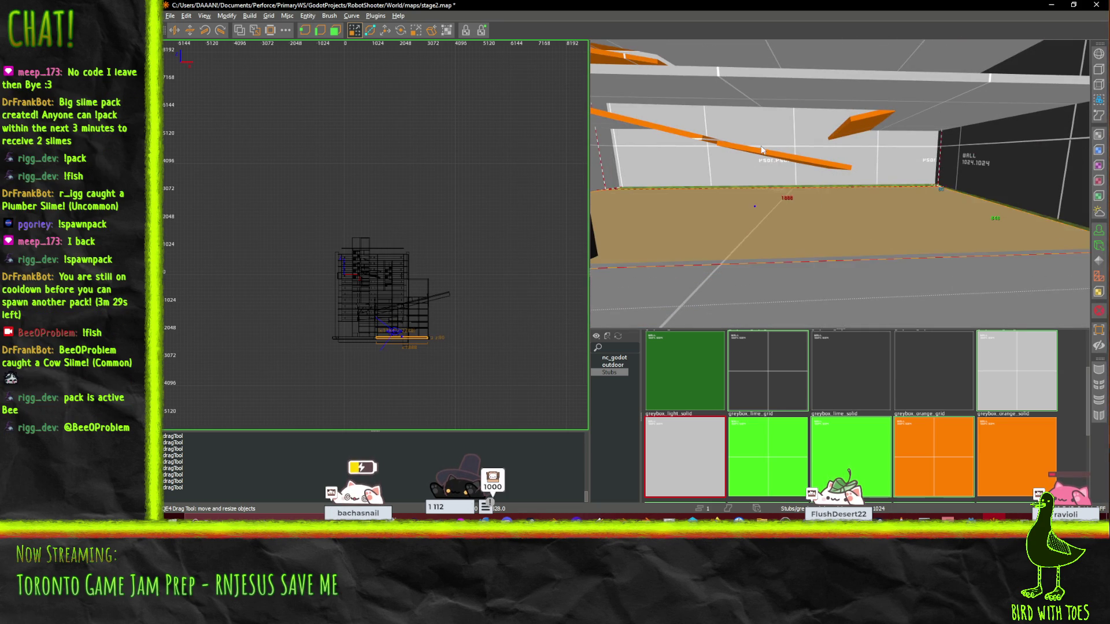
mouse_move(761, 150)
mouse_down()
mouse_move(839, 184)
mouse_move(735, 223)
mouse_up()
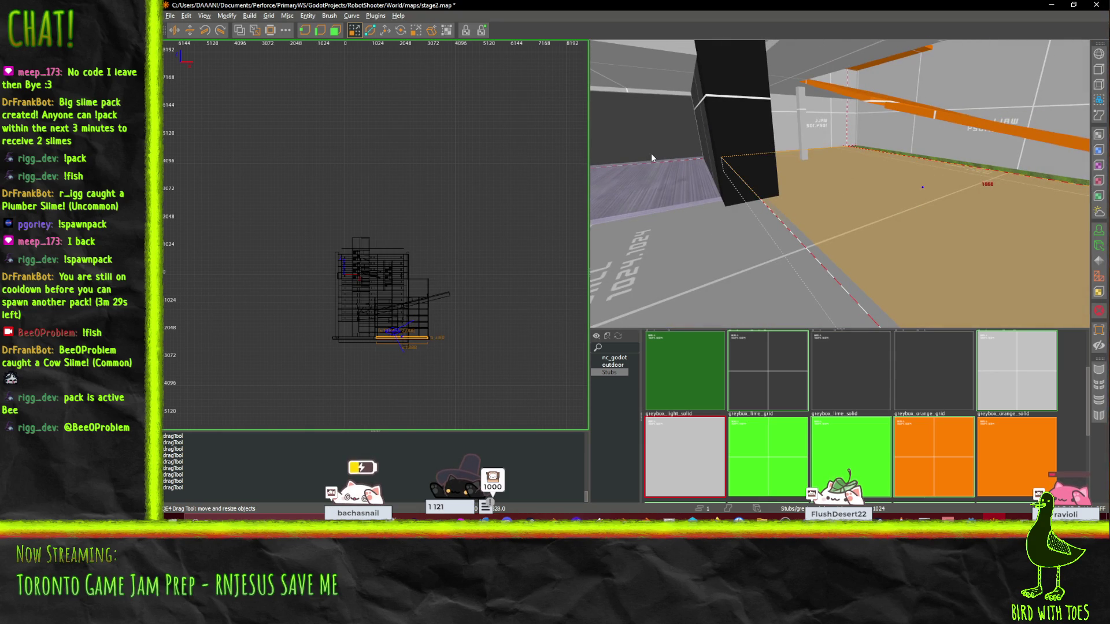
click(734, 185)
click(852, 203)
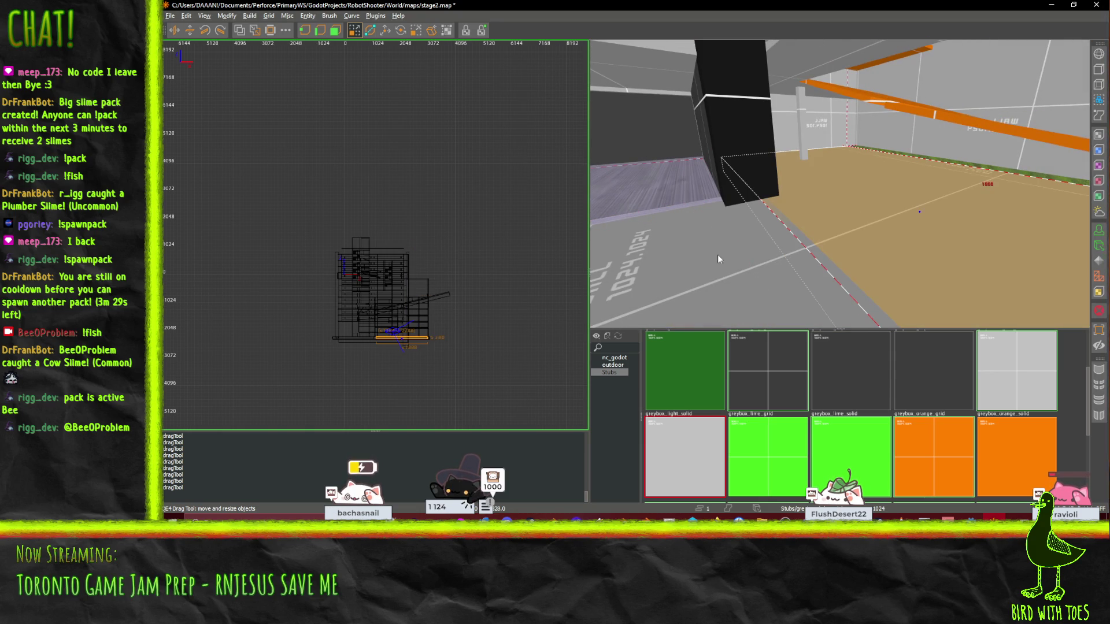
mouse_move(713, 254)
mouse_down()
mouse_move(751, 245)
mouse_move(840, 184)
mouse_move(832, 230)
mouse_move(878, 214)
mouse_move(839, 184)
mouse_move(788, 230)
mouse_move(745, 228)
mouse_move(769, 225)
mouse_up()
drag(840, 184, 841, 188)
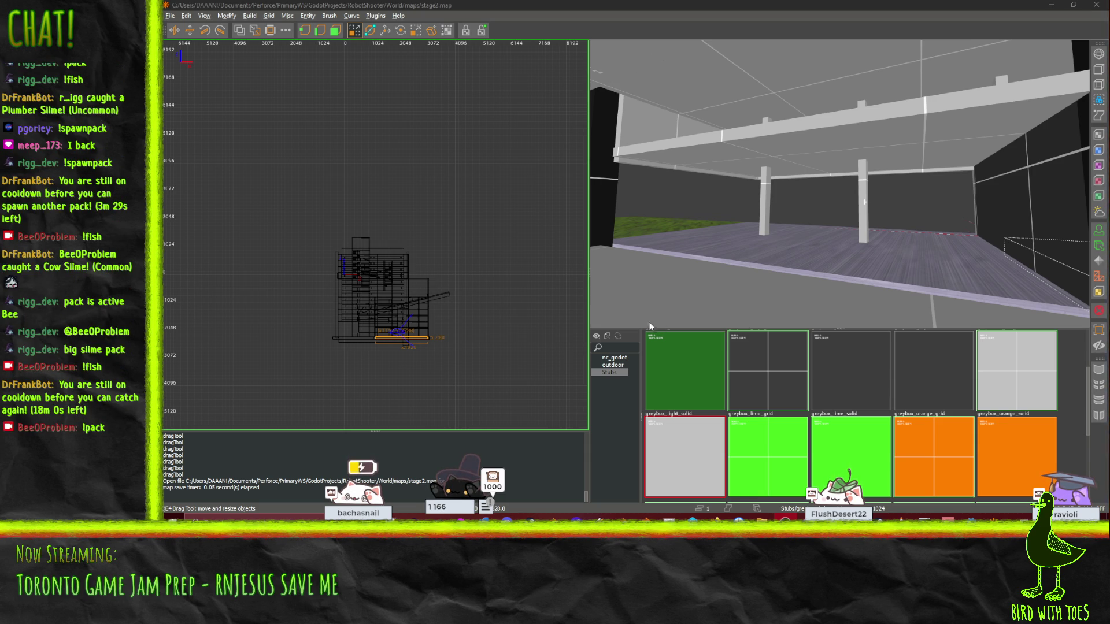
drag(642, 321, 601, 315)
- Select the dark wall pillar, look around the grass edge, then reselect the floor slab
key(w)
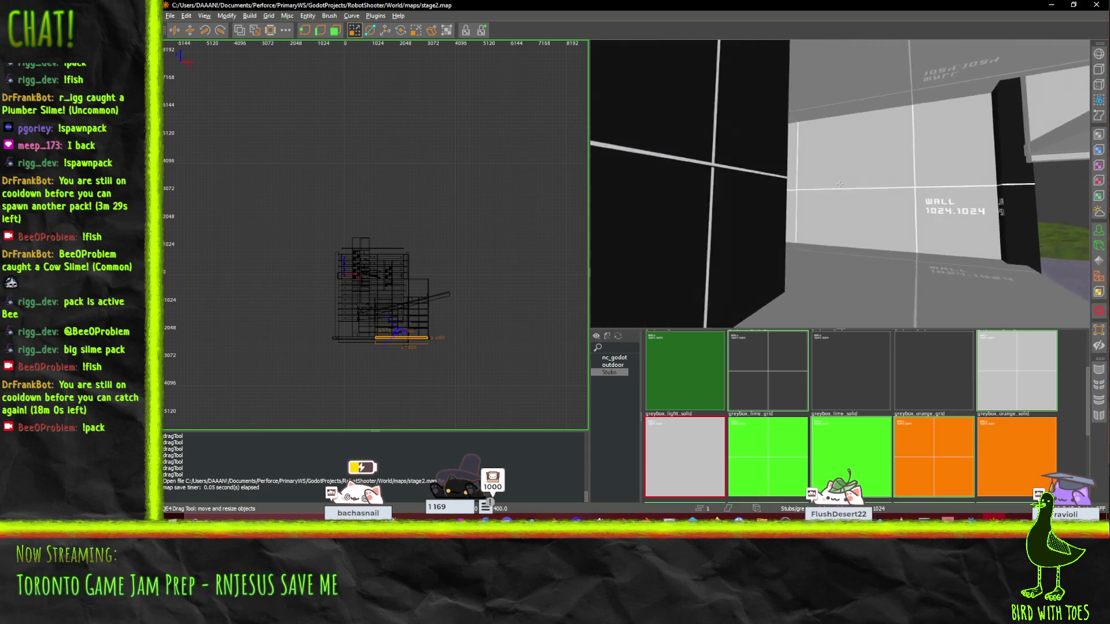
drag(839, 183, 839, 188)
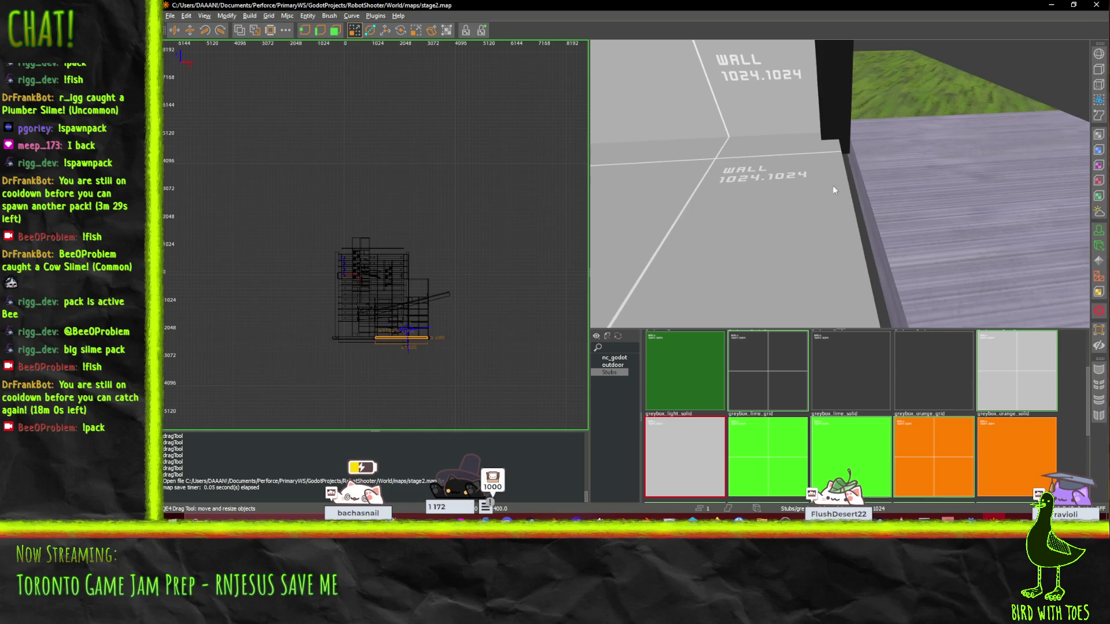
mouse_move(917, 206)
mouse_down()
mouse_move(839, 184)
mouse_move(801, 240)
mouse_up()
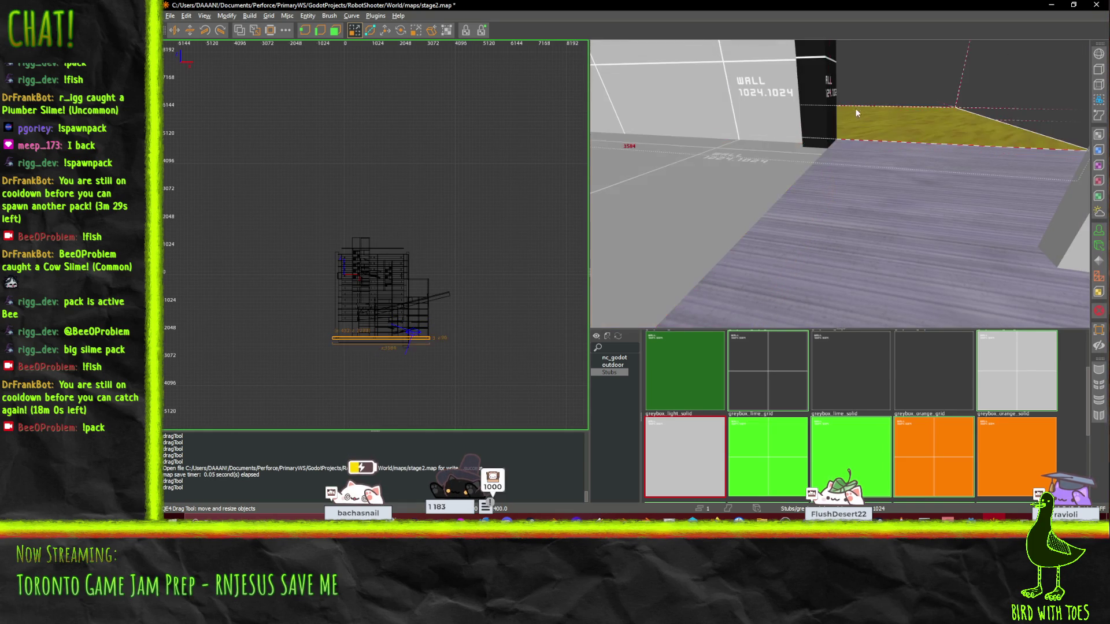
click(823, 110)
drag(839, 184, 884, 132)
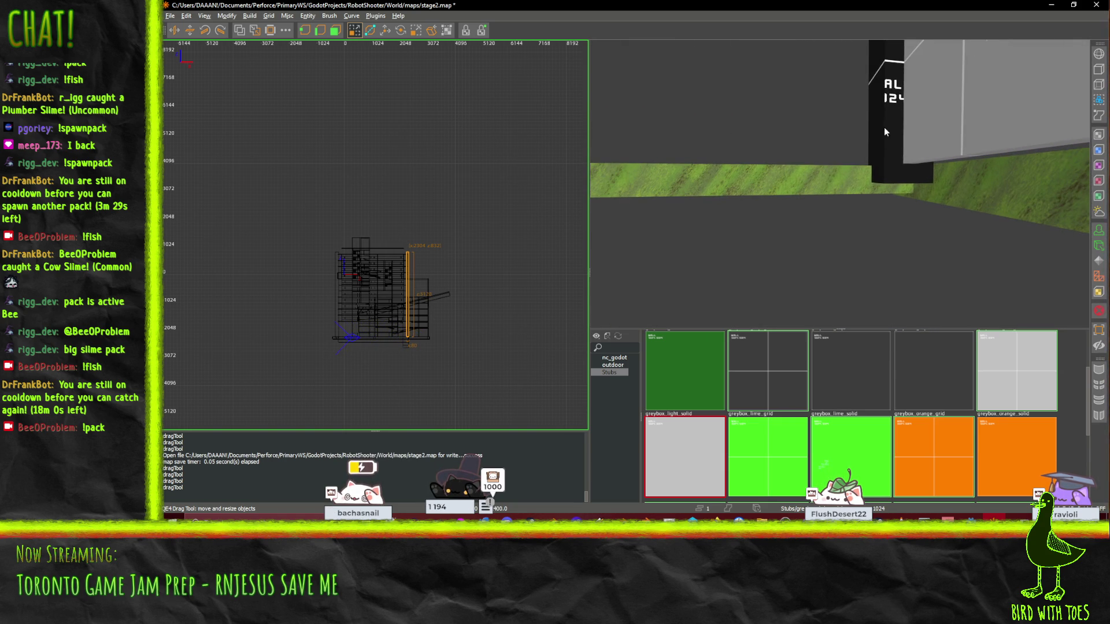
right_click(900, 218)
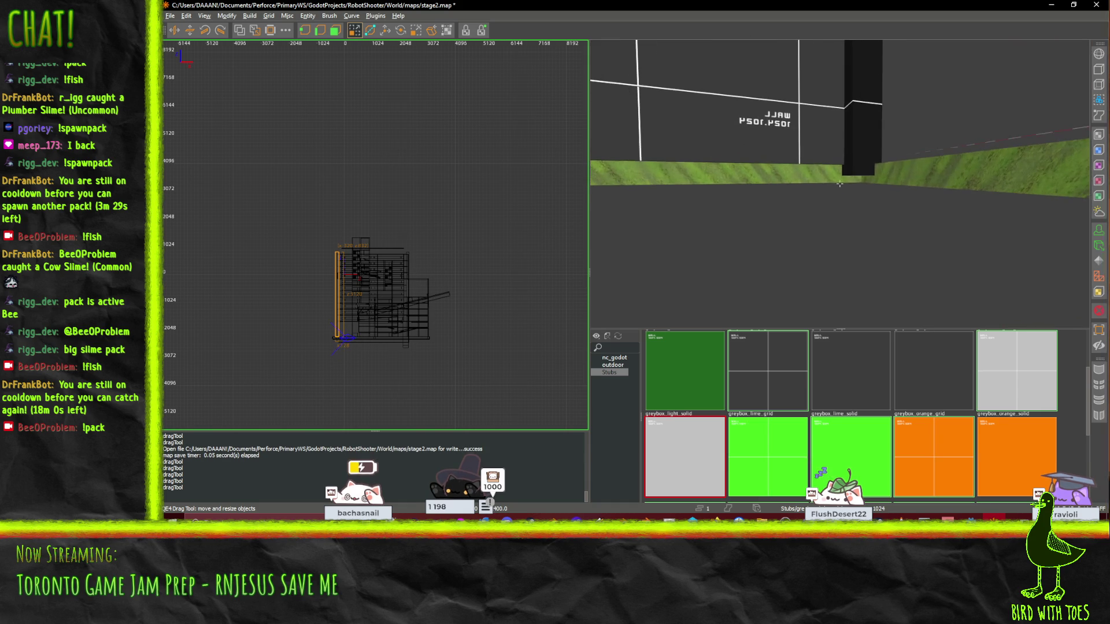
right_click(851, 203)
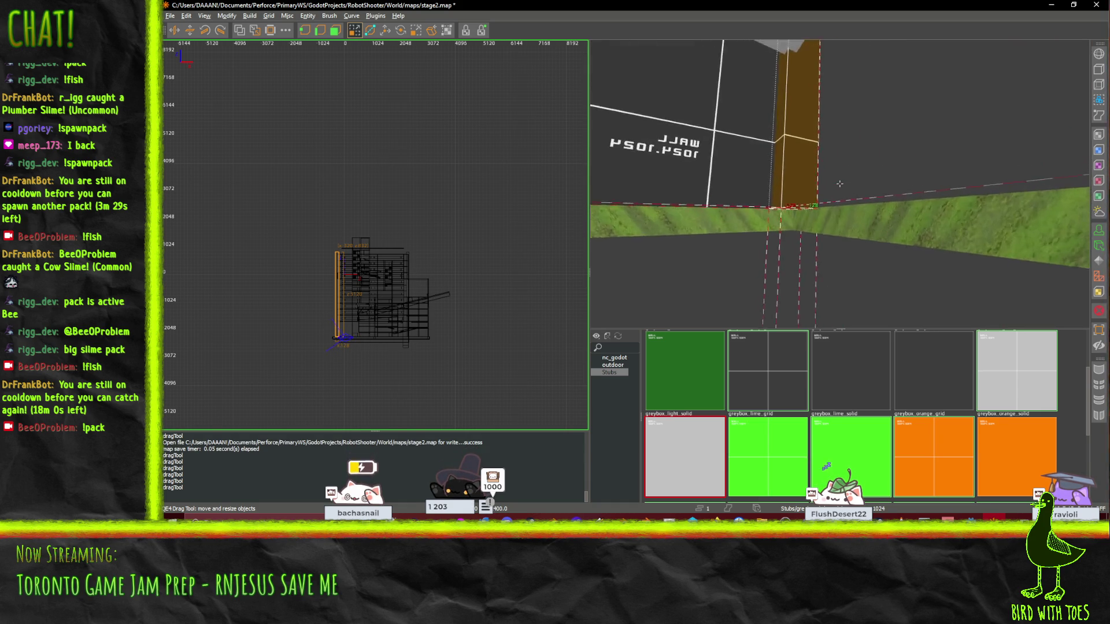
drag(839, 184, 841, 188)
click(840, 184)
- Undo the last resize and stretch the floor slab across to the far wall
scroll(399, 341, up, 4)
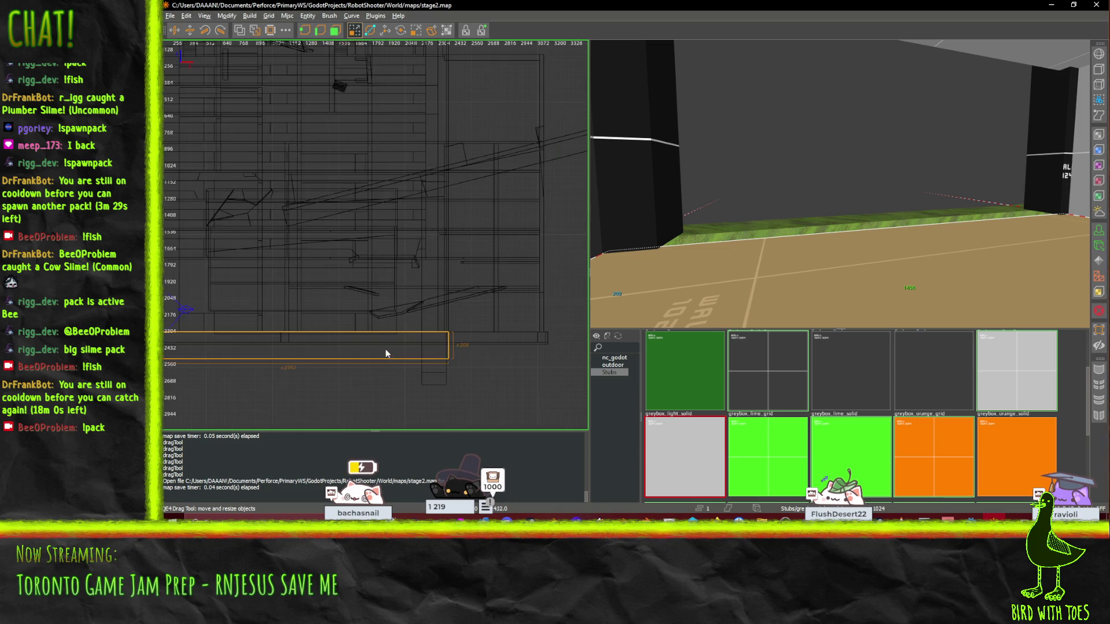
click(764, 226)
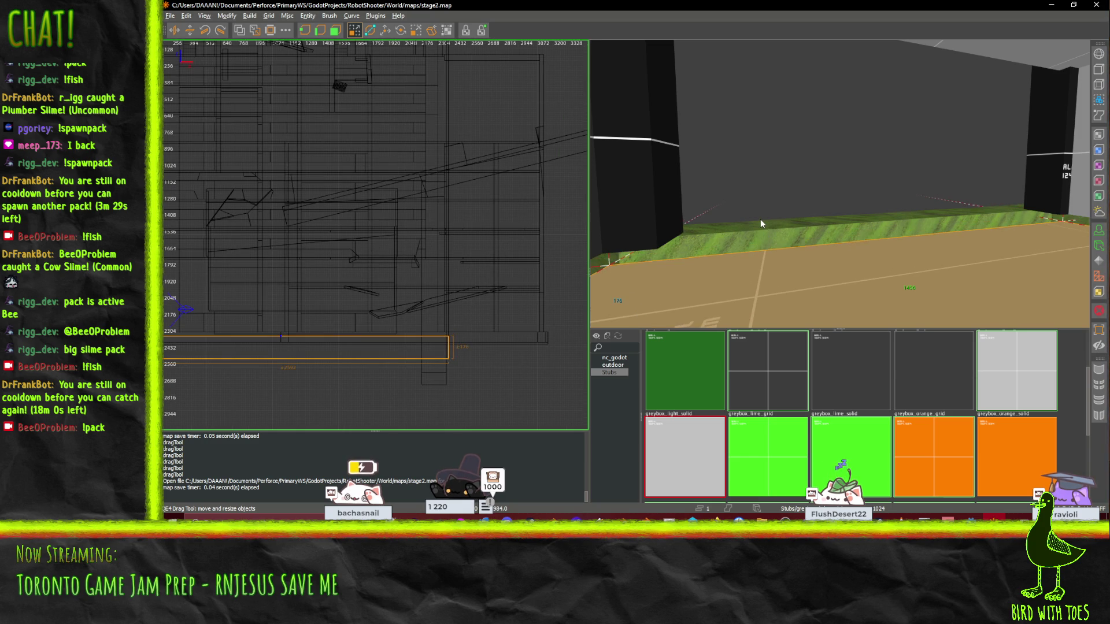
key(ctrl+z)
drag(920, 220, 1083, 214)
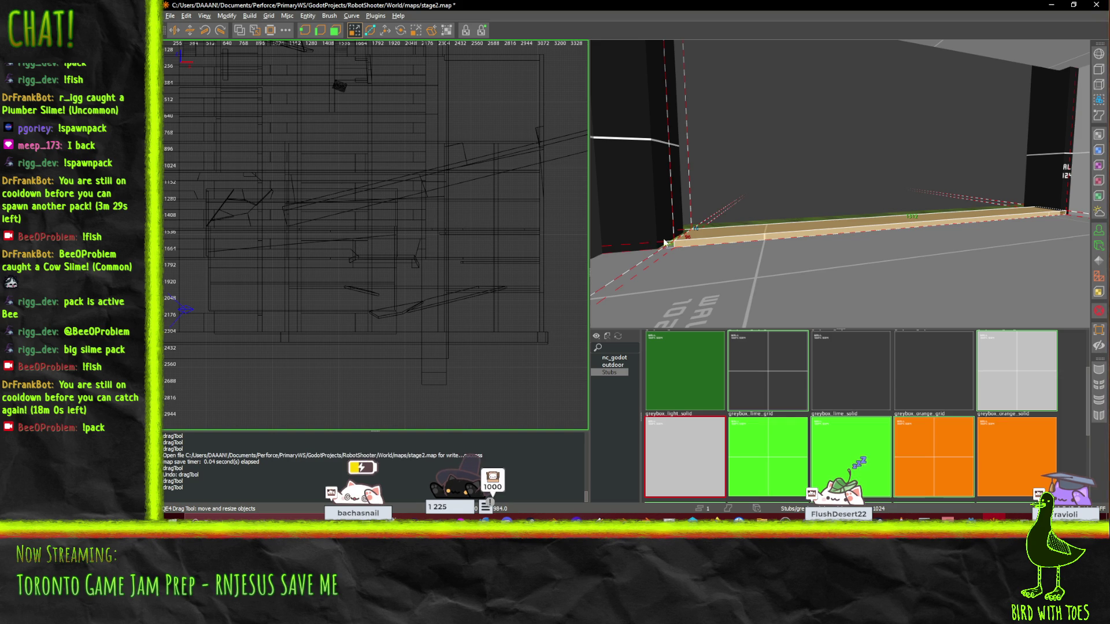
- Raise the slab's top face in the side 2D view into a 1024-unit-tall wall
key(ctrl+u)
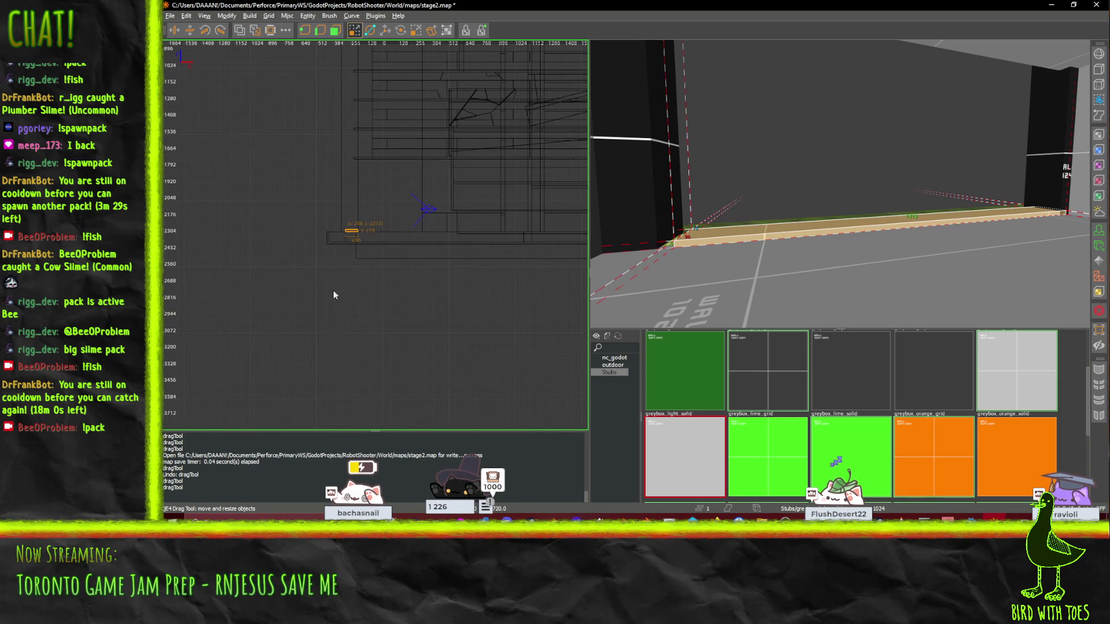
key(ctrl+space)
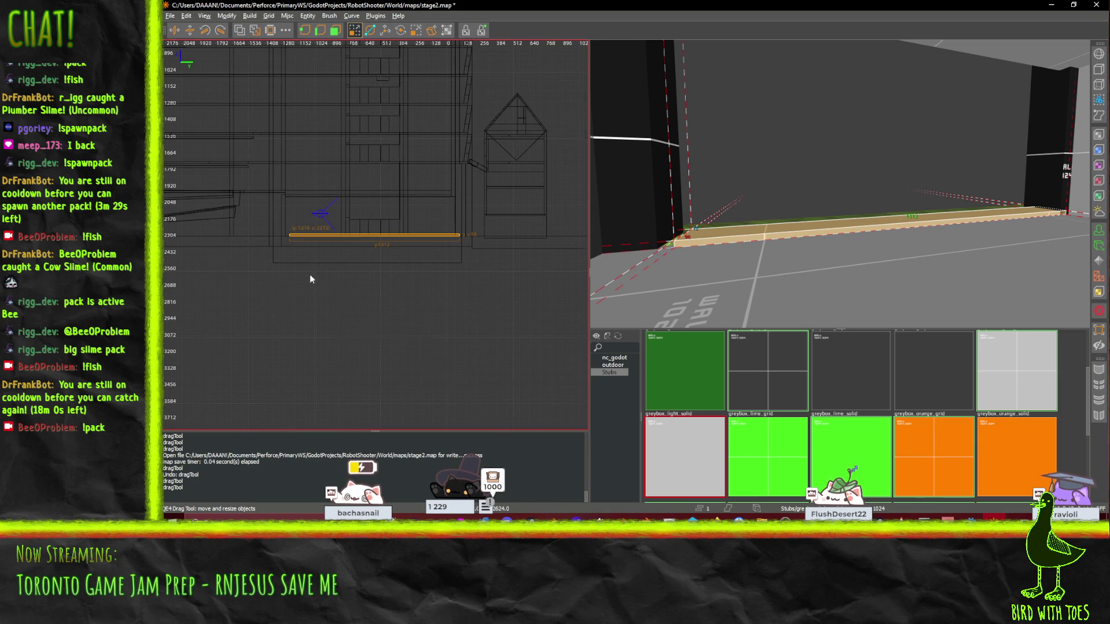
scroll(271, 254, up, 3)
scroll(466, 211, up, 3)
click(524, 257)
scroll(475, 244, down, 5)
drag(421, 218, 415, 166)
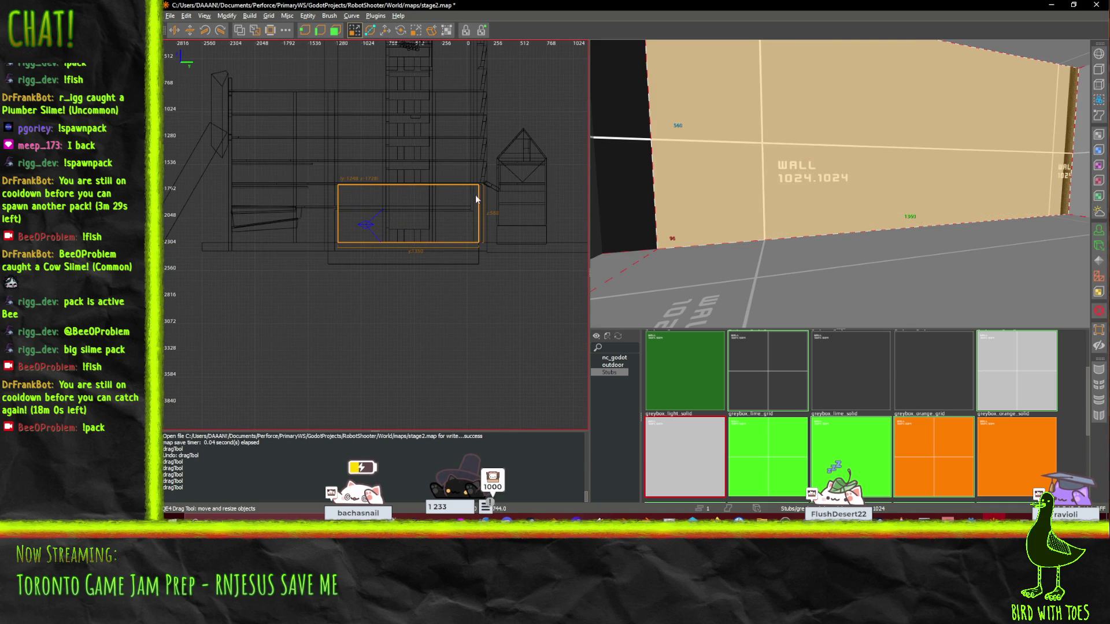
key(d)
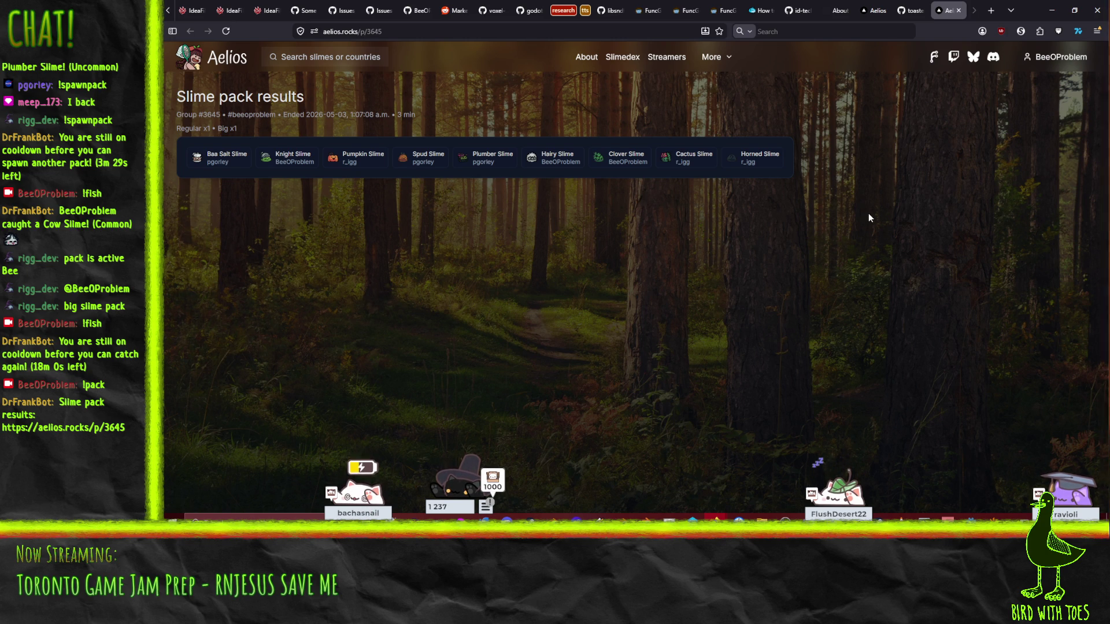
- Close the Aelios slime pack tab and minimise Firefox to return to TrenchBroom
click(958, 10)
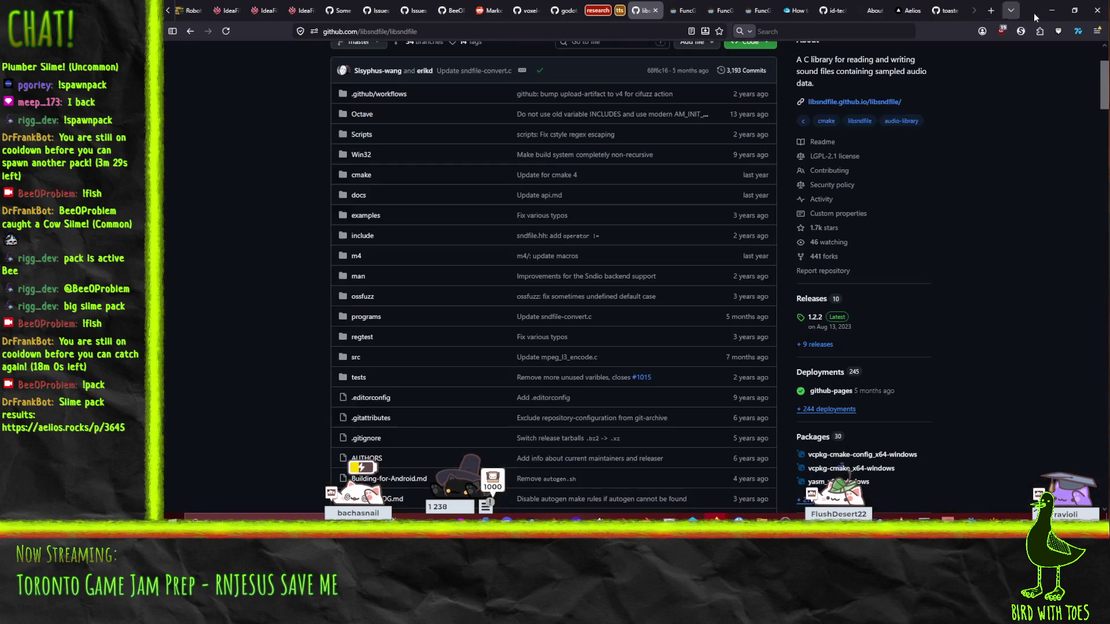
click(1052, 10)
scroll(839, 184, down, 5)
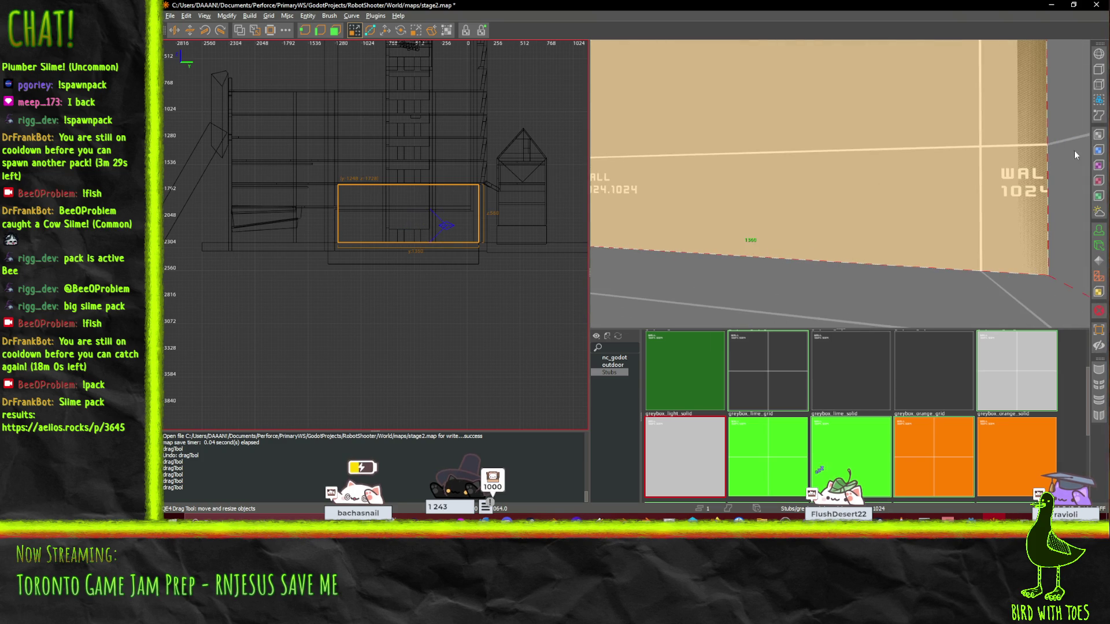
- Thin the tan wall from 96 to 48 units in the side 2D view
drag(1056, 140, 839, 184)
key(a)
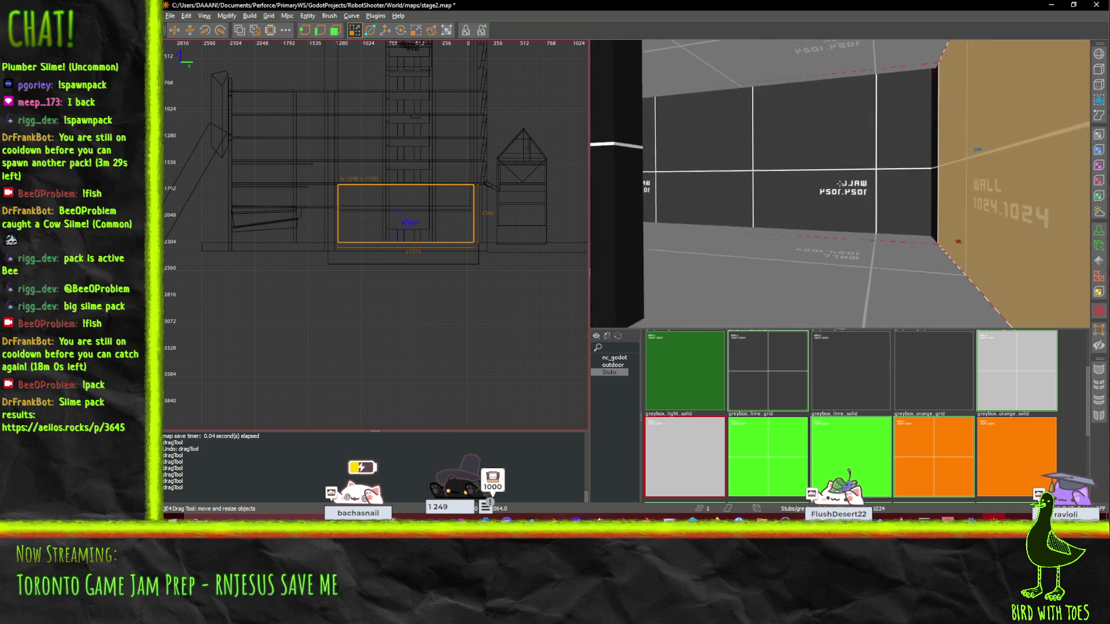
scroll(840, 184, down, 3)
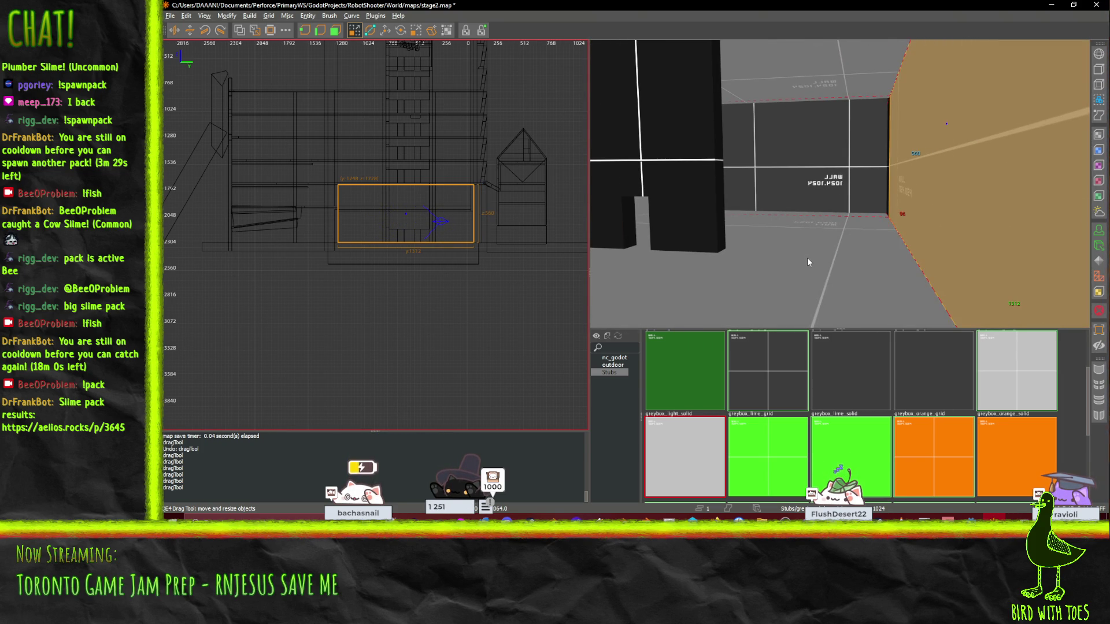
key(ctrl+Tab)
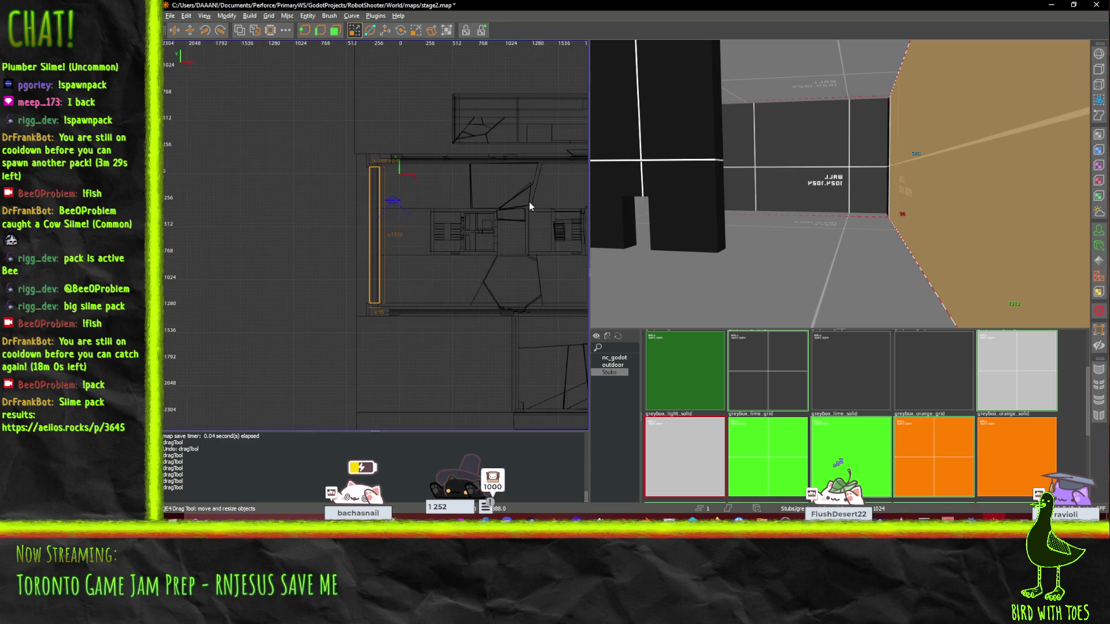
scroll(405, 234, up, 3)
drag(361, 252, 348, 251)
- Drag the floor slab's left edge outward, then select the grass strip
click(768, 270)
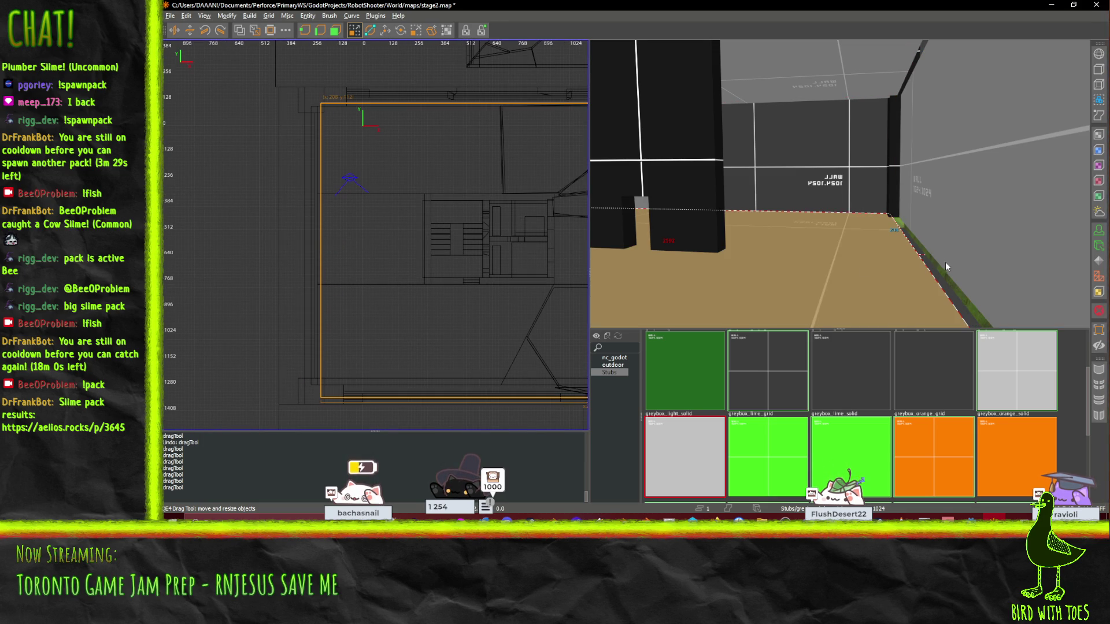
key(d)
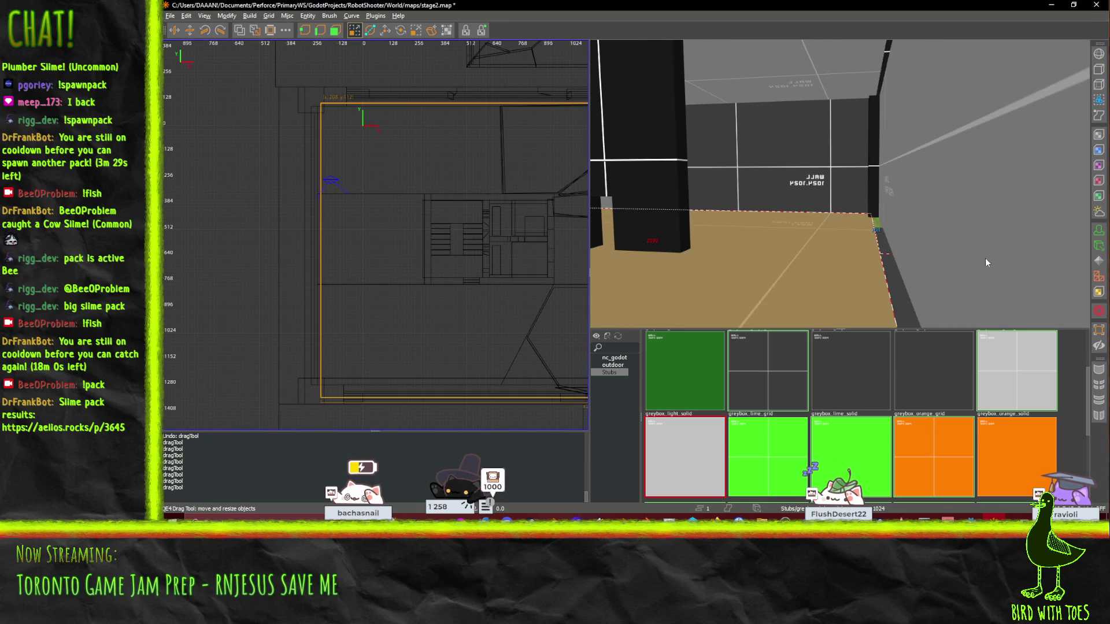
drag(291, 174, 260, 182)
key(d)
key(a)
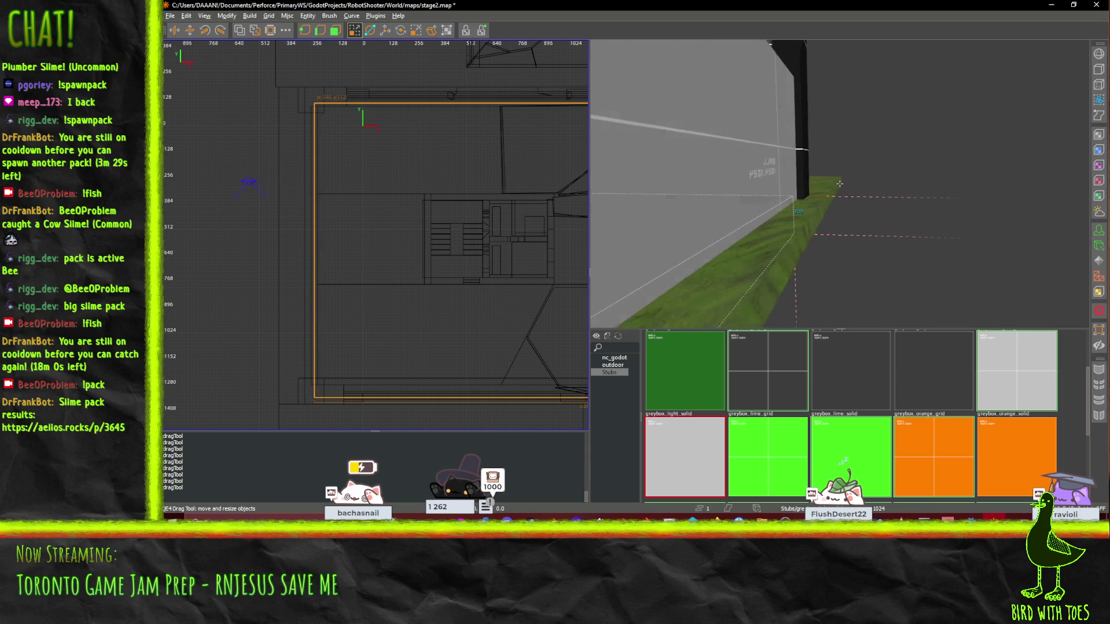
click(835, 197)
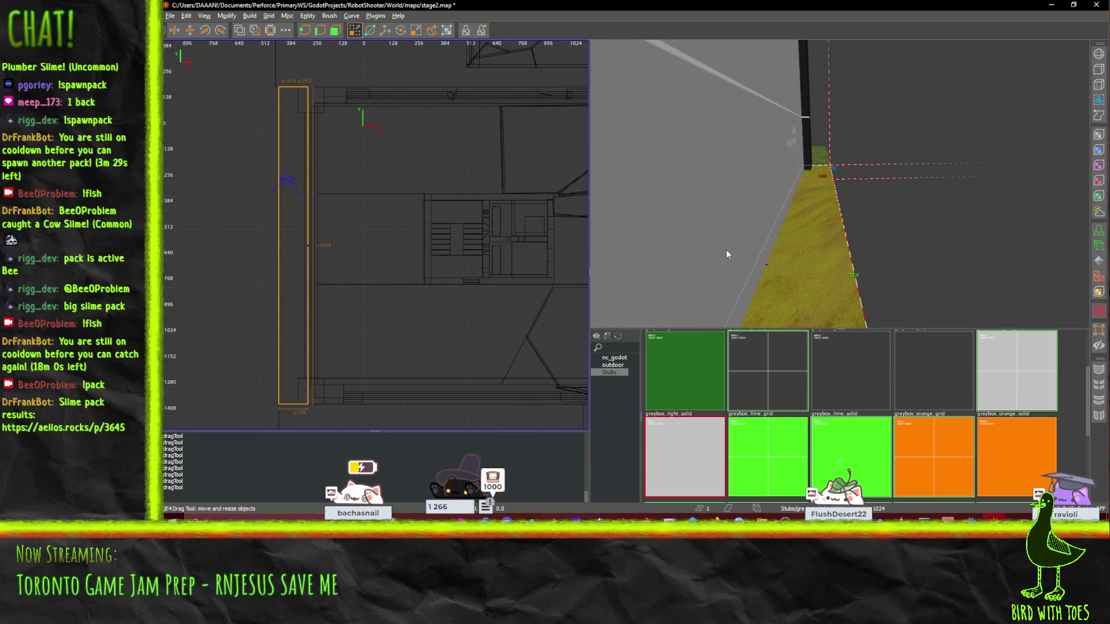
- Narrow the grass strip from 144 to 128 units and fly to the green block
key(ctrl+z)
key(a)
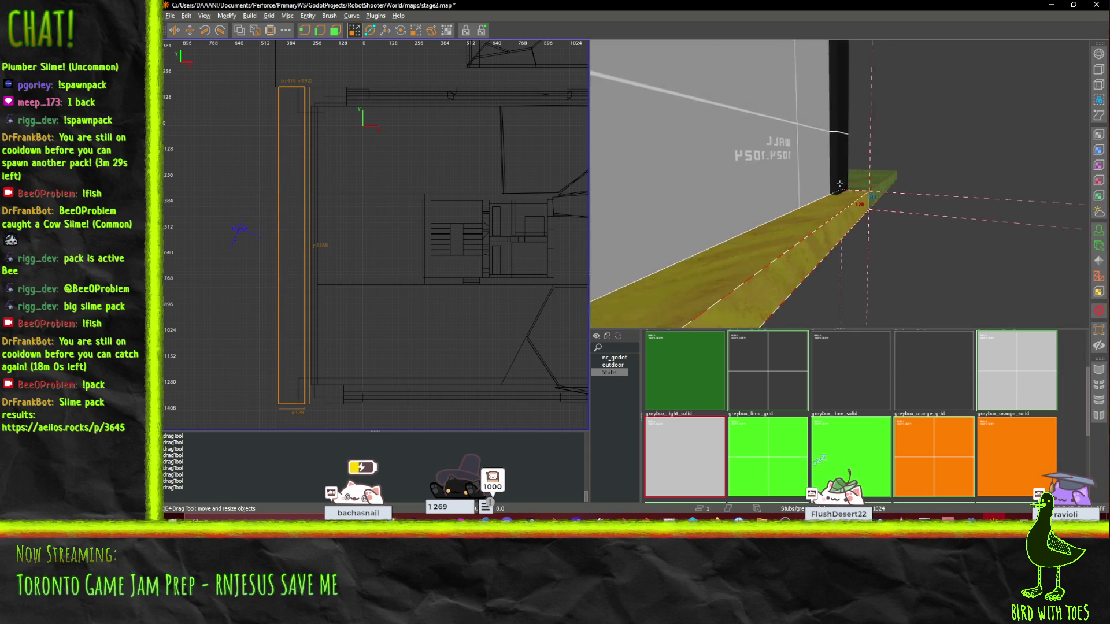
key(d)
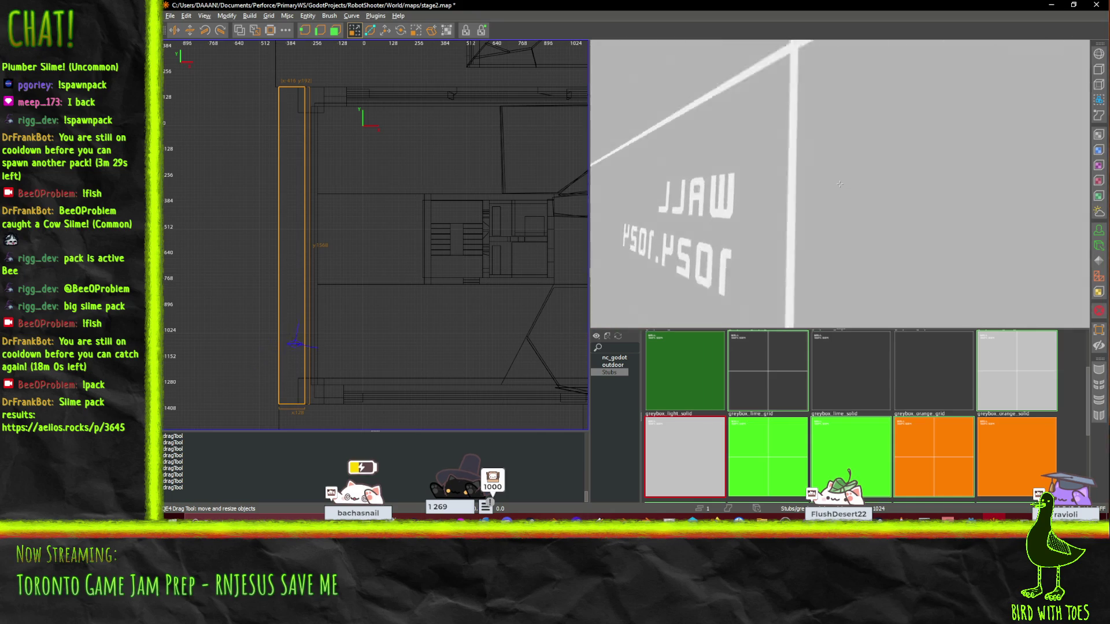
key(w)
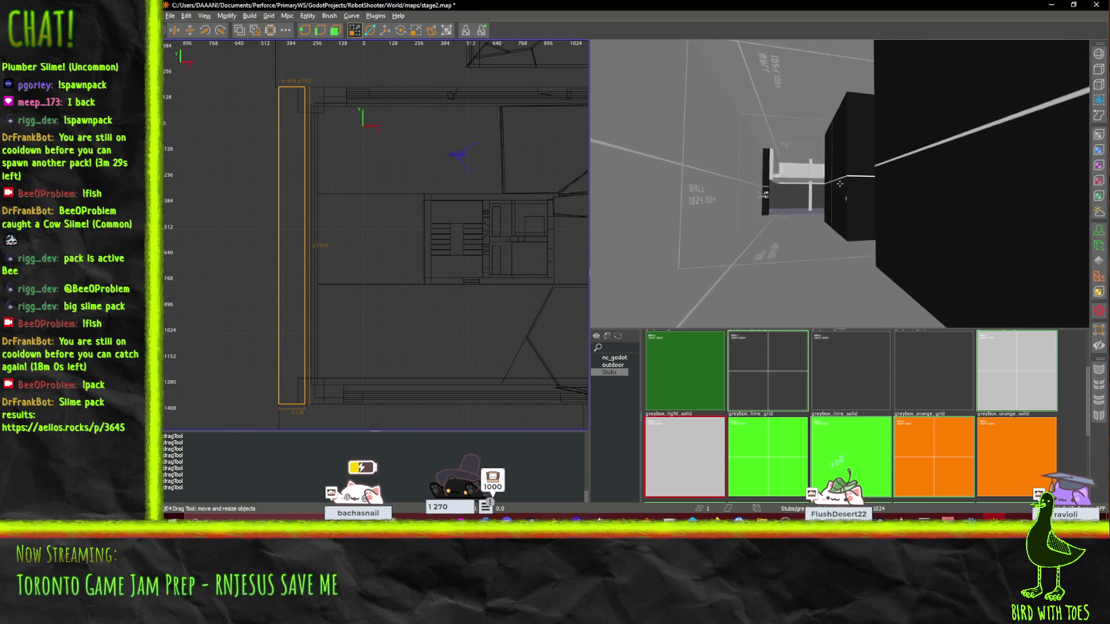
key(w)
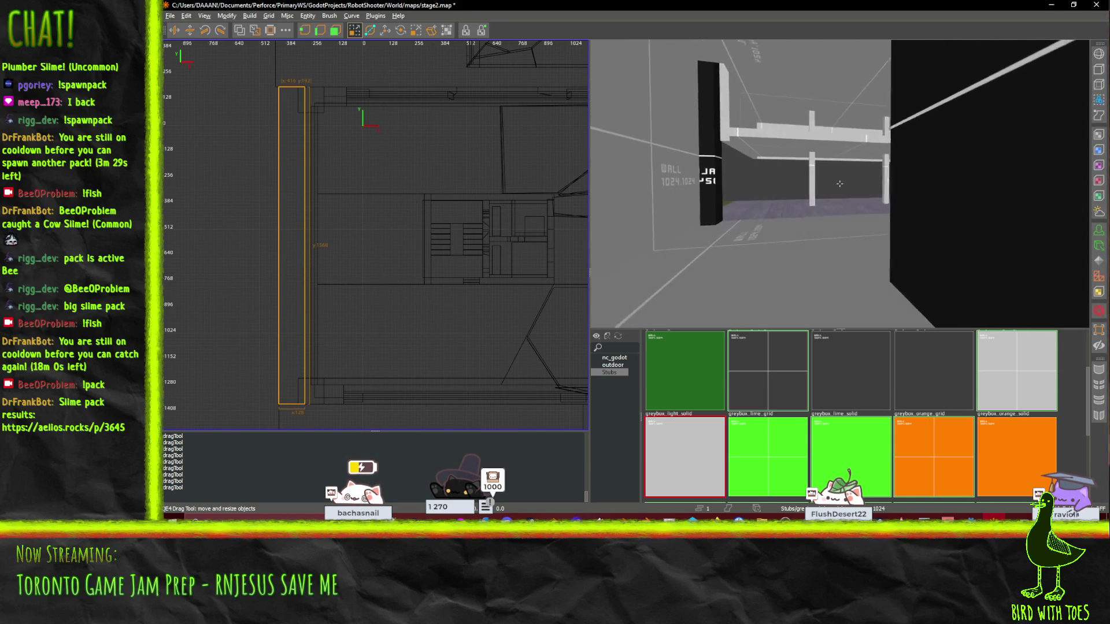
key(w)
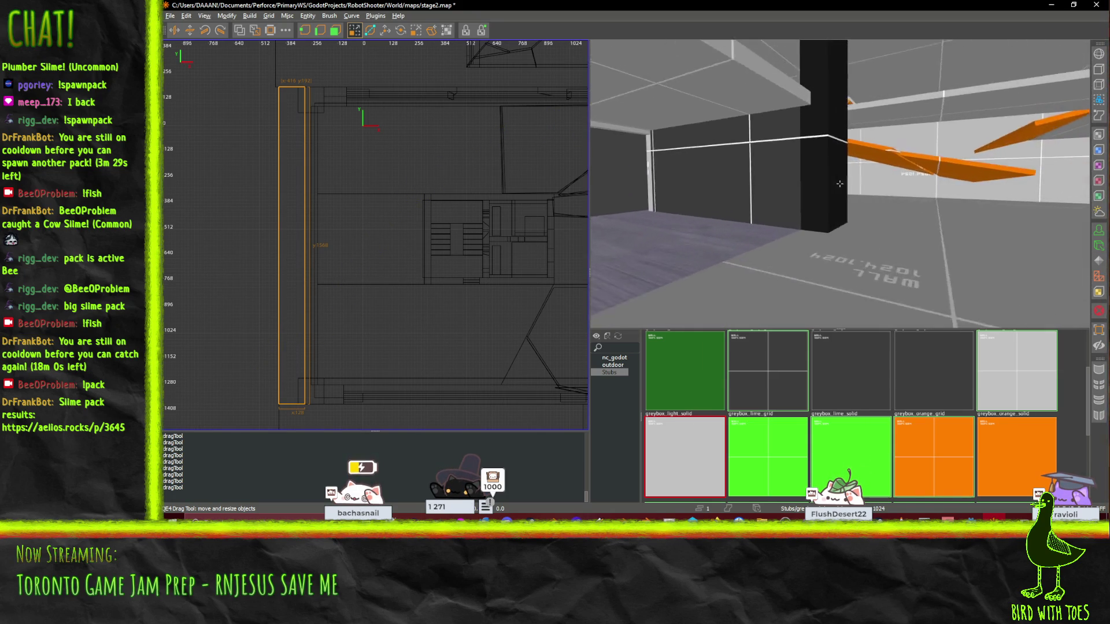
key(w)
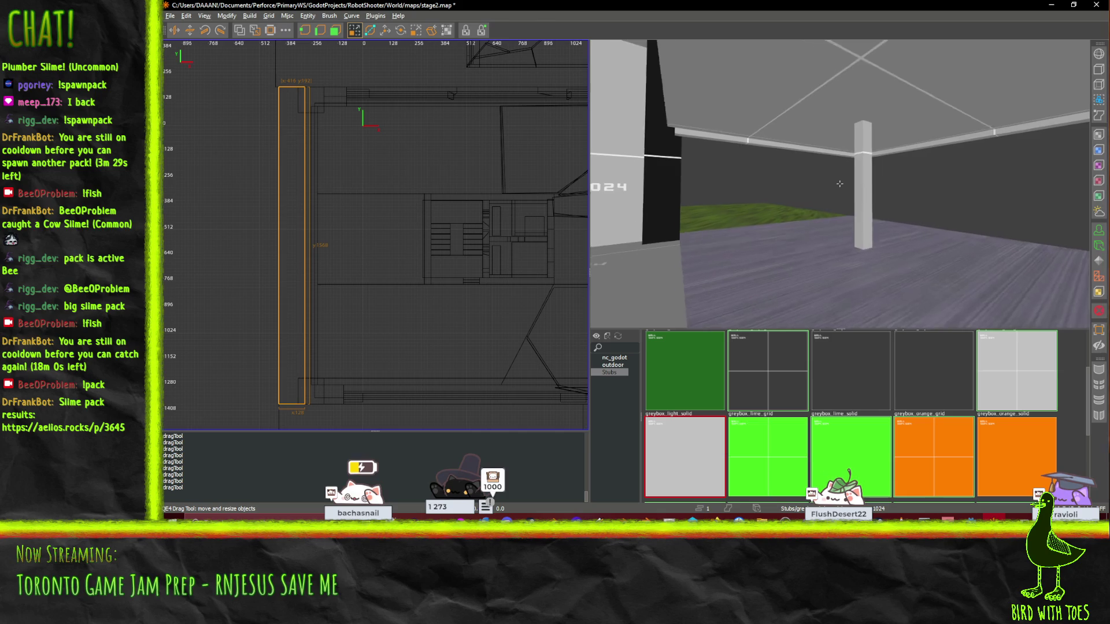
key(w)
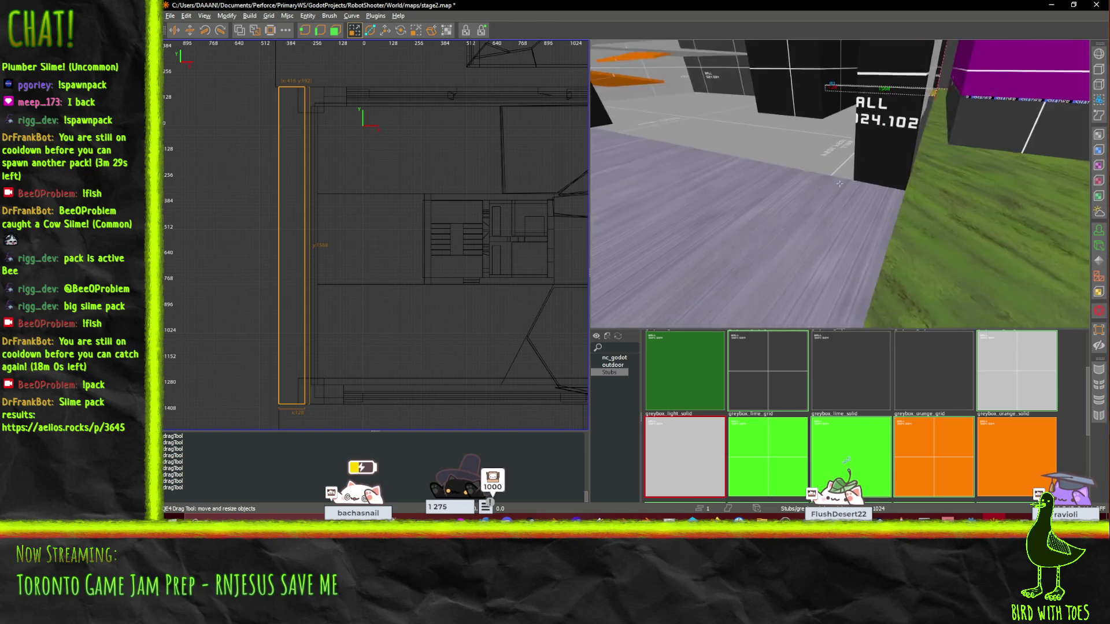
key(w)
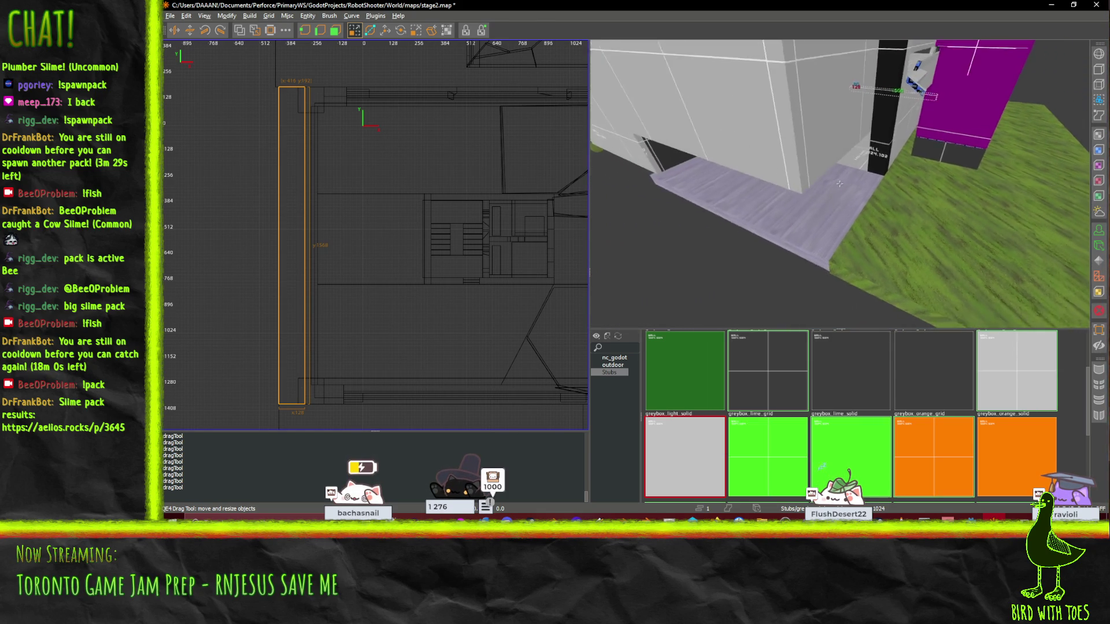
key(w)
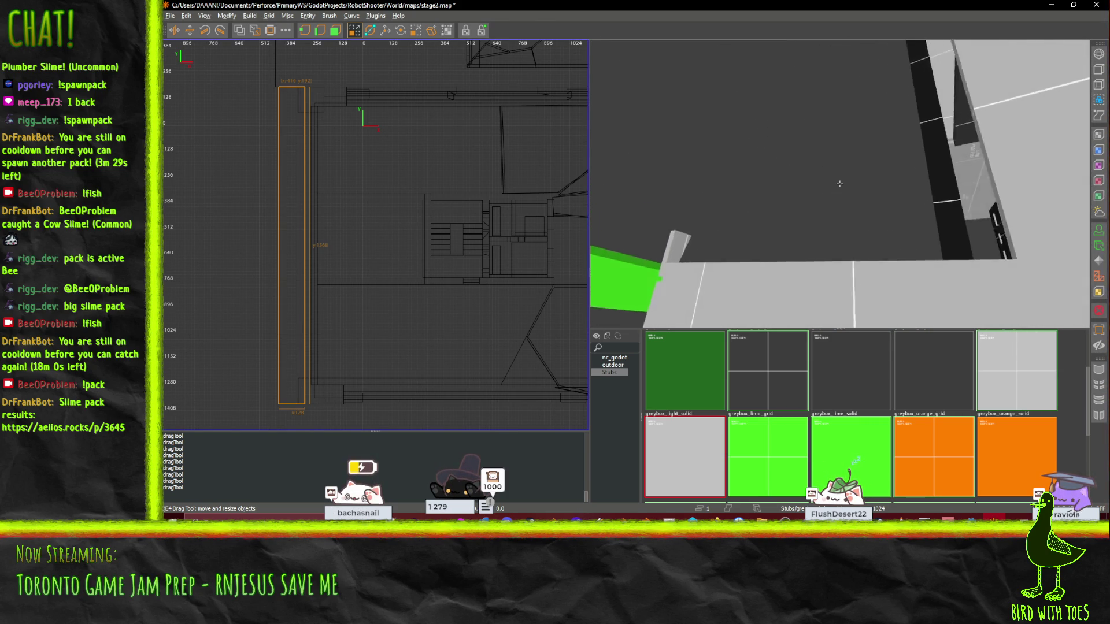
key(w)
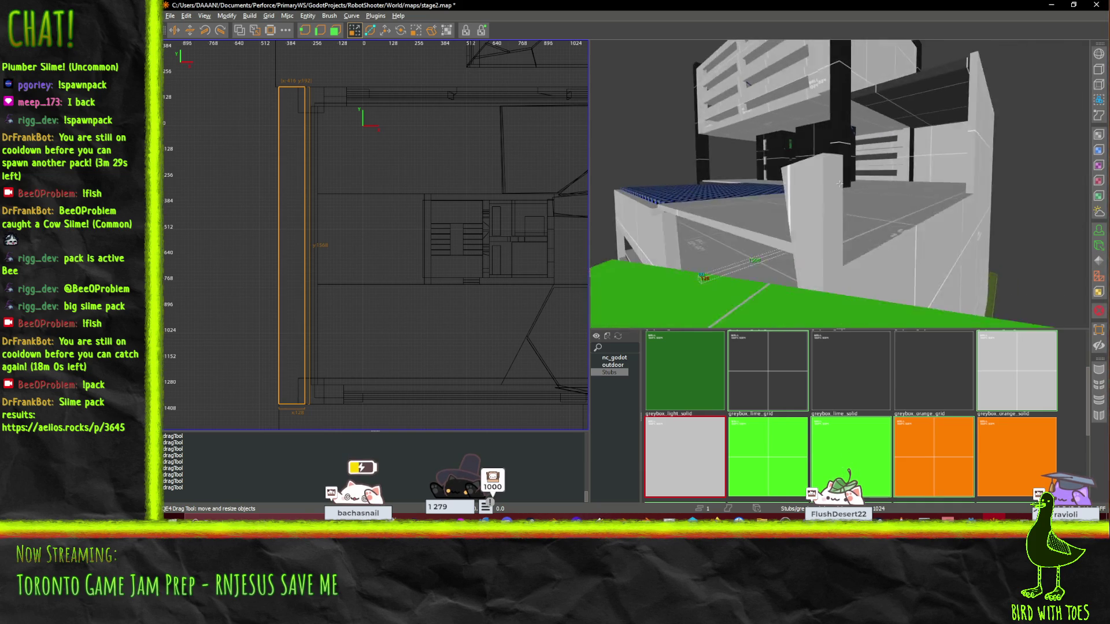
key(w)
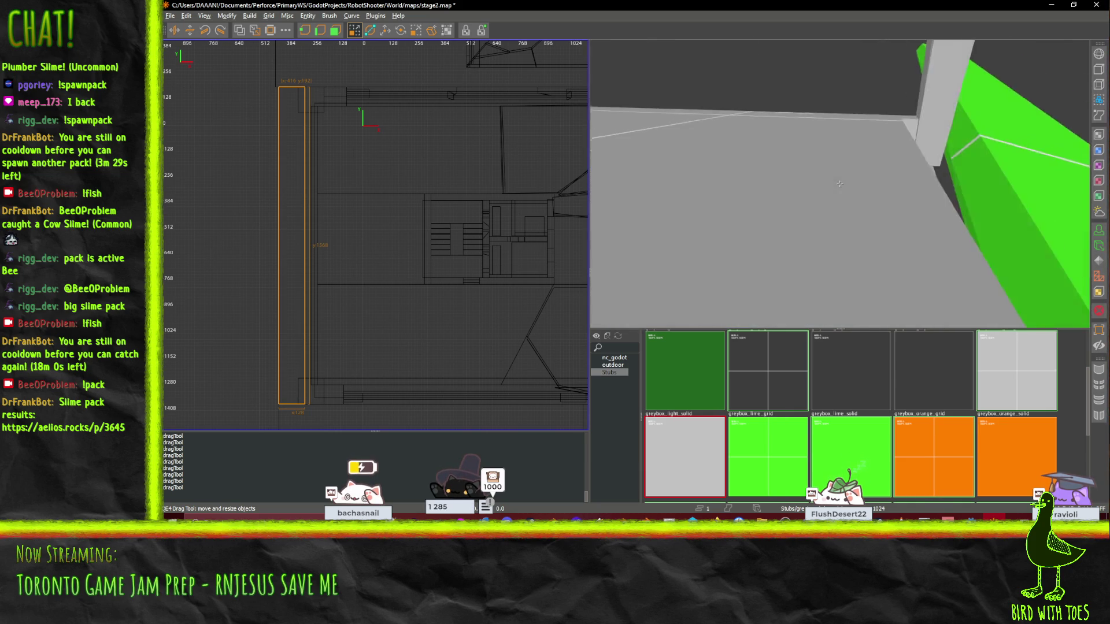
- Delete the grey pillar beside the green block, inspect the level, and save stage2.map
click(868, 134)
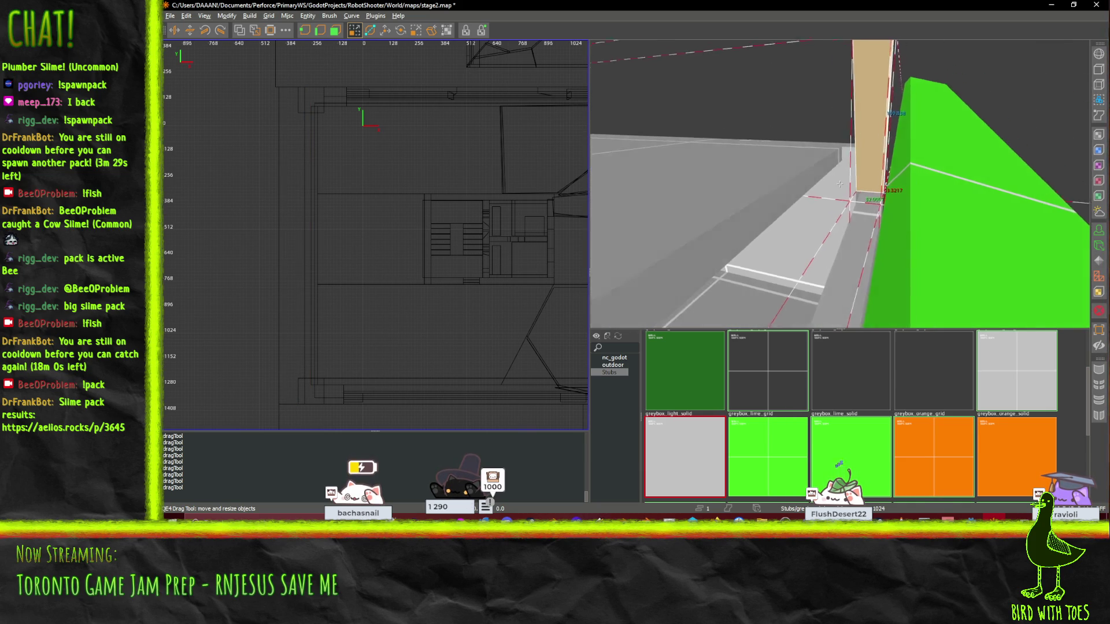
key(Delete)
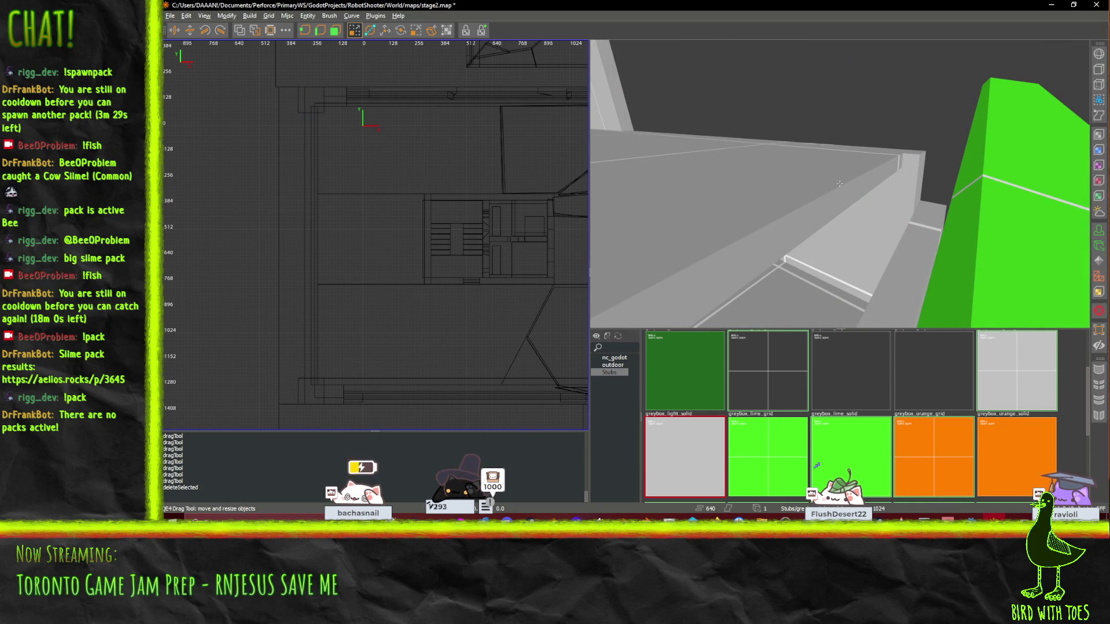
key(w)
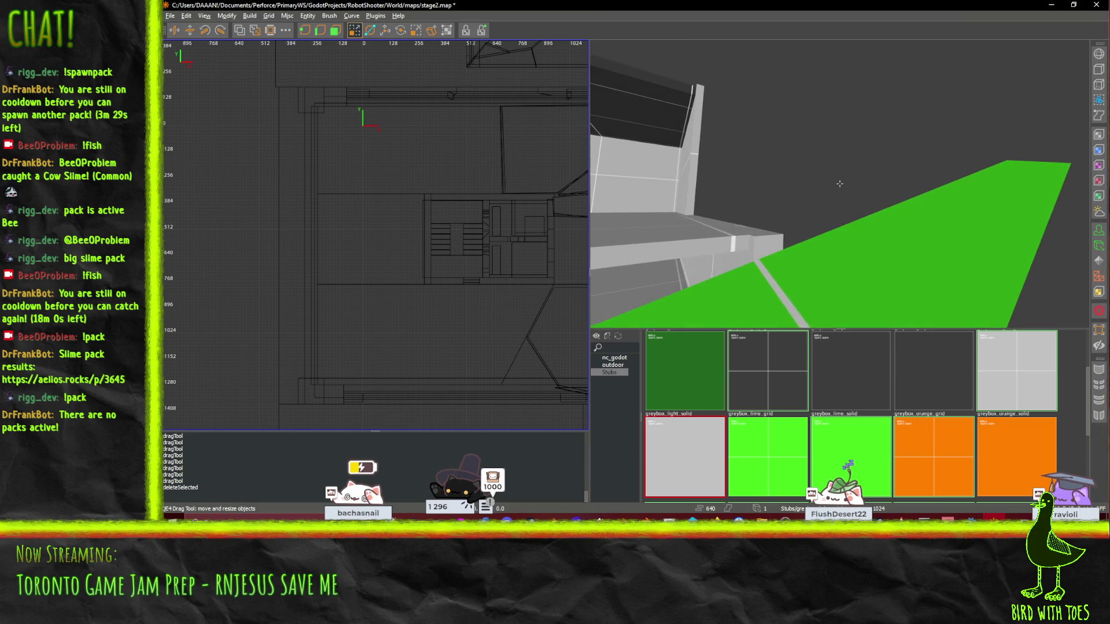
key(w)
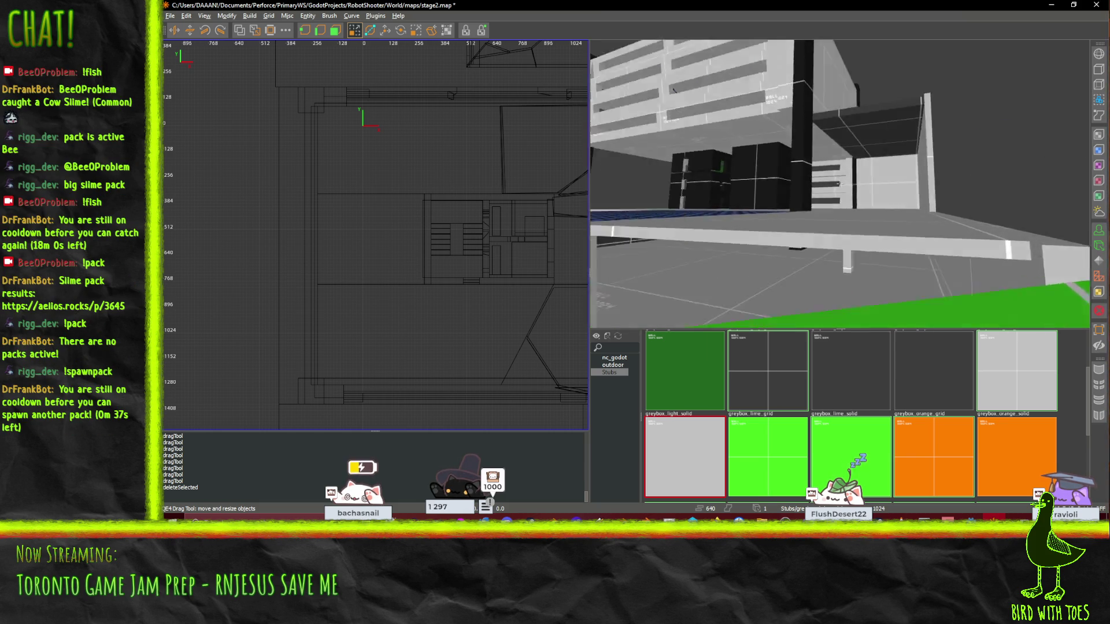
key(w)
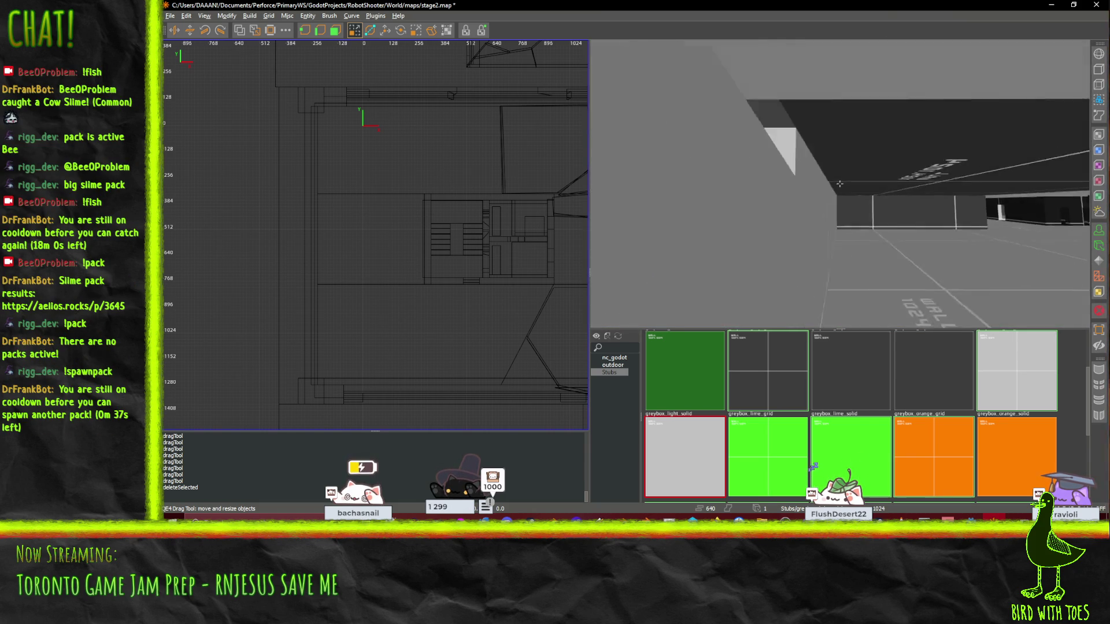
key(w)
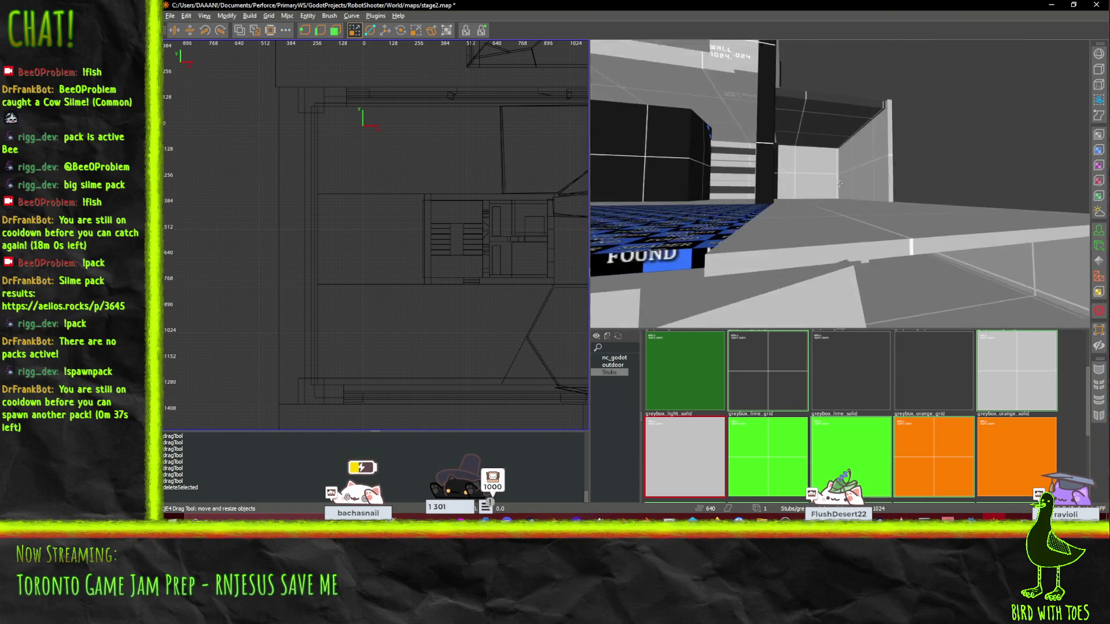
key(w)
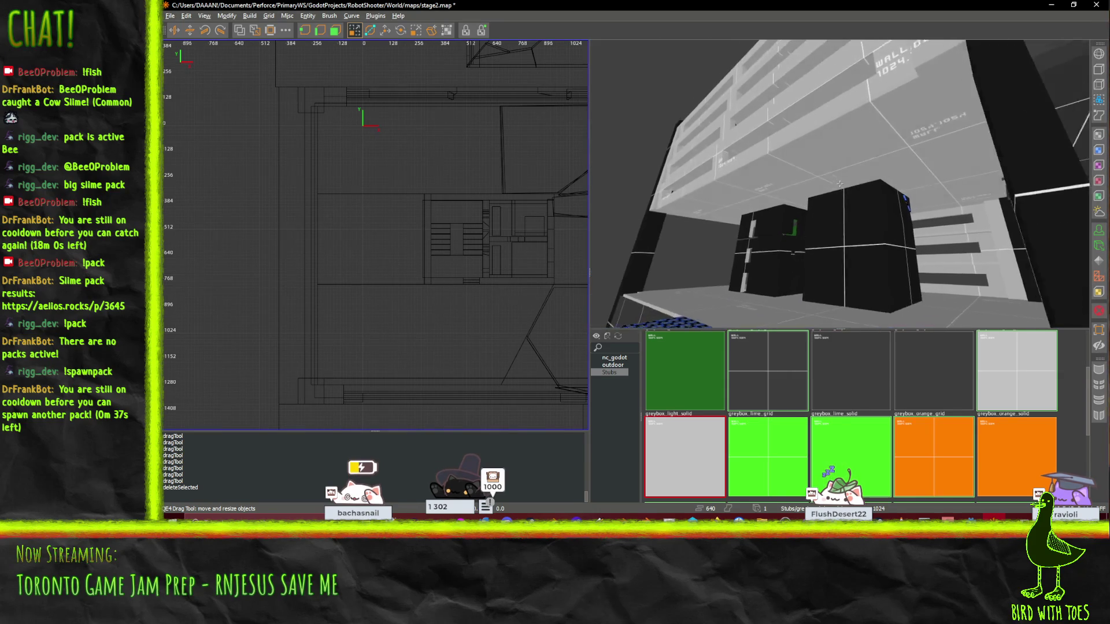
key(w)
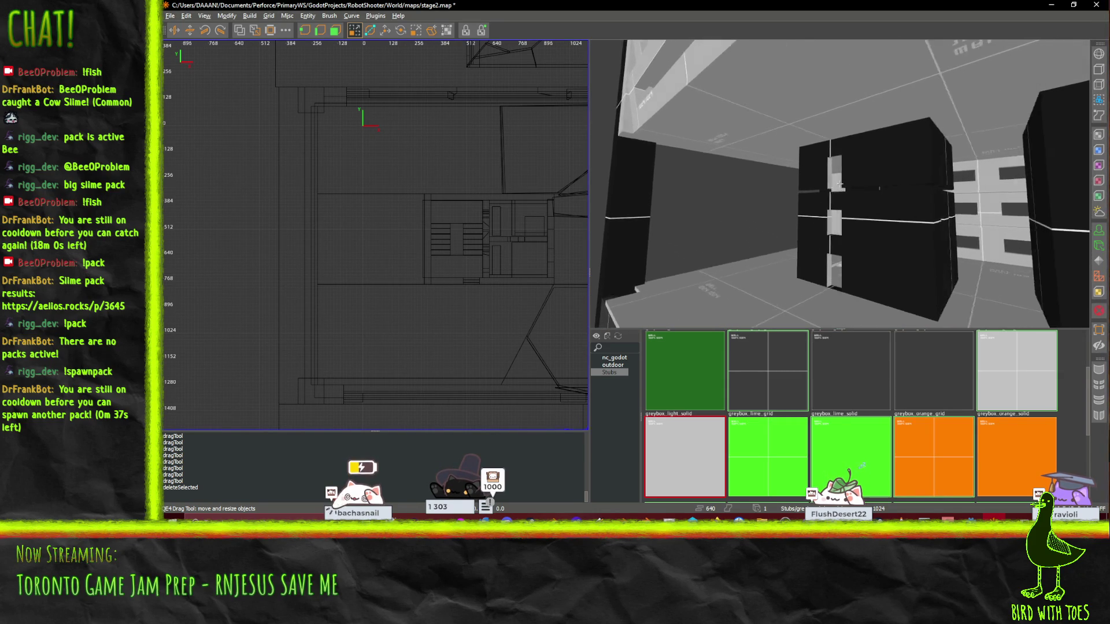
key(w)
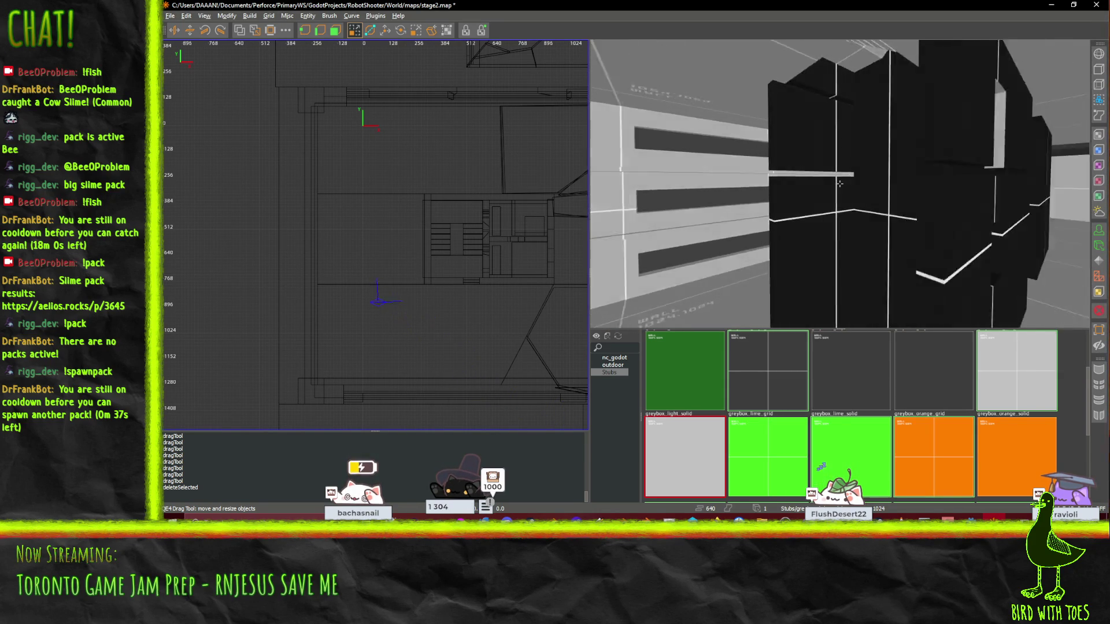
key(w)
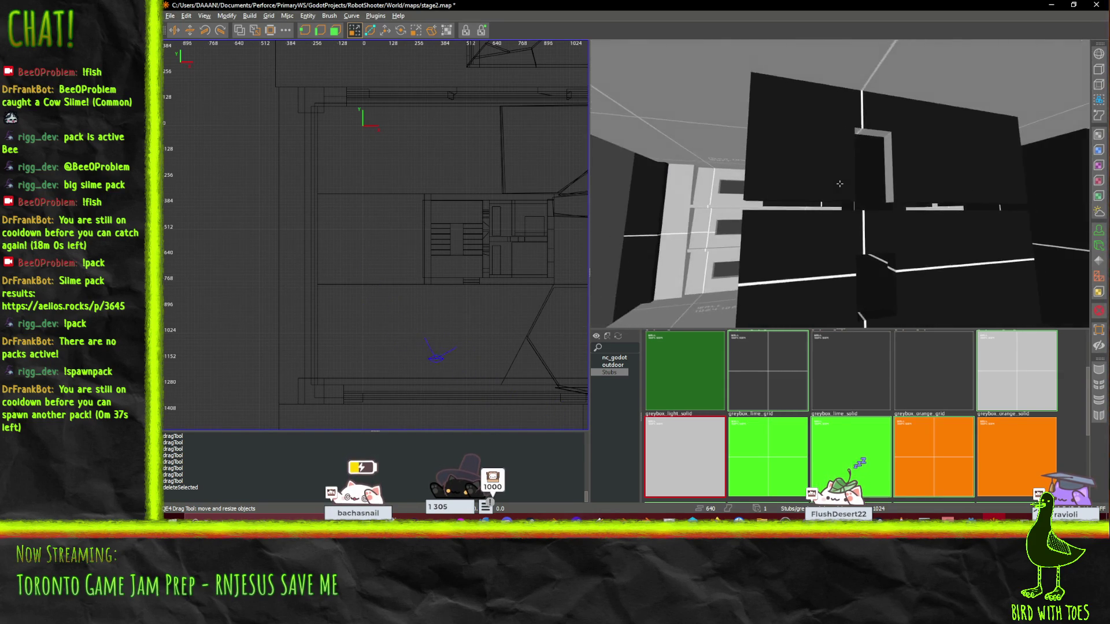
key(w)
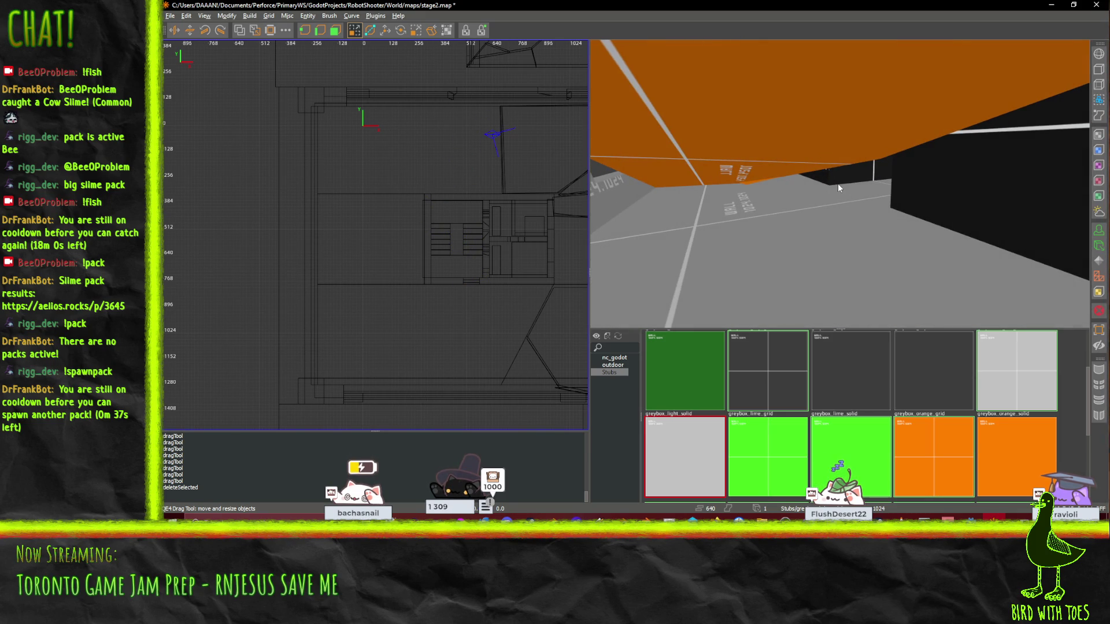
key(ctrl+s)
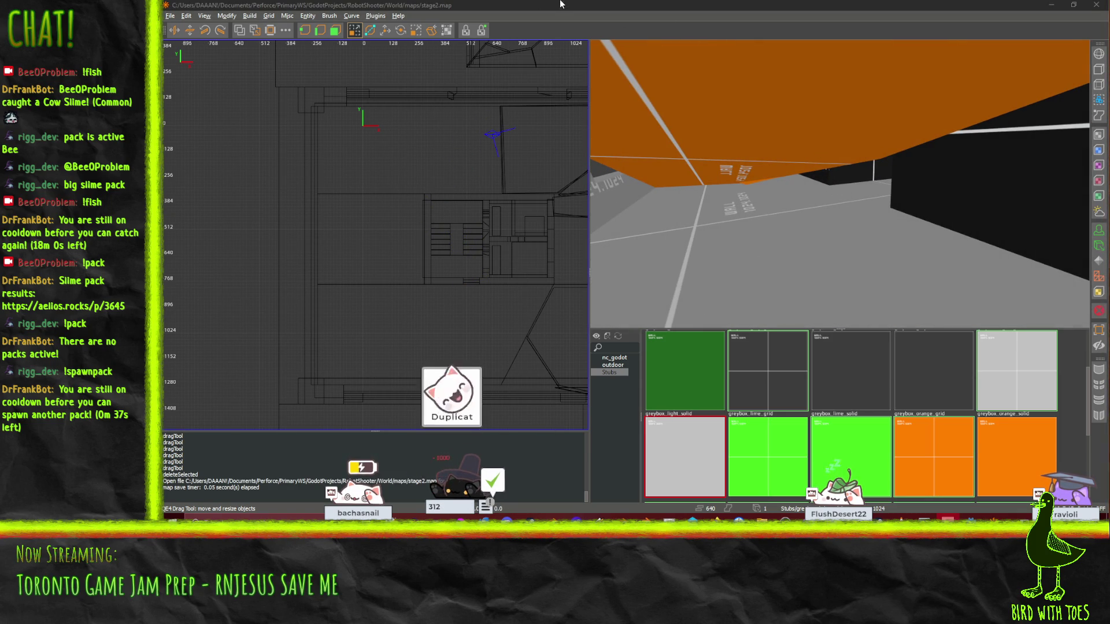
- Refocus TrenchBroom, then switch to the Godot editor showing the World scene
click(542, 5)
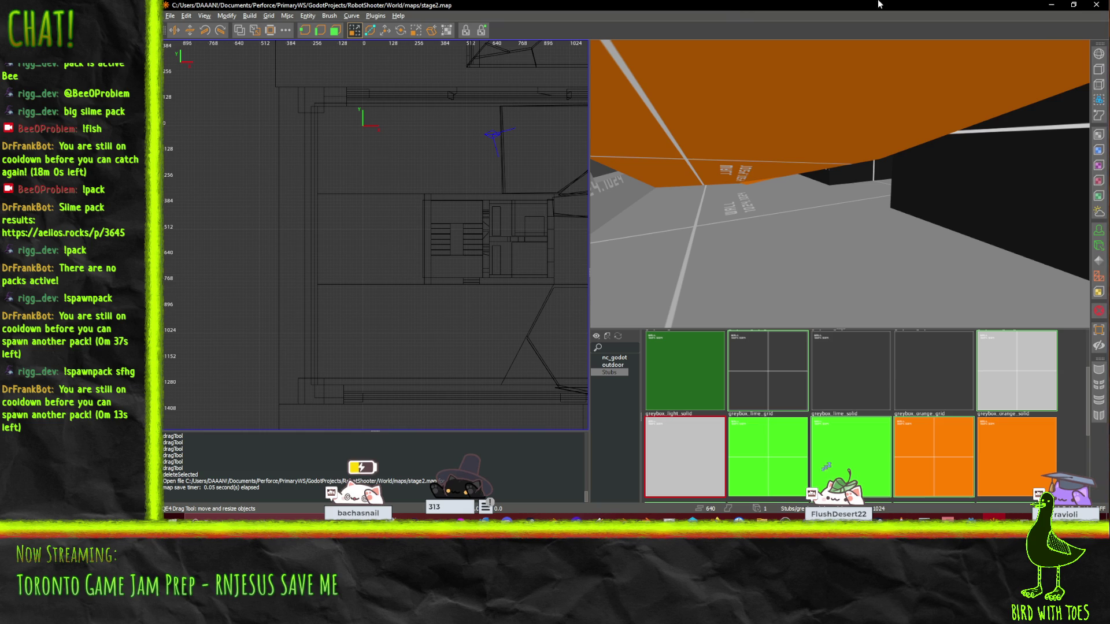
key(alt+Tab)
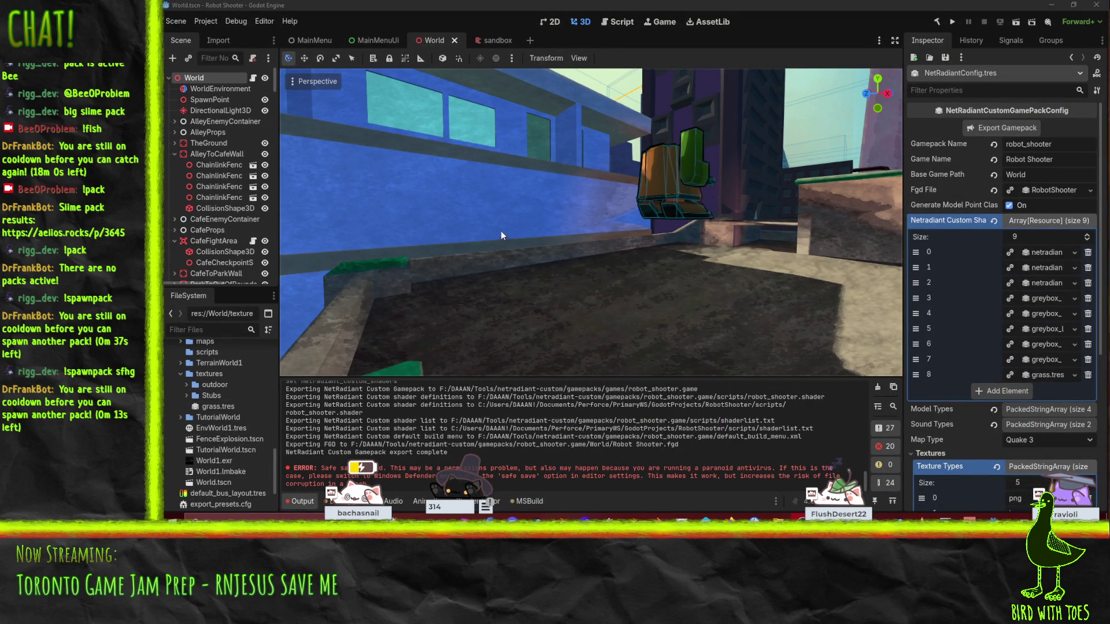
- Zoom and orbit the World scene's 3D viewport, then switch to Visual Studio's MainMenu.cs
scroll(501, 234, up, 3)
scroll(712, 309, down, 5)
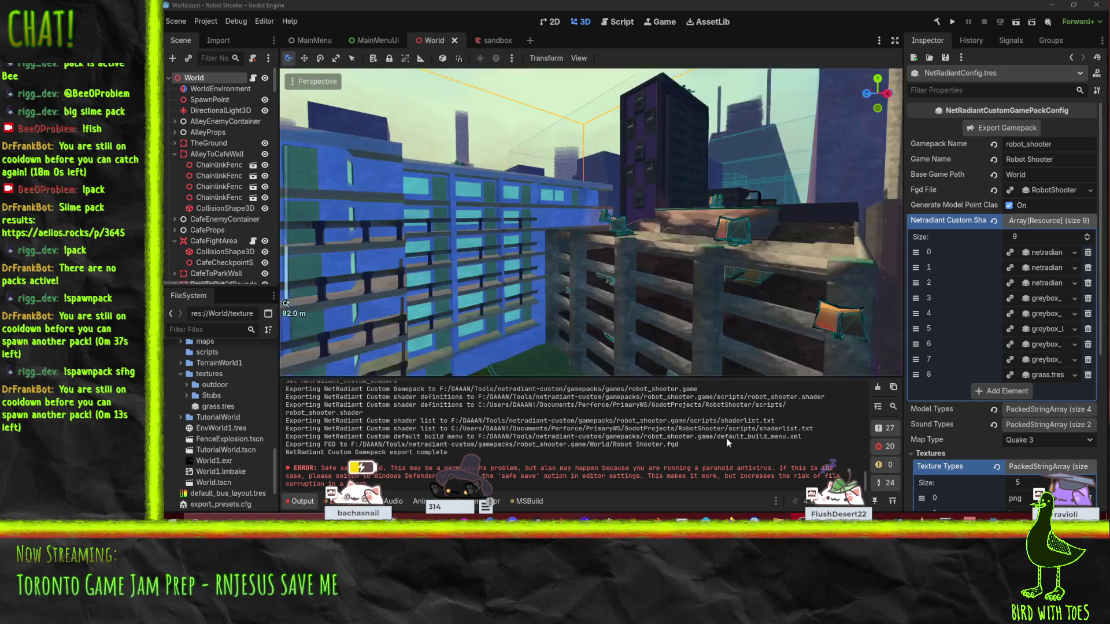
mouse_move(566, 233)
mouse_down()
mouse_move(561, 289)
mouse_move(566, 232)
mouse_up()
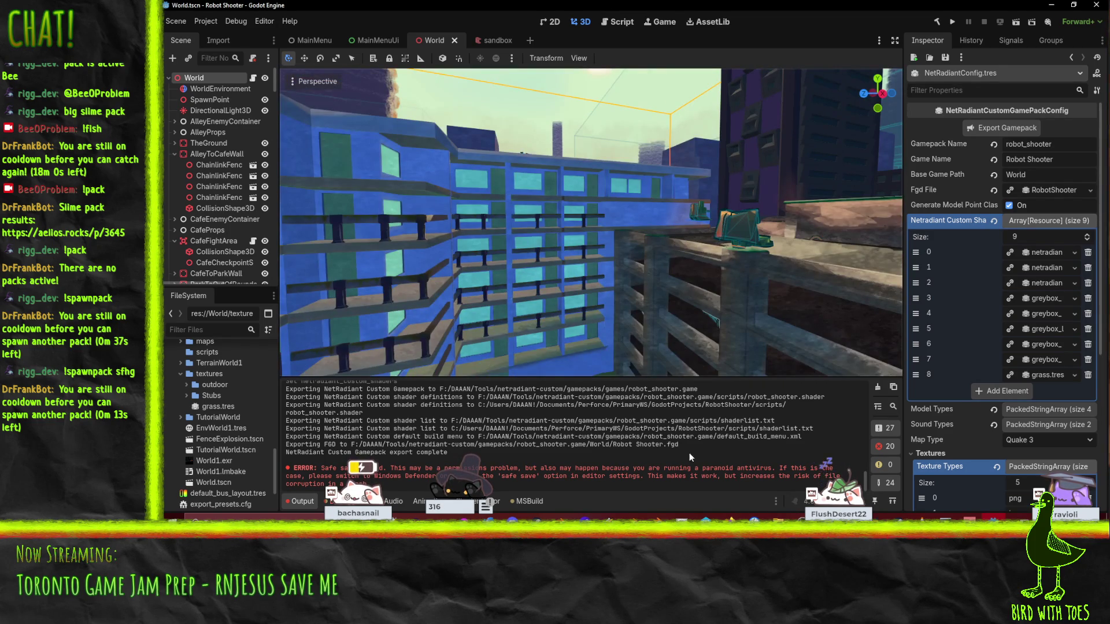
key(alt+Tab)
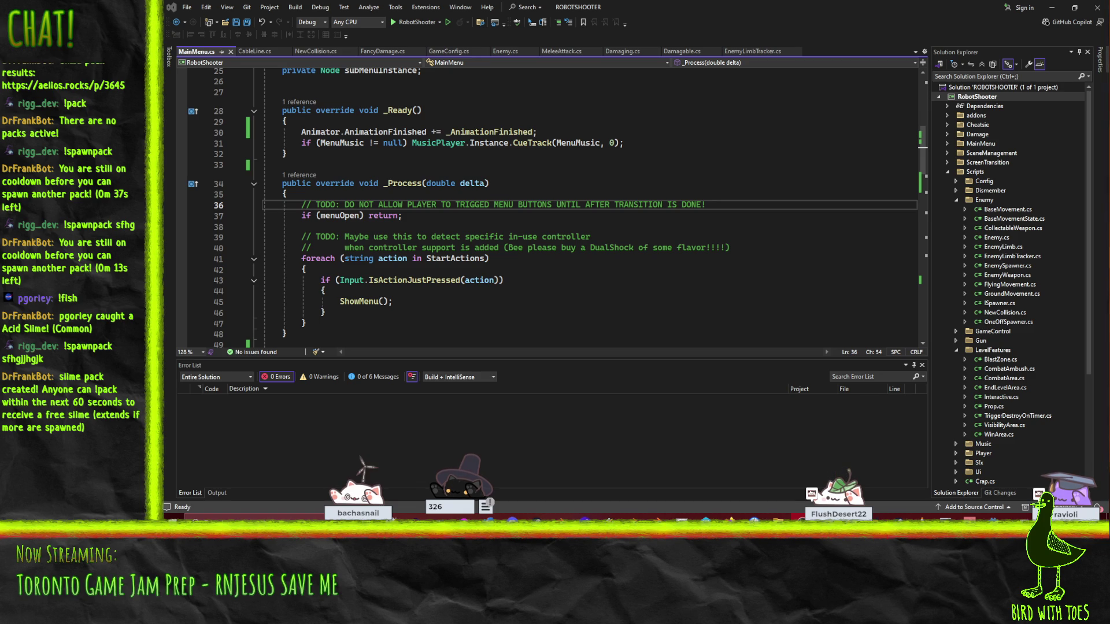
- Bring the Firefox window with the libsndfile GitHub page to the front from the taskbar
mouse_move(730, 520)
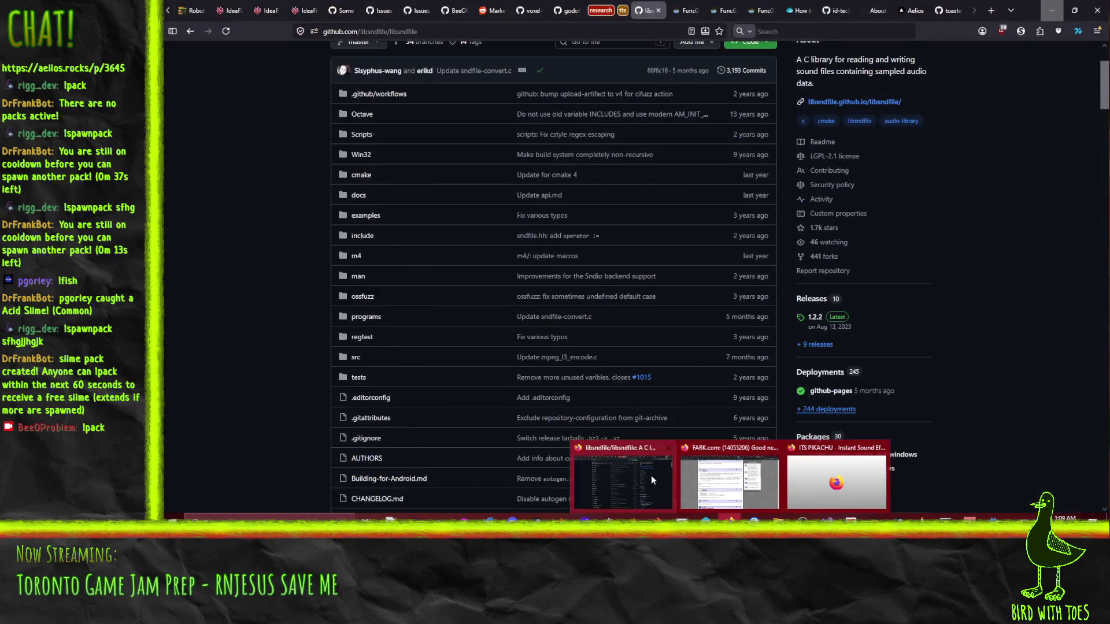
click(651, 475)
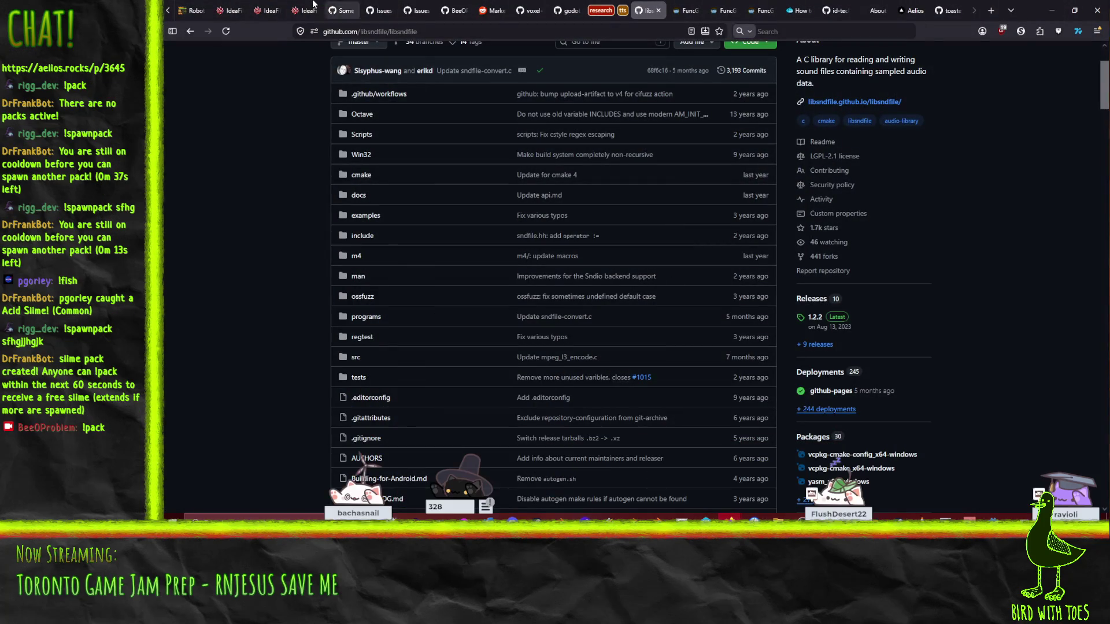
- Switch to the RobotShooter Todo board and scroll its tickets, finding #726 Greybox Stage 2 ongoing
click(295, 6)
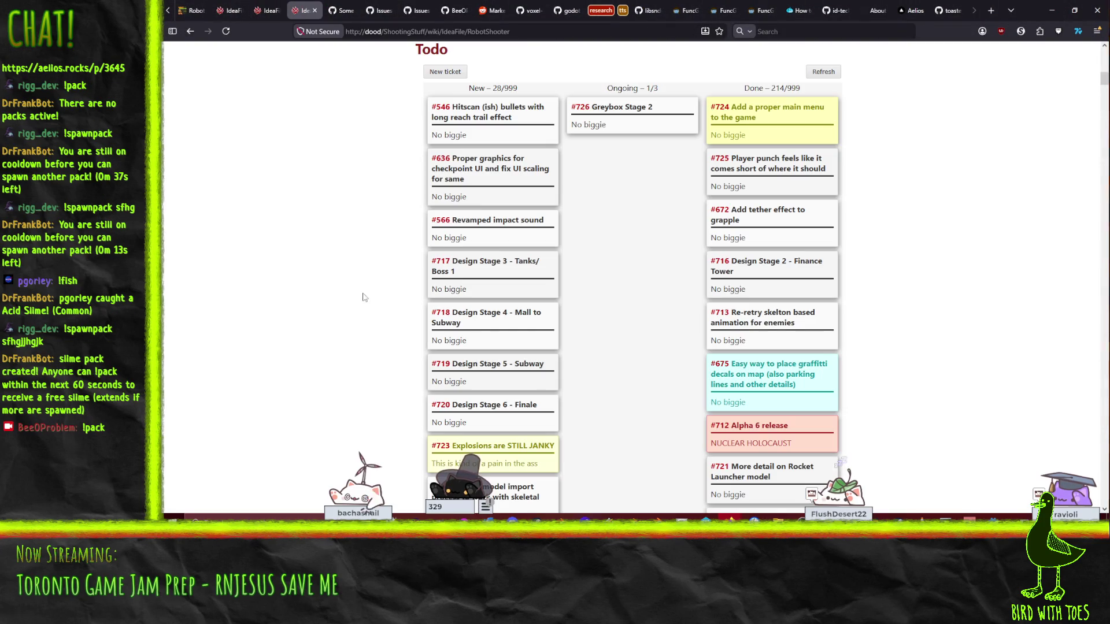
scroll(341, 289, down, 1)
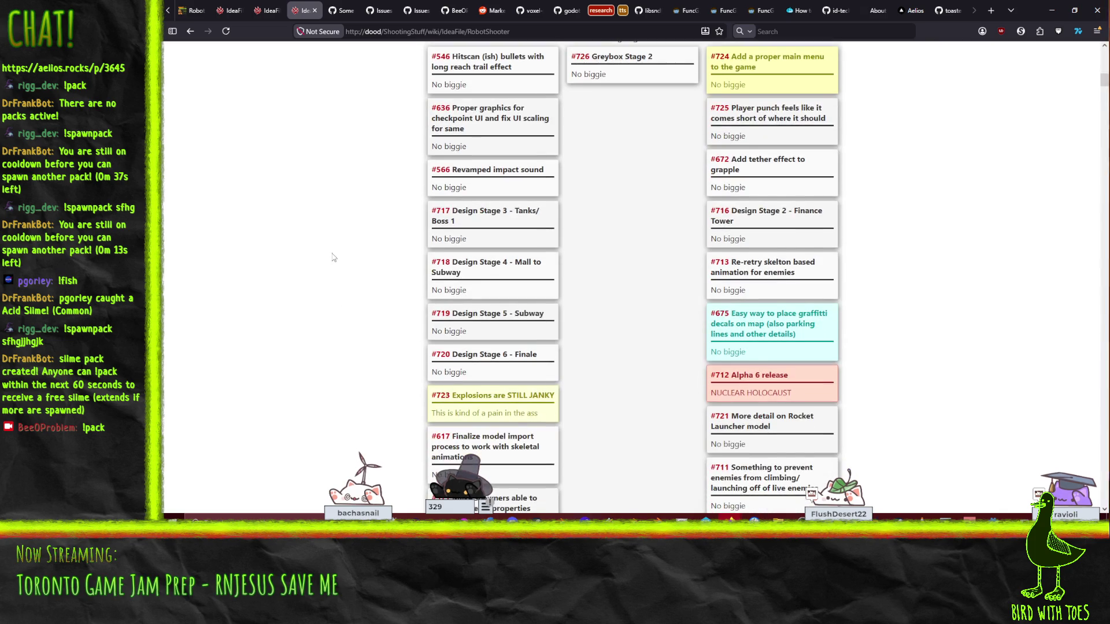
scroll(334, 258, up, 1)
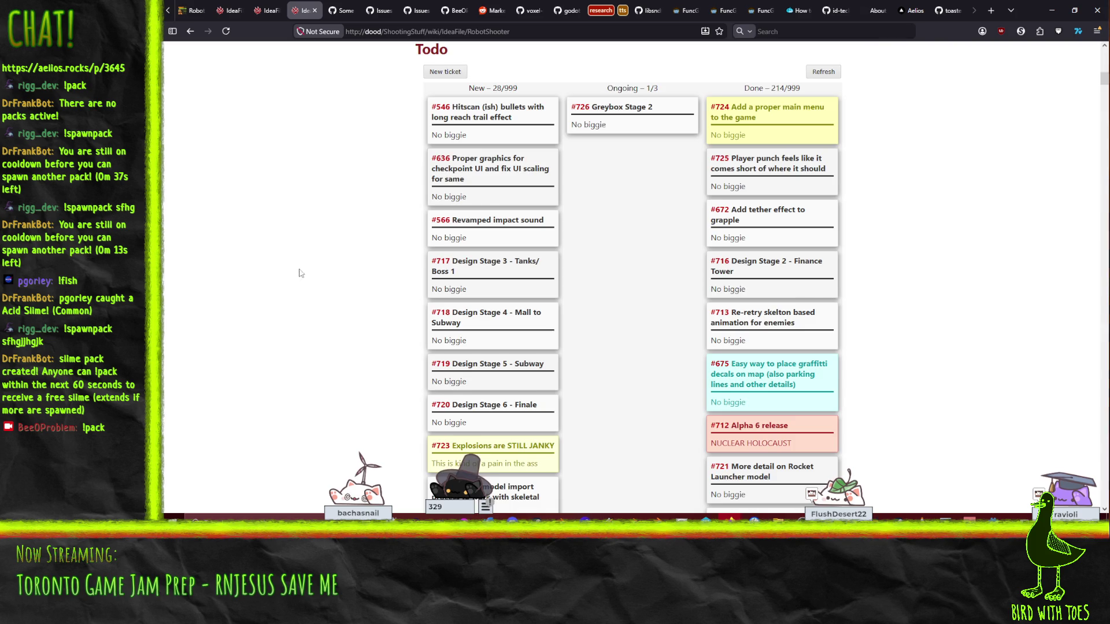
scroll(304, 271, down, 3)
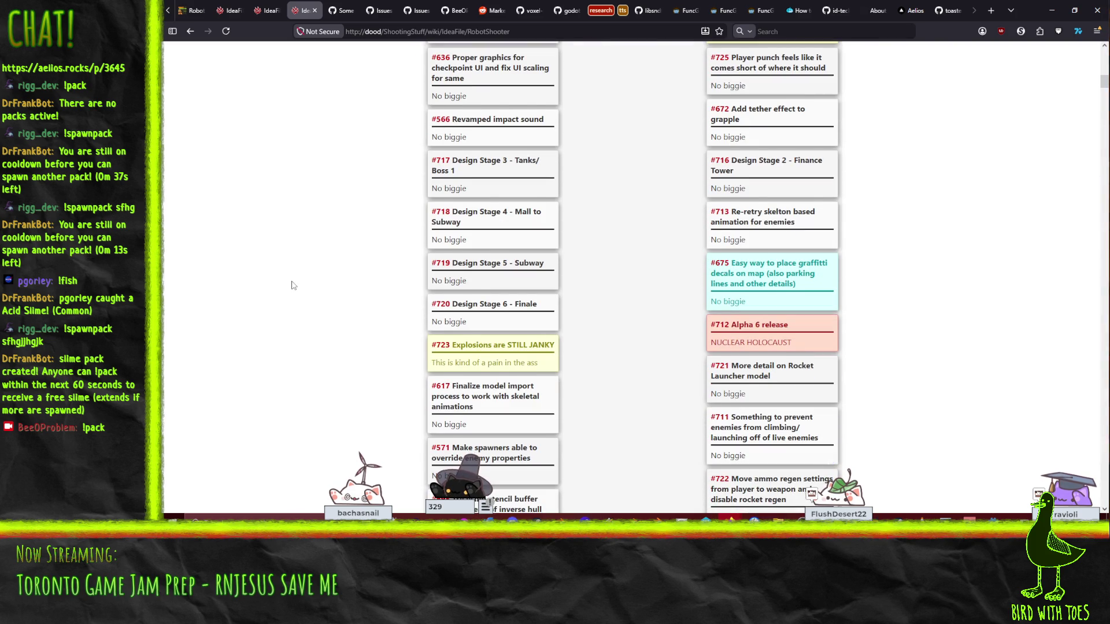
scroll(291, 285, down, 1)
scroll(289, 286, up, 1)
scroll(310, 263, up, 3)
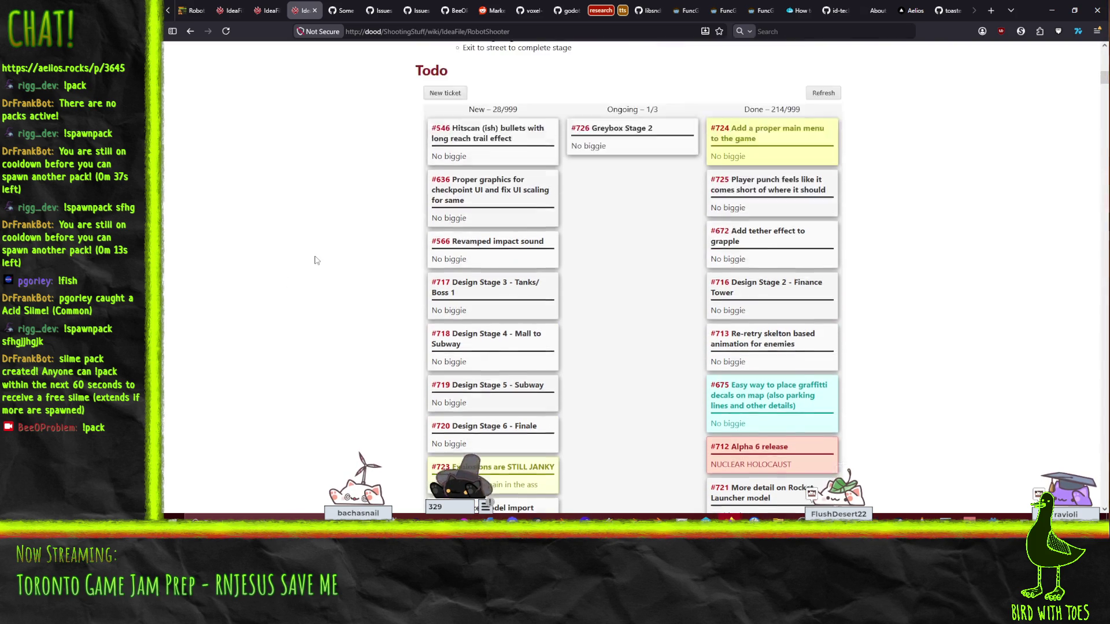
scroll(316, 260, down, 1)
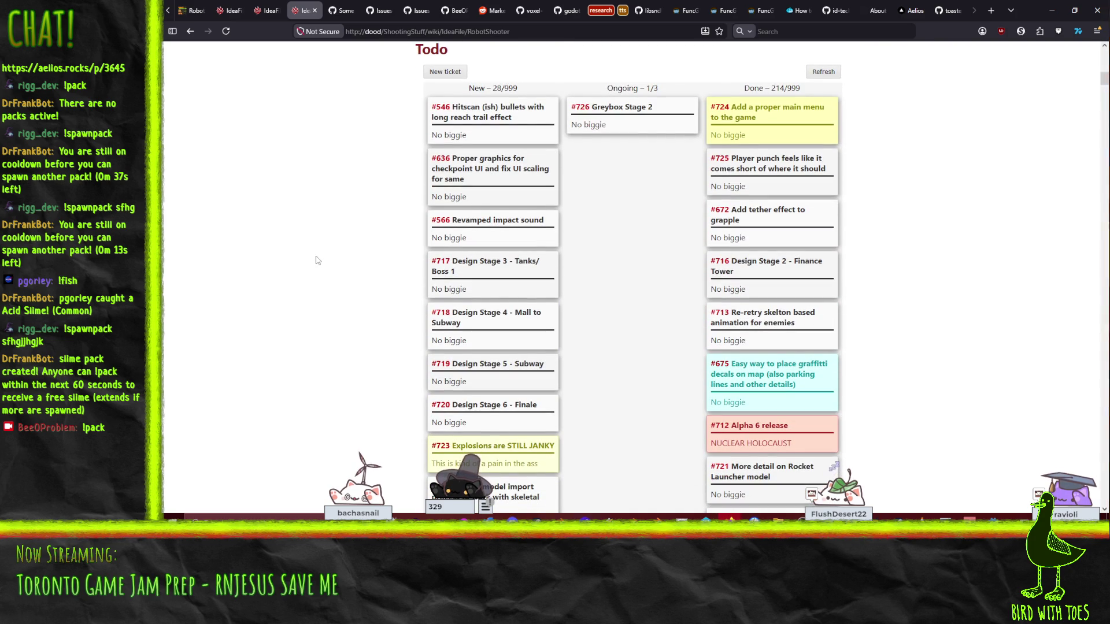
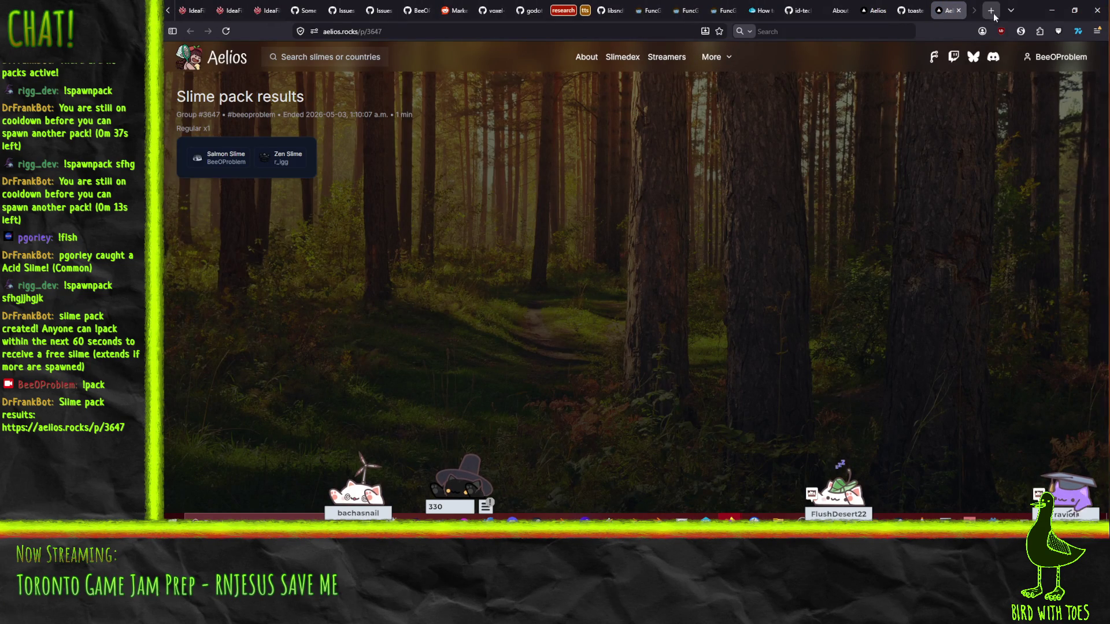
- Close the slime pack results tab and cycle through the open windows
click(958, 10)
click(1050, 11)
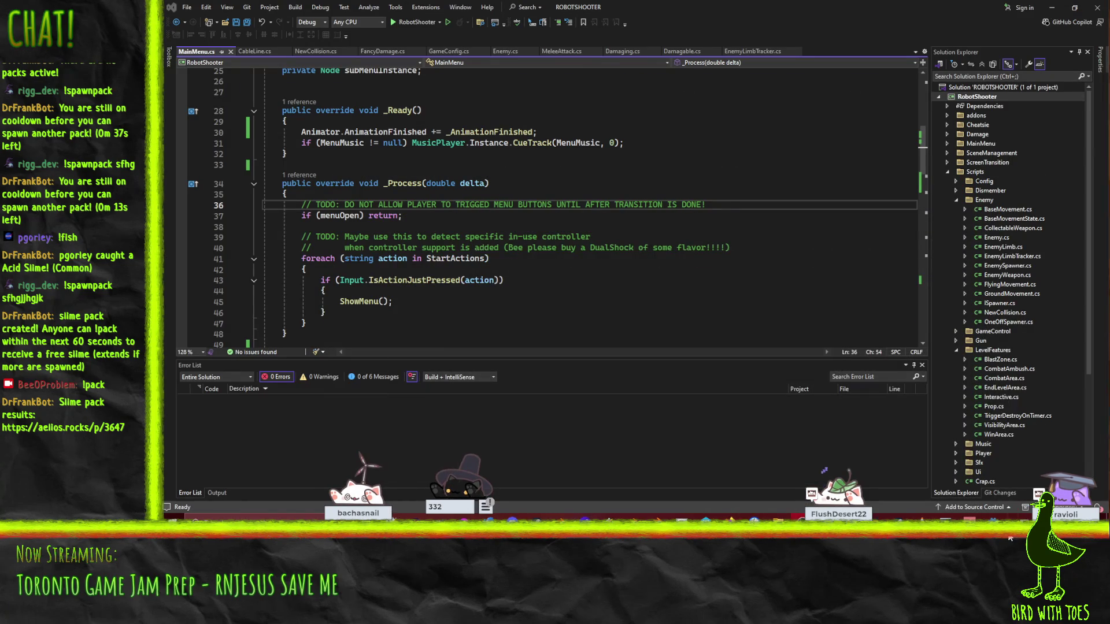
click(1050, 7)
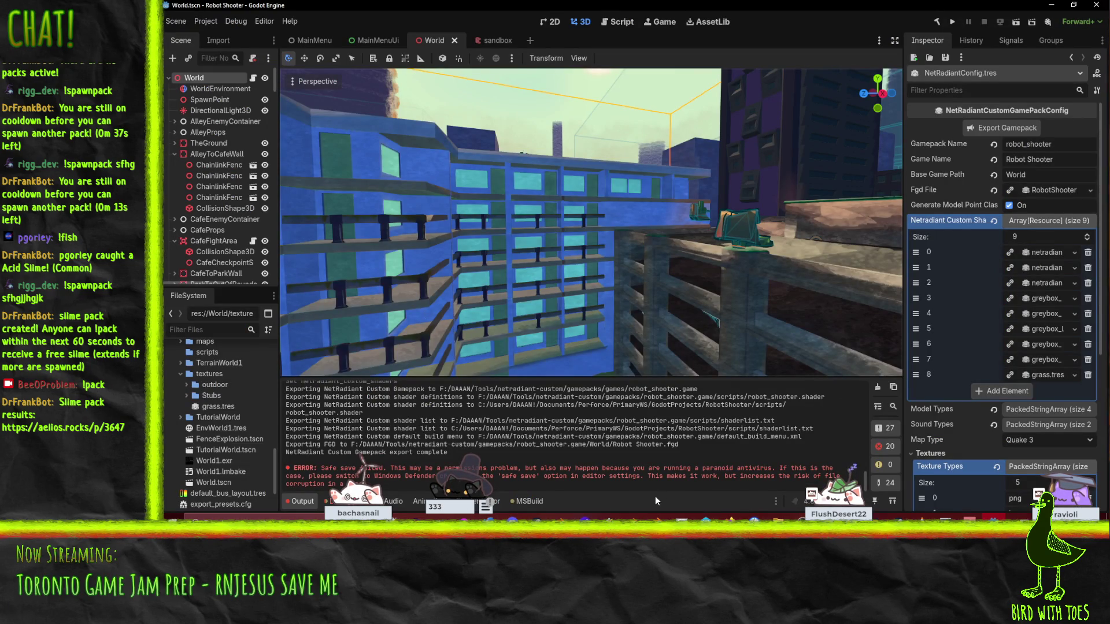
click(801, 536)
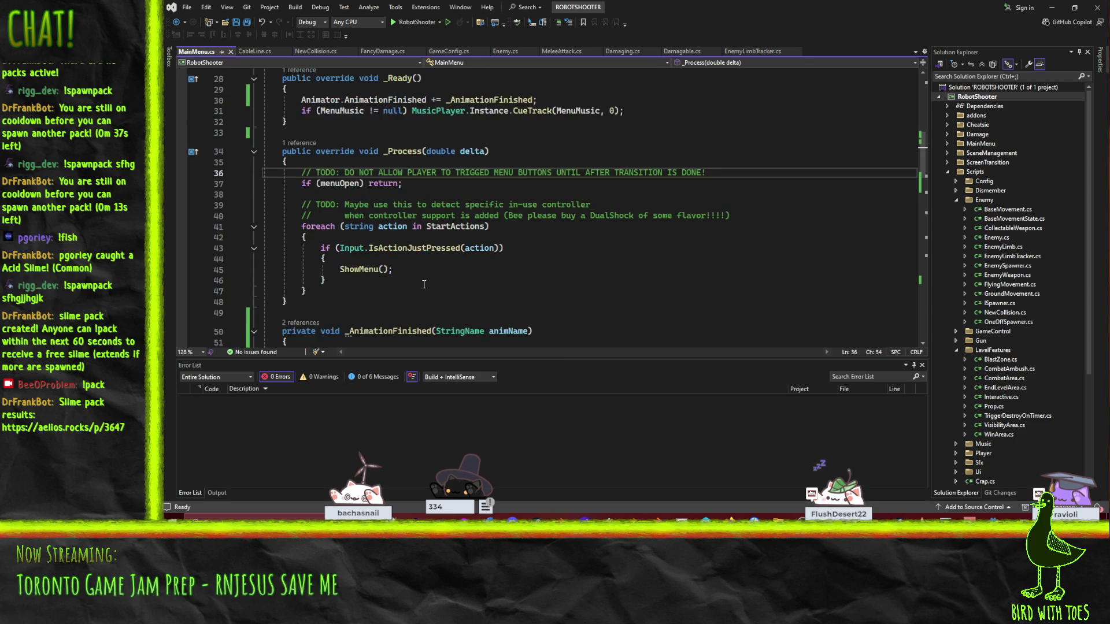
mouse_move(705, 518)
- Drag ticket #617 into the Ongoing column of the browser's todo board, then return to Godot
click(627, 477)
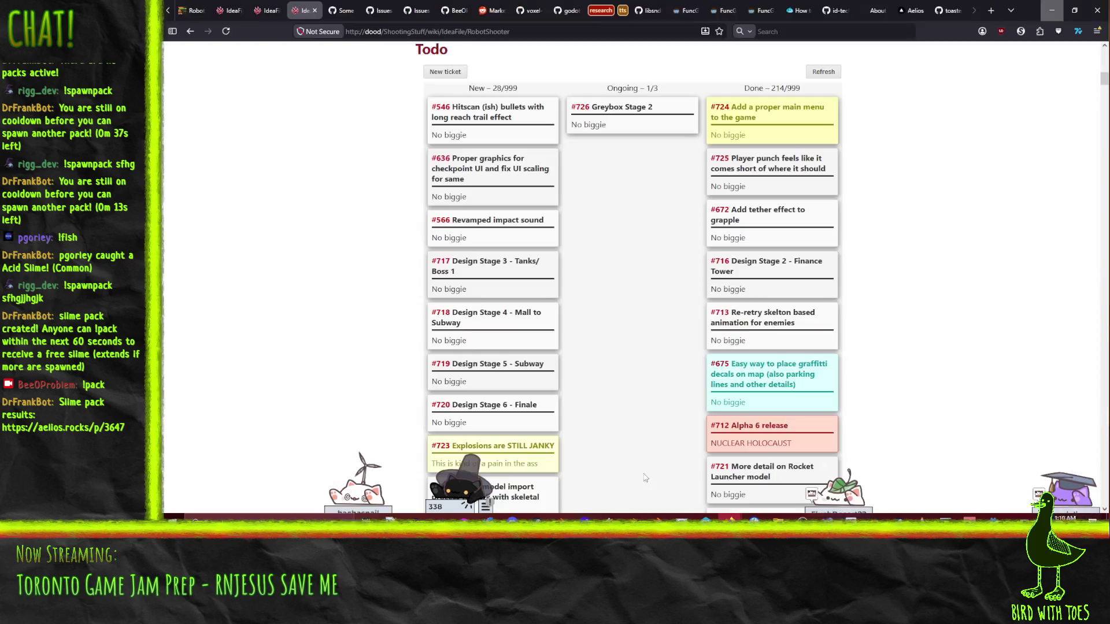
scroll(417, 335, down, 2)
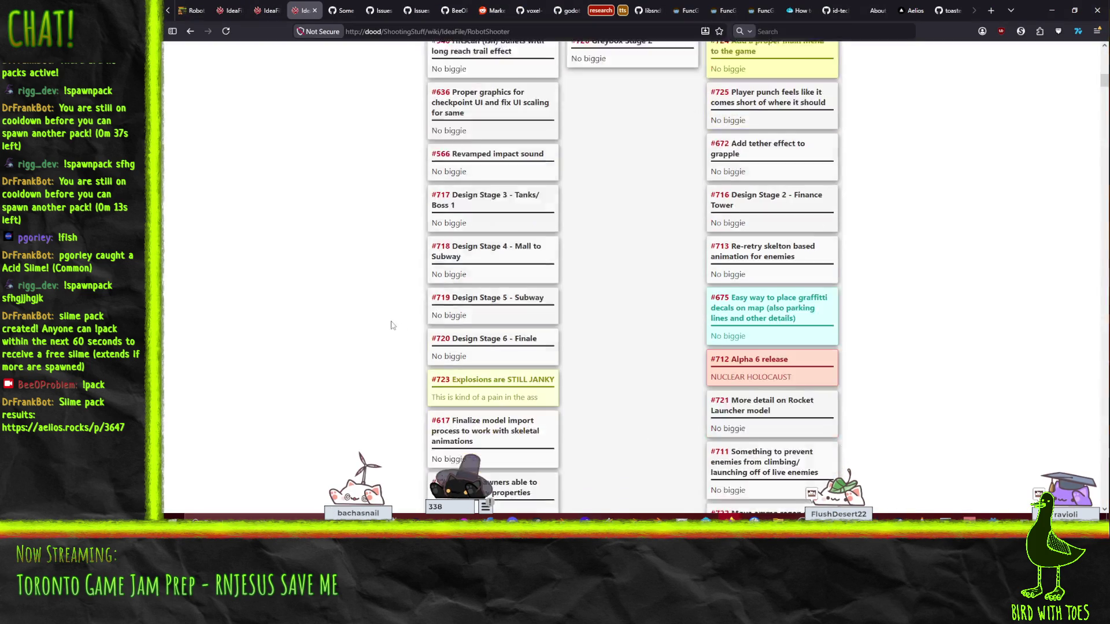
drag(460, 402, 650, 199)
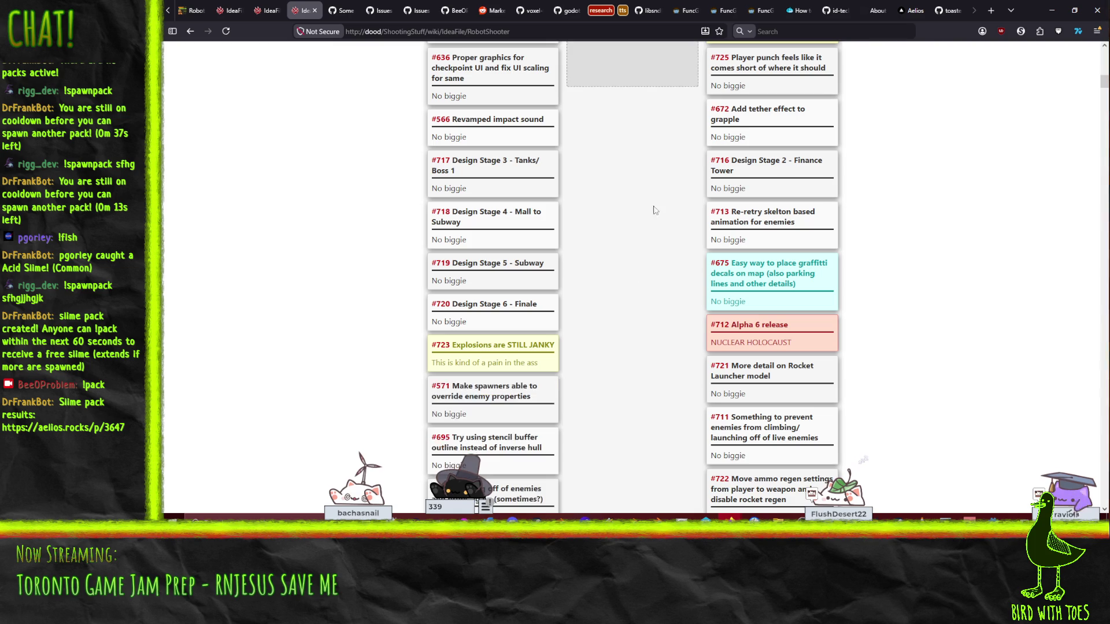
scroll(607, 220, up, 4)
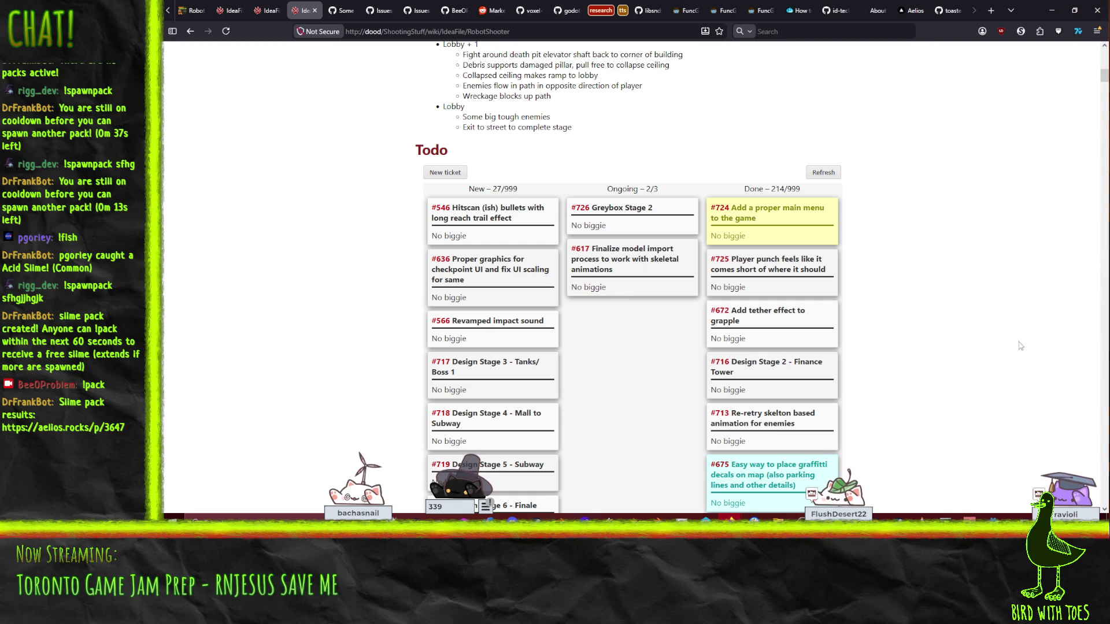
key(alt+Tab)
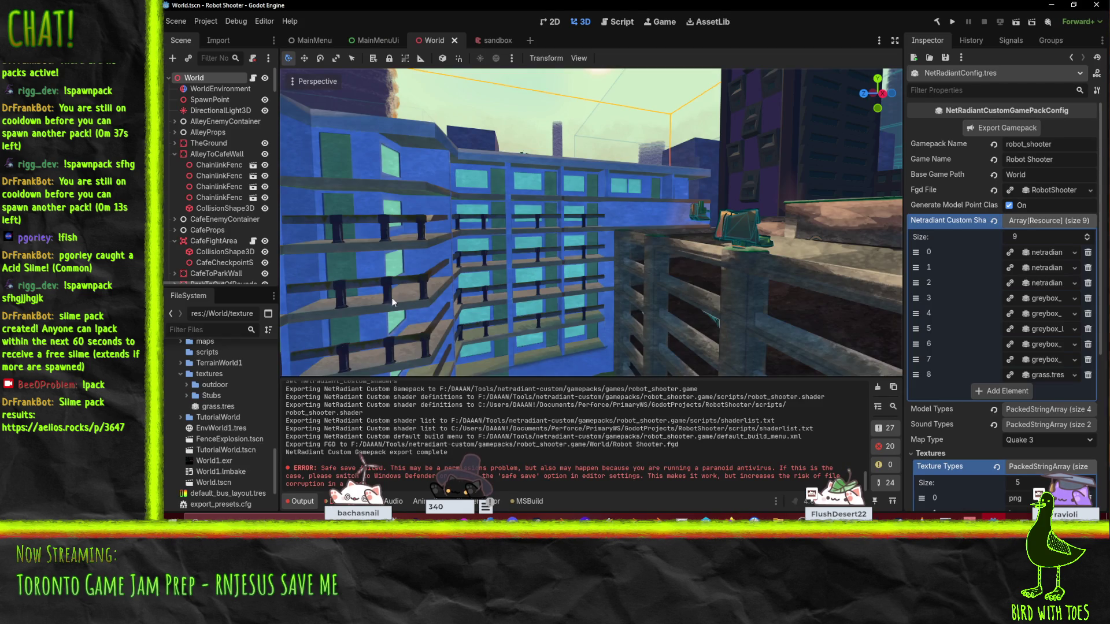
- Collapse the World folder in the FileSystem dock
scroll(218, 431, up, 8)
scroll(219, 431, up, 5)
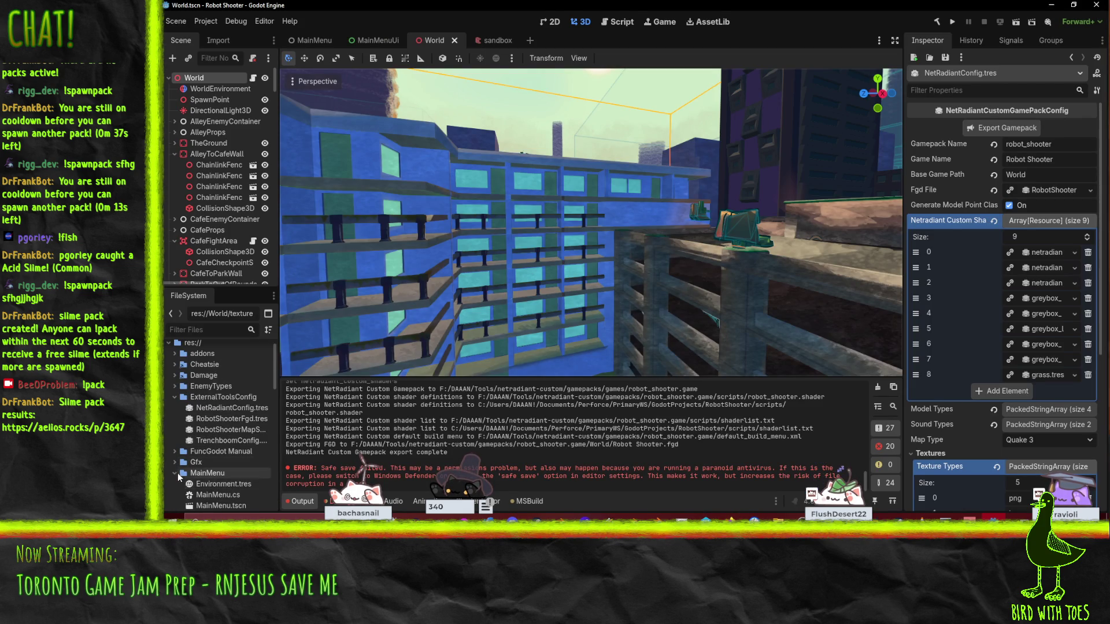
scroll(190, 410, down, 5)
scroll(210, 422, down, 3)
click(173, 400)
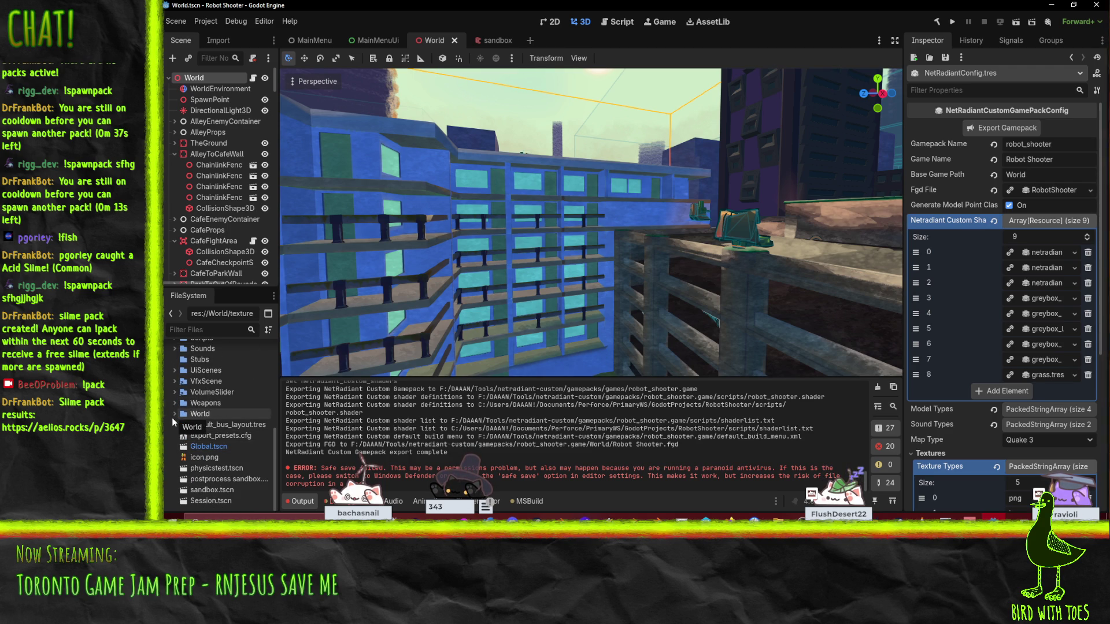
right_click(173, 426)
click(163, 441)
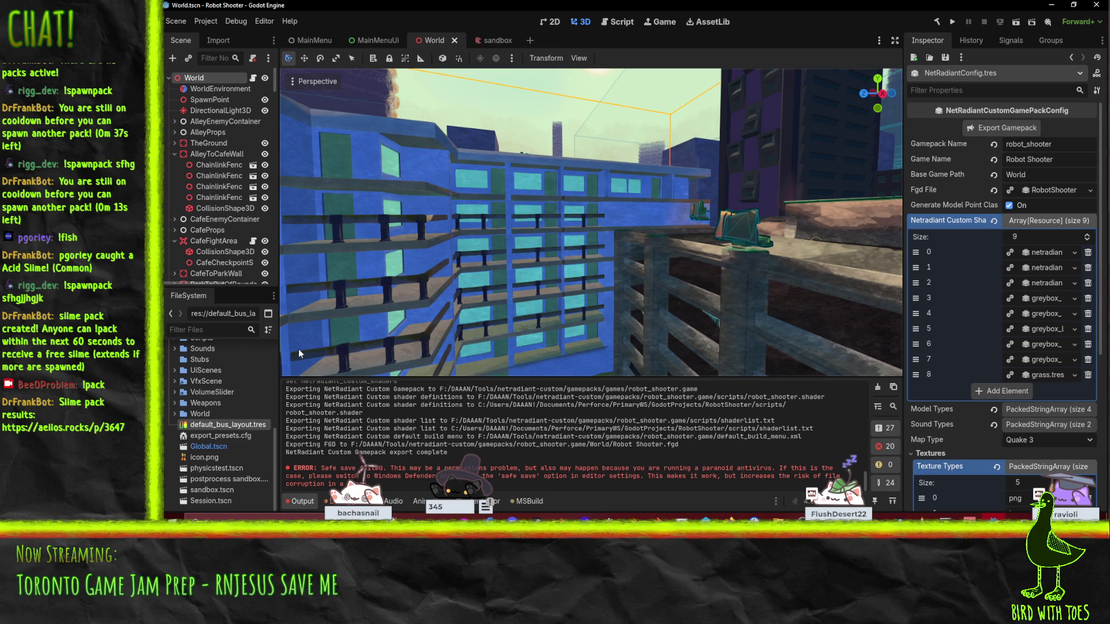
scroll(235, 408, up, 3)
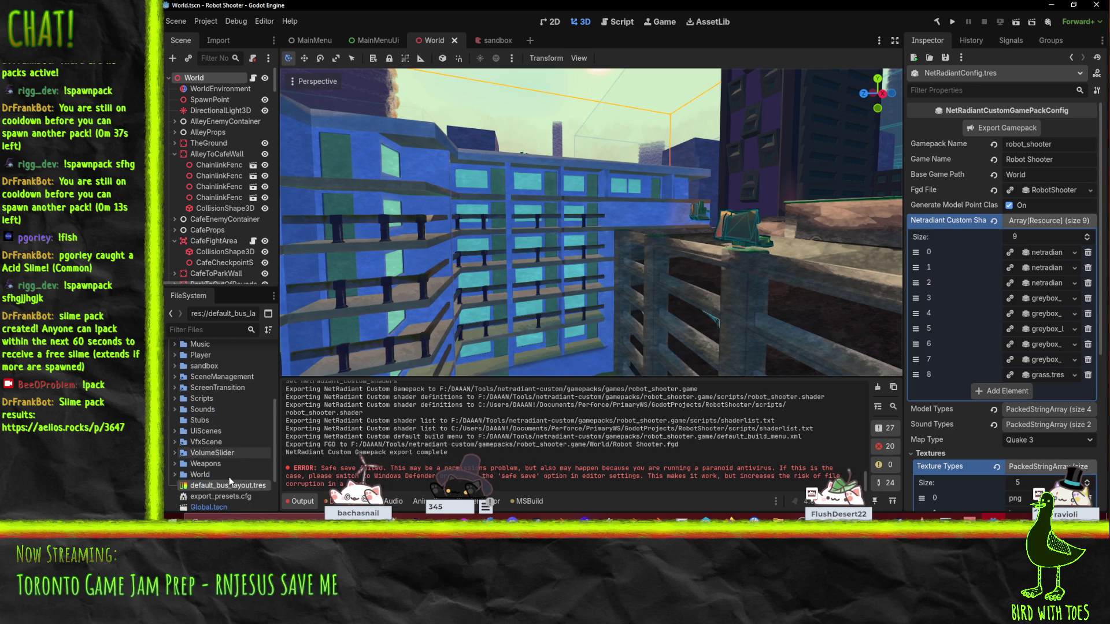
scroll(191, 428, up, 5)
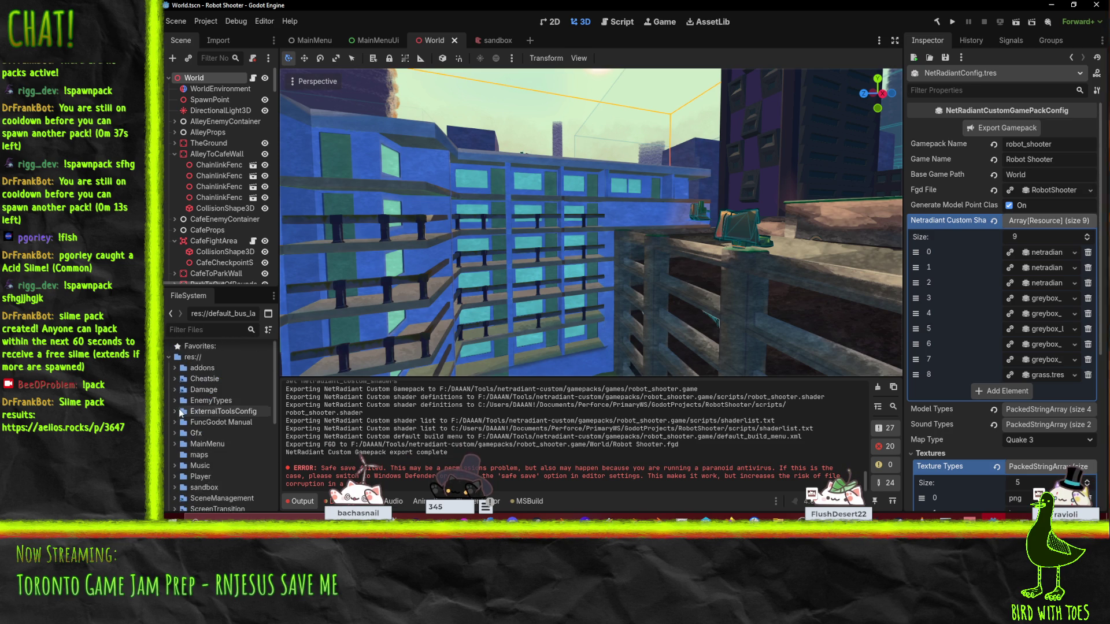
- Expand Gfx, collapse Environment, and expand Enemies > LittleDude to show LittleDude.blend
click(176, 433)
scroll(177, 434, down, 2)
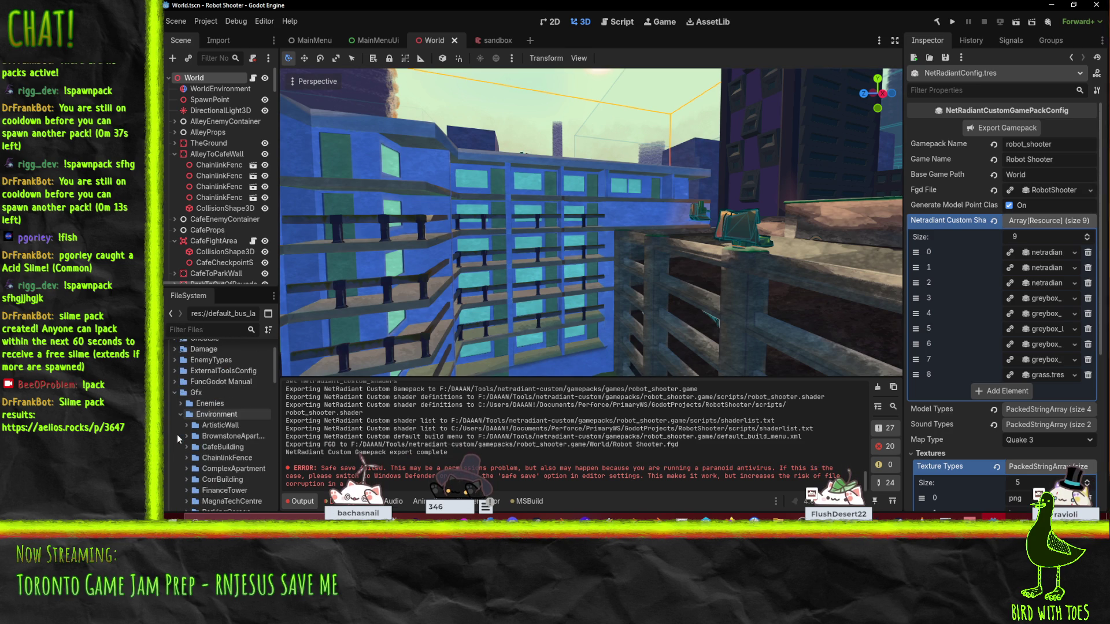
click(179, 412)
click(181, 403)
scroll(177, 422, down, 2)
click(186, 407)
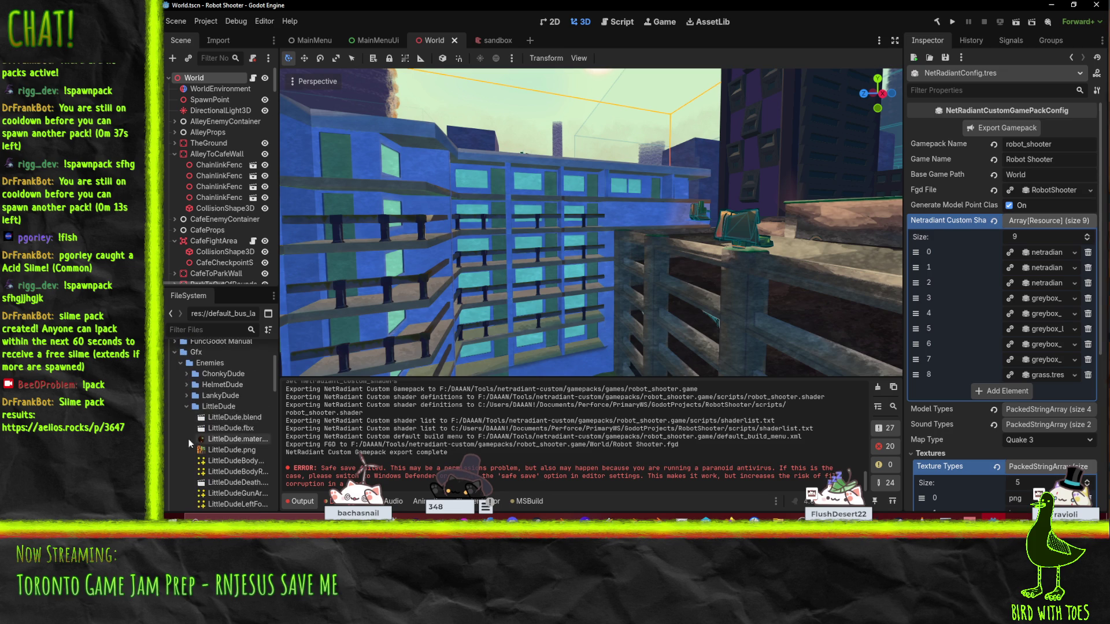
scroll(239, 400, down, 3)
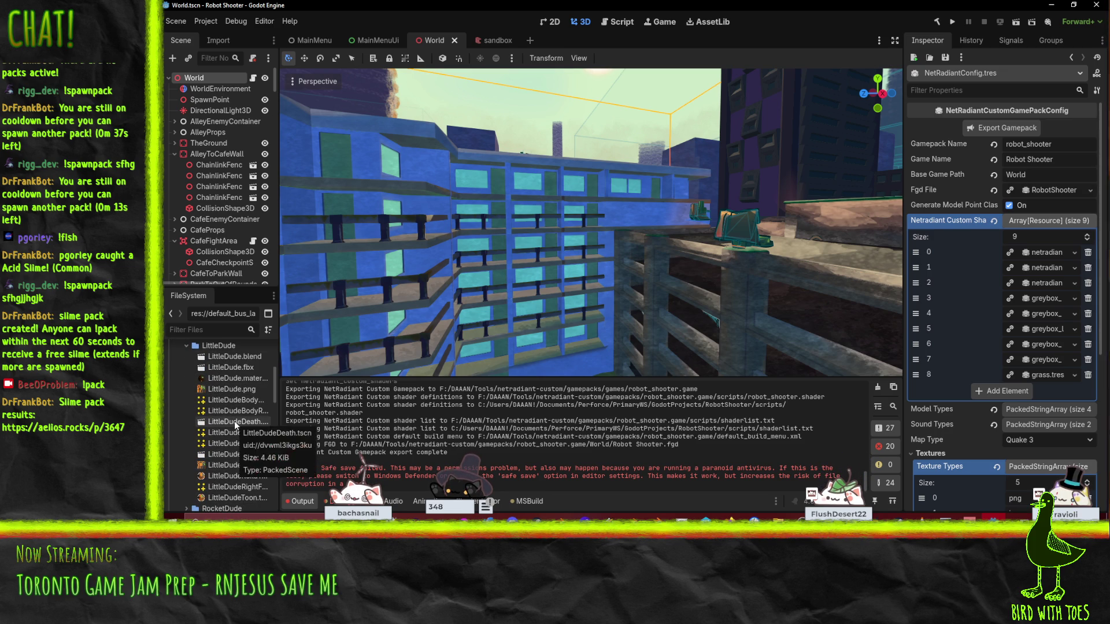
- Review LittleDude.blend's Advanced Import Settings, then close them without running any action
double_click(234, 360)
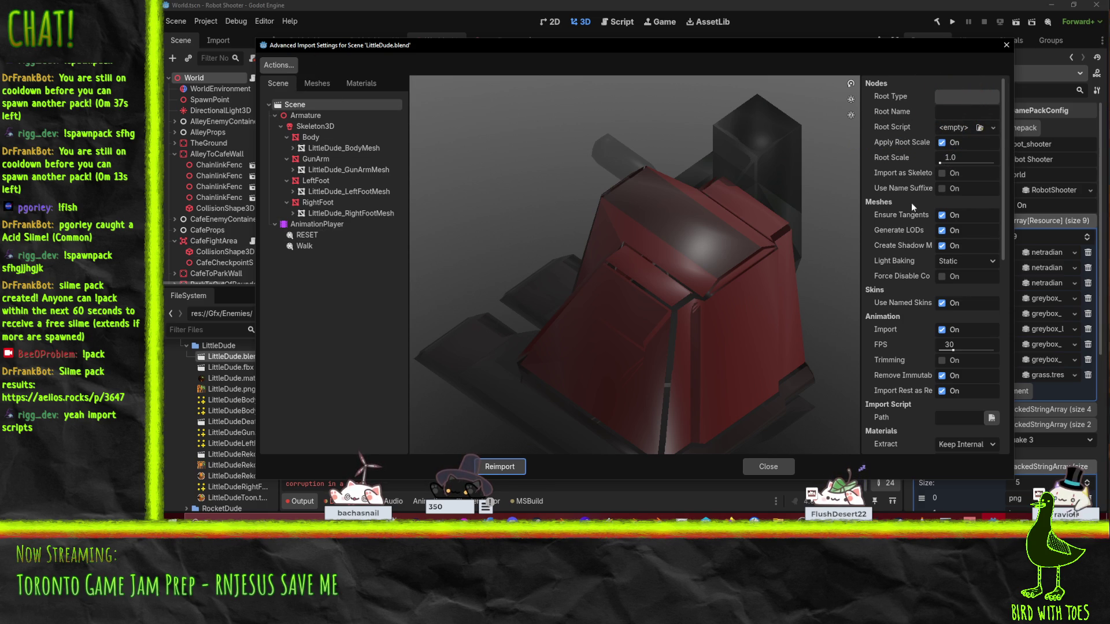
scroll(908, 203, down, 5)
scroll(908, 215, up, 3)
scroll(909, 213, down, 3)
scroll(911, 208, up, 5)
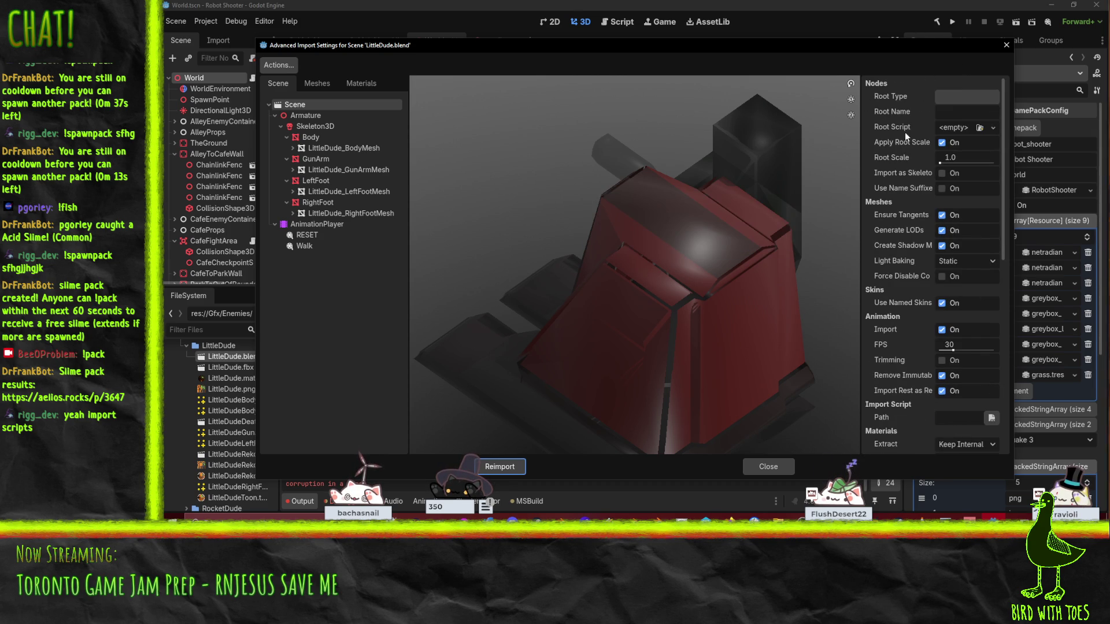
mouse_move(909, 129)
click(279, 72)
click(280, 71)
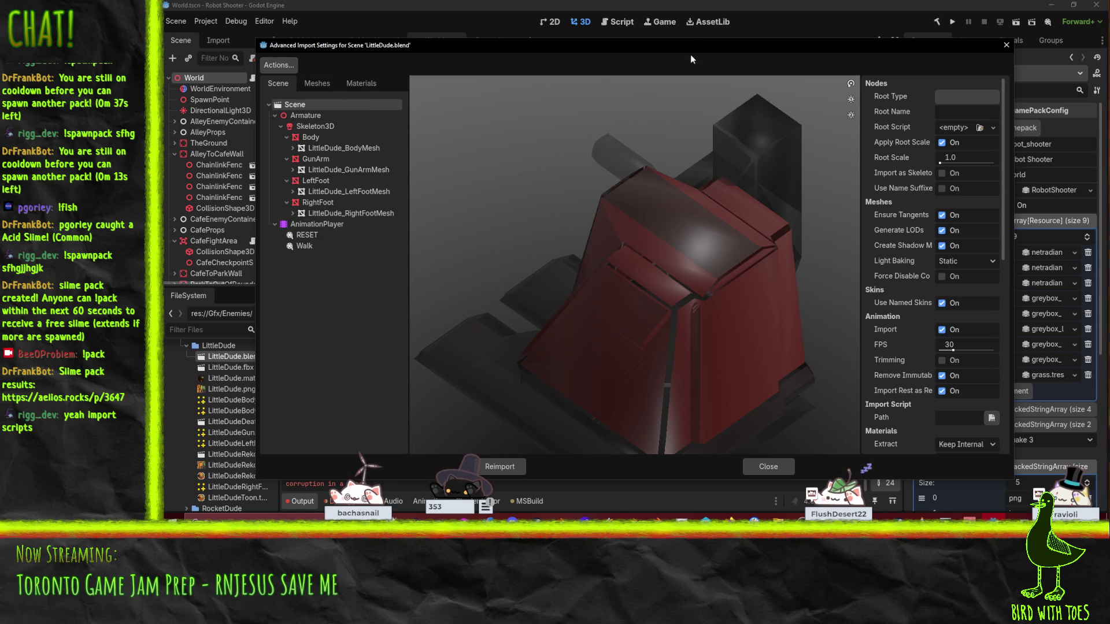
click(1005, 45)
- Open EnemyTypes/LittleDude.tscn and its NewCollision script in Visual Studio
scroll(232, 405, down, 1)
scroll(236, 393, down, 10)
scroll(206, 441, down, 5)
scroll(220, 457, up, 5)
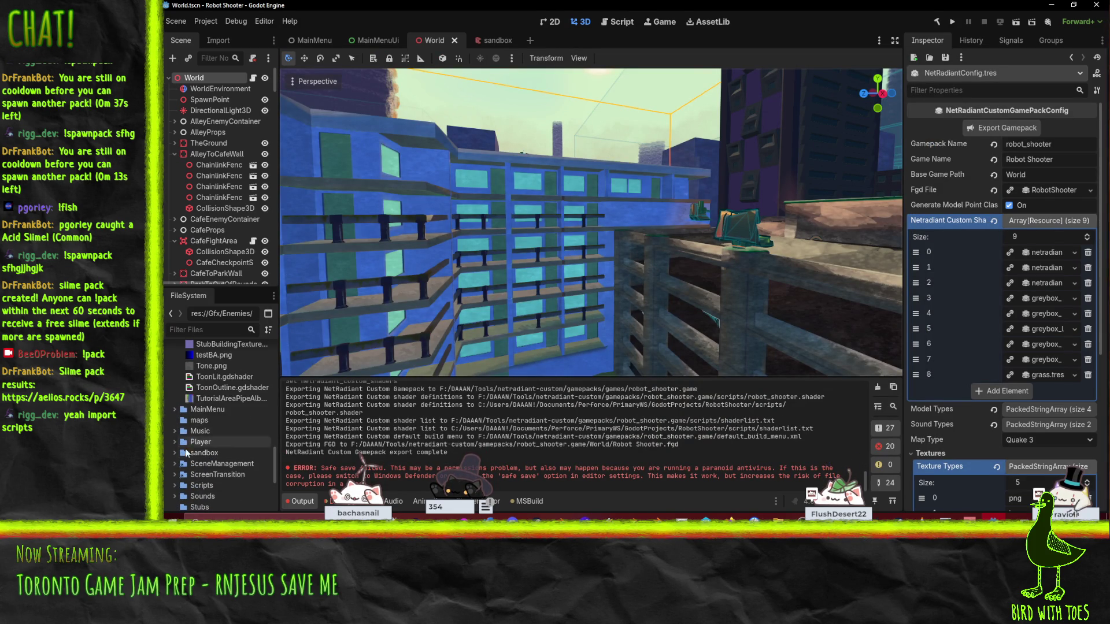
scroll(179, 430, up, 5)
scroll(174, 411, up, 5)
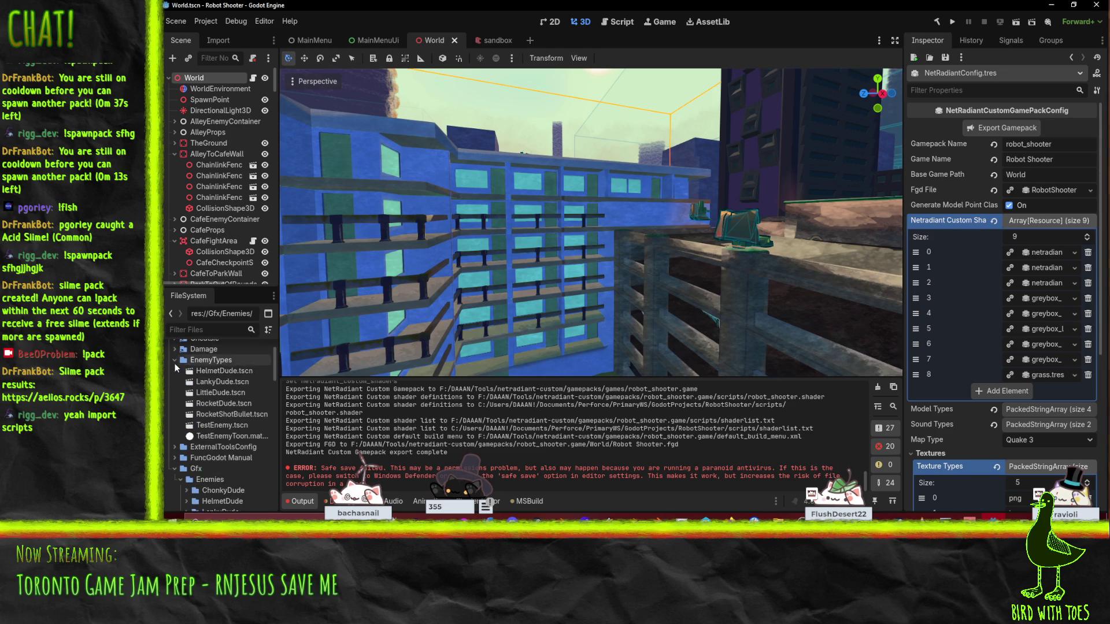
double_click(232, 392)
mouse_move(607, 246)
mouse_down()
mouse_move(565, 237)
mouse_move(623, 227)
mouse_move(354, 160)
mouse_up()
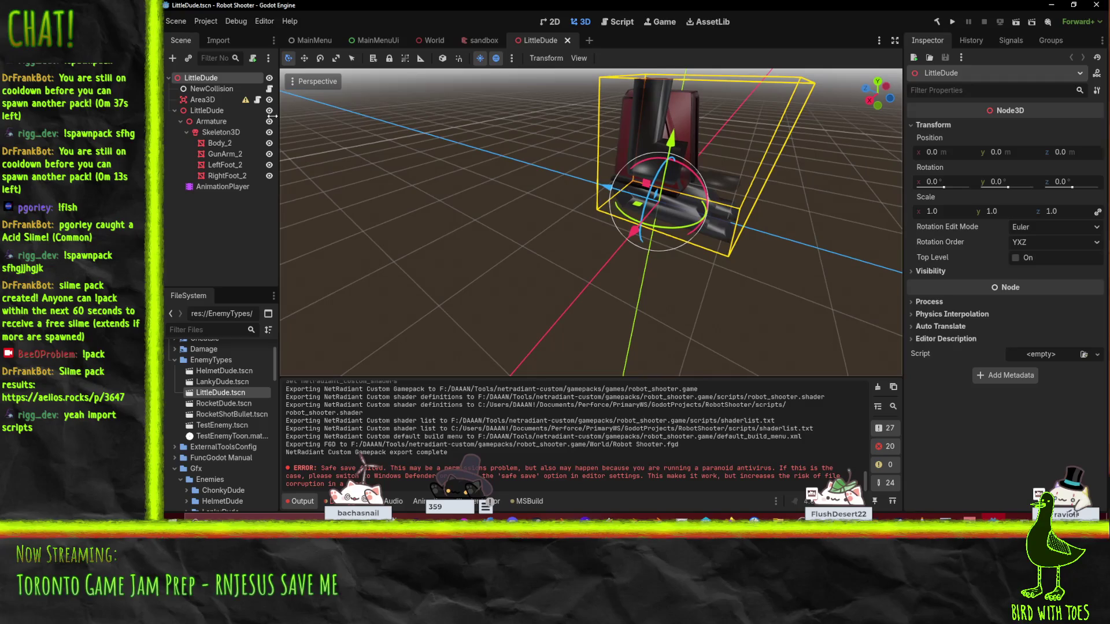
click(270, 89)
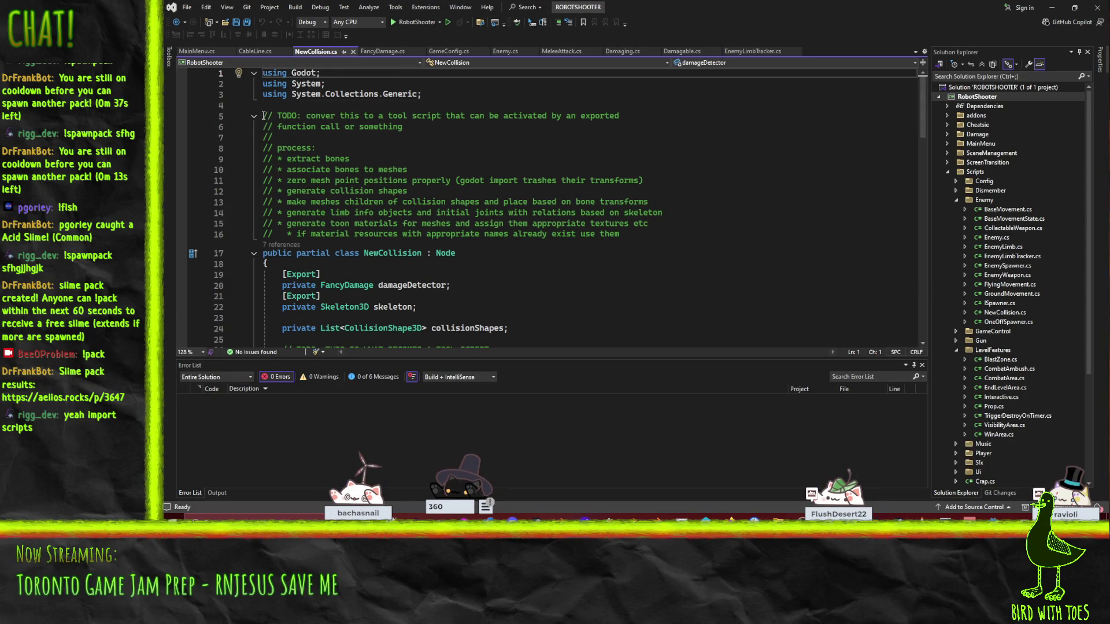
mouse_move(265, 115)
mouse_down()
mouse_move(539, 115)
mouse_move(404, 127)
mouse_up()
click(559, 134)
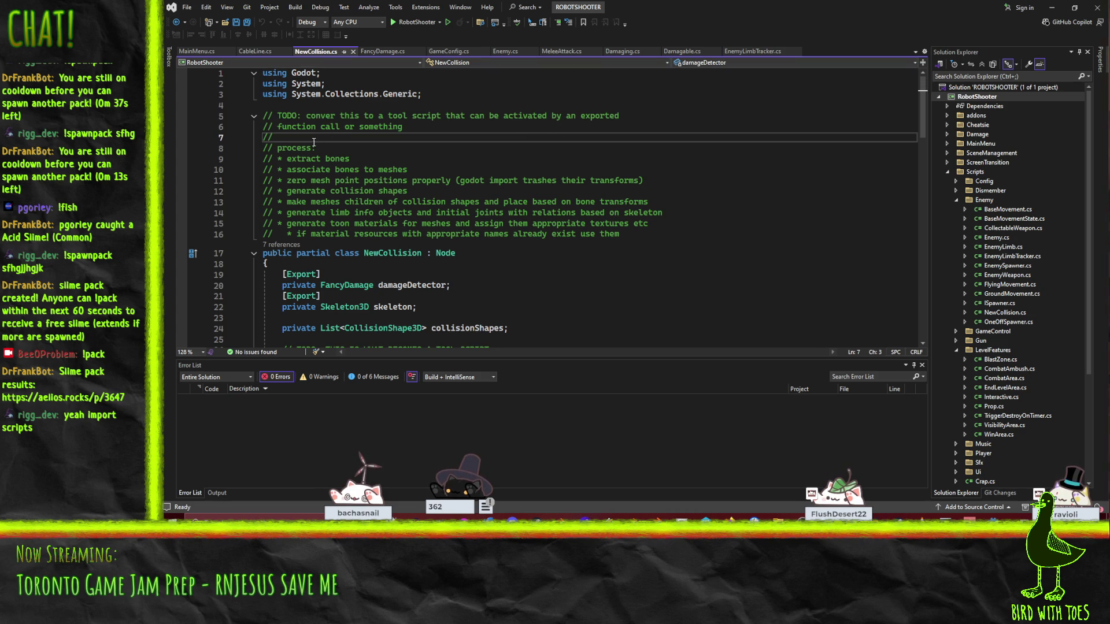
click(265, 159)
click(403, 170)
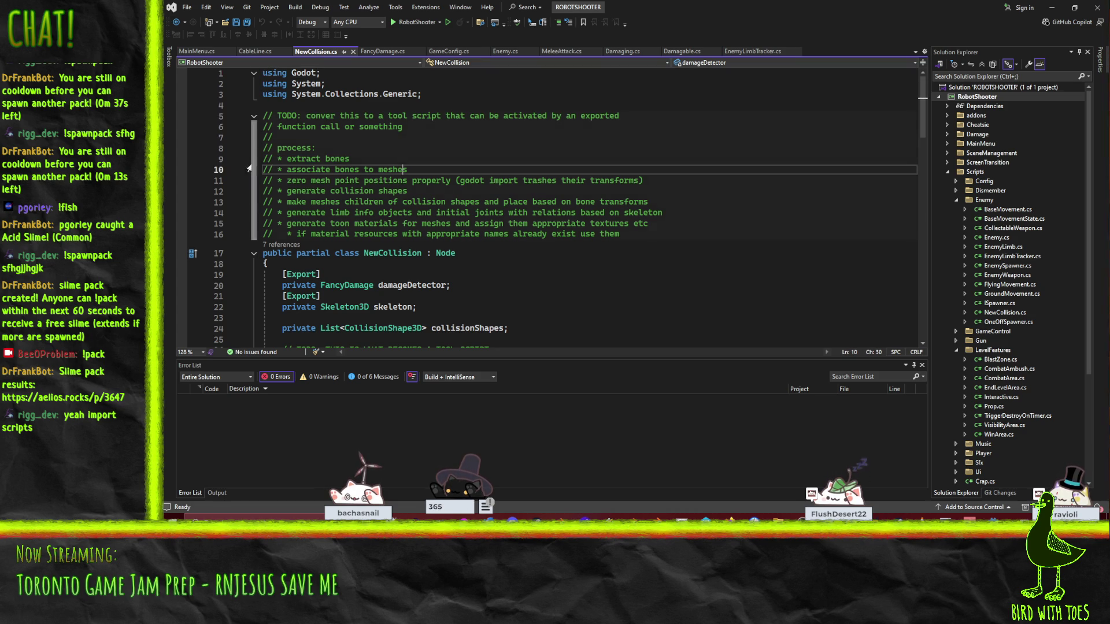
click(413, 169)
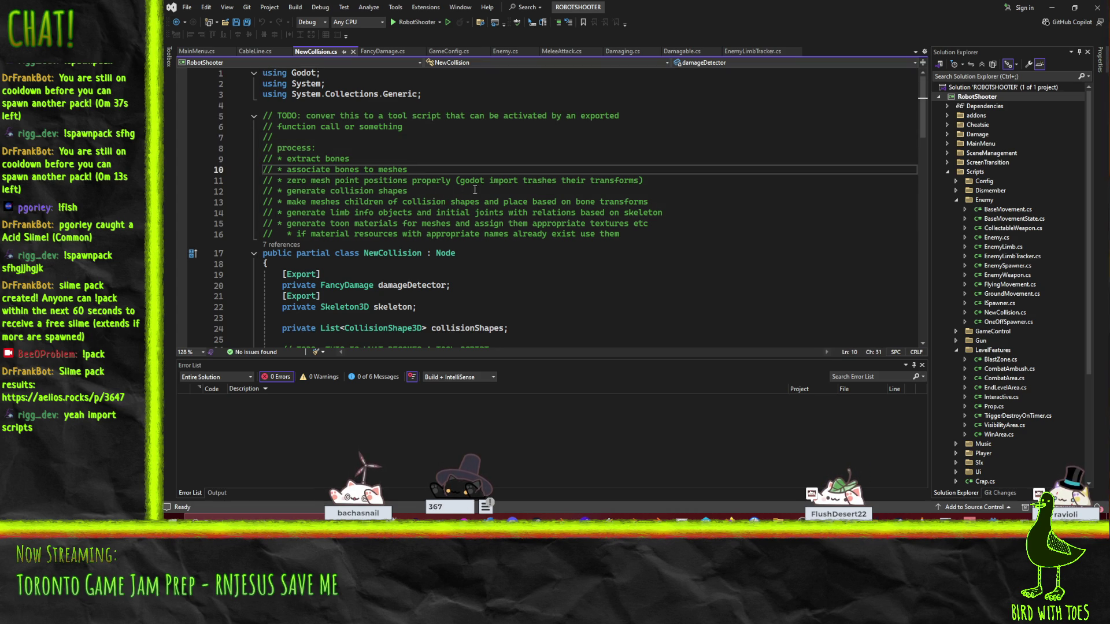
click(636, 182)
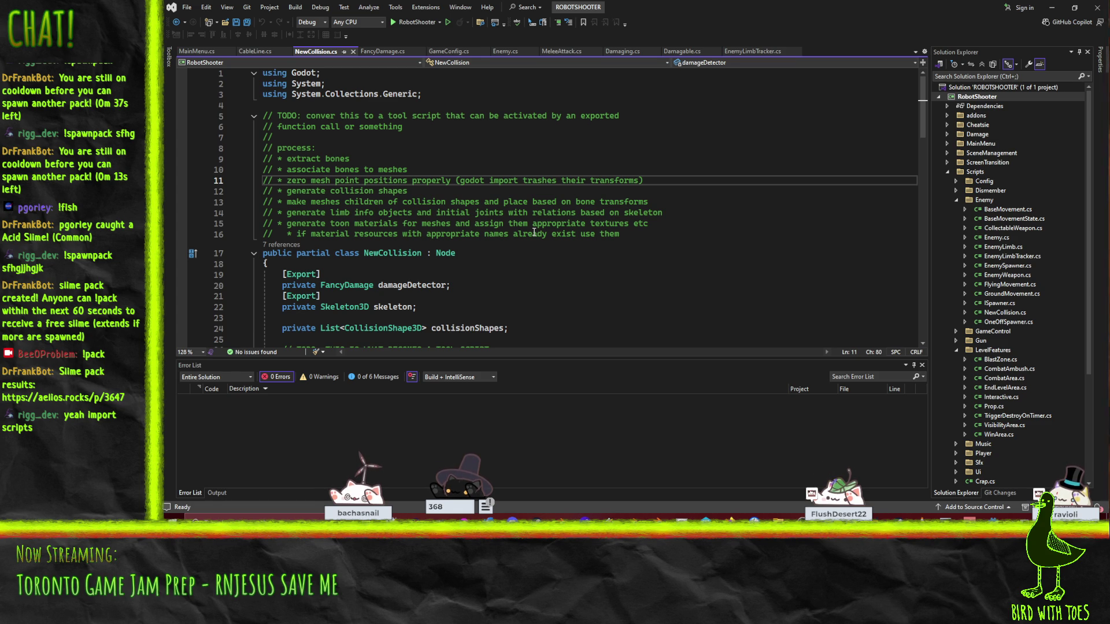
- Open LittleDude.blend from Blender's recent files, discarding FinanceTower's changes
click(559, 520)
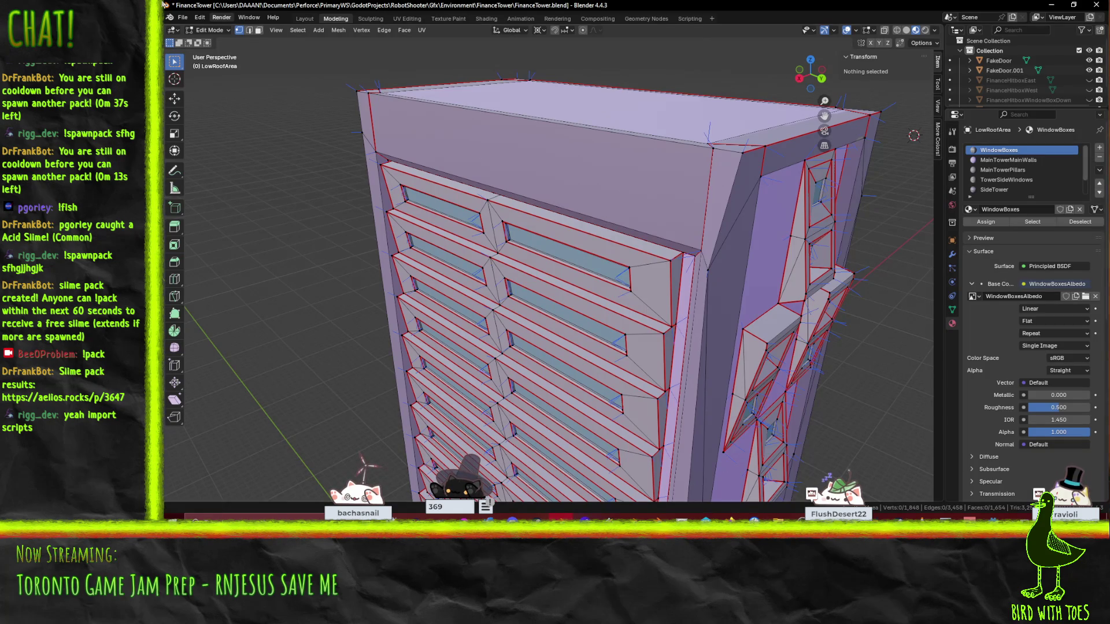
click(183, 17)
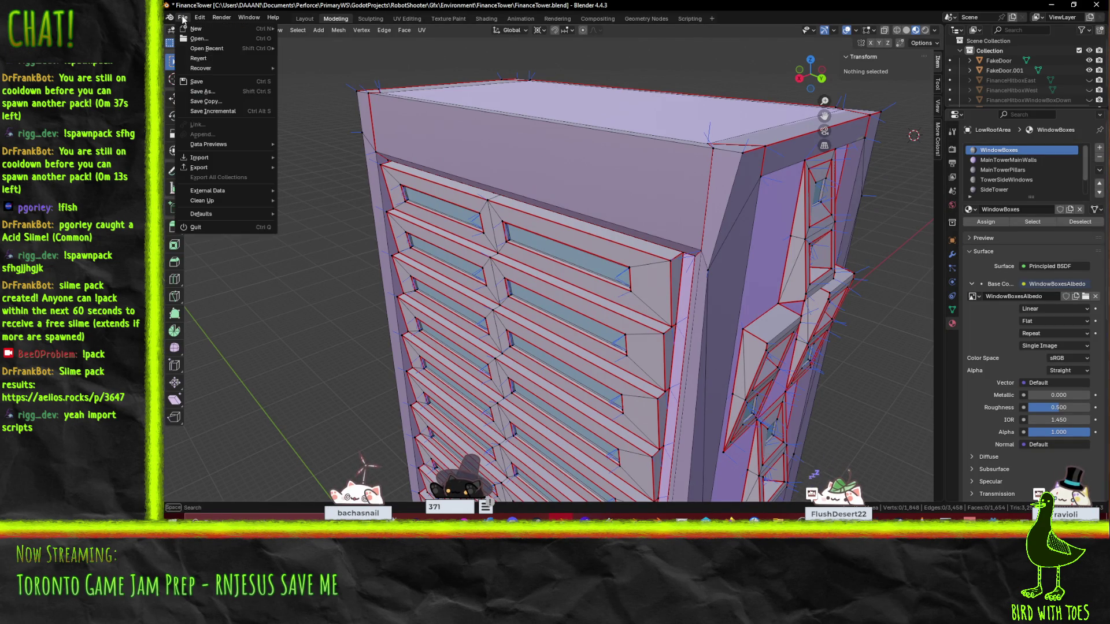
mouse_move(227, 71)
mouse_move(227, 50)
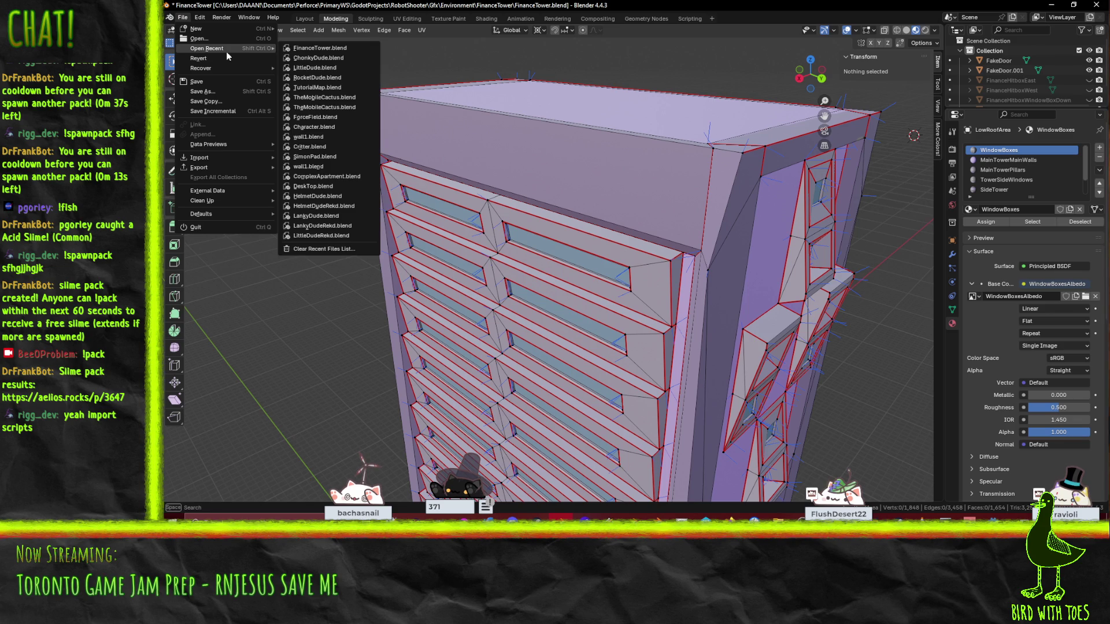
click(348, 64)
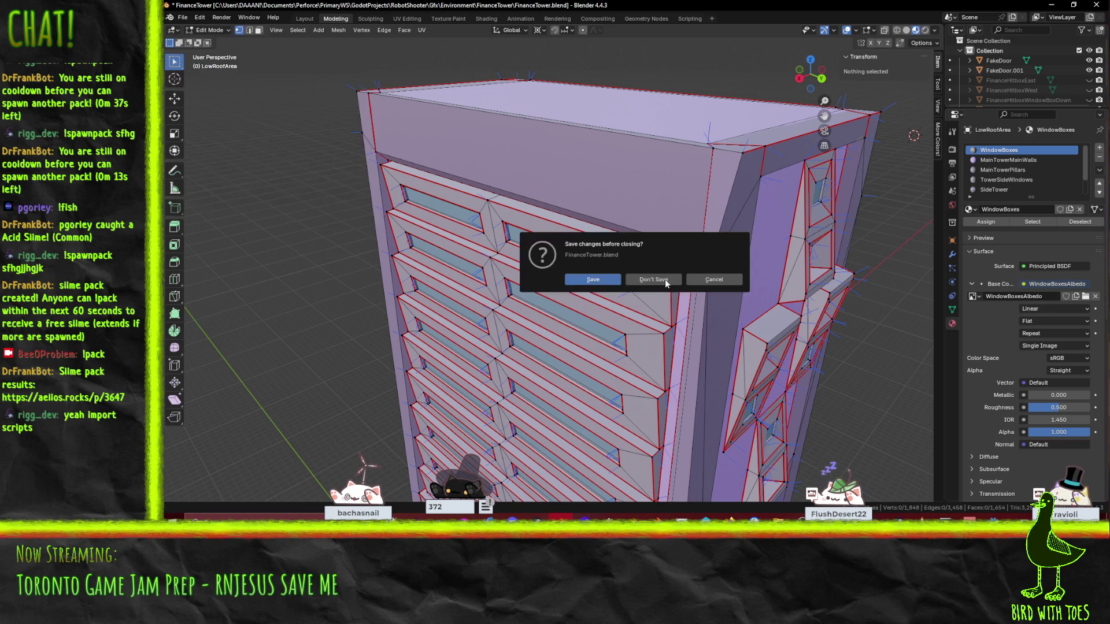
click(651, 281)
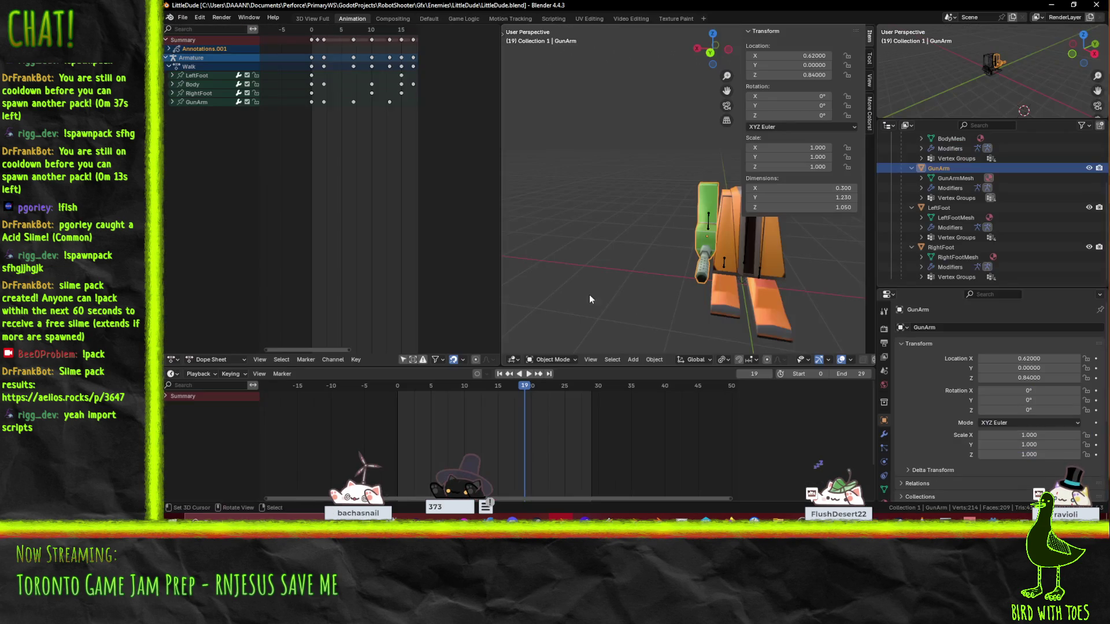
- Switch to the Default modelling workspace and select the GunArm object
click(698, 251)
click(532, 117)
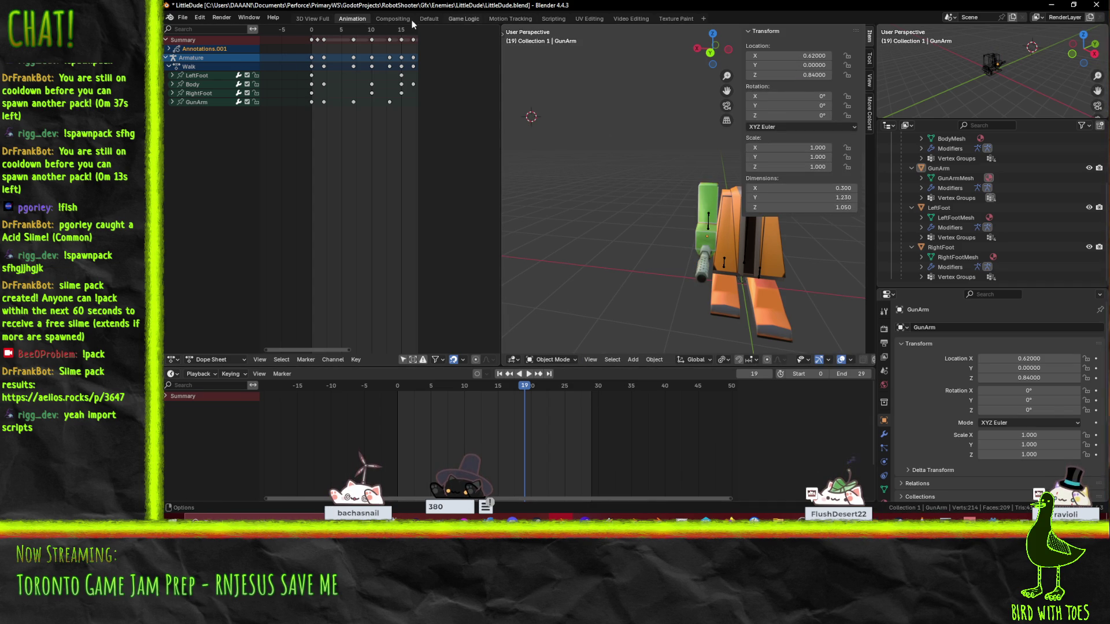
click(429, 19)
shift+right_click(298, 87)
click(461, 182)
click(643, 143)
click(483, 199)
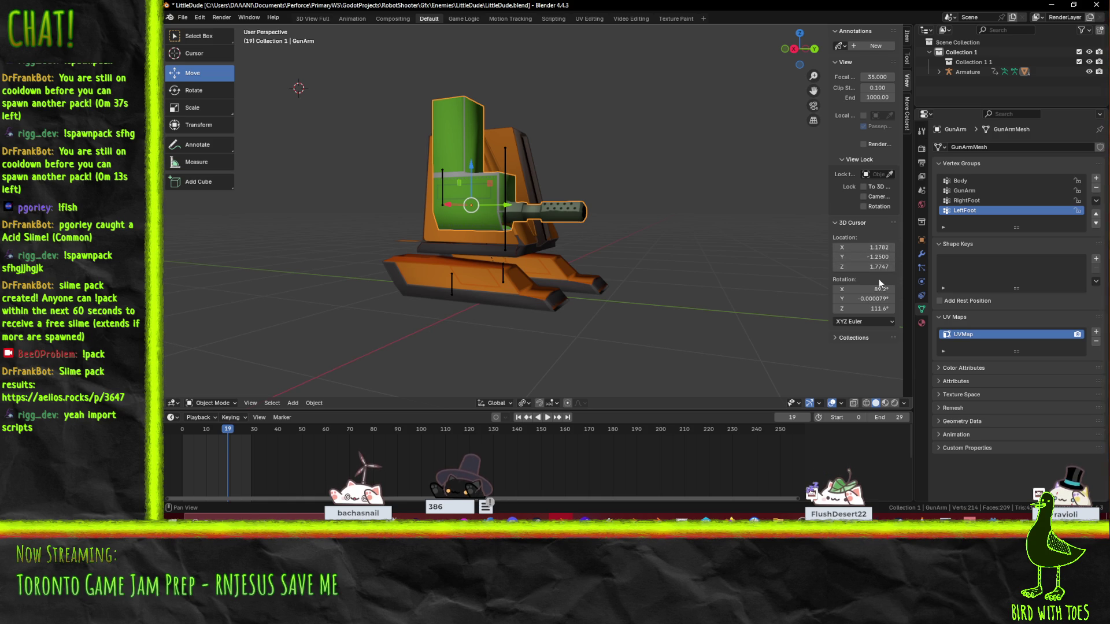
- Enter Edit Mode on GunArm and inspect individual vertex coordinates
key(Tab)
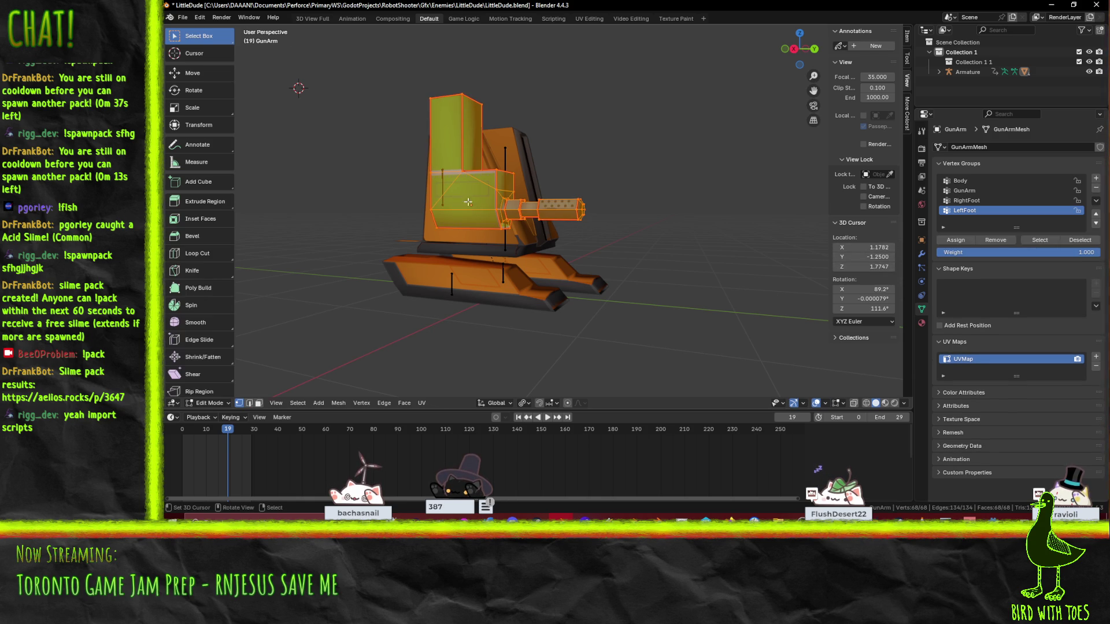
key(alt+a)
click(461, 170)
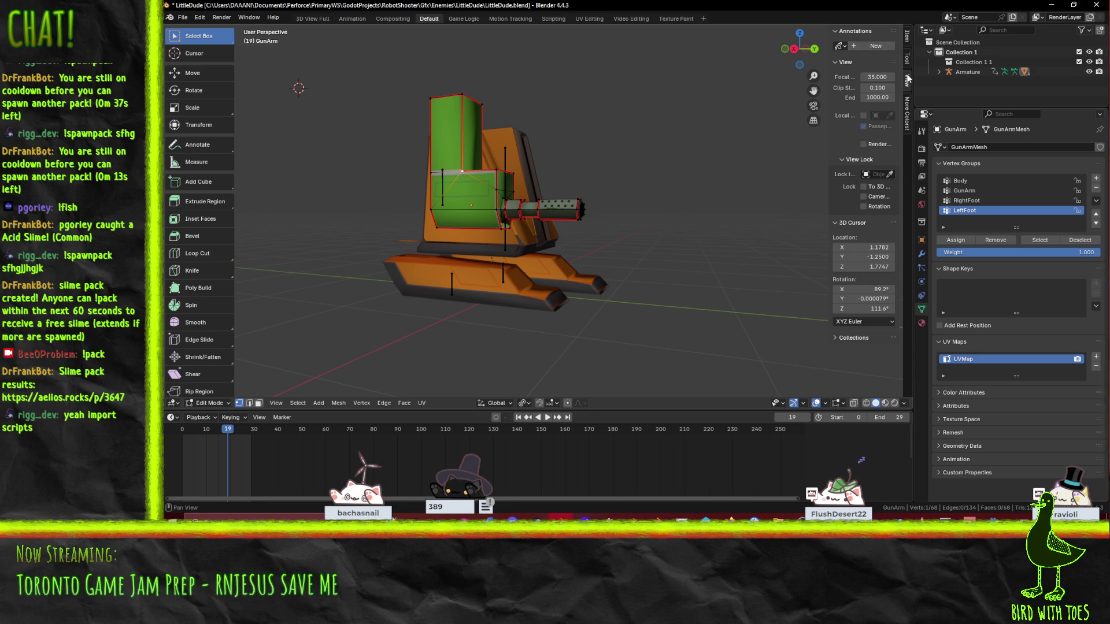
click(907, 38)
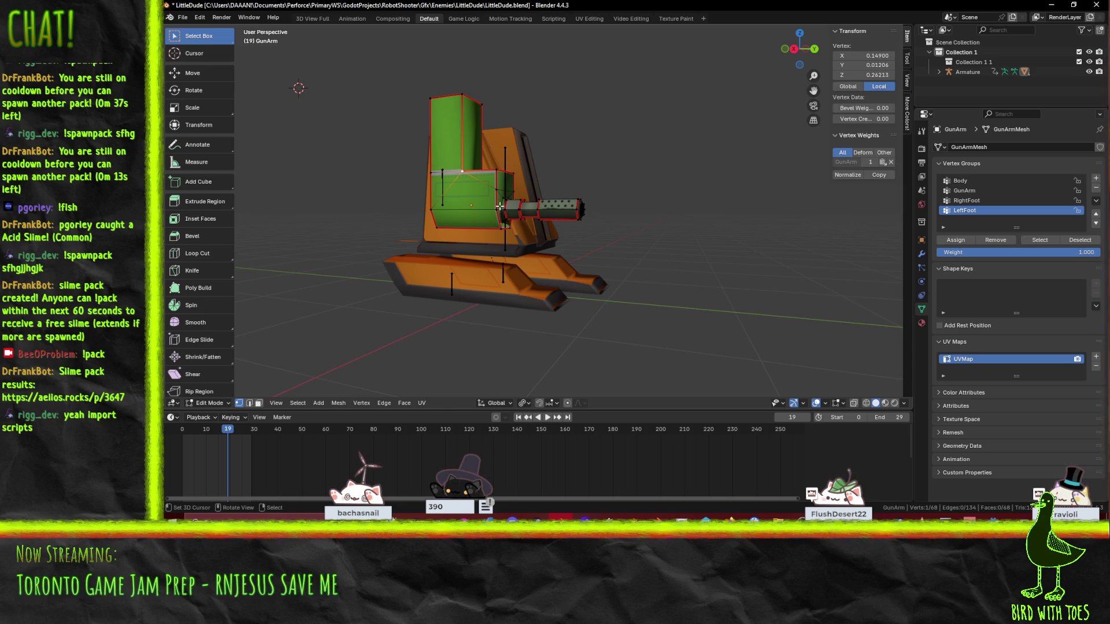
key(a)
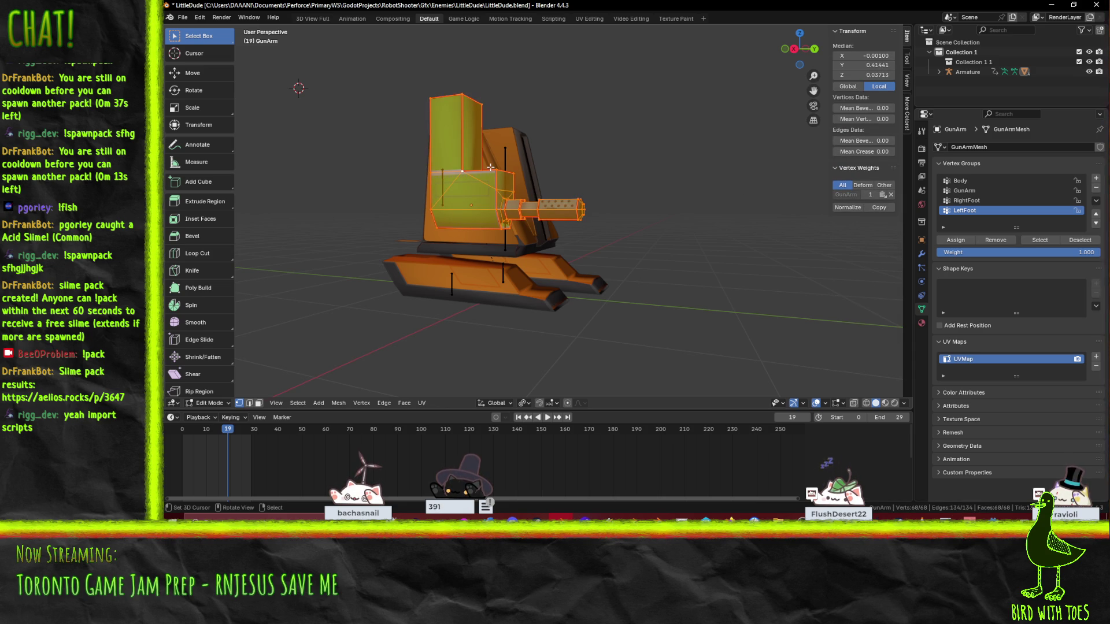
click(461, 169)
click(431, 205)
- Set a vertex's X, Y, Z to 0, then undo it and return to Object Mode
click(870, 55)
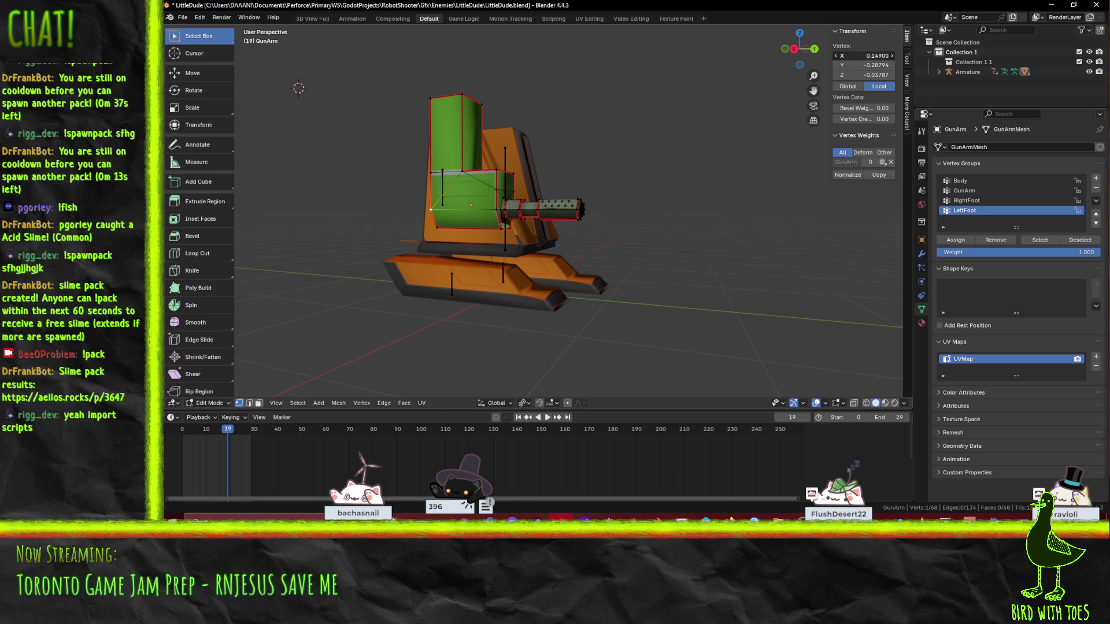
text(0)
key(Tab)
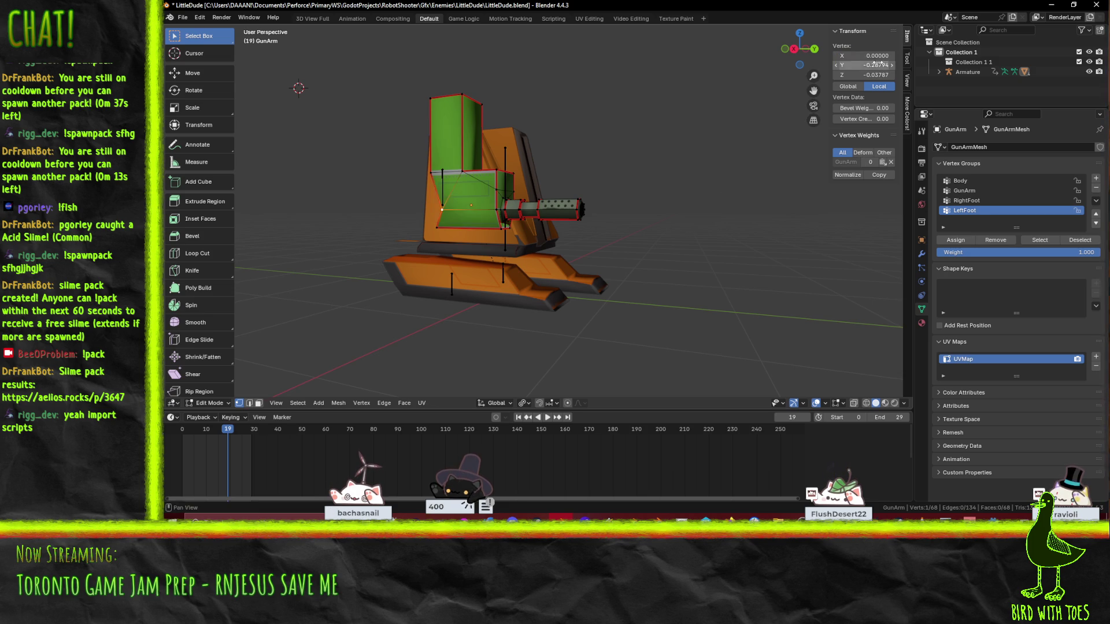
text(0)
key(Tab)
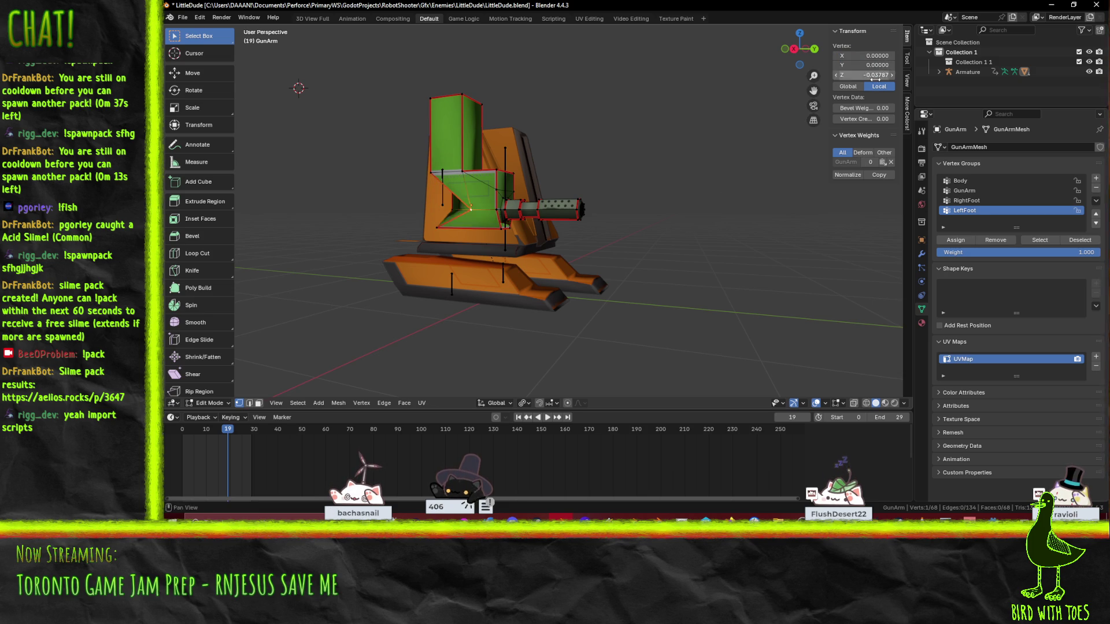
text(0)
key(Return)
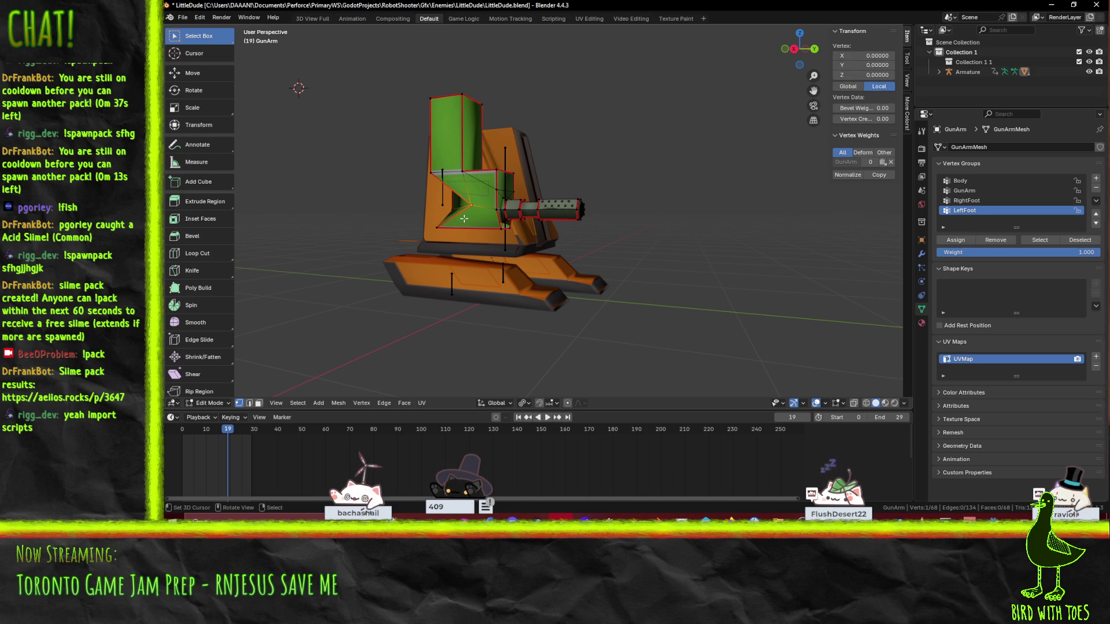
key(ctrl+z)
key(ctrl+z)
key(ctrl+z)
key(Tab)
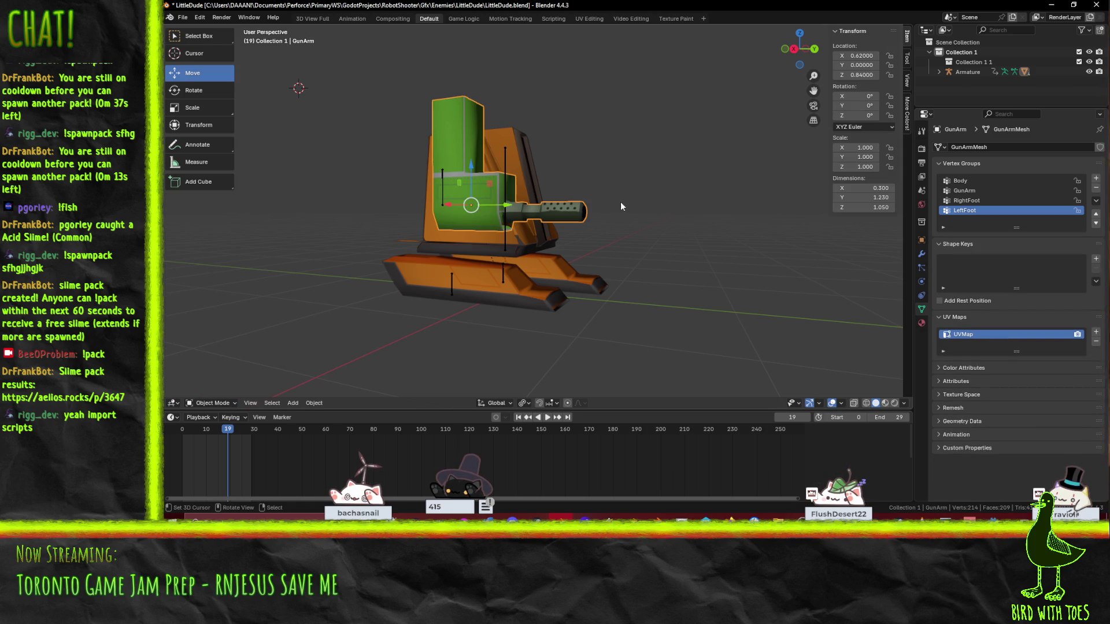
click(620, 221)
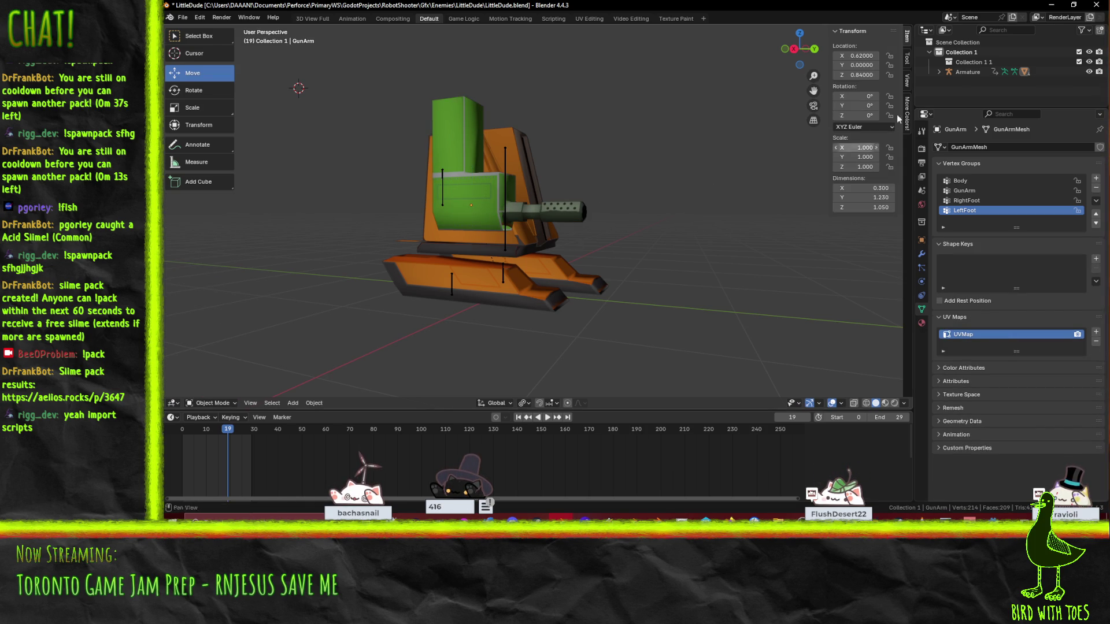
click(1051, 5)
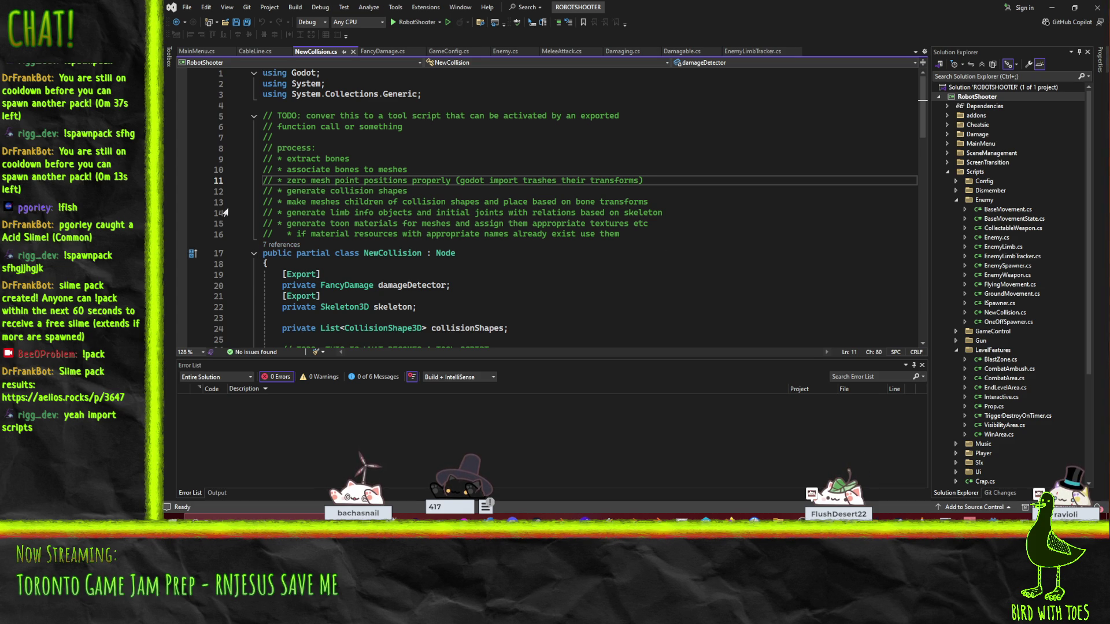
- Read the NewCollision.cs TODO lines 11–14: generate collision shapes, make meshes children, limb info
triple_click(282, 180)
click(635, 180)
scroll(623, 198, down, 3)
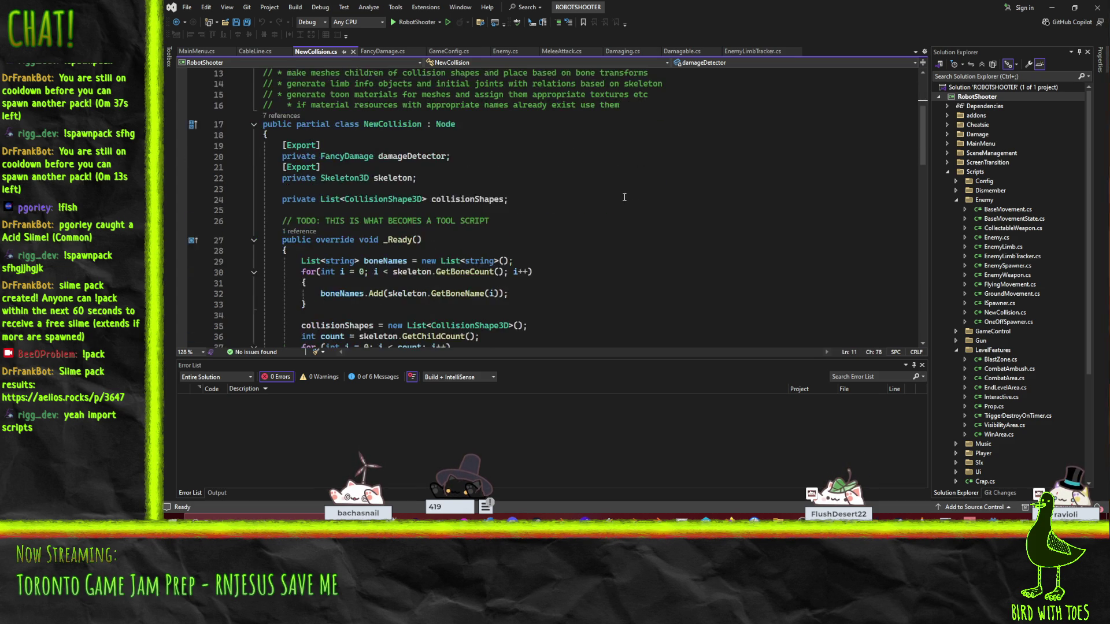
scroll(623, 198, up, 3)
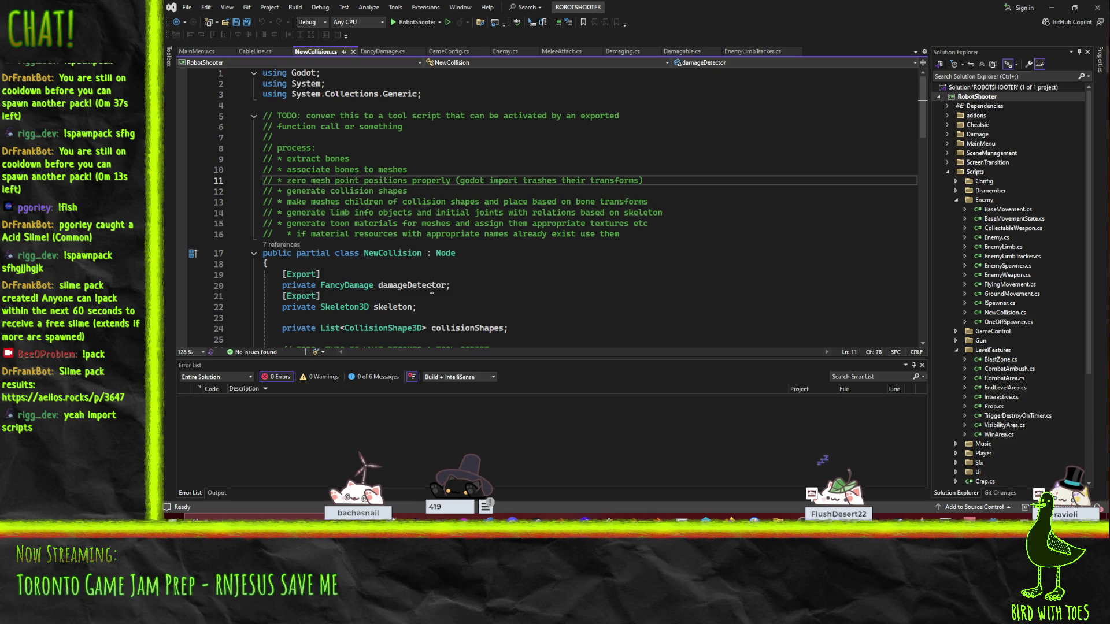
click(290, 192)
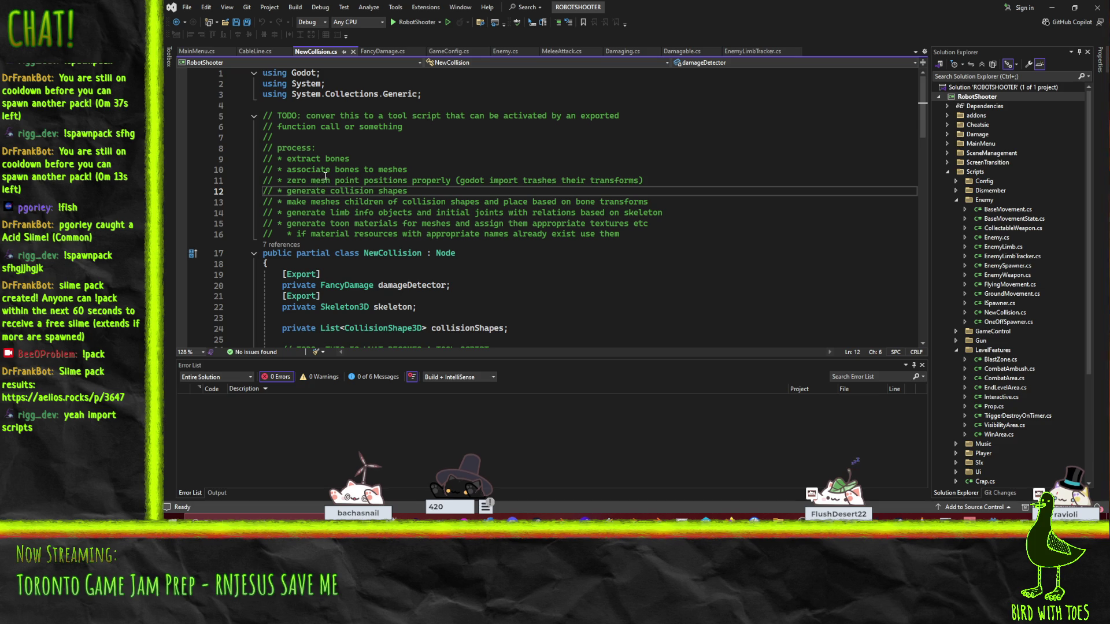
click(304, 194)
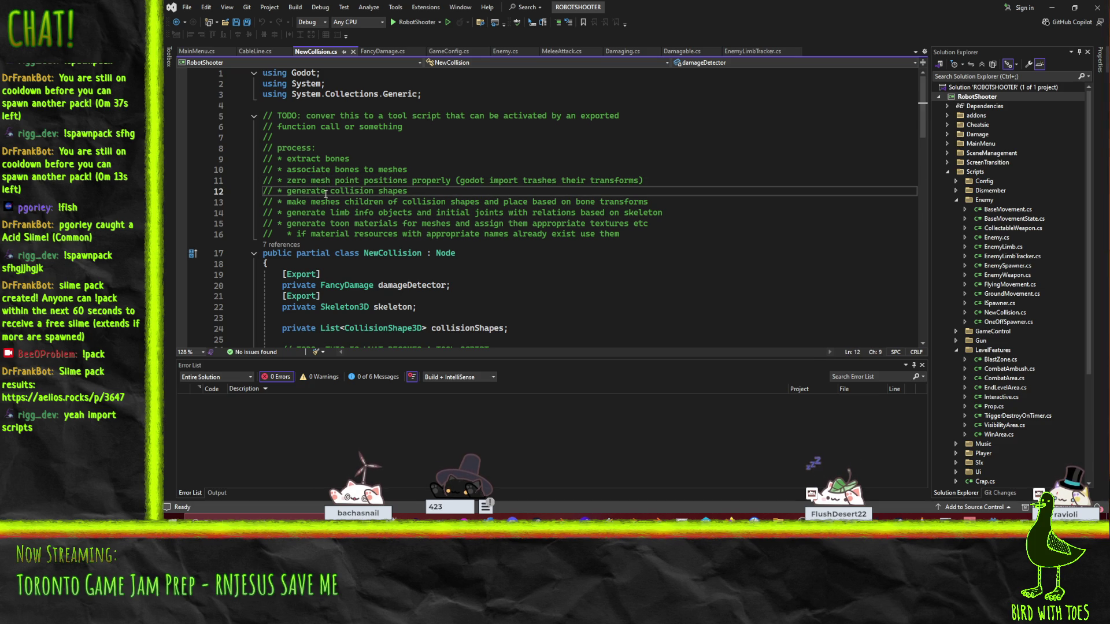
click(286, 199)
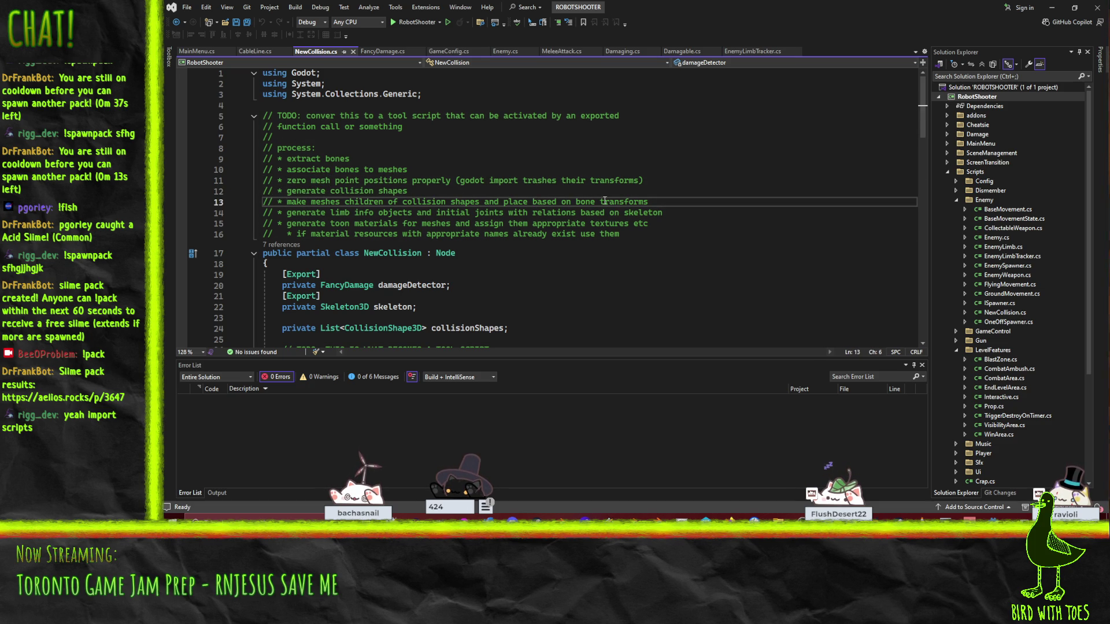
click(675, 212)
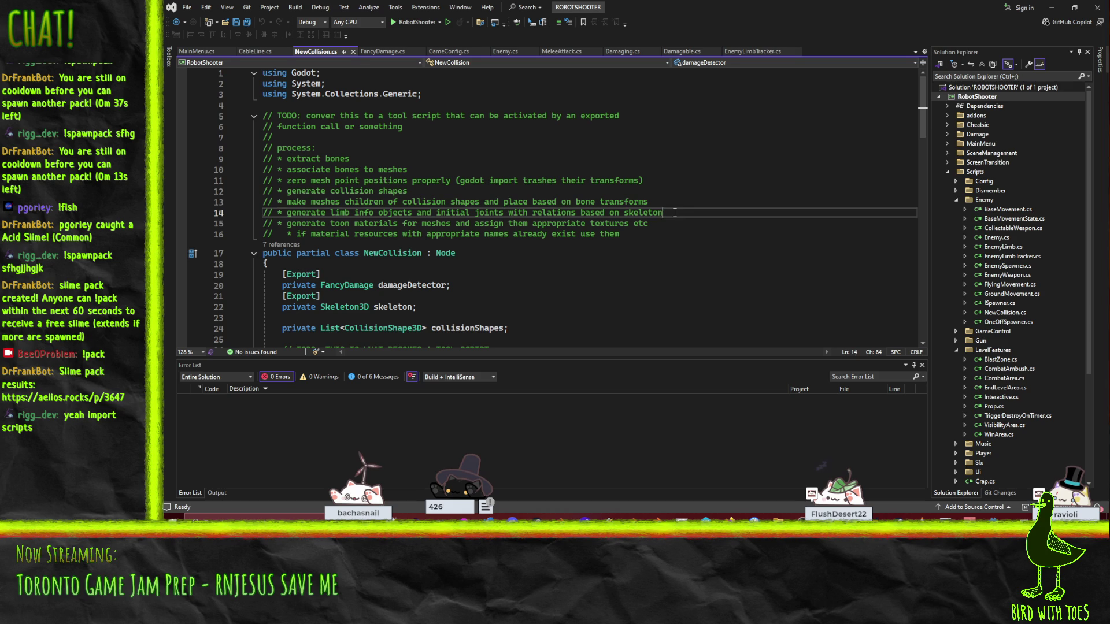
scroll(412, 222, down, 2)
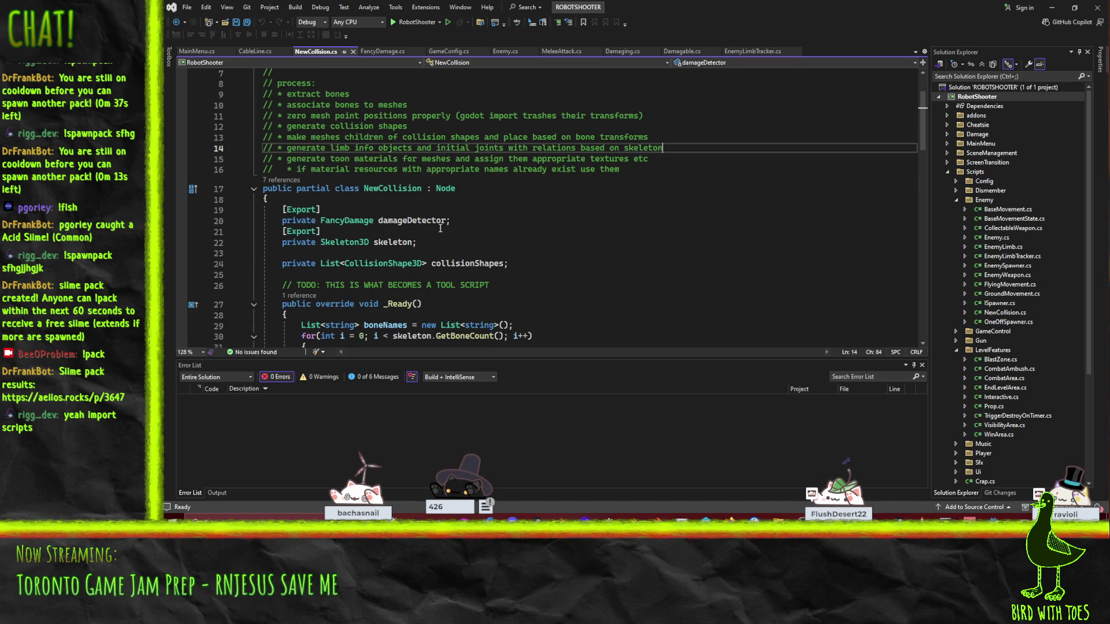
key(alt+Tab)
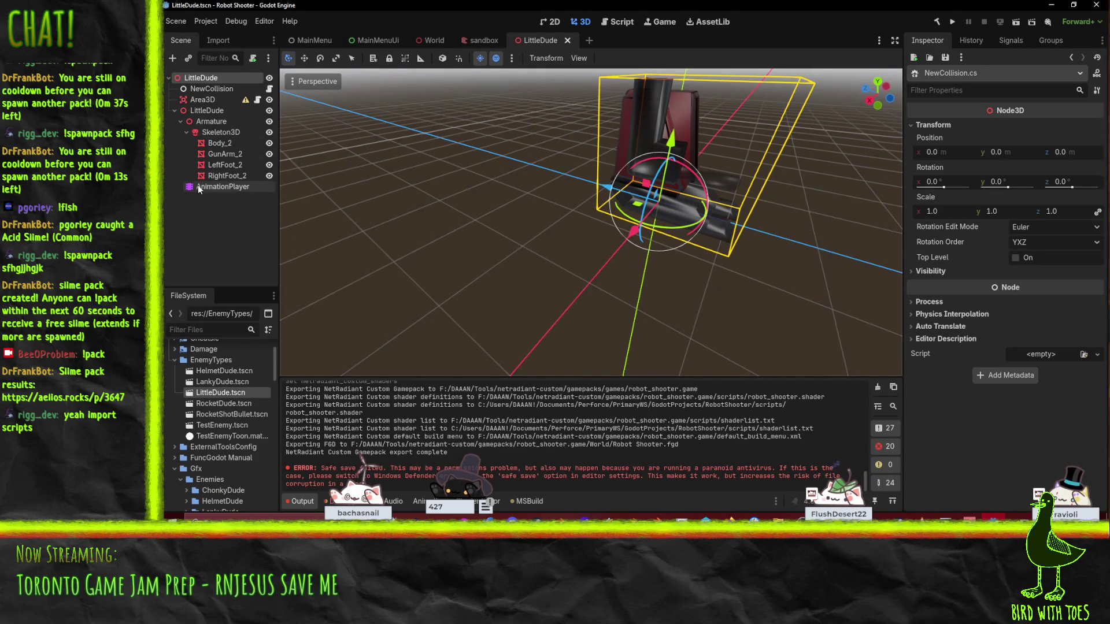
- Select LittleDude's Armature node, then open the TestEnemy scene
click(207, 110)
click(216, 122)
click(217, 122)
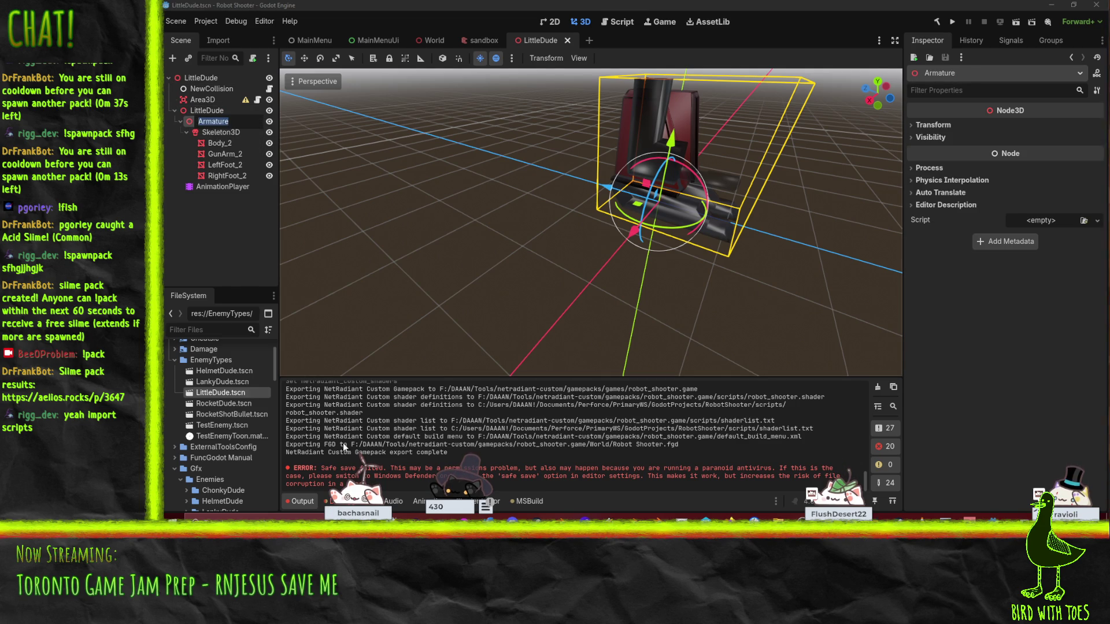
double_click(220, 427)
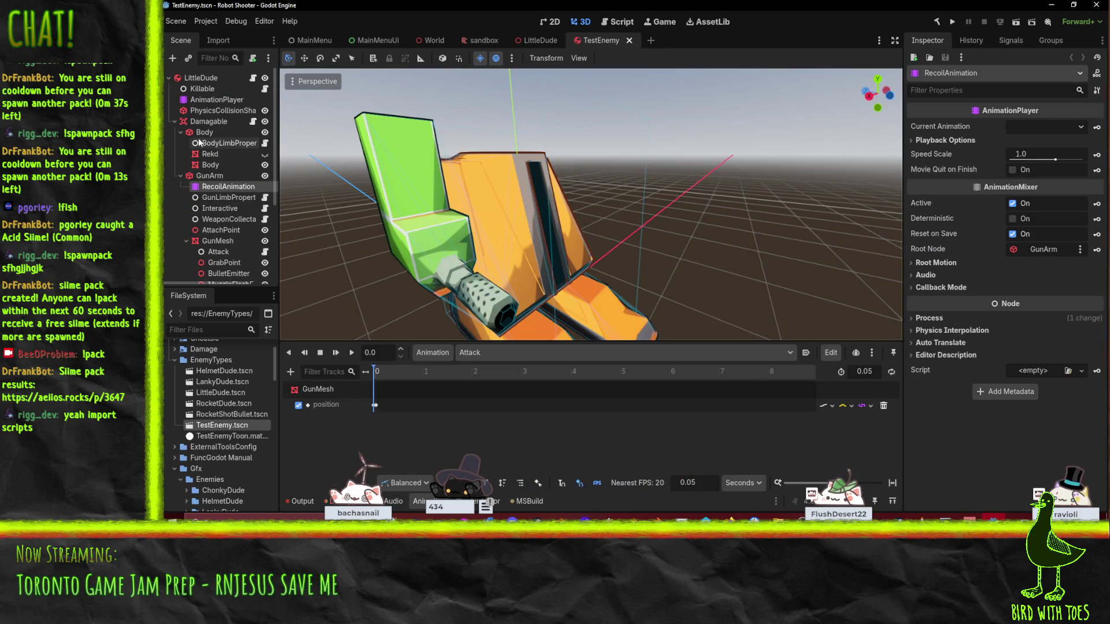
- Select TestEnemy's Damagable area and its Body, GunArm, RightFoot and LeftFoot collision shapes
click(220, 121)
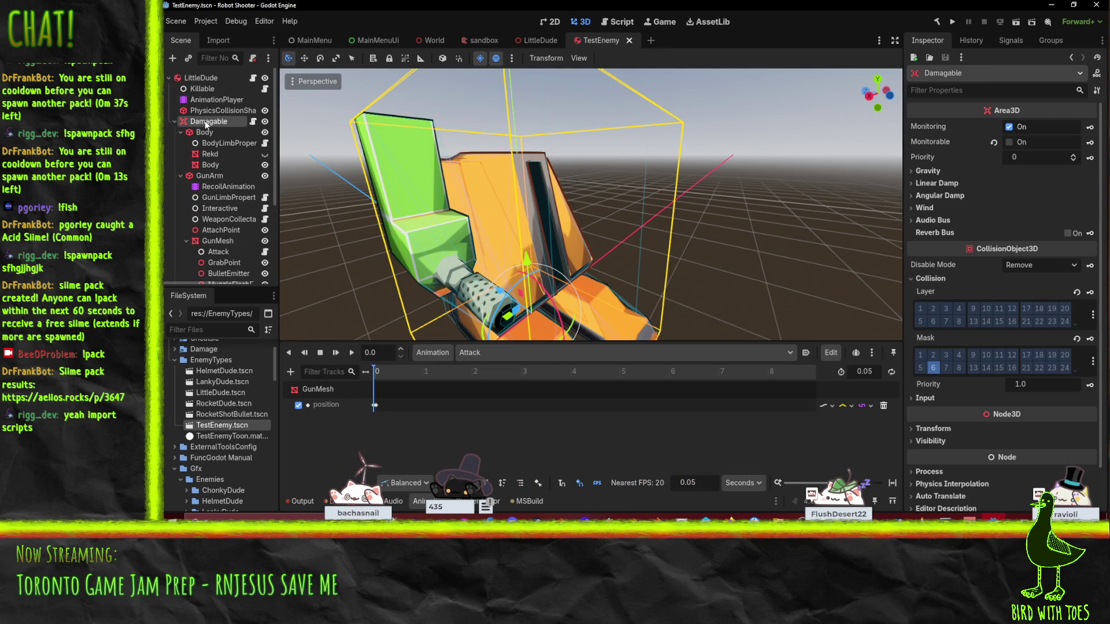
scroll(214, 128, down, 1)
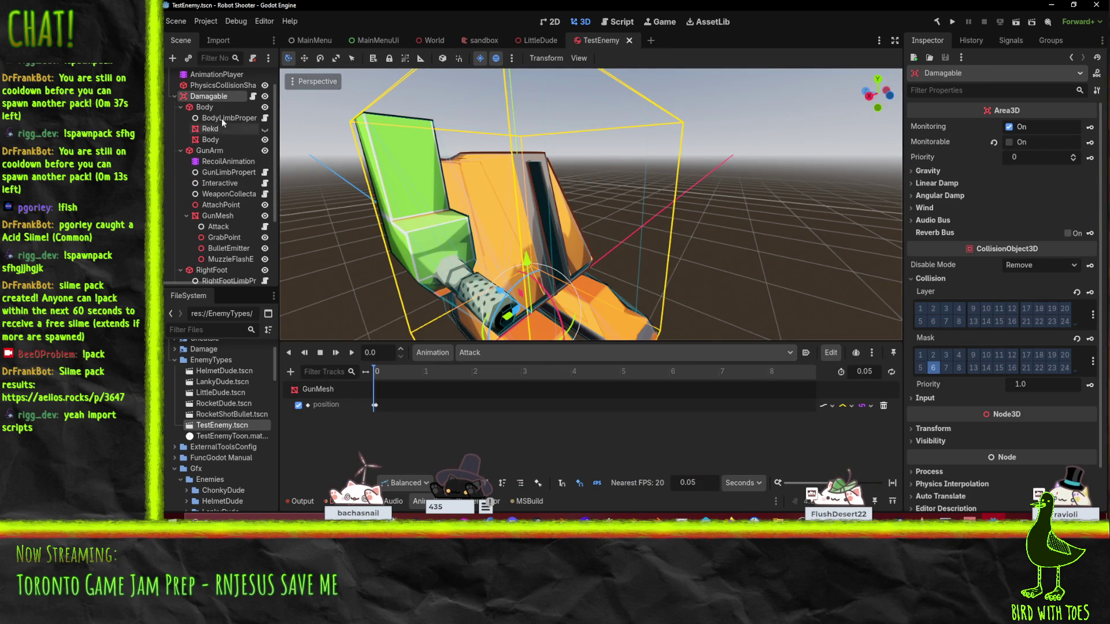
click(203, 108)
click(178, 109)
click(178, 117)
click(180, 154)
click(183, 164)
click(180, 165)
click(205, 132)
click(203, 144)
click(205, 154)
click(207, 166)
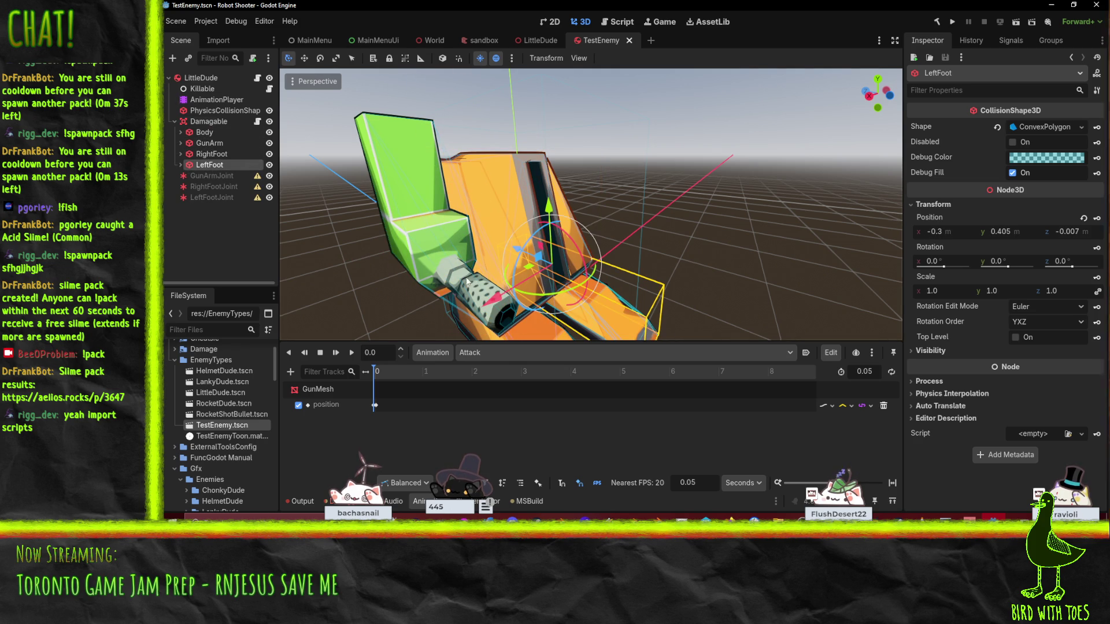
- Expand Body and inspect the Body, RightFoot and LeftFoot meshes in the Inspector
click(182, 155)
click(179, 143)
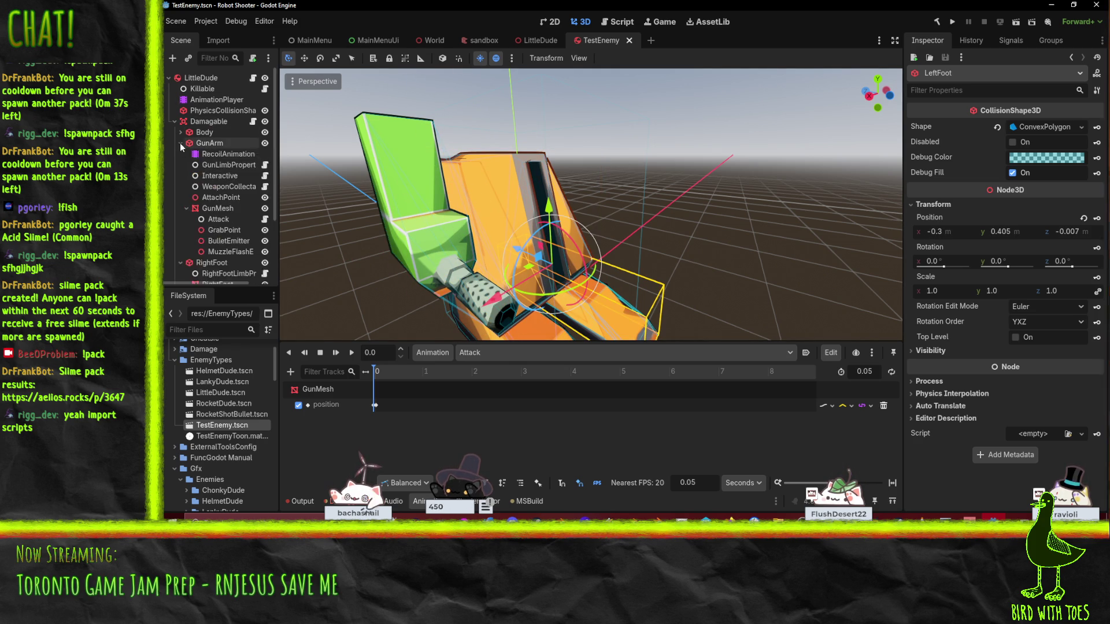
click(178, 132)
click(209, 165)
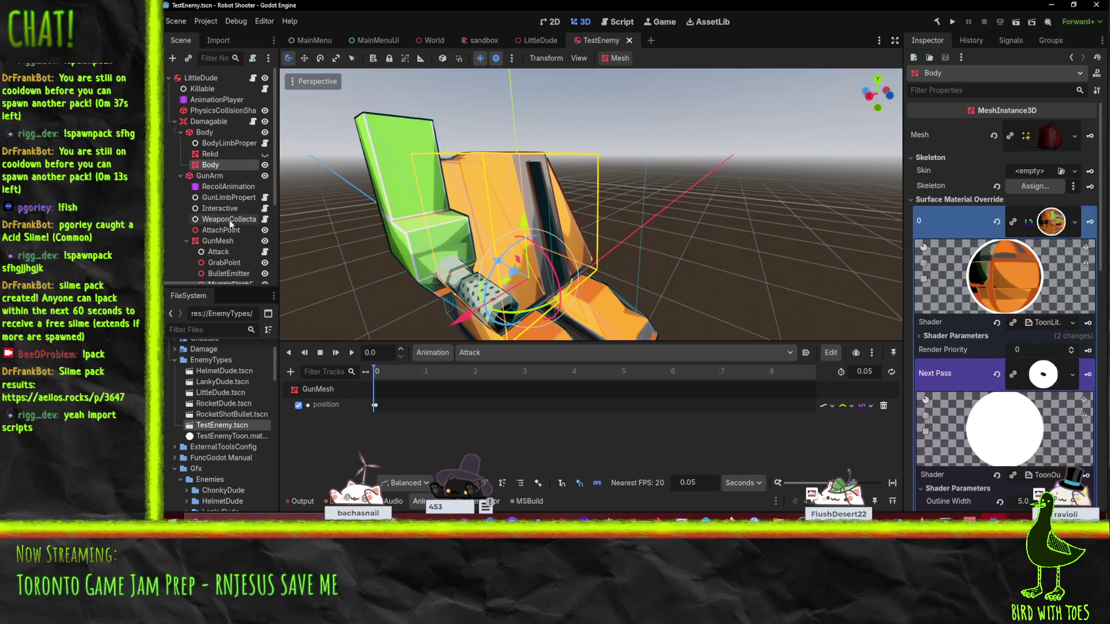
scroll(226, 235, down, 3)
click(218, 216)
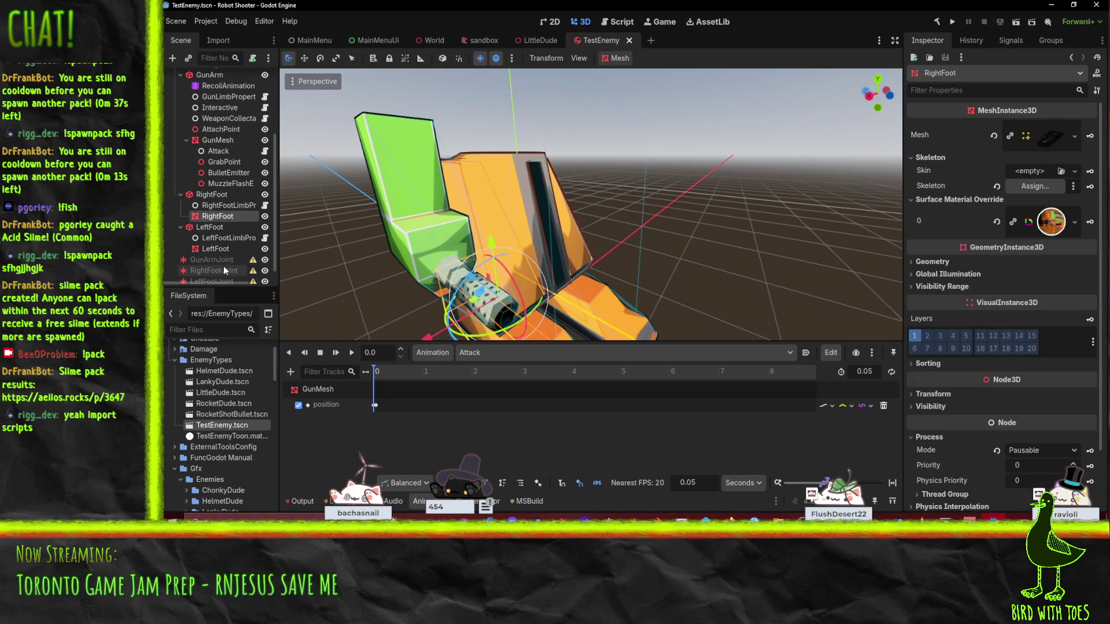
click(226, 248)
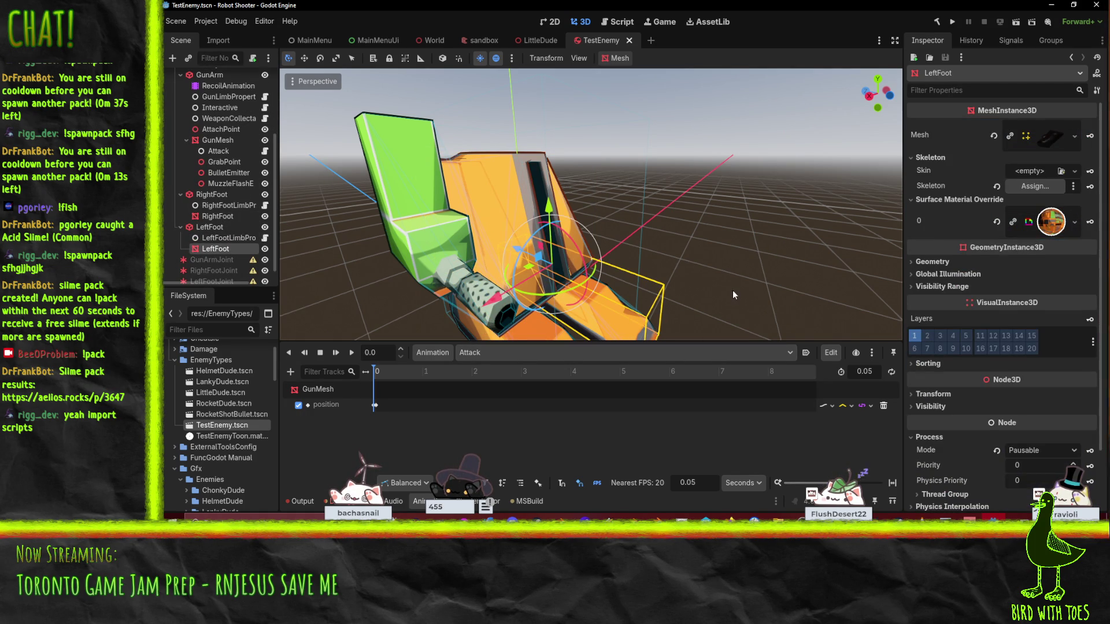
scroll(168, 188, up, 2)
scroll(168, 188, up, 2)
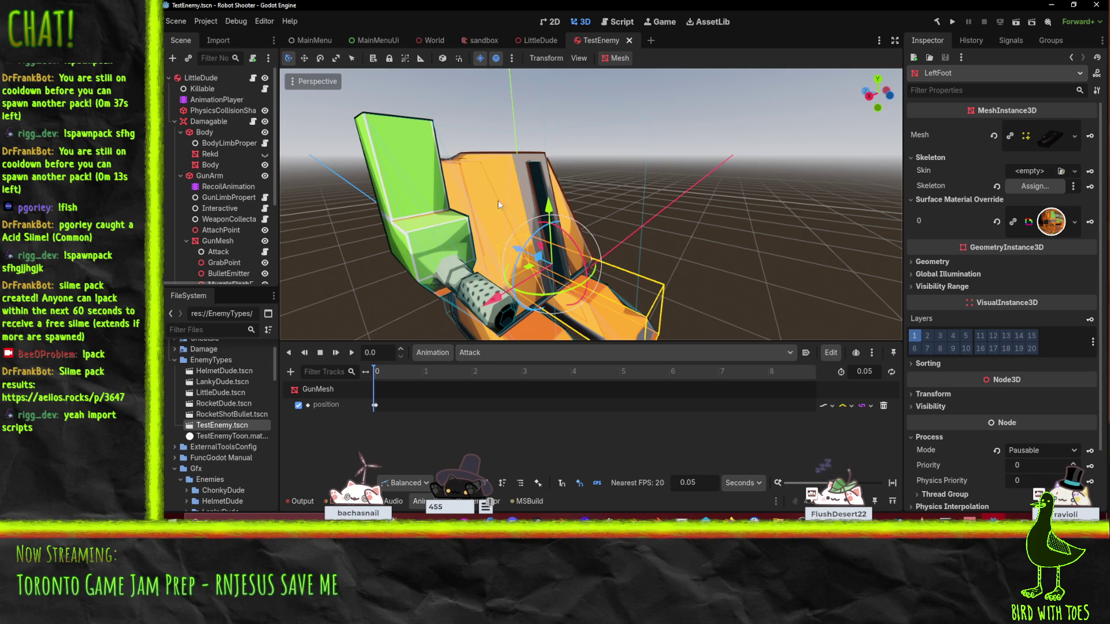
- Open LankyDude.tscn to check its Head collision shape, then close it
double_click(214, 381)
click(589, 79)
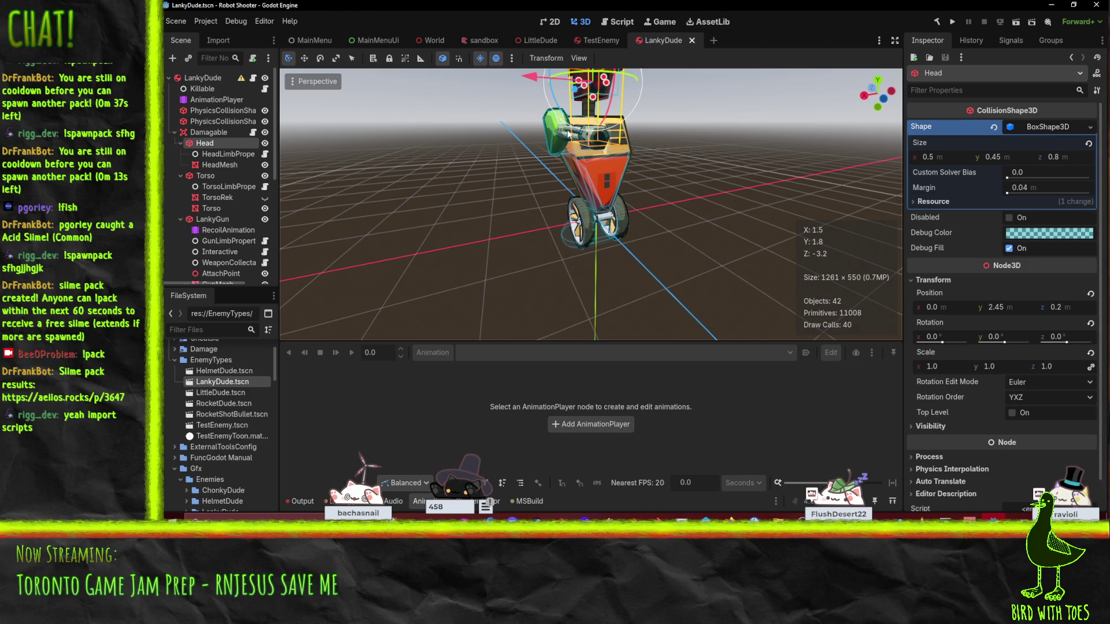
click(691, 41)
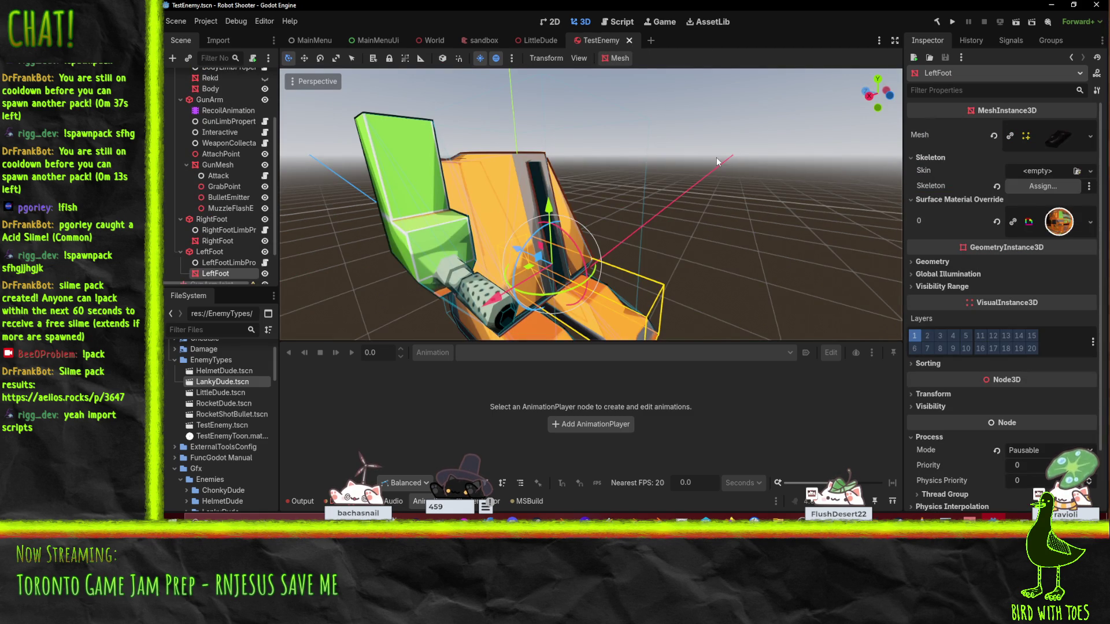
- Play LittleDude's Walk animation, then return to the TestEnemy scene
click(548, 39)
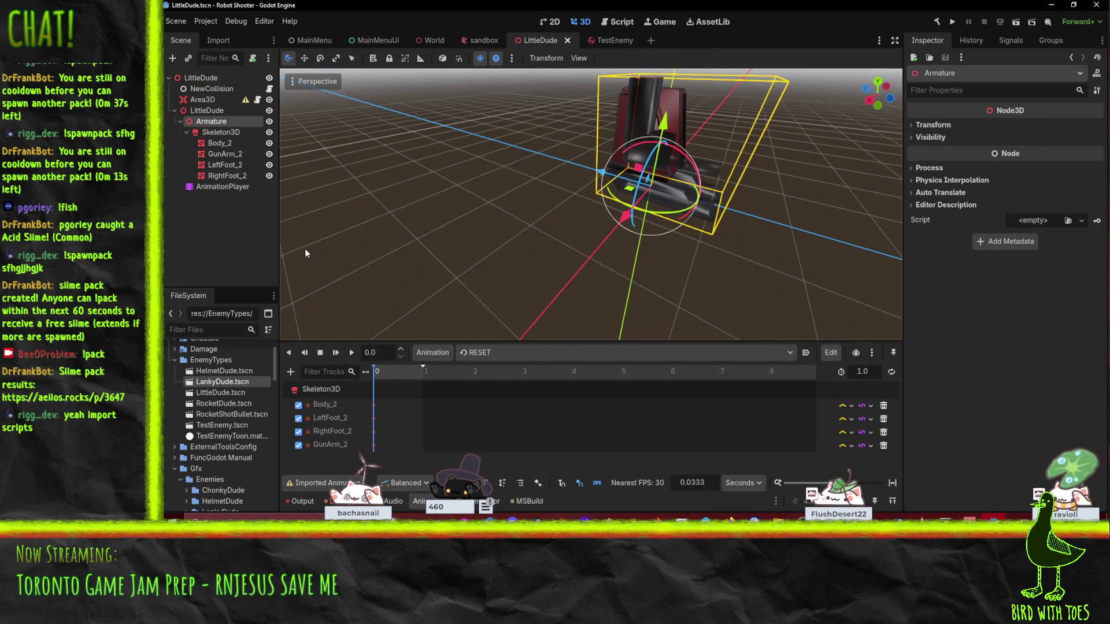
click(532, 356)
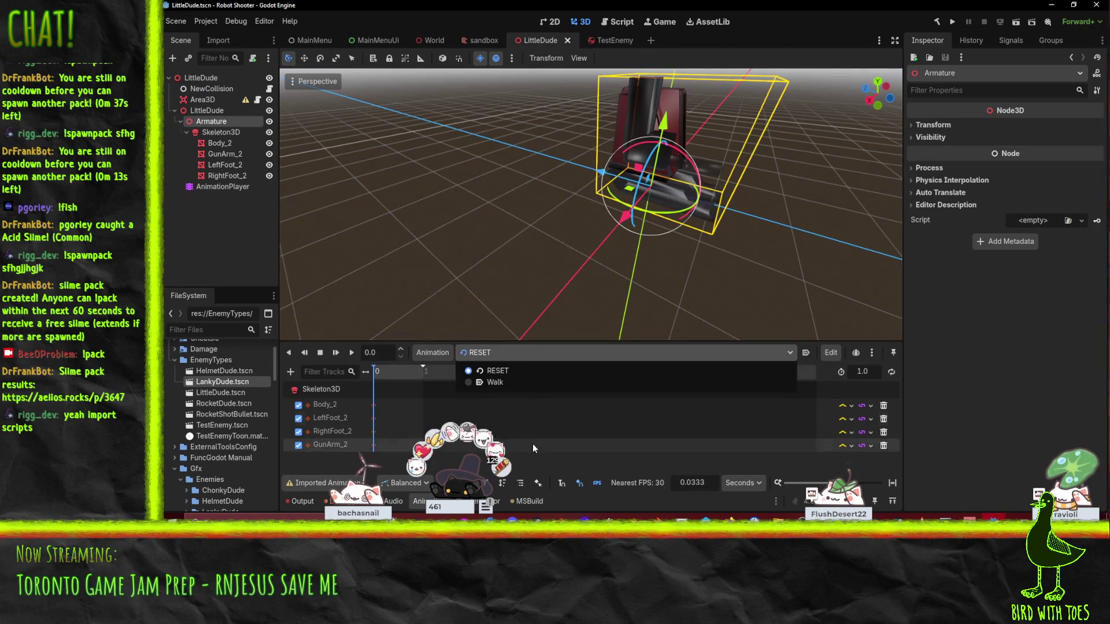
click(505, 380)
click(353, 352)
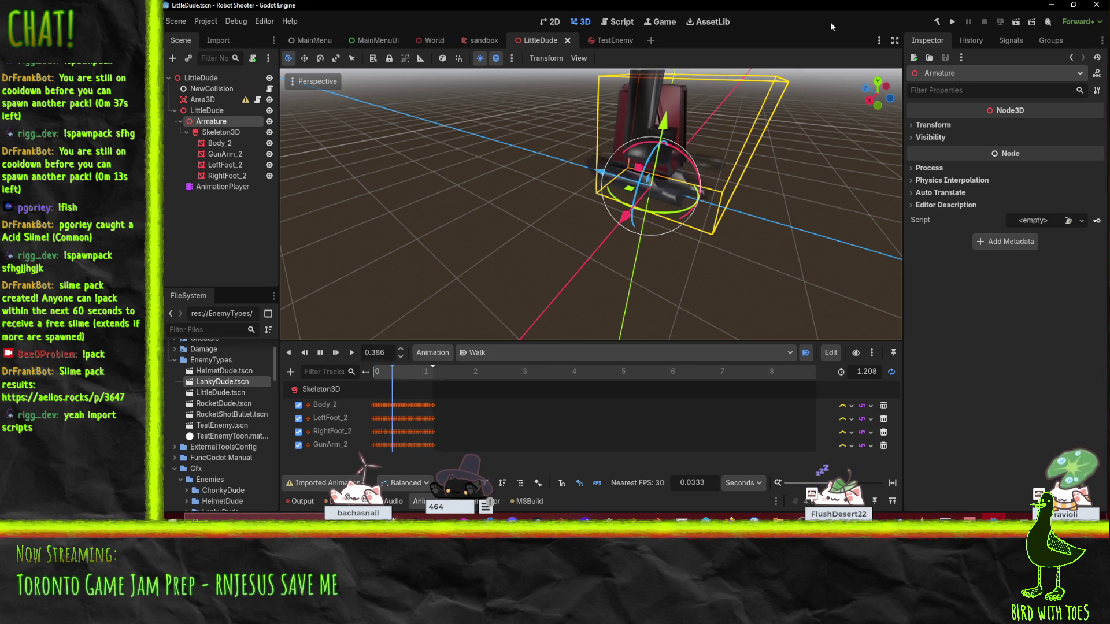
click(474, 352)
click(603, 53)
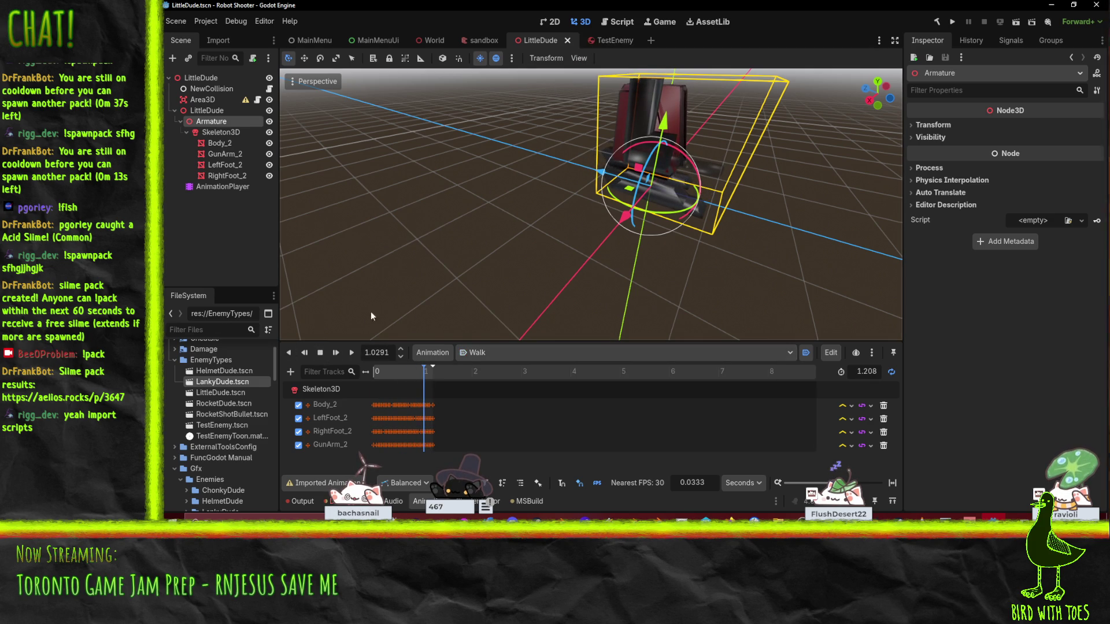
click(613, 40)
mouse_move(512, 193)
mouse_down()
mouse_move(578, 173)
mouse_move(286, 205)
mouse_up()
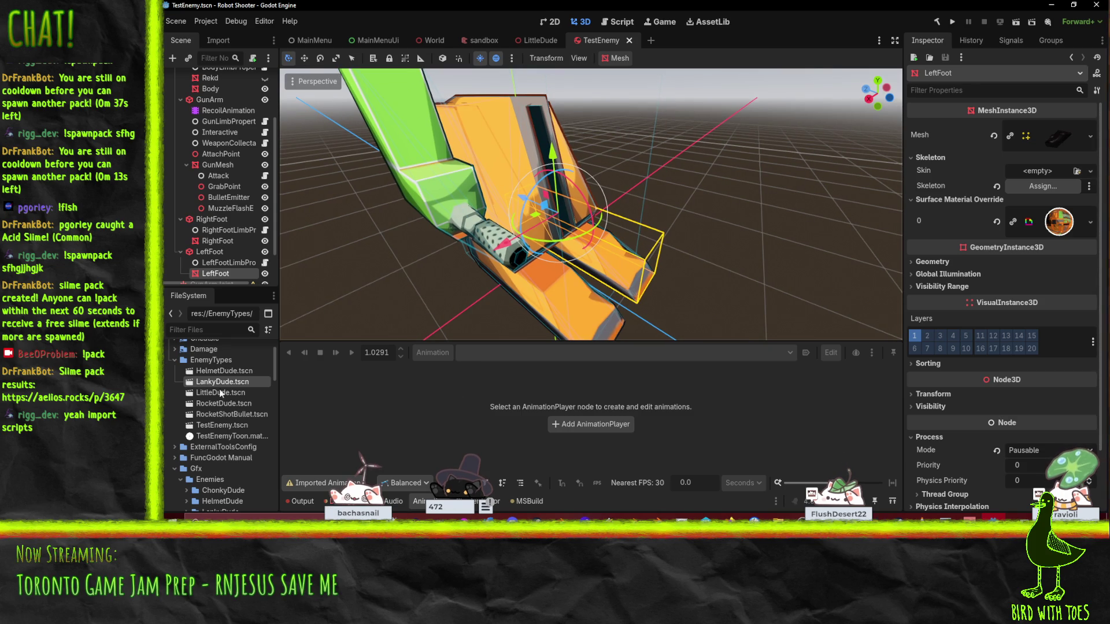
- Play the Walk animation from TestEnemy's AnimationPlayer
drag(405, 277, 410, 283)
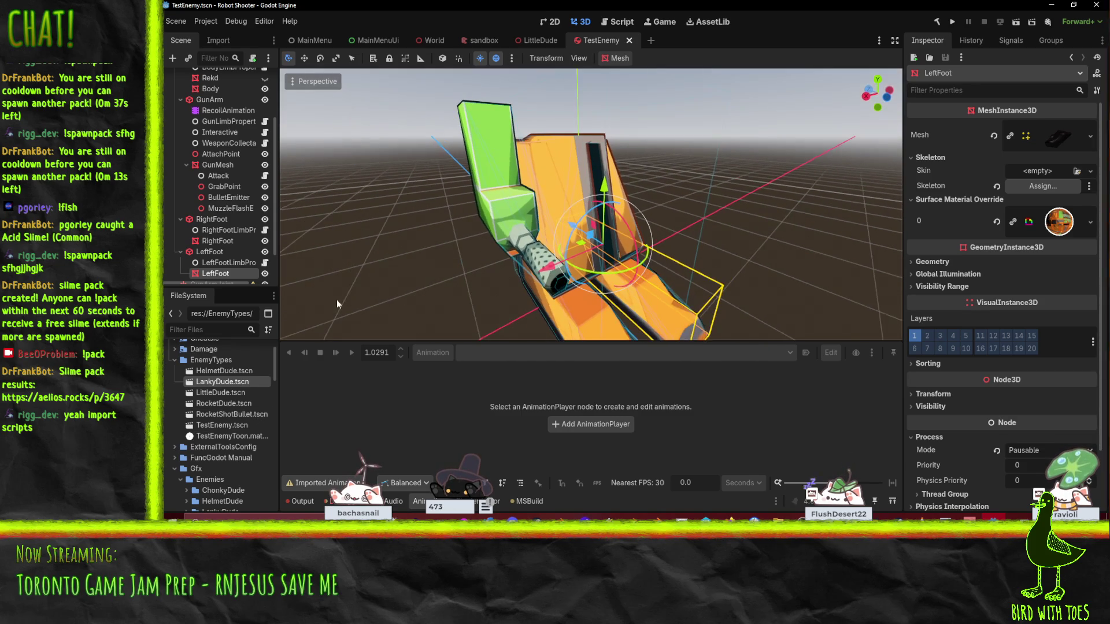
scroll(203, 124, up, 3)
click(197, 99)
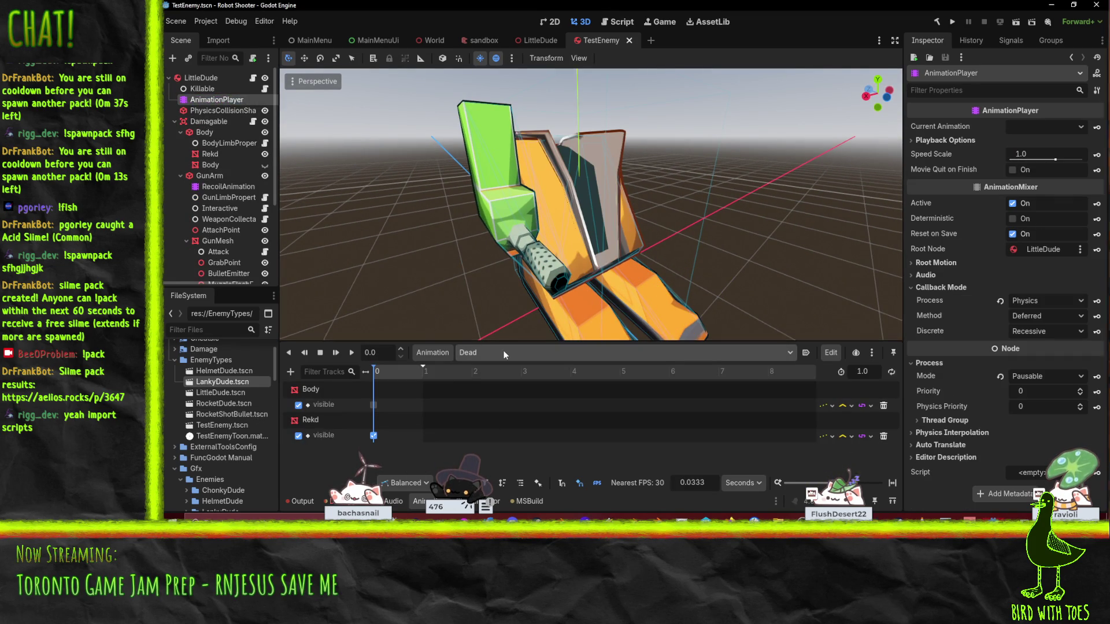
click(503, 353)
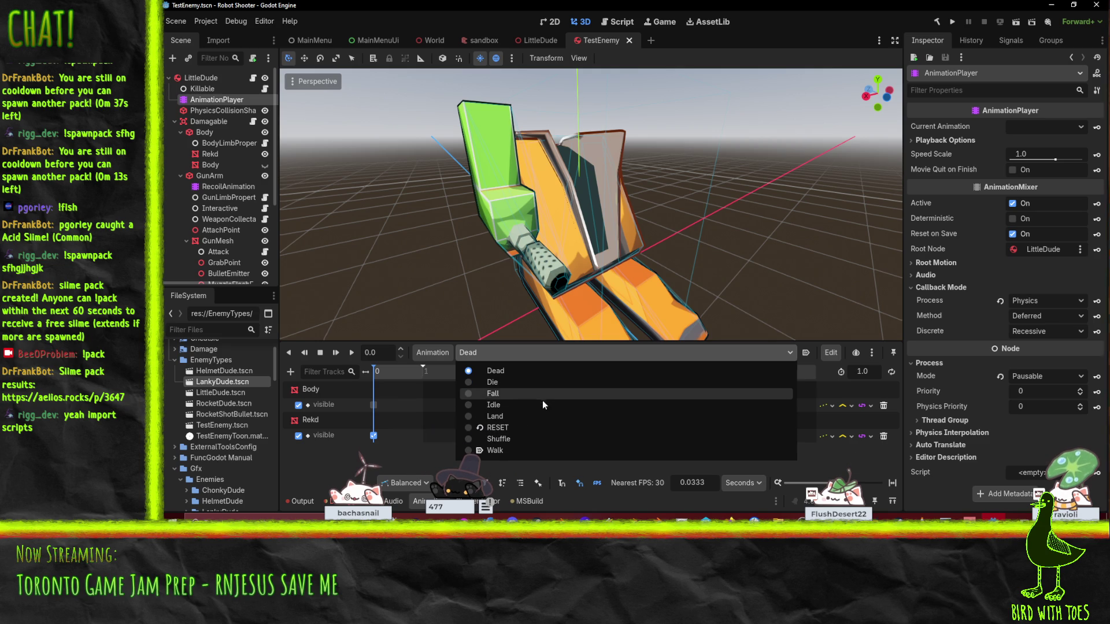
click(546, 450)
click(351, 352)
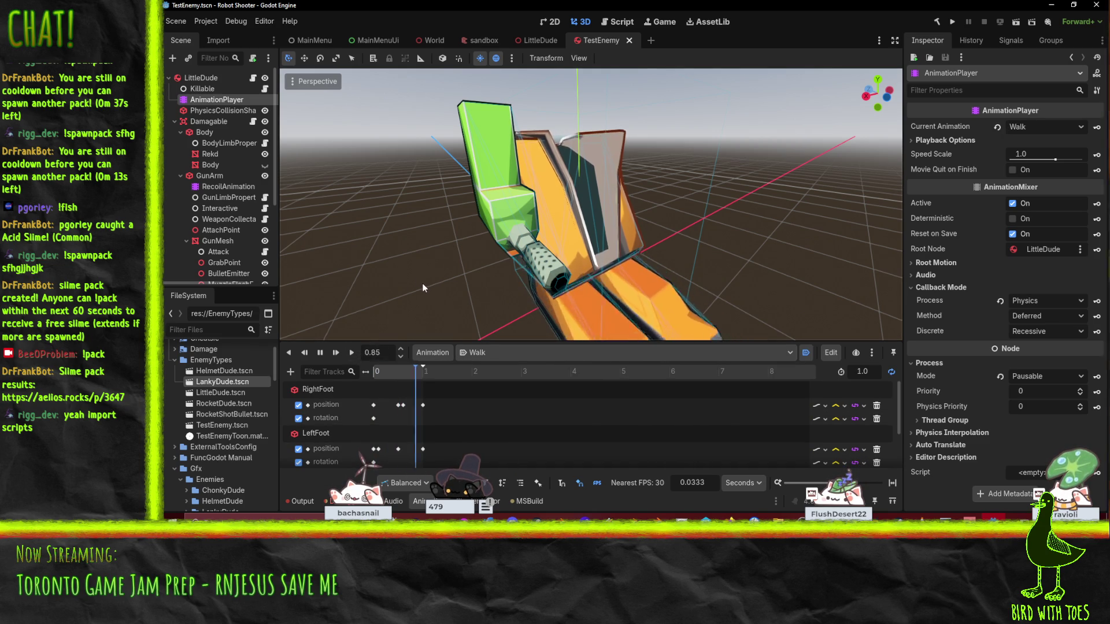
- Switch to RESET, replay Walk, stop playback, and go back to the LittleDude scene
click(509, 353)
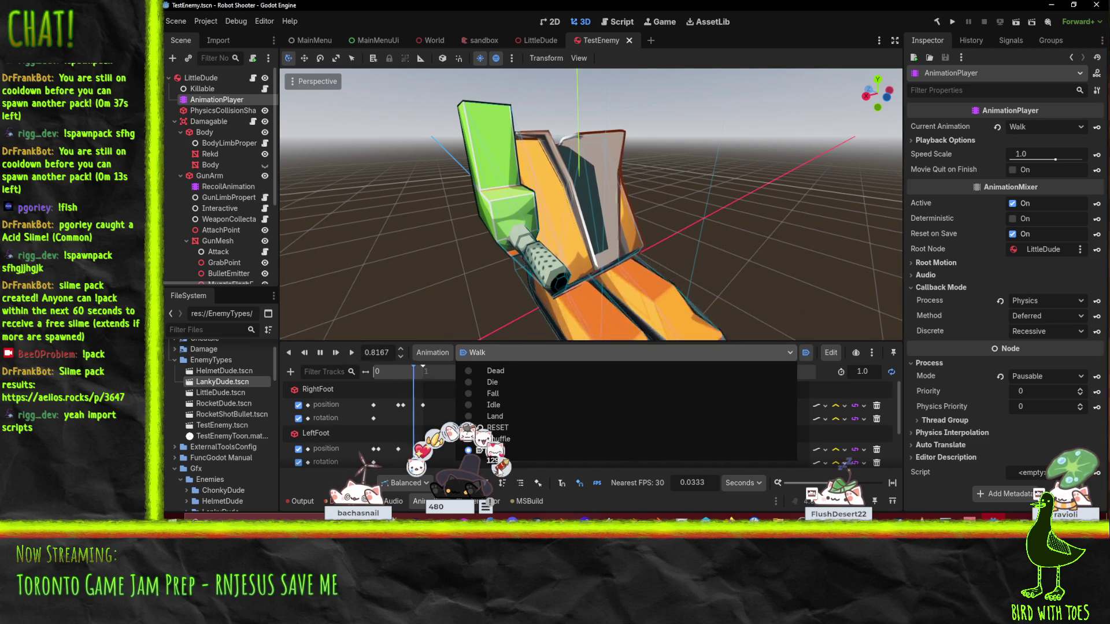
click(564, 429)
click(538, 354)
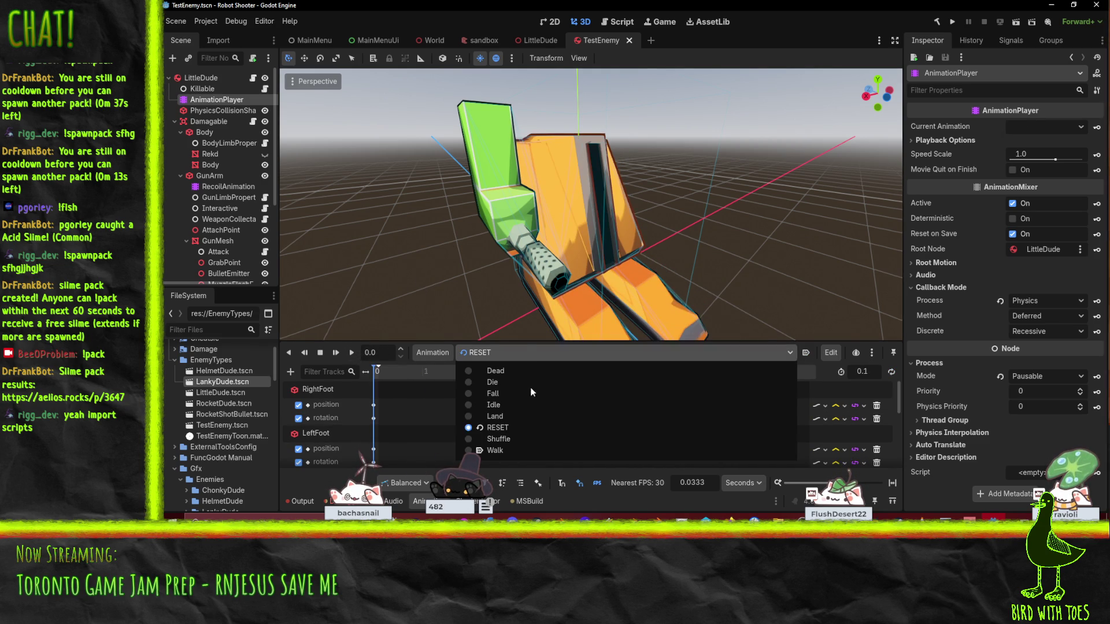
click(540, 449)
click(350, 353)
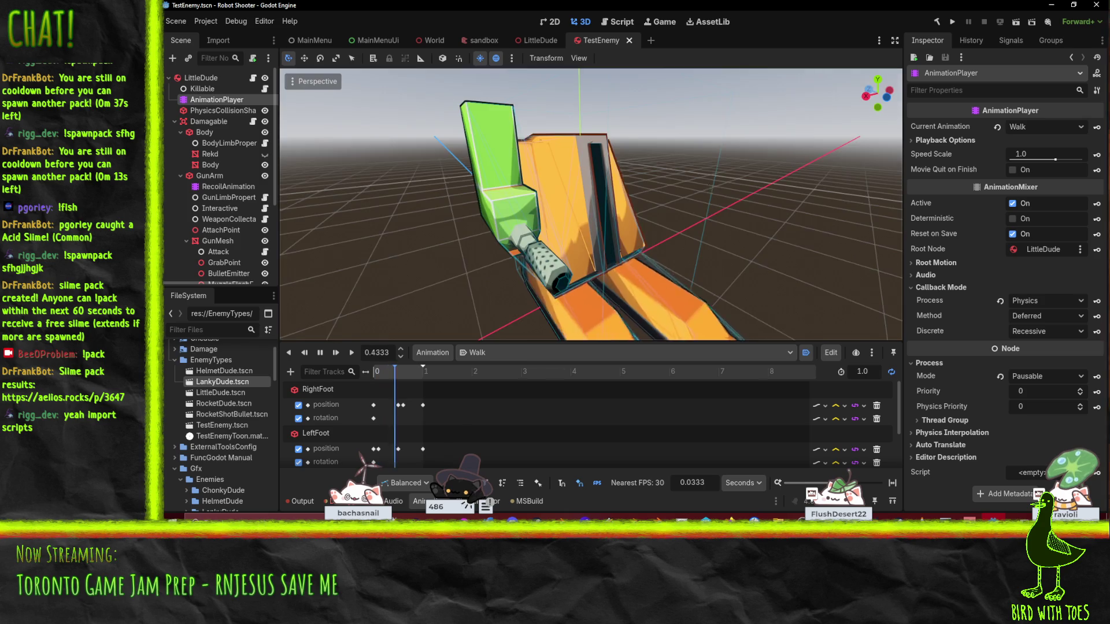
scroll(591, 204, up, 3)
mouse_move(362, 227)
mouse_down()
mouse_move(393, 220)
mouse_move(361, 228)
mouse_up()
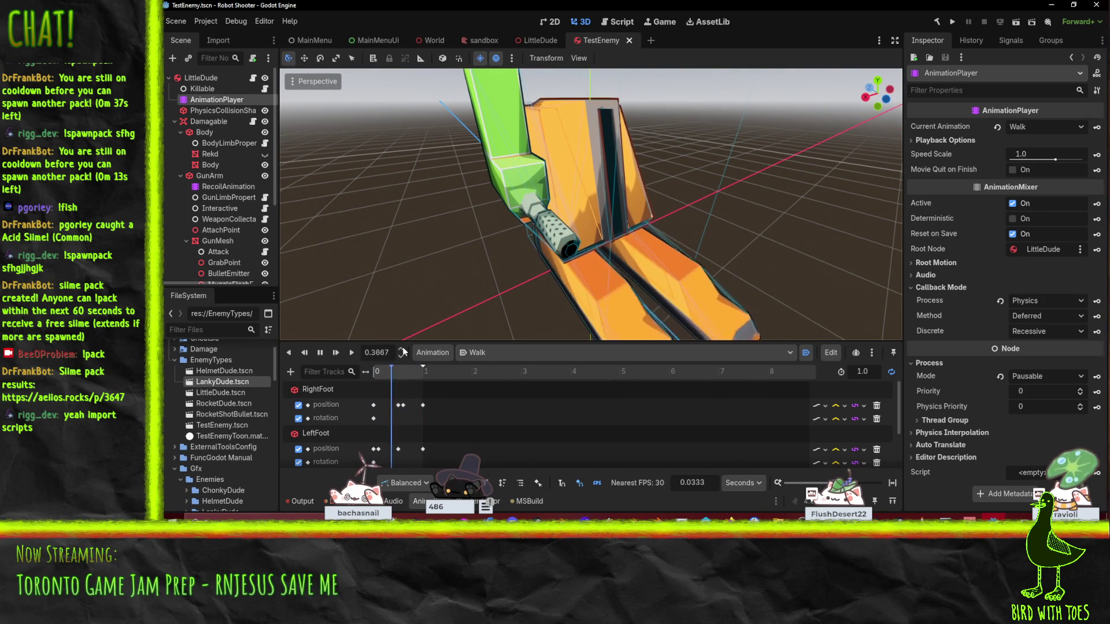
click(319, 353)
click(498, 353)
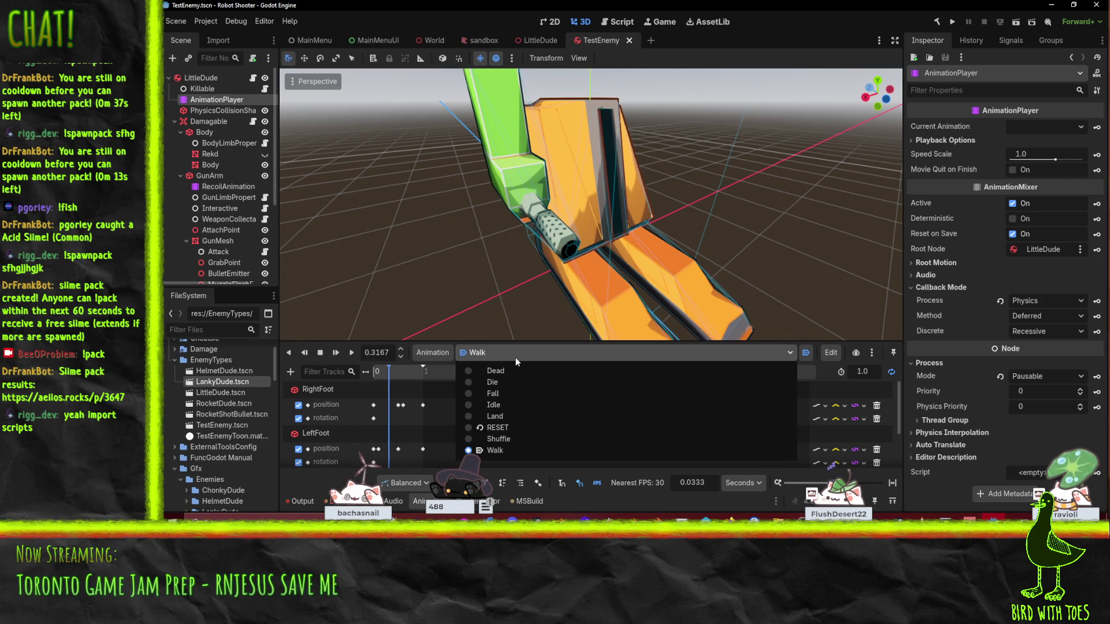
click(515, 357)
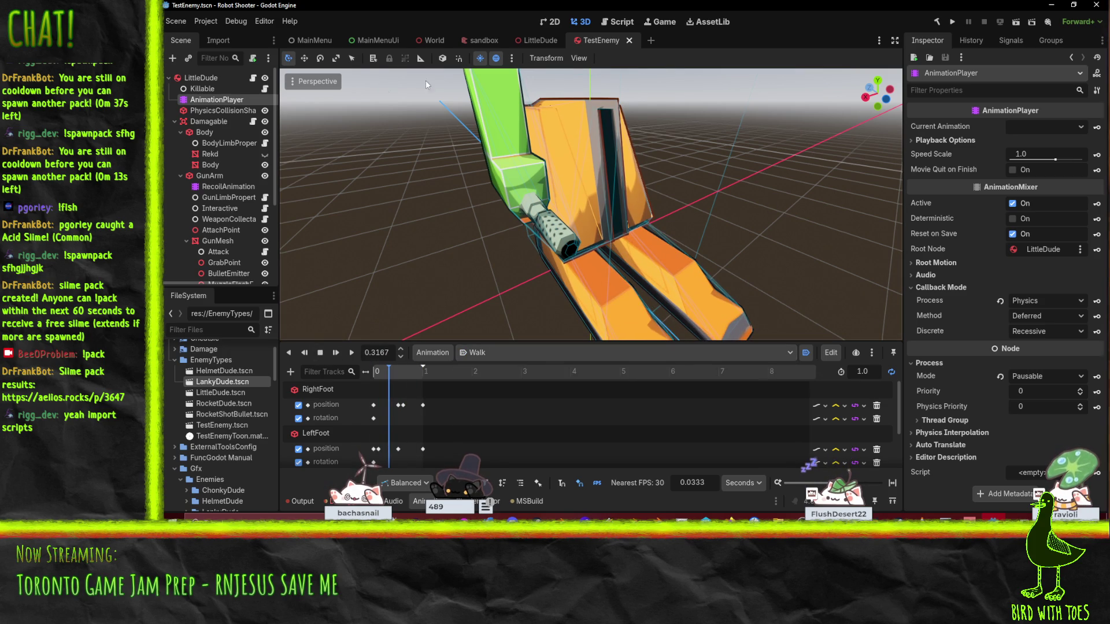
click(538, 41)
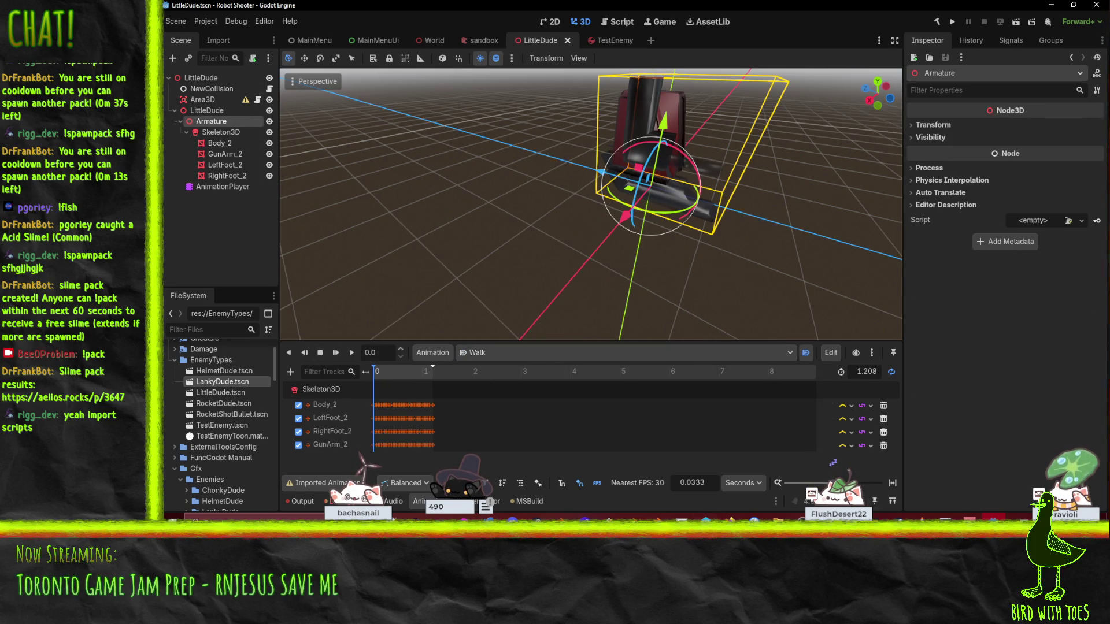
- Search the web in a new Firefox tab for 'godot import script' and skim the results
mouse_move(732, 519)
click(728, 477)
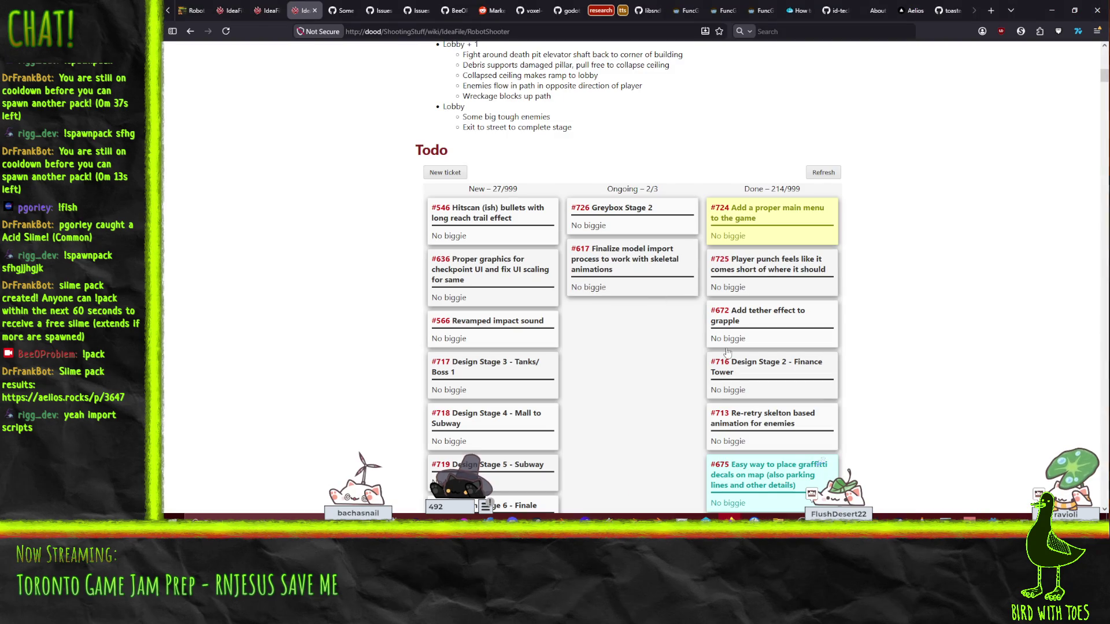
key(ctrl+t)
text(godot import scrip)
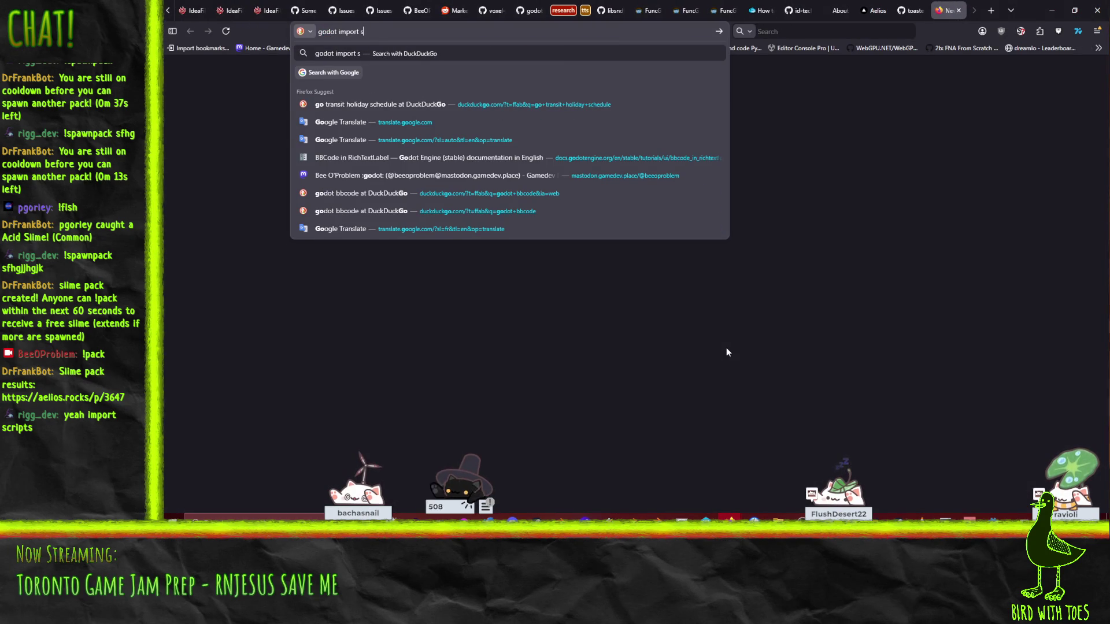
text(t)
key(Return)
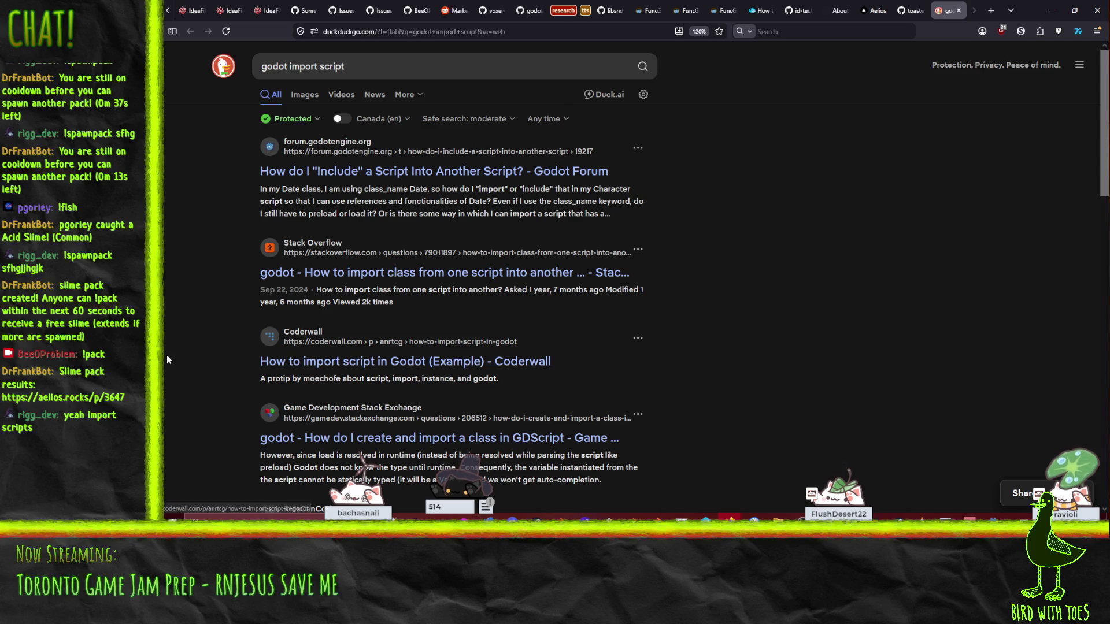
scroll(283, 355, down, 2)
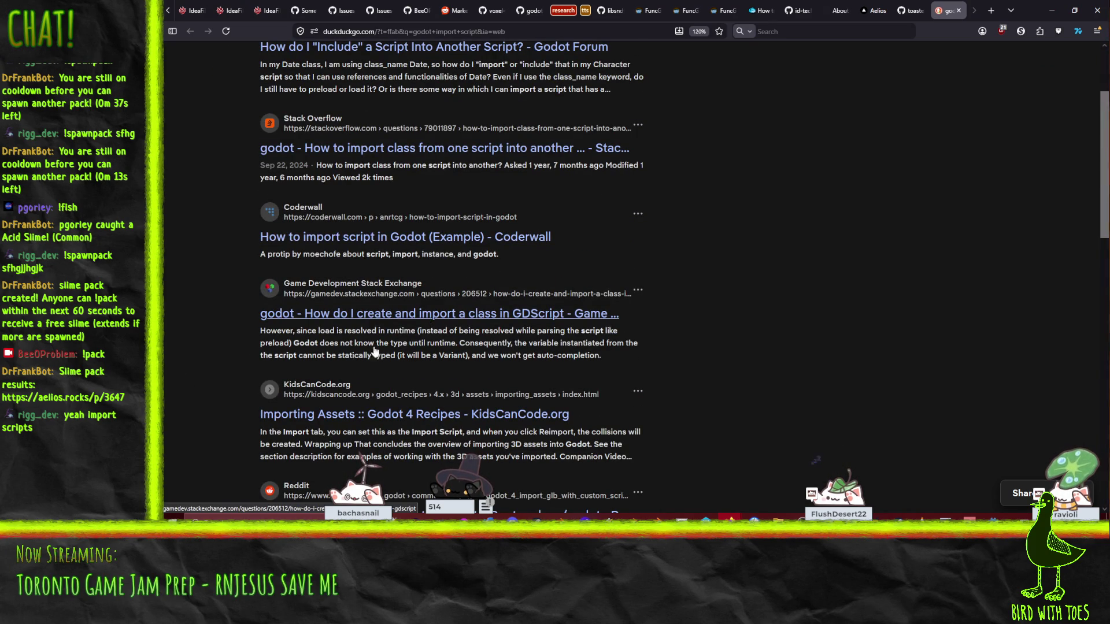
scroll(231, 415, down, 3)
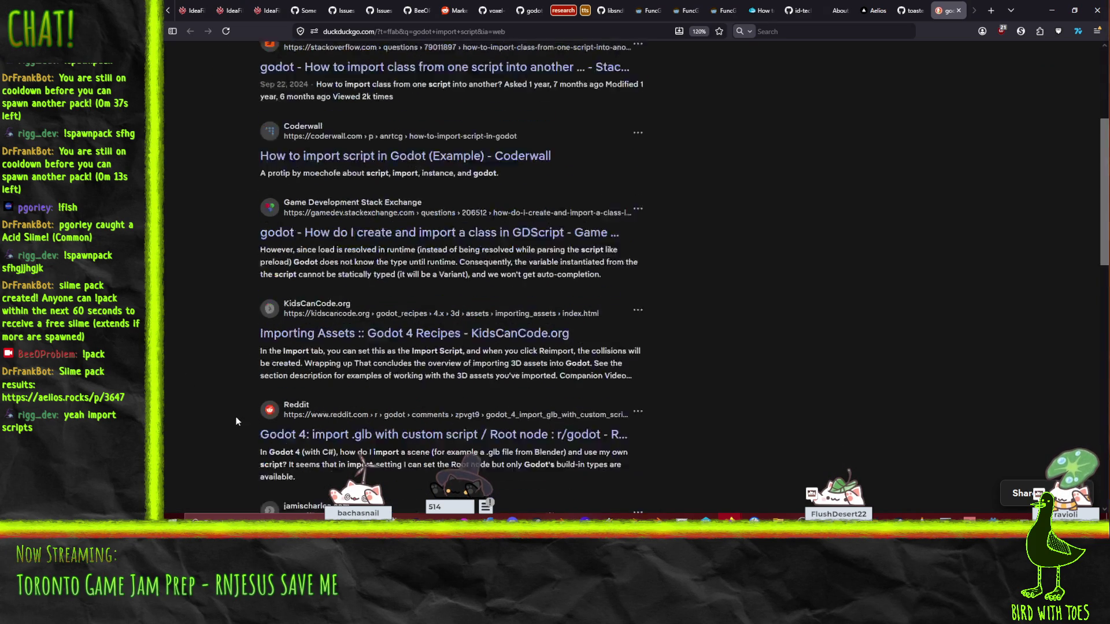
scroll(234, 349, up, 5)
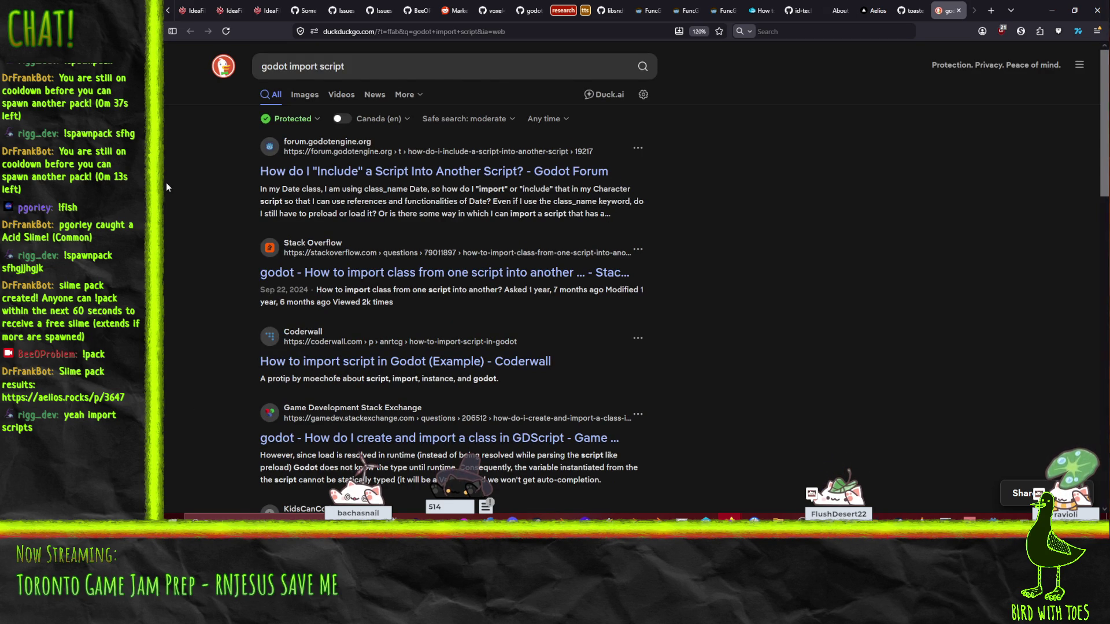
scroll(186, 195, down, 10)
scroll(276, 122, up, 10)
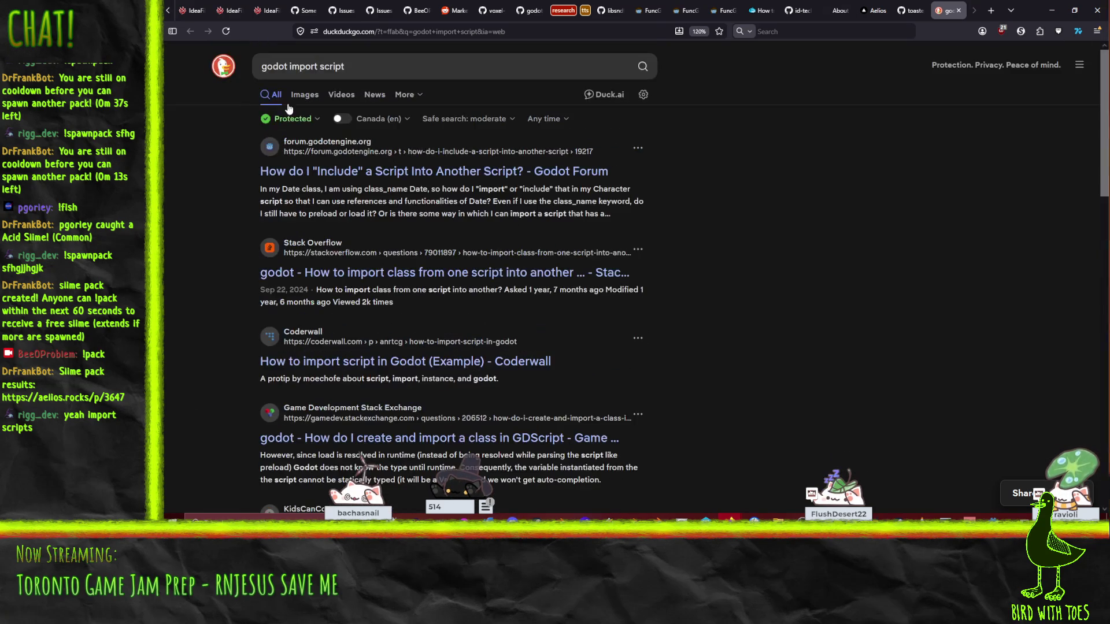
- Narrow the search to 'godot import' and open the Godot Import process documentation result
click(393, 59)
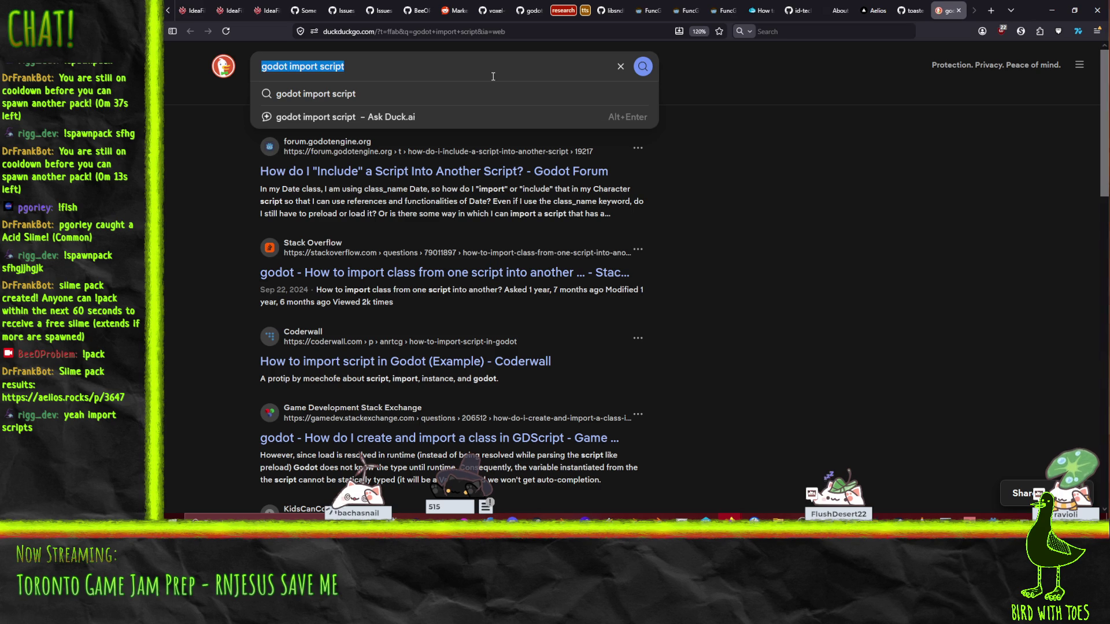
text(godot import)
key(Return)
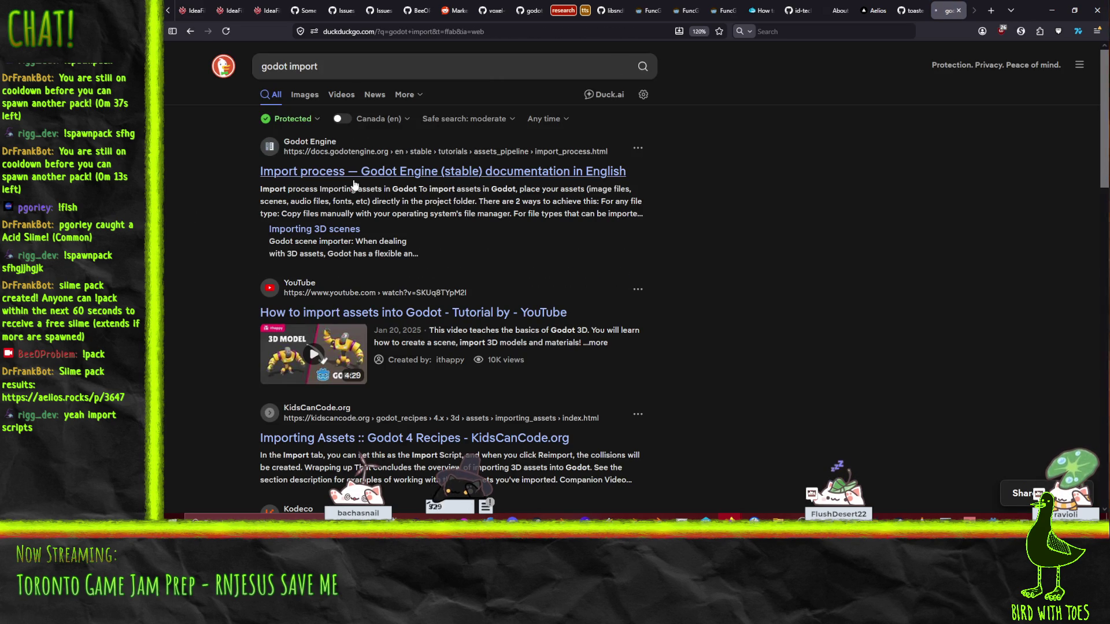
click(354, 177)
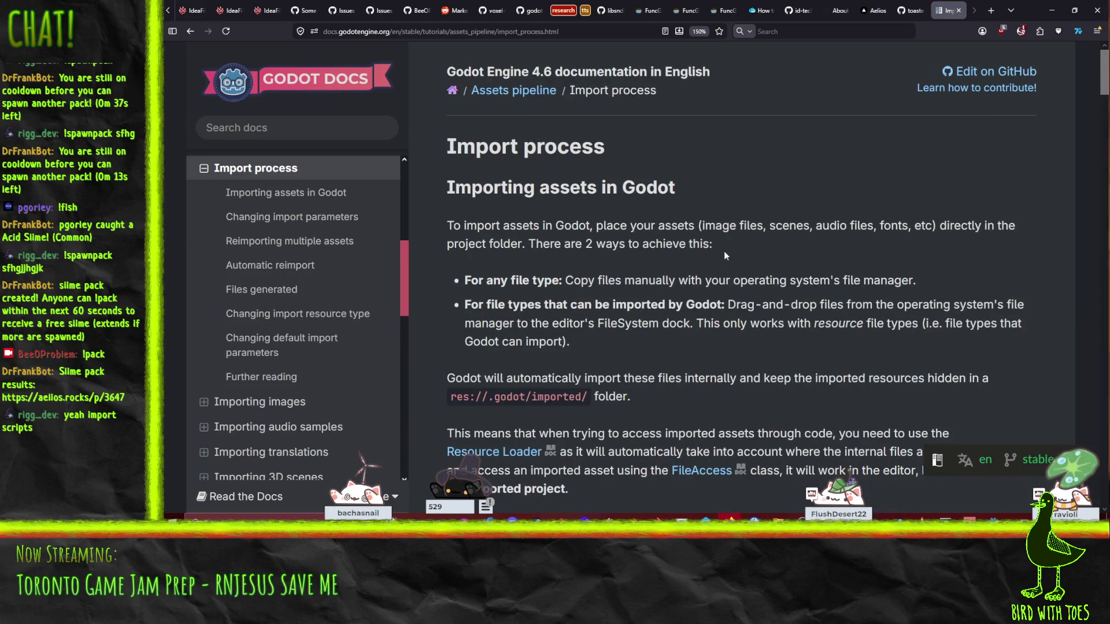
- Read down to the 'Changing import parameters' section, then return to the Godot editor
scroll(722, 257, down, 5)
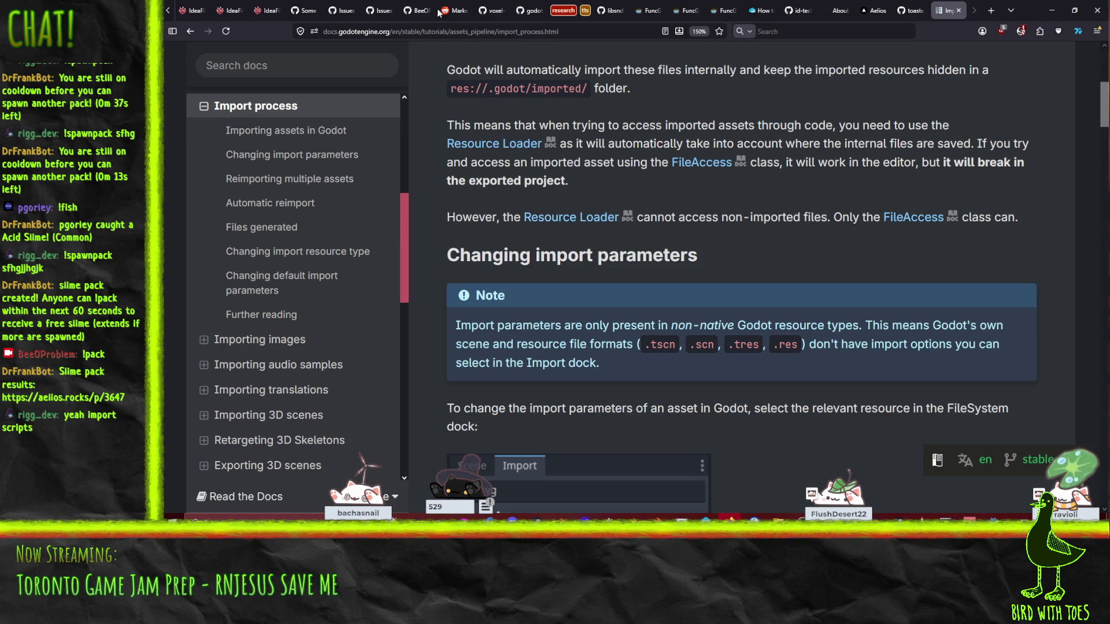
scroll(720, 182, down, 6)
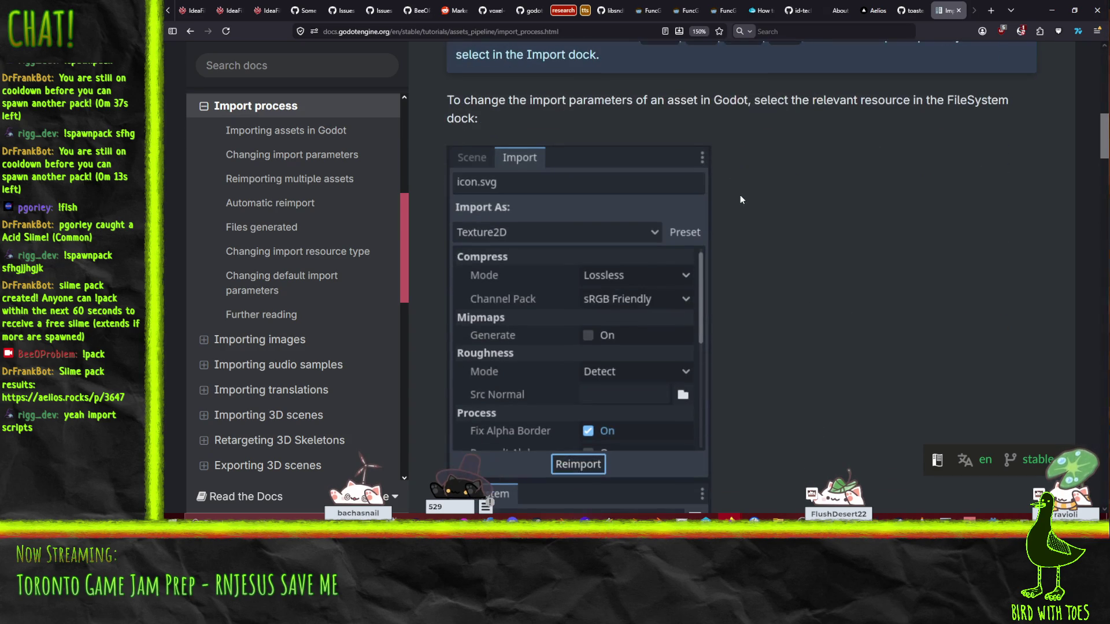
scroll(747, 200, down, 6)
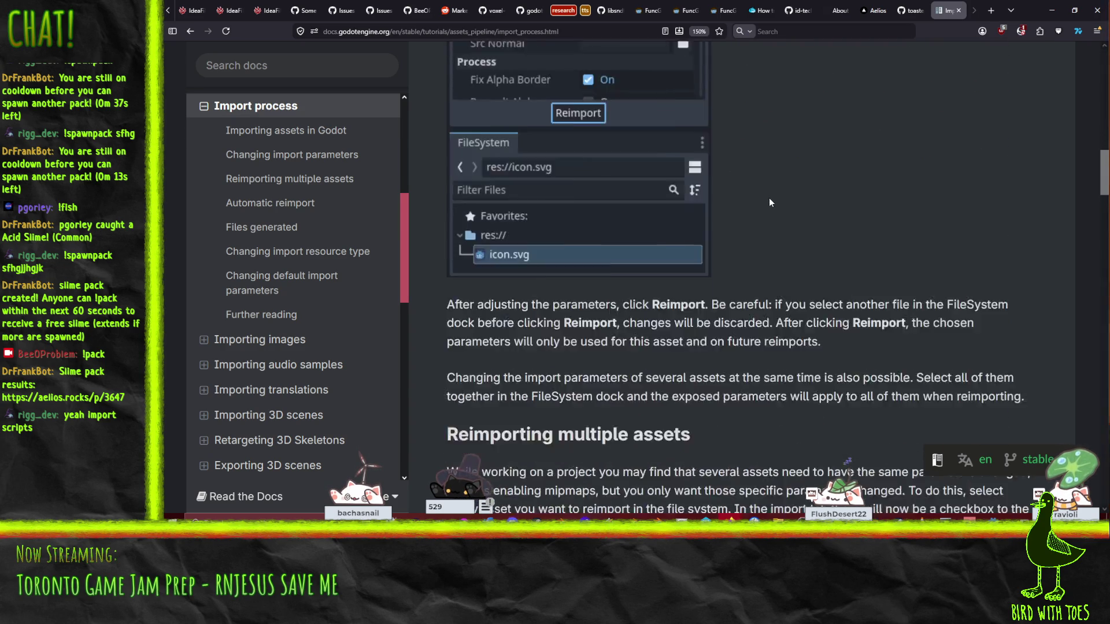
key(alt+Tab)
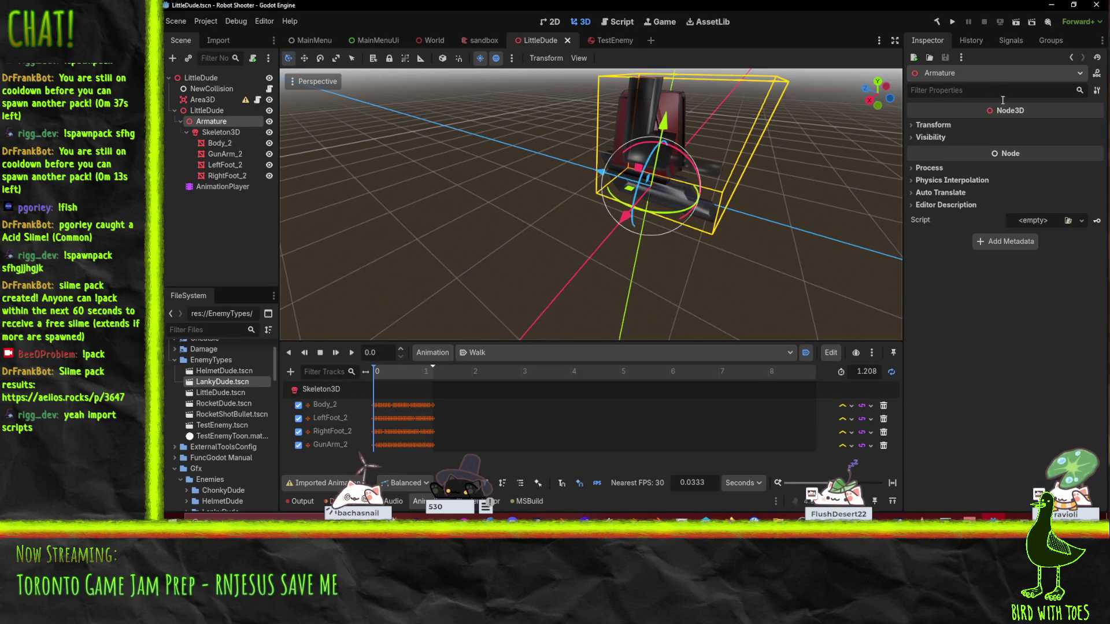
- Open HelmetDude.tscn and LankyDude.tscn from the EnemyTypes folder in their own tabs
scroll(202, 425, up, 3)
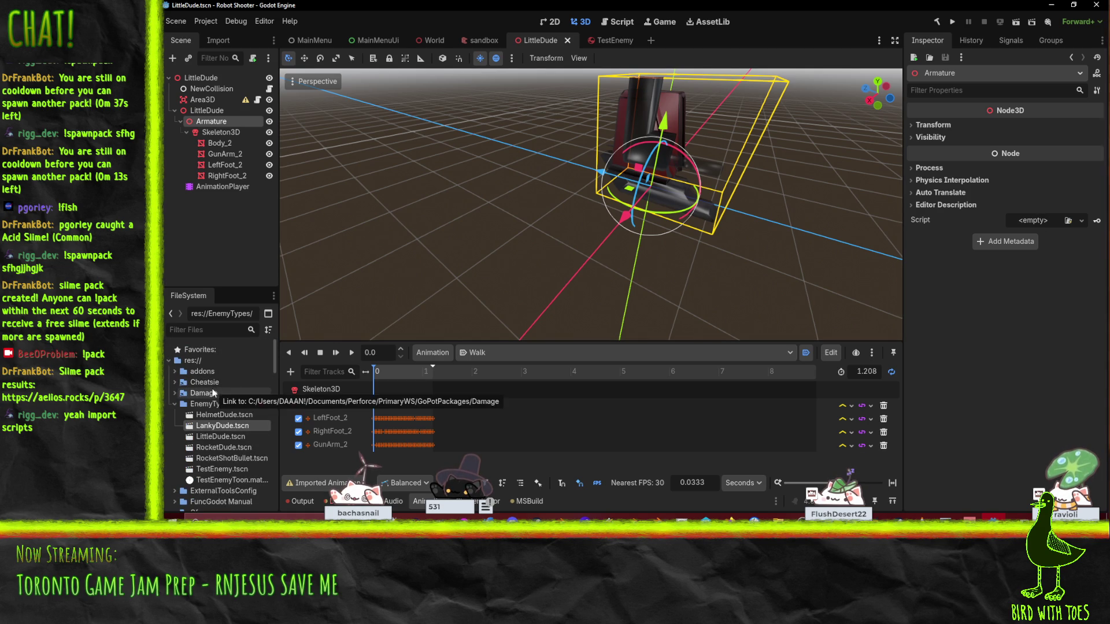
double_click(214, 415)
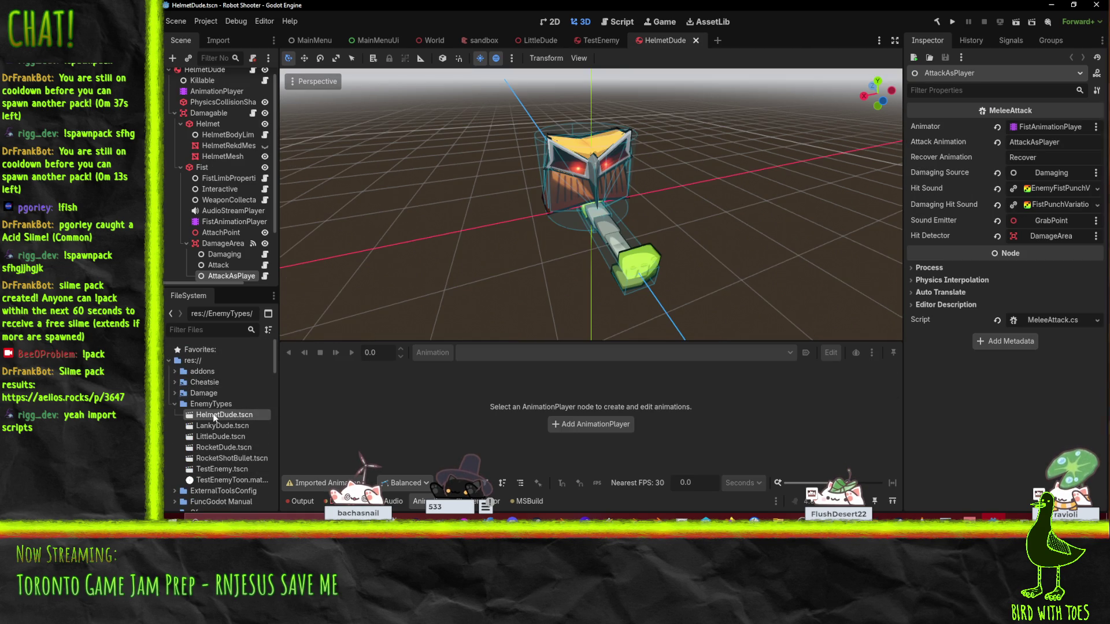
scroll(214, 149, up, 1)
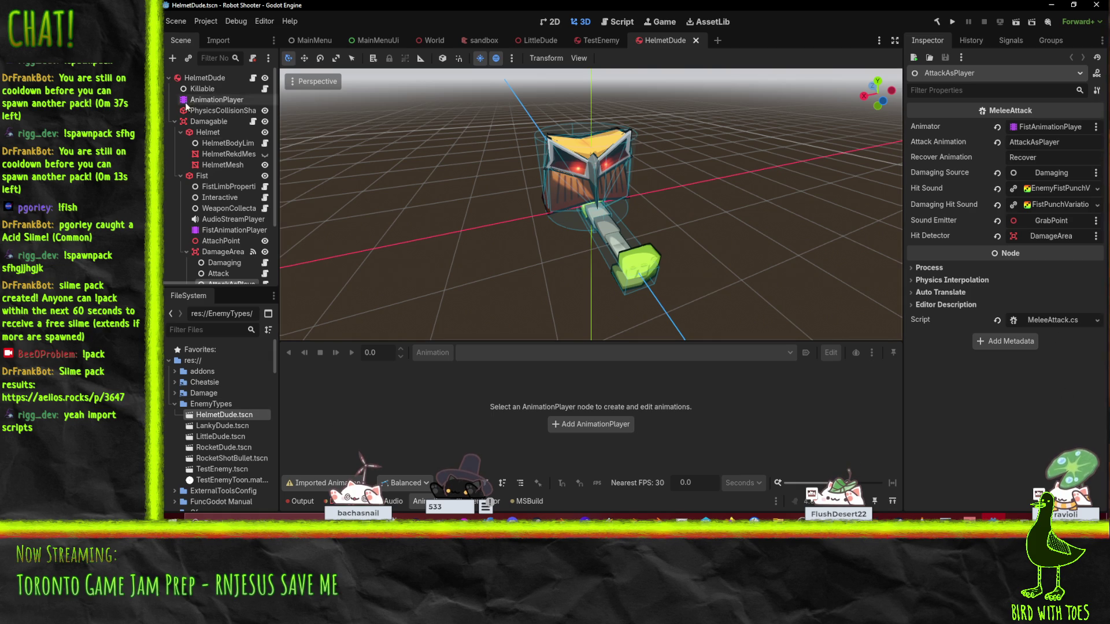
click(211, 404)
click(230, 416)
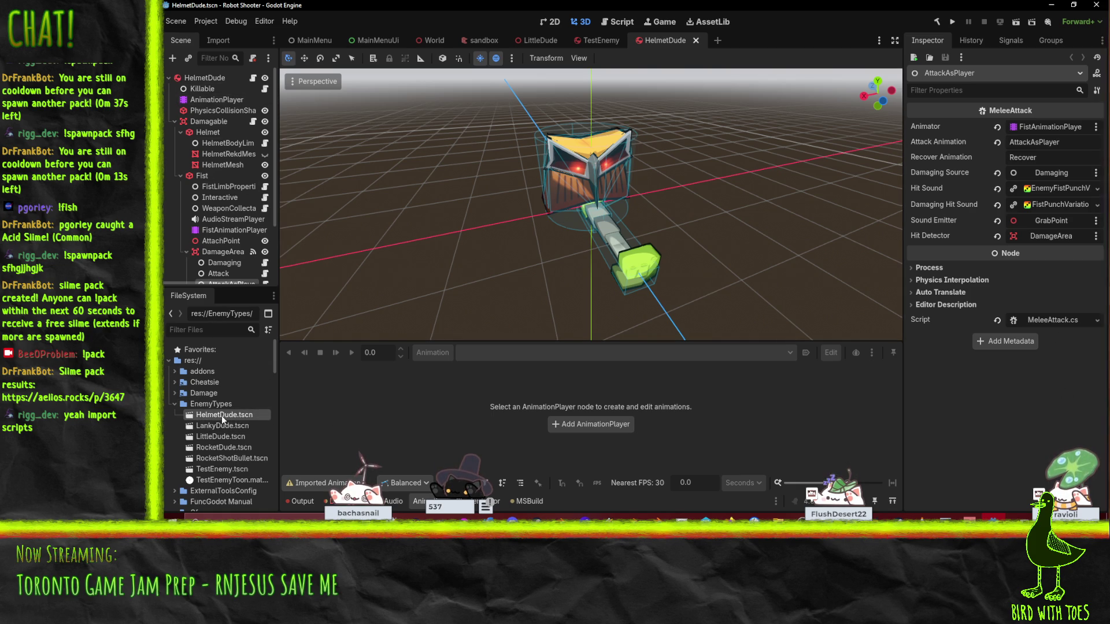
double_click(227, 426)
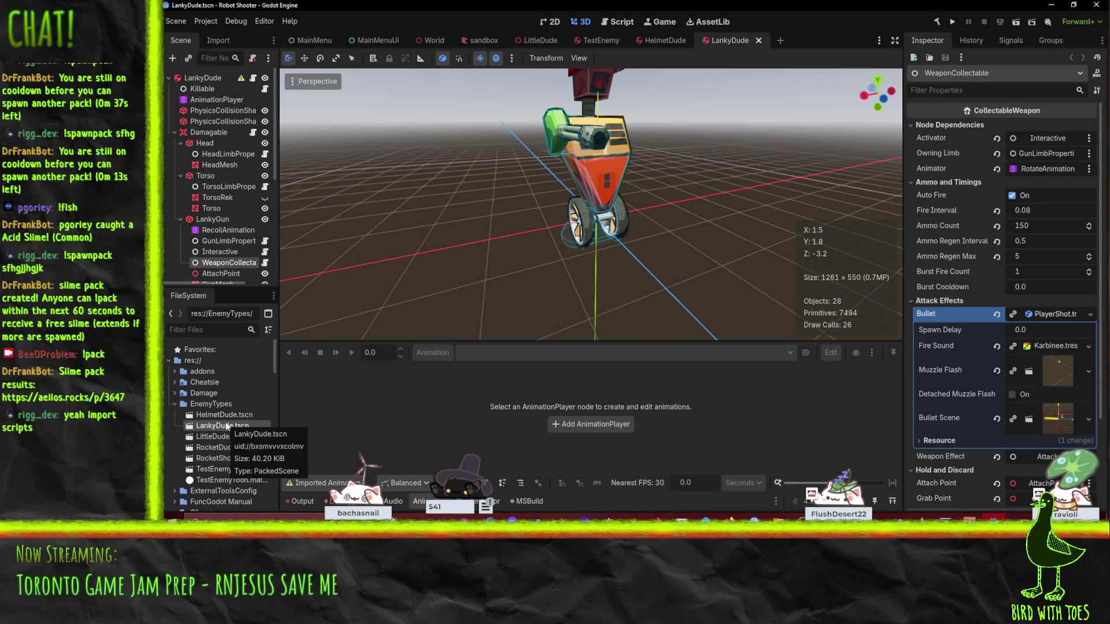
- Inspect the LankyDude root node and scroll the FileSystem dock to the LittleDude art files
click(214, 77)
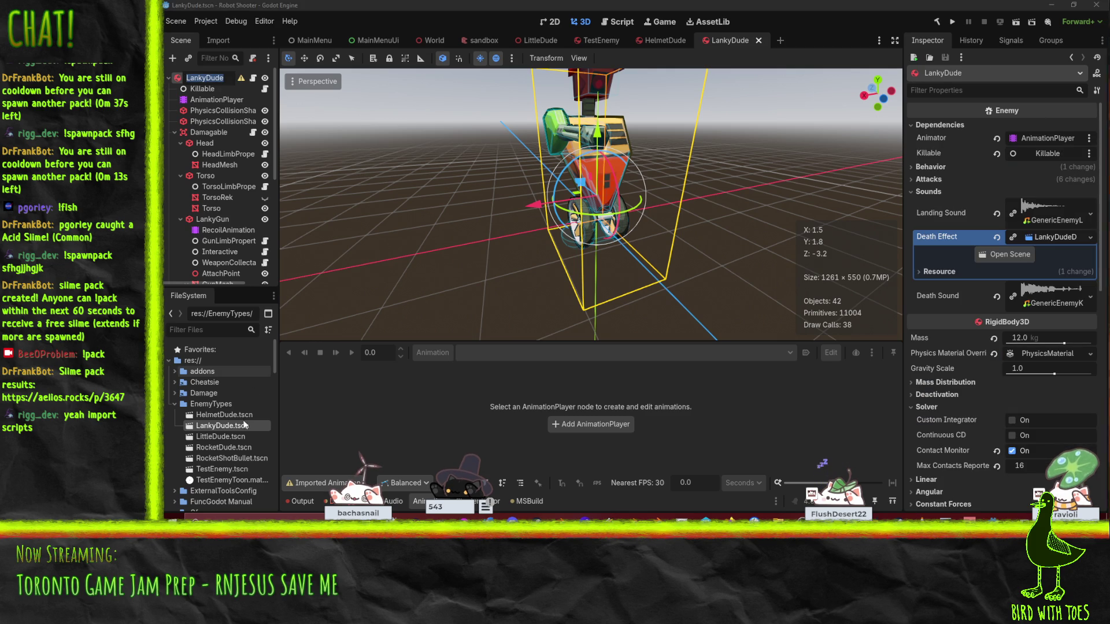
right_click(223, 416)
key(Escape)
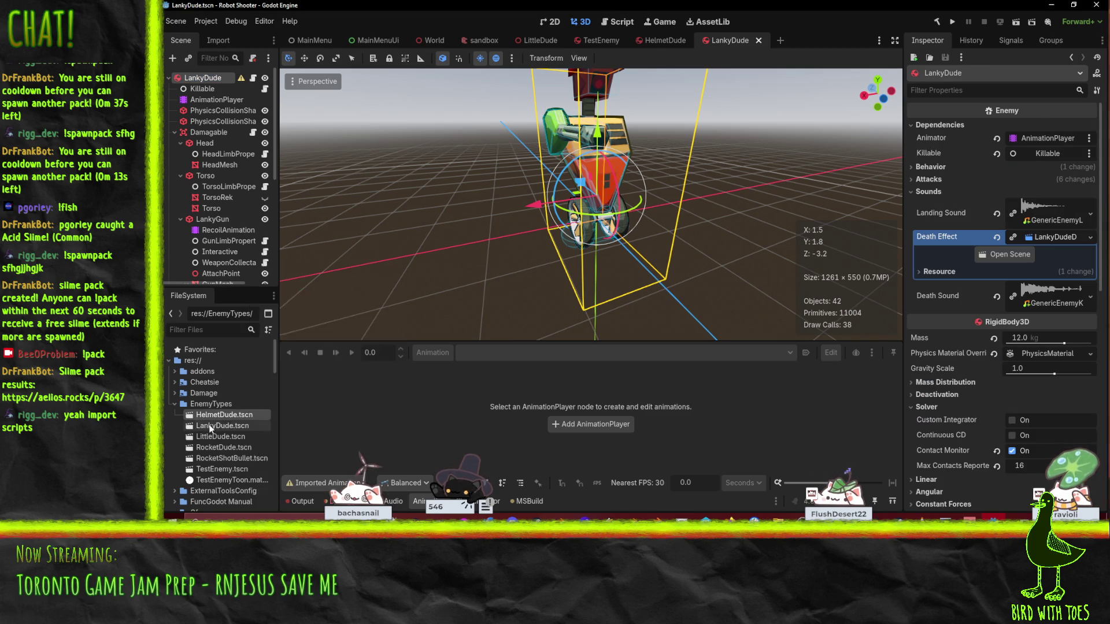
scroll(220, 419, down, 5)
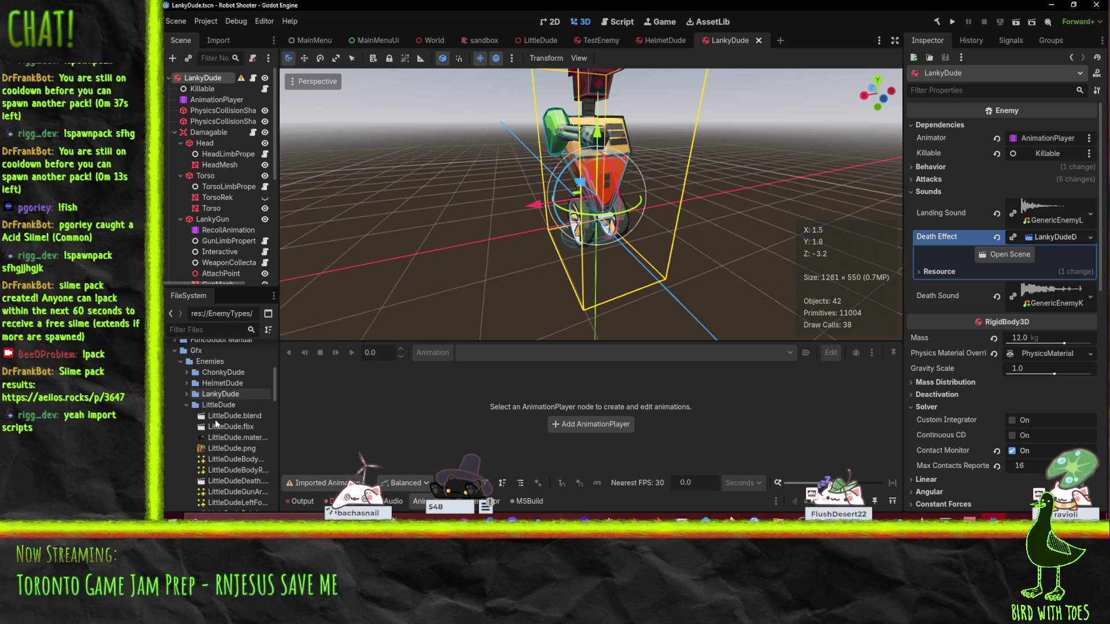
scroll(230, 416, up, 3)
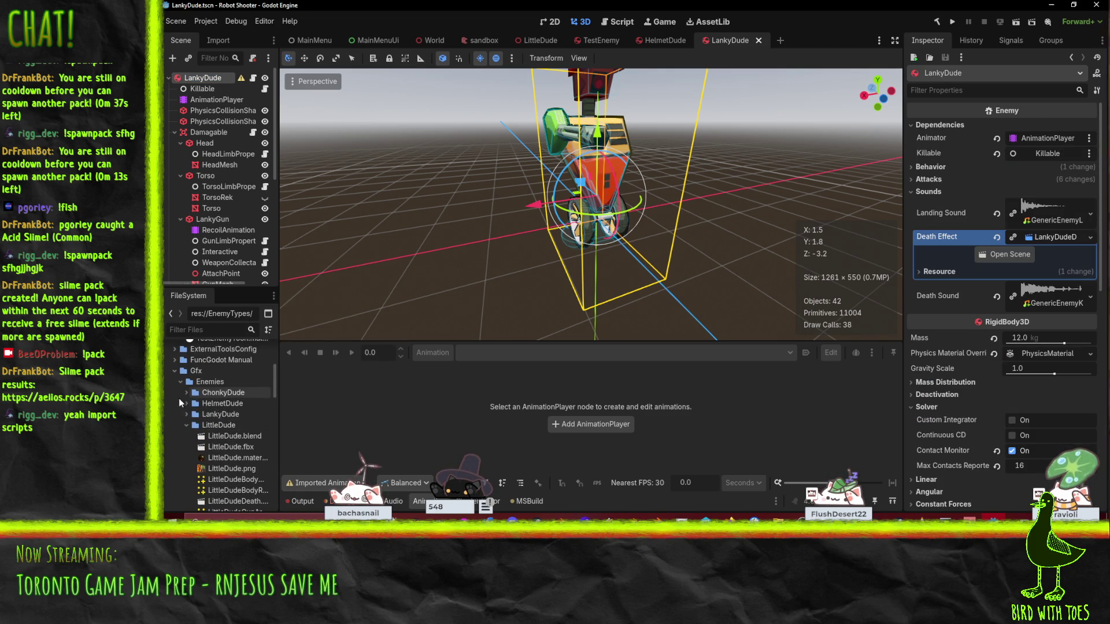
scroll(241, 496, down, 3)
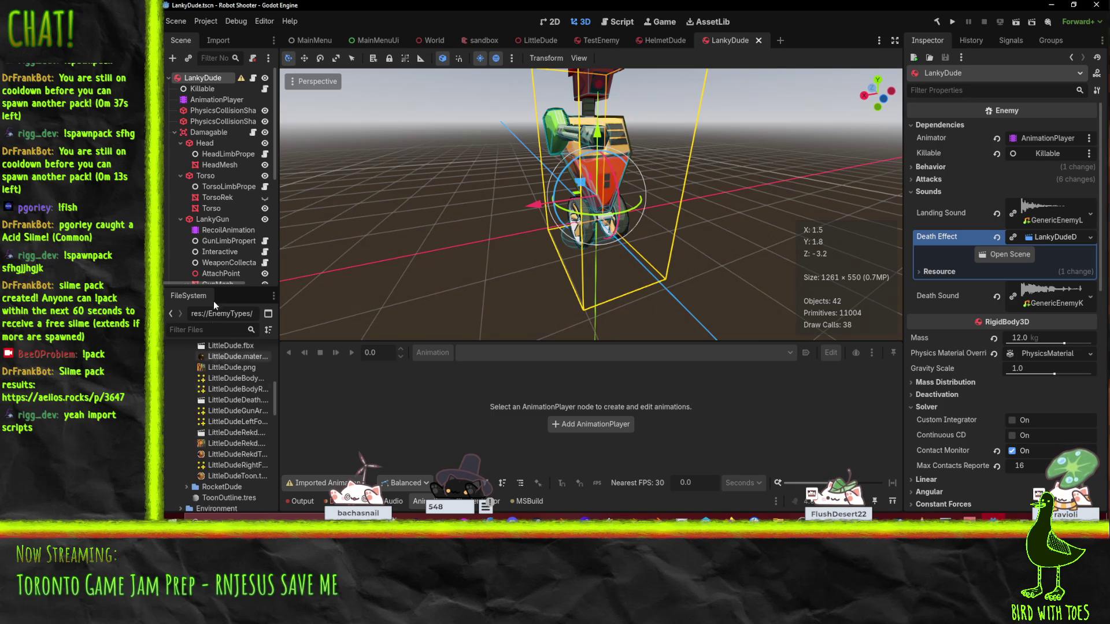
scroll(235, 432, up, 1)
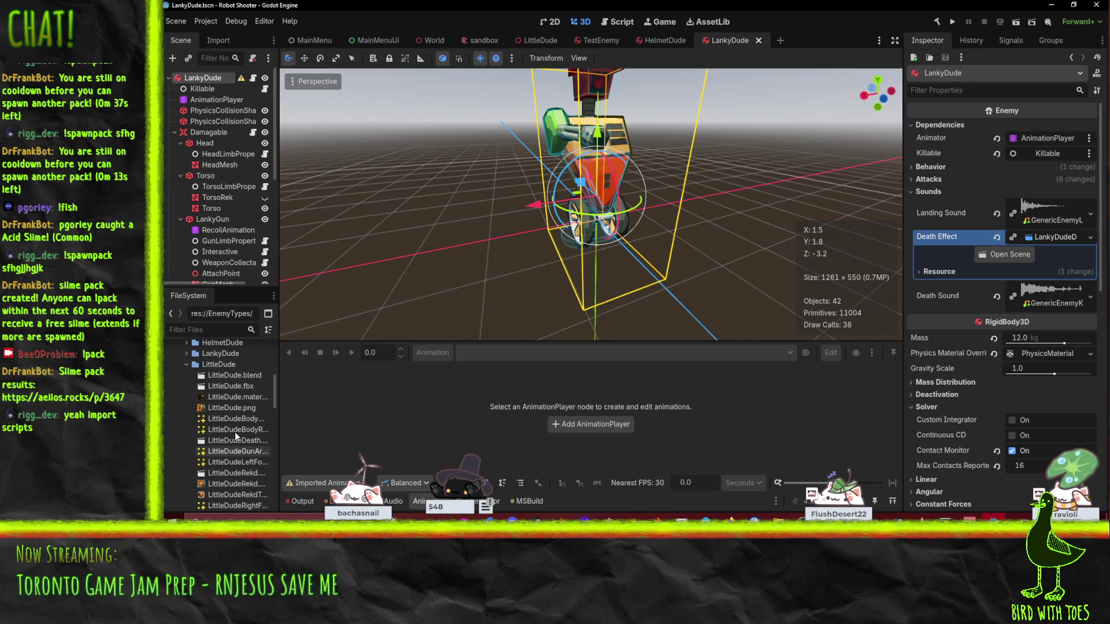
- Glance at LittleDude.blend's import settings, then check its dependencies
double_click(230, 375)
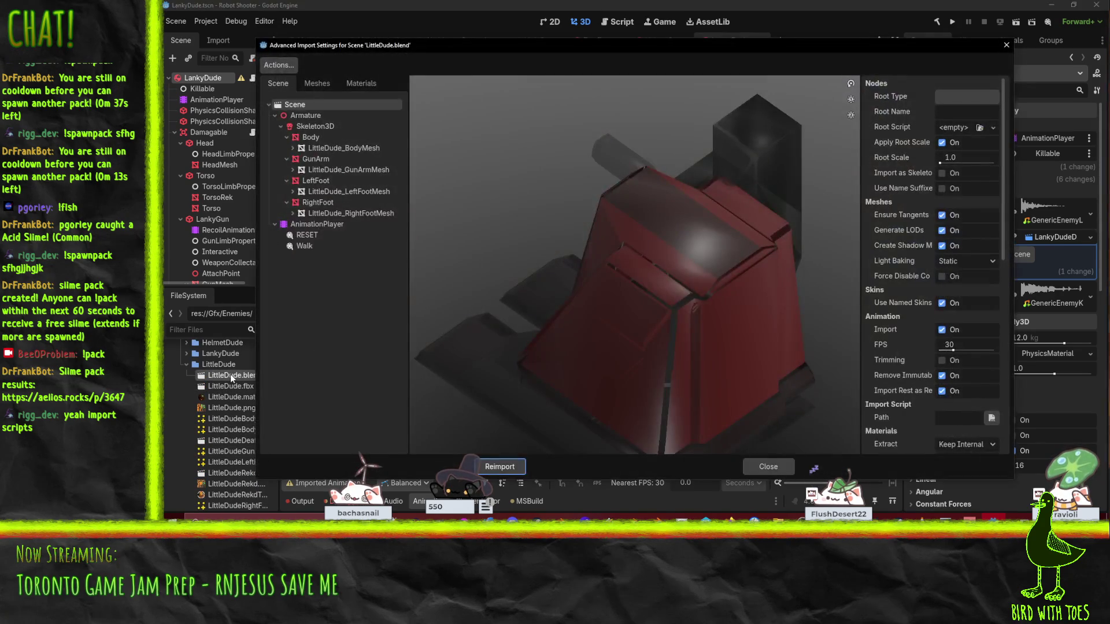
click(763, 466)
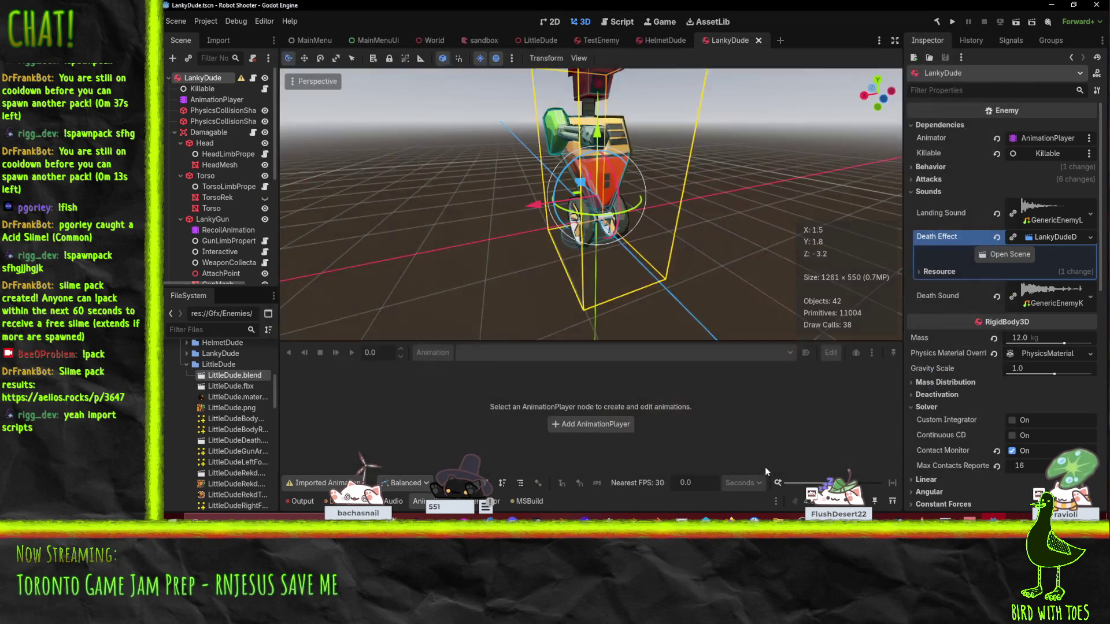
right_click(232, 375)
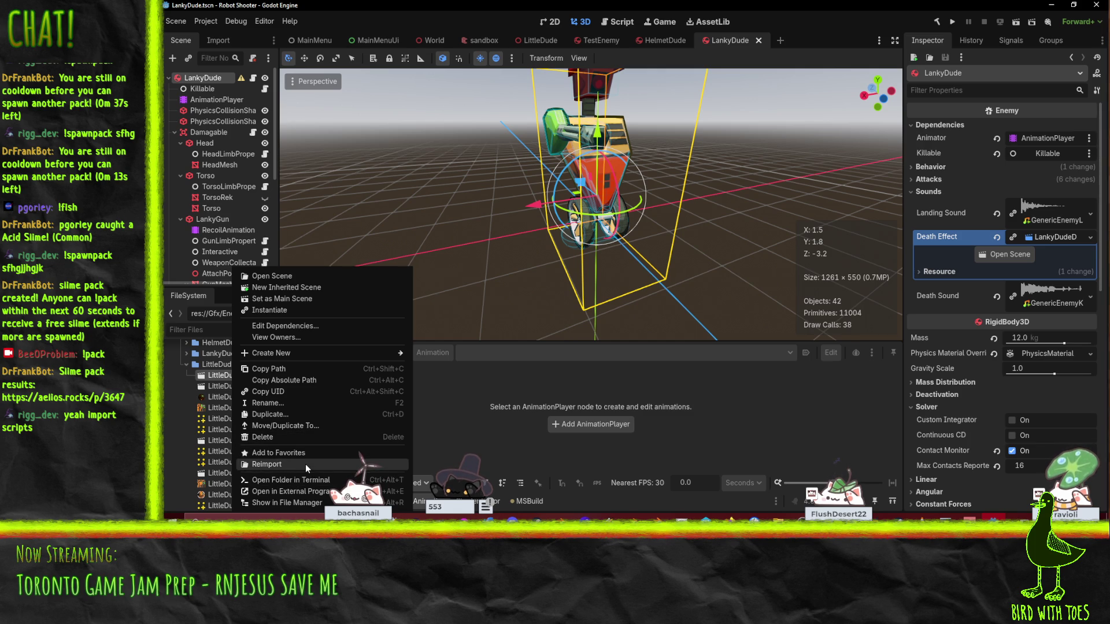
click(286, 325)
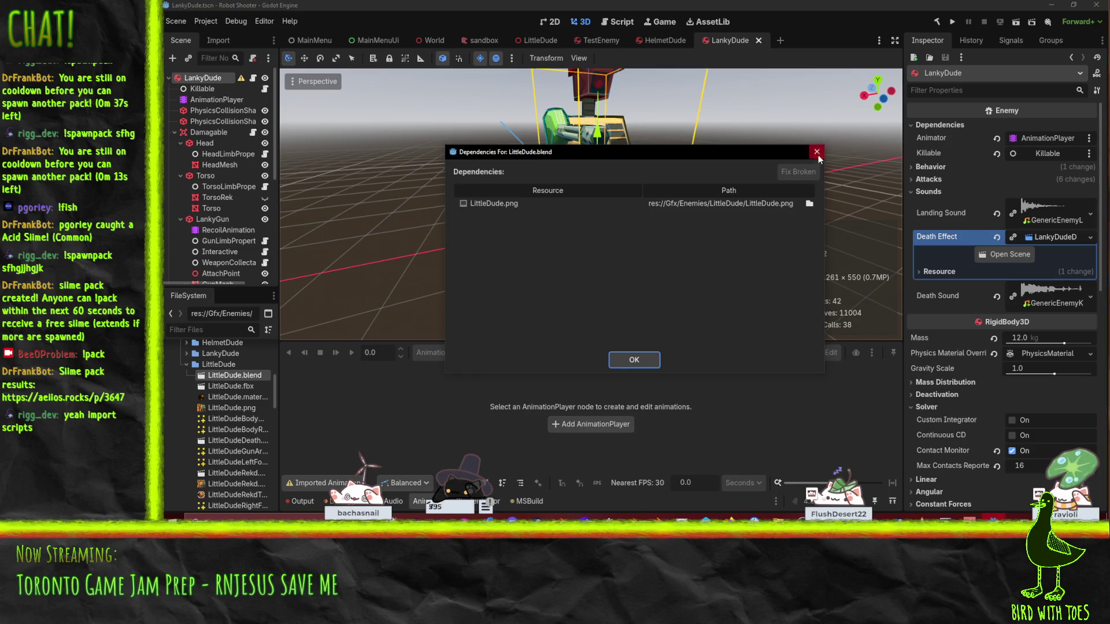
key(Escape)
- Show LittleDude.blend in the file manager and reopen its Advanced Import Settings
right_click(244, 379)
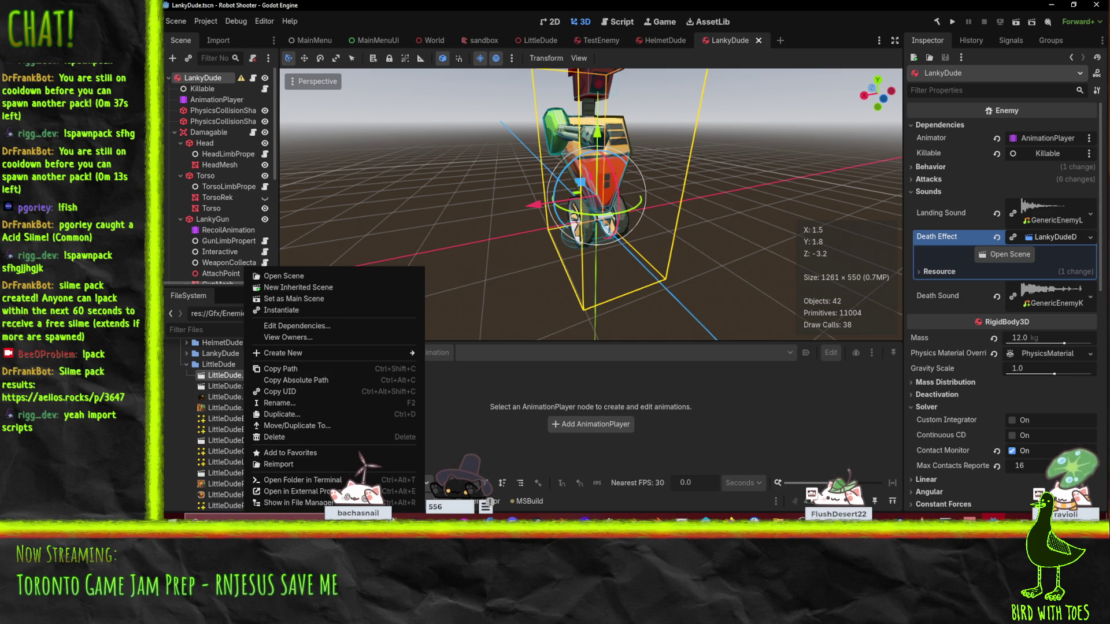
click(349, 503)
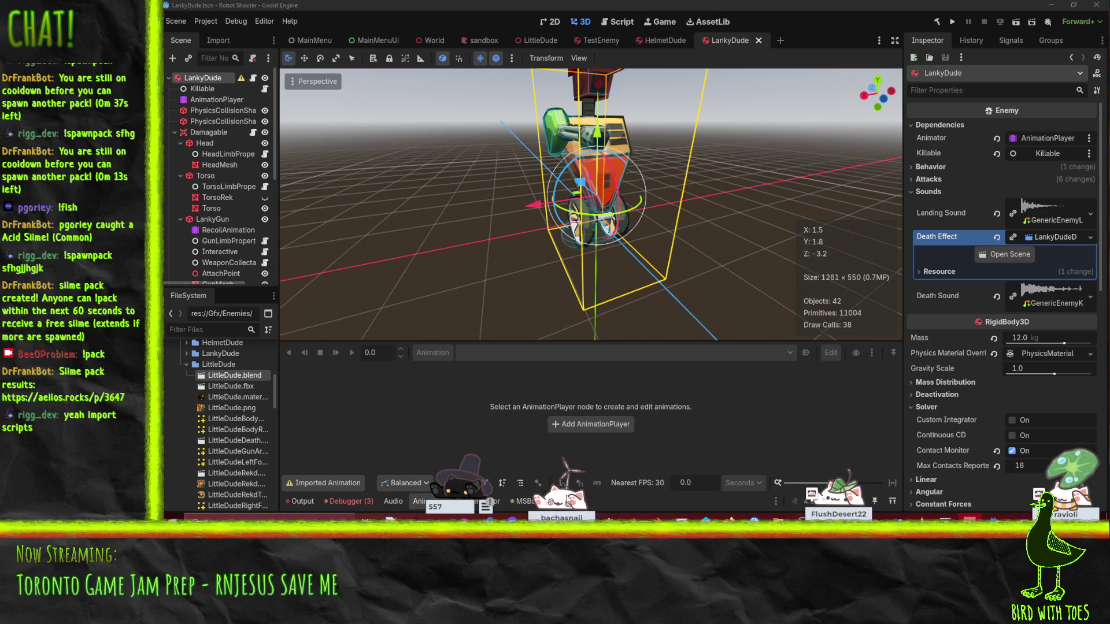
double_click(222, 377)
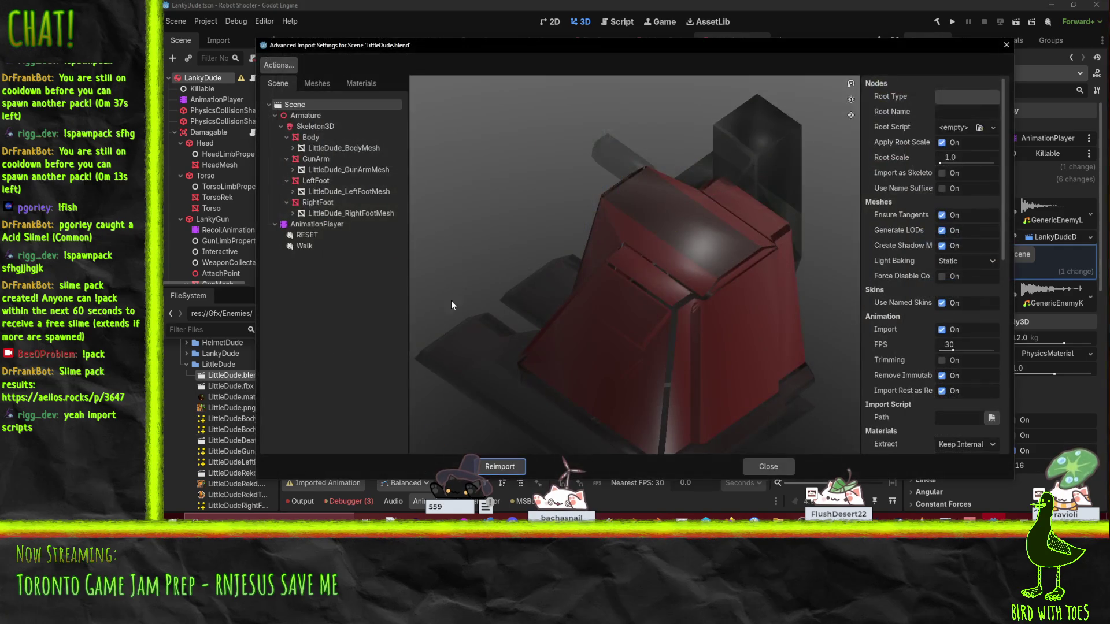
scroll(928, 158, down, 2)
scroll(928, 158, up, 2)
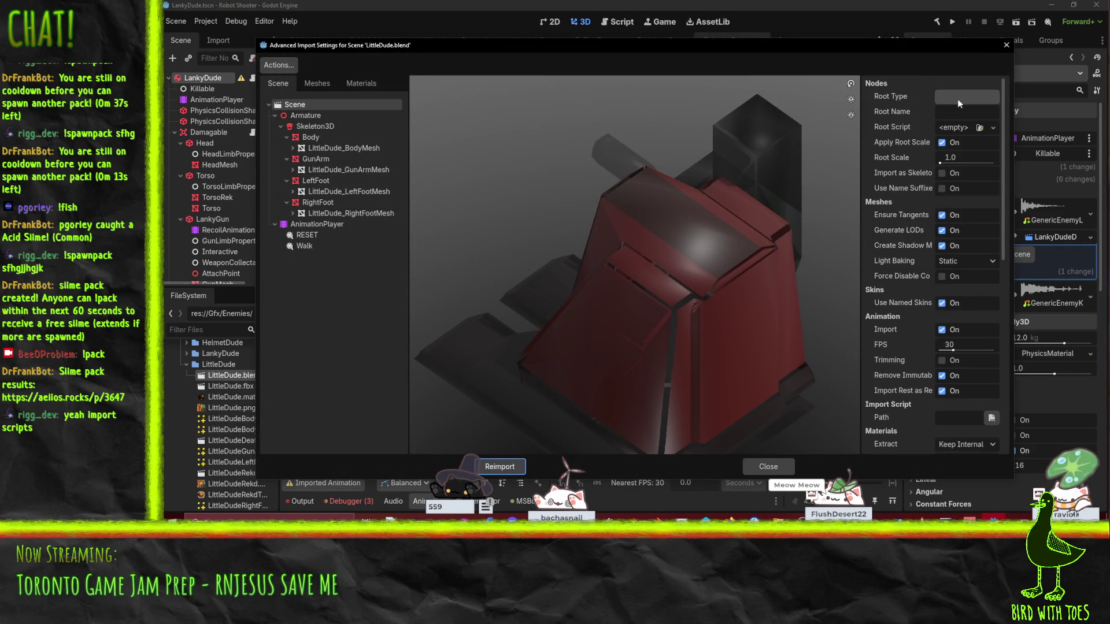
click(461, 501)
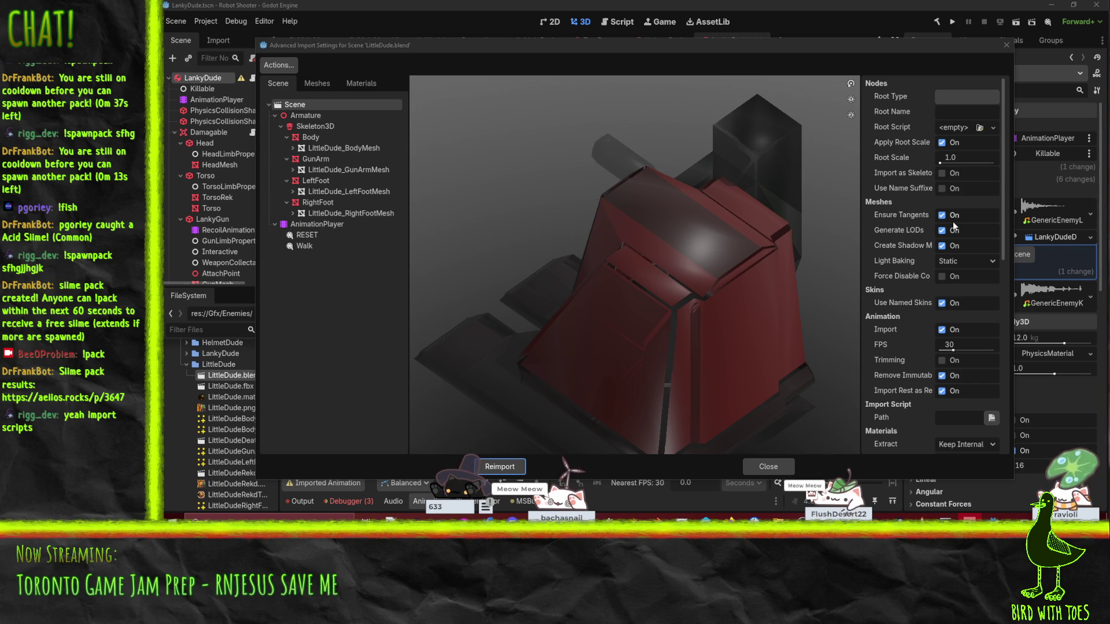
mouse_move(884, 144)
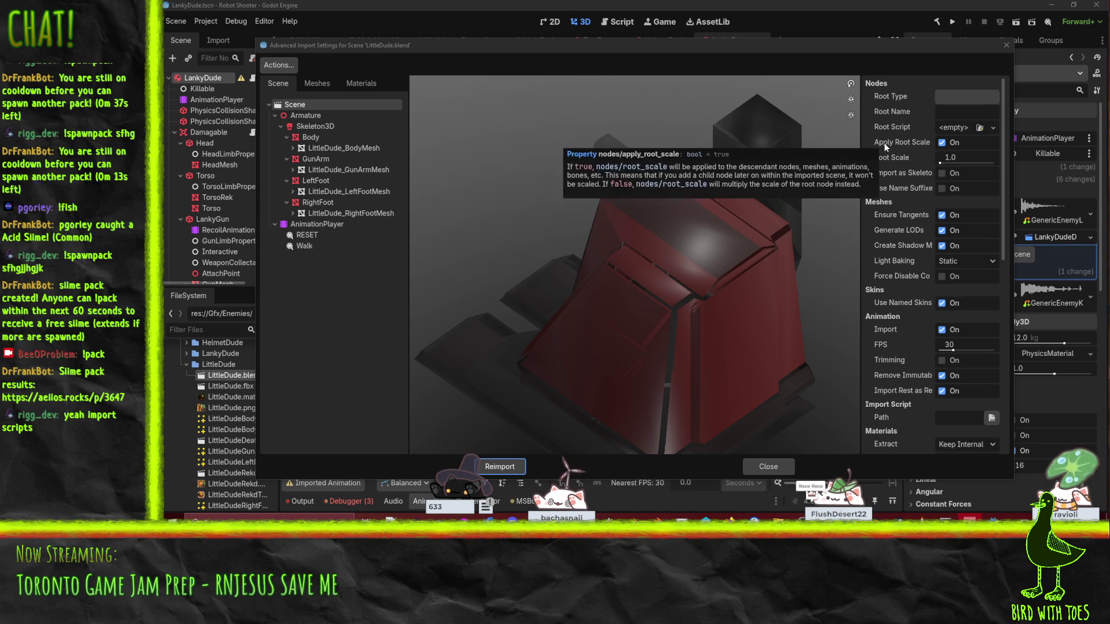
click(954, 96)
click(735, 426)
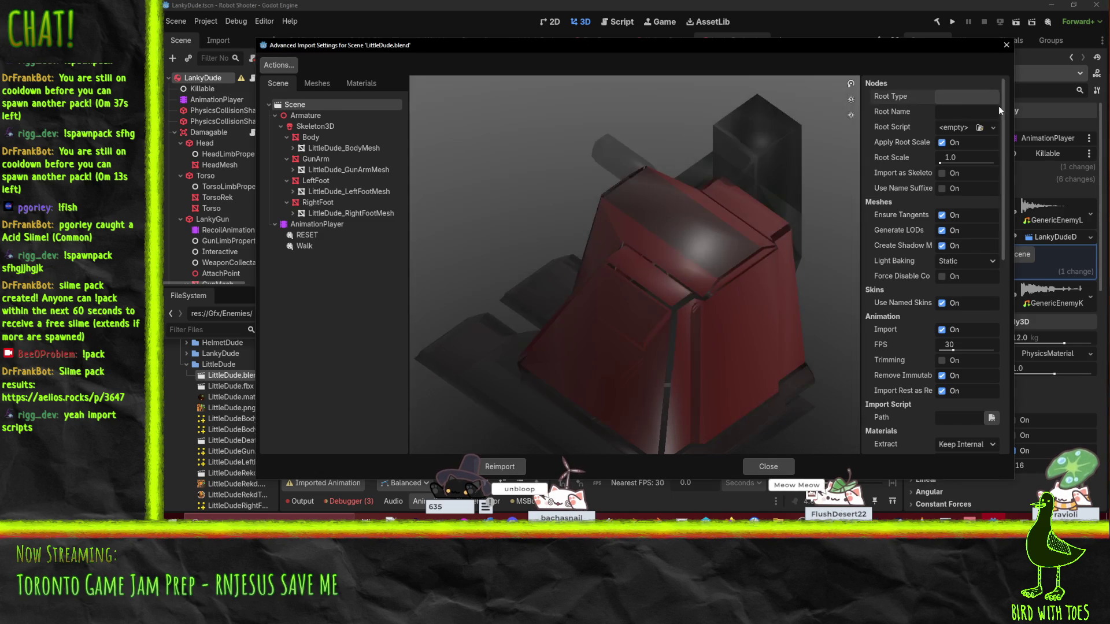
click(961, 129)
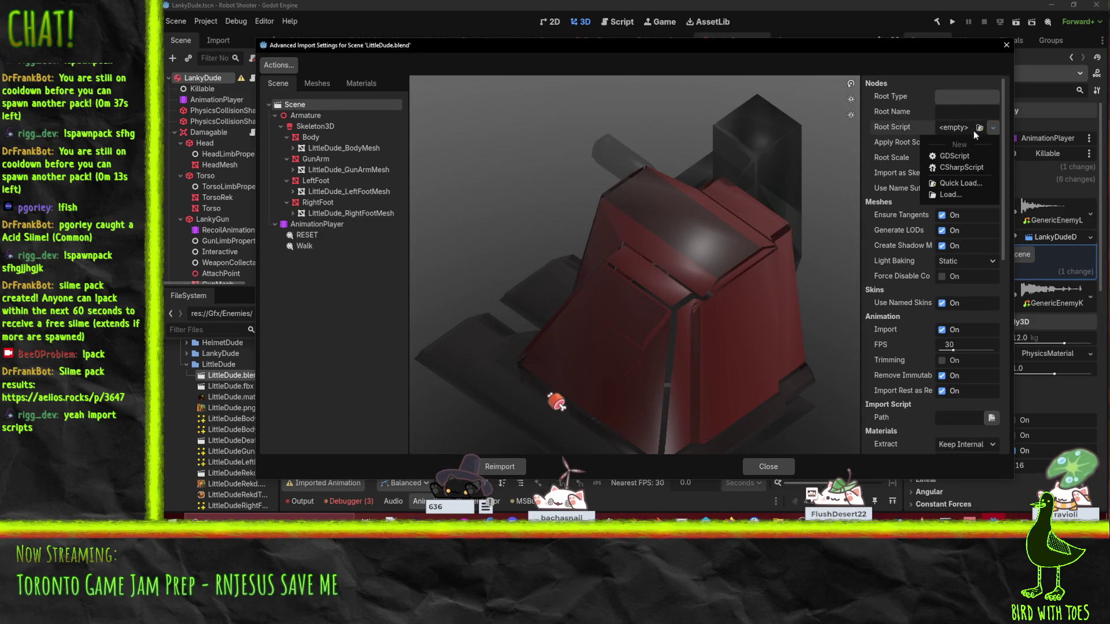
click(957, 131)
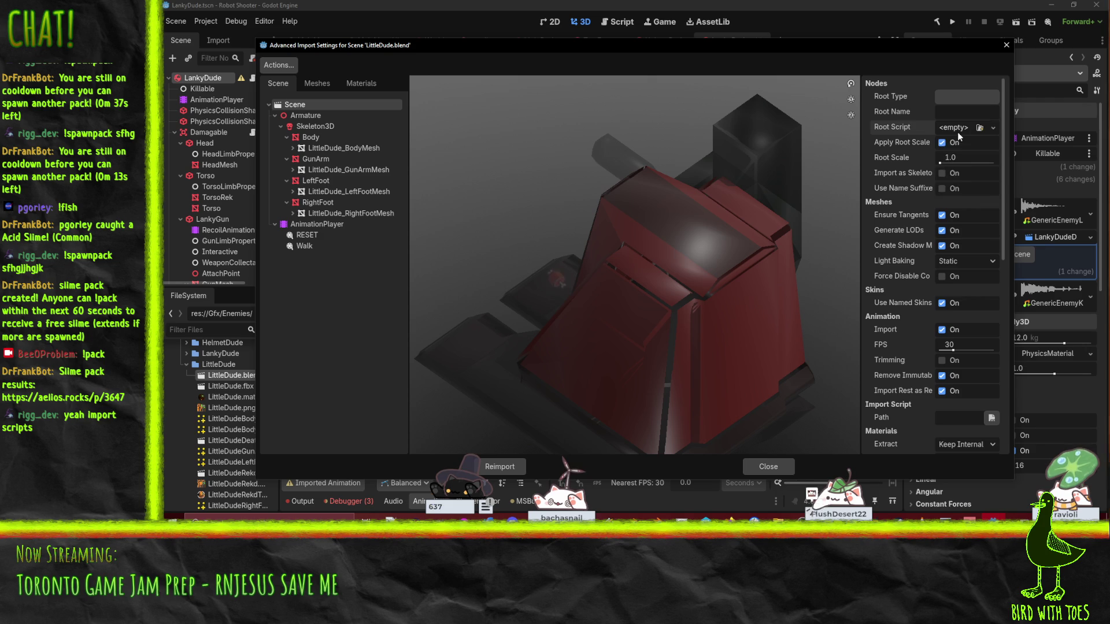
scroll(907, 187, down, 3)
scroll(907, 187, down, 6)
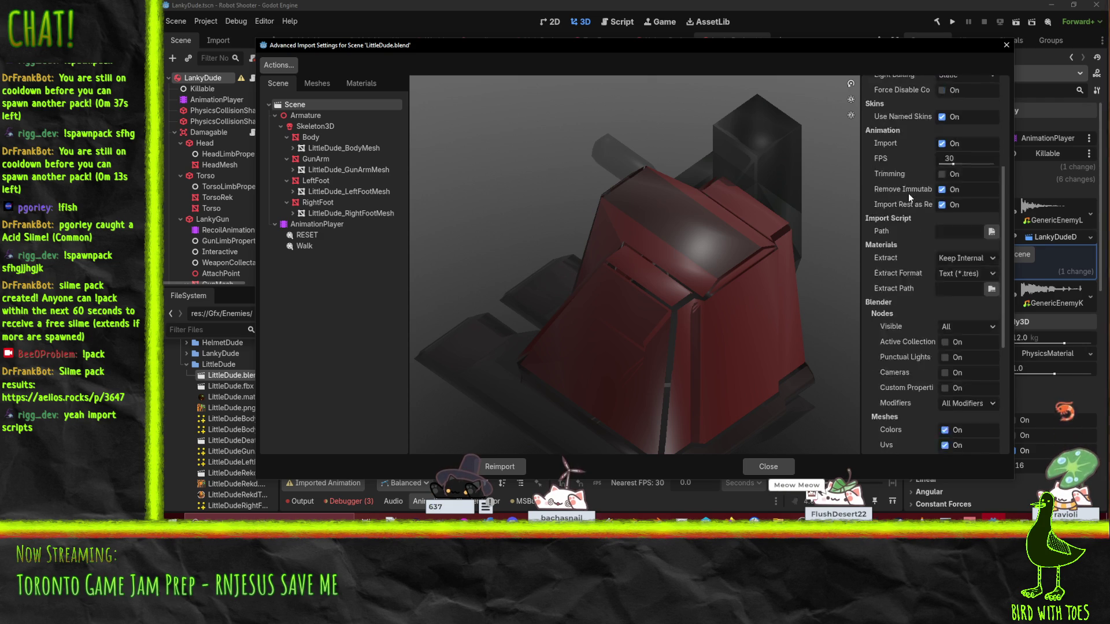
scroll(906, 140, down, 3)
scroll(905, 141, down, 3)
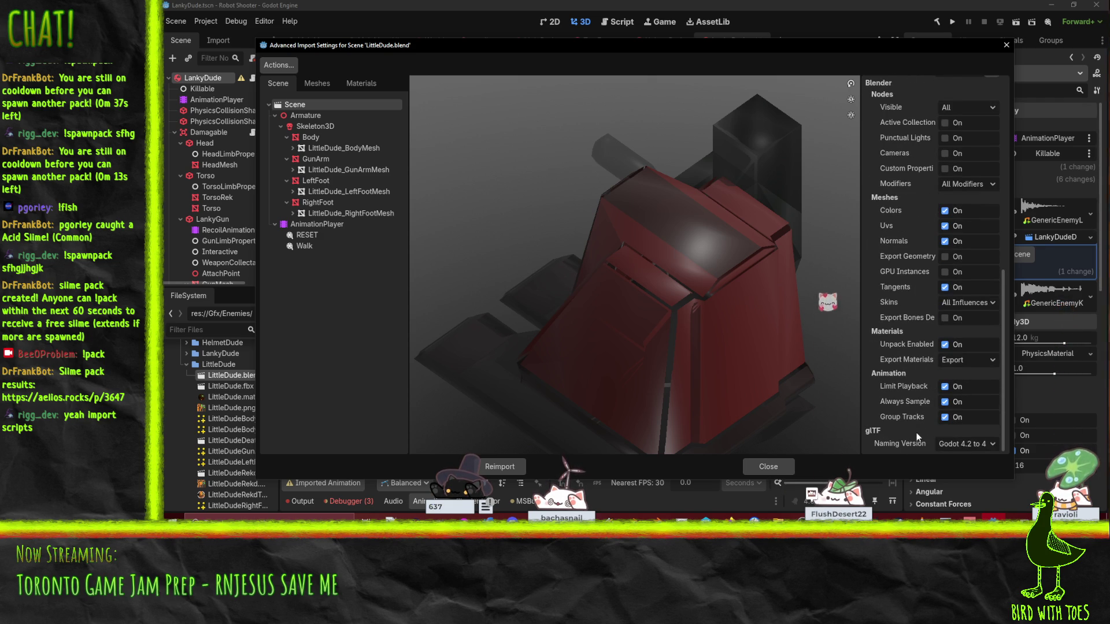
scroll(914, 425, up, 3)
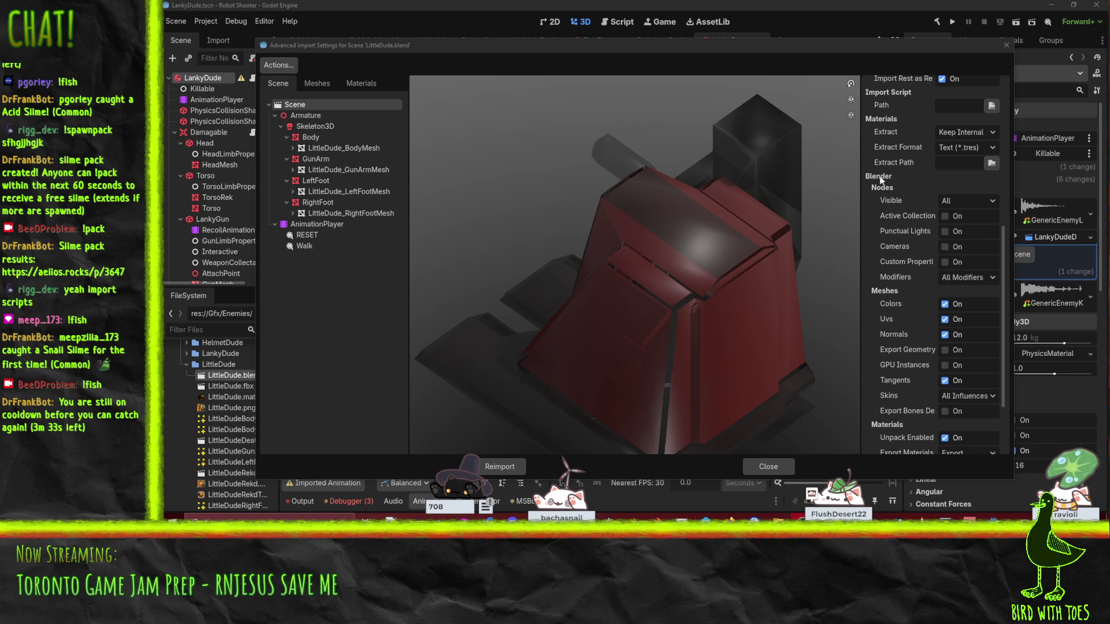
scroll(893, 185, up, 3)
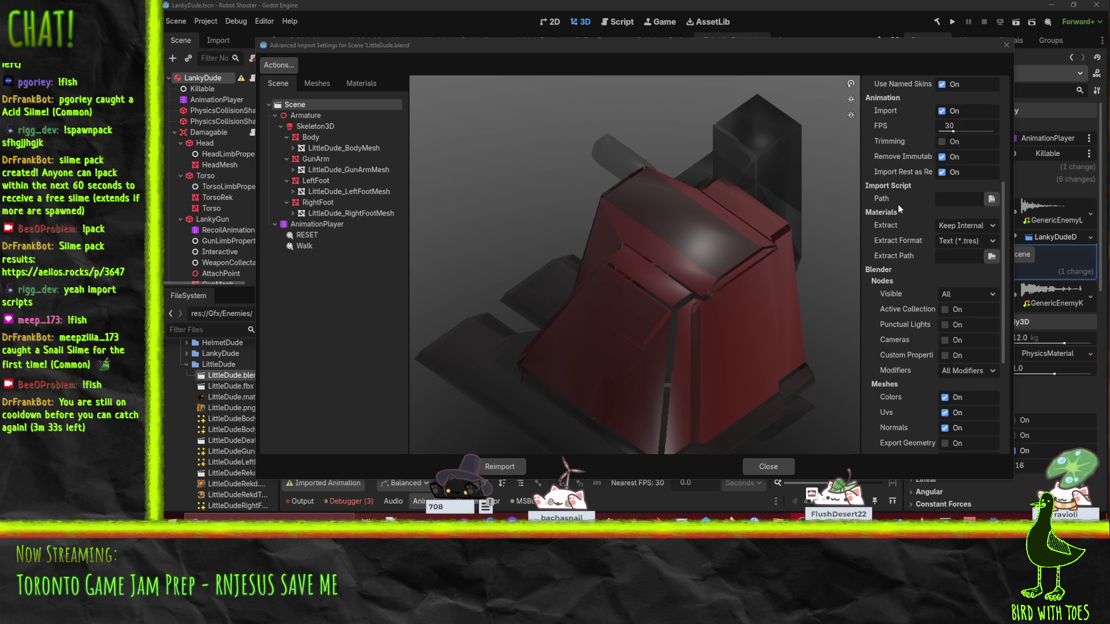
click(968, 204)
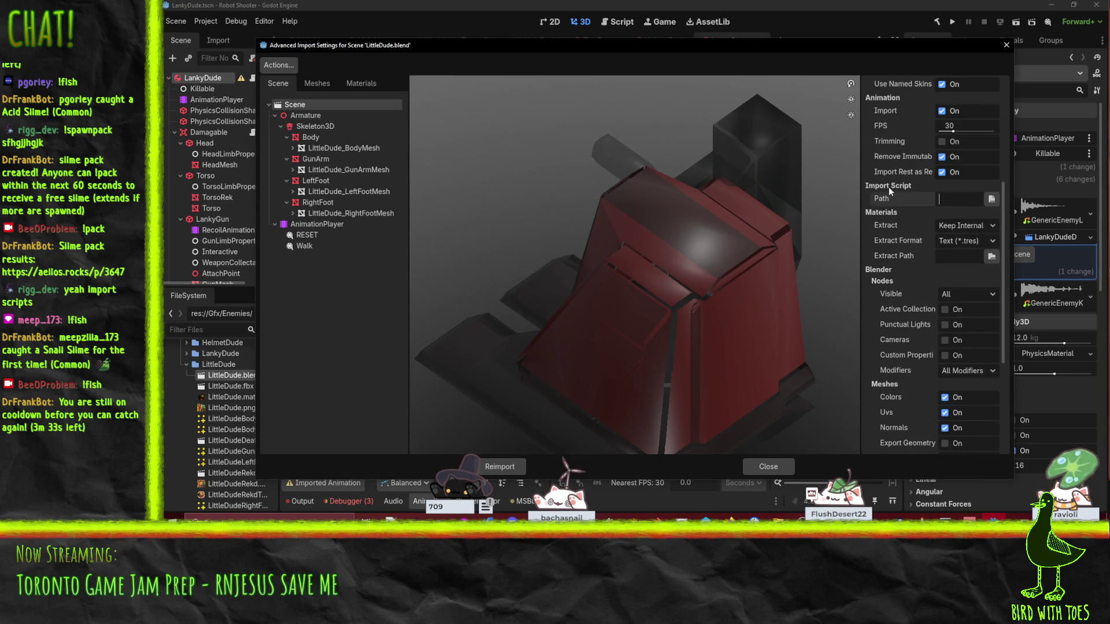
click(992, 199)
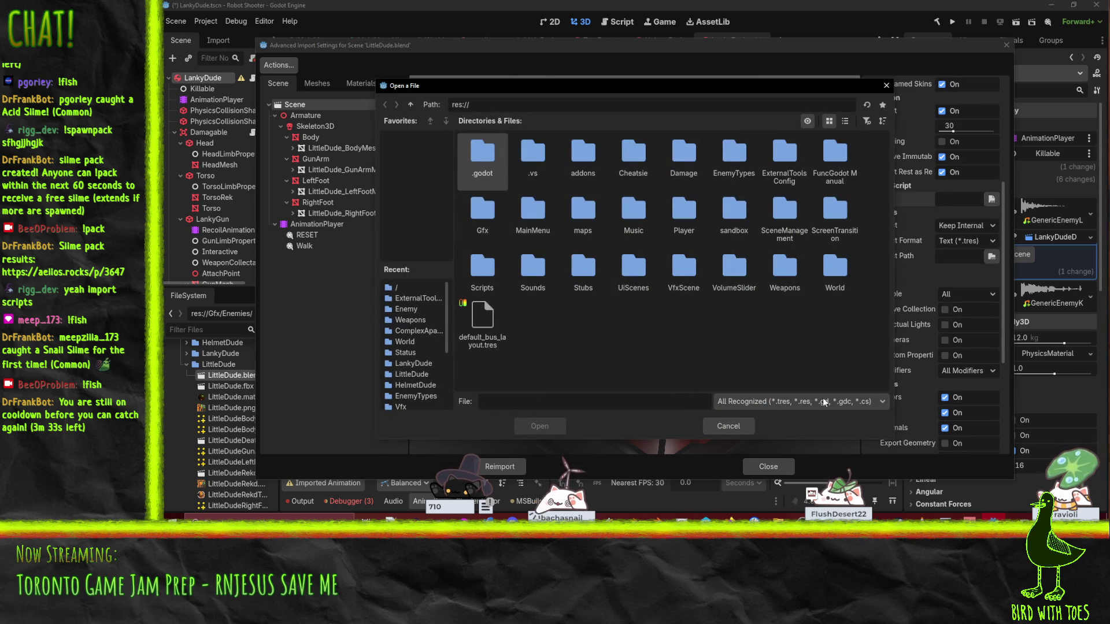
click(733, 428)
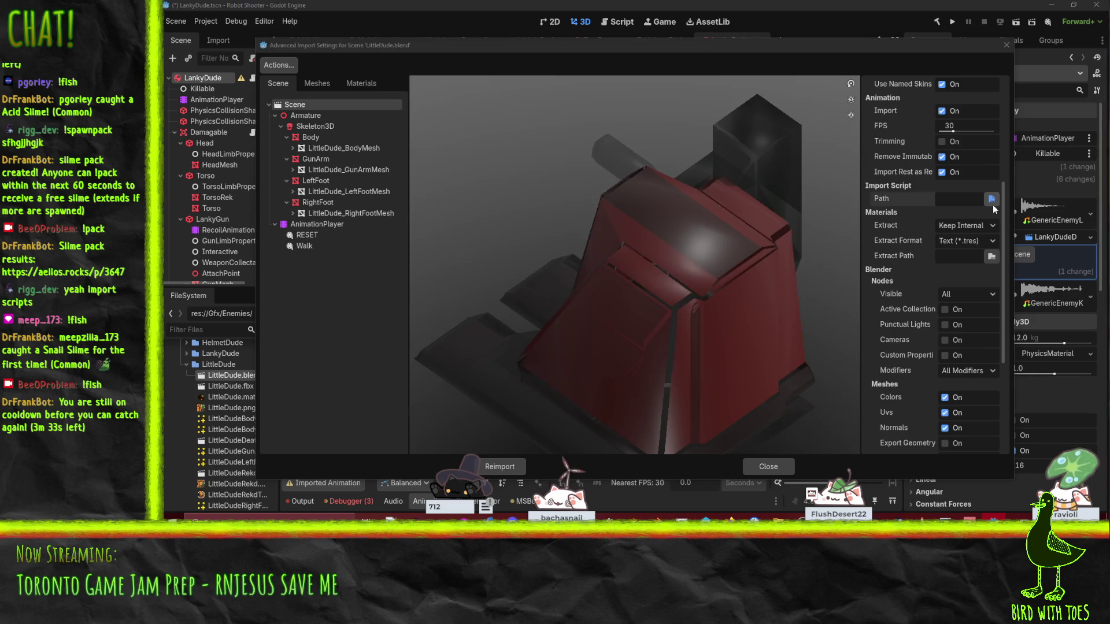
click(991, 199)
click(874, 403)
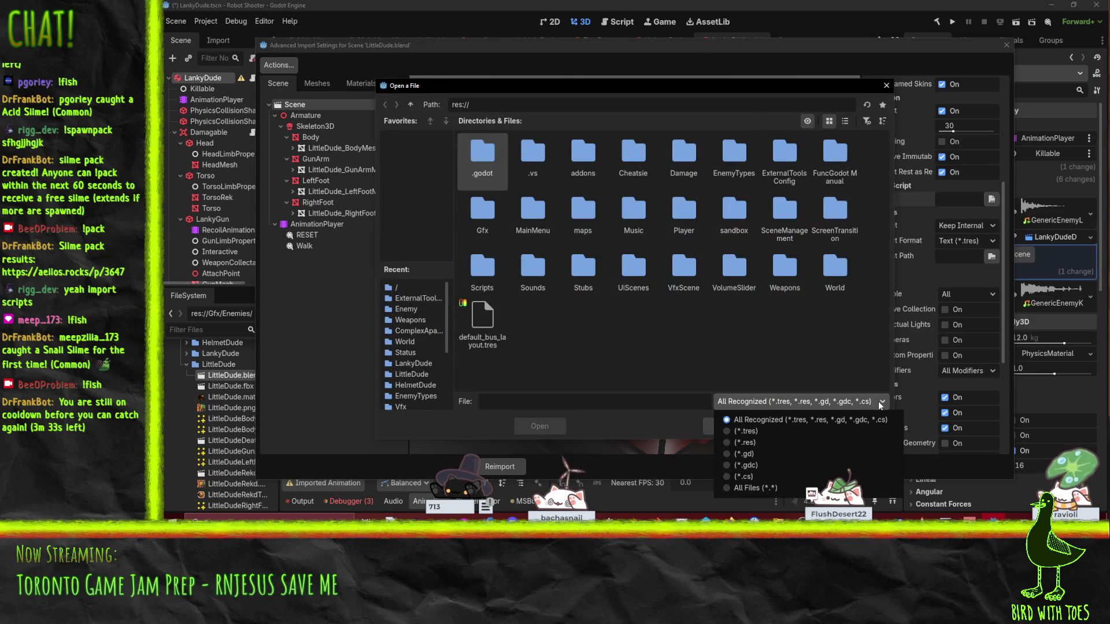
click(878, 401)
click(726, 425)
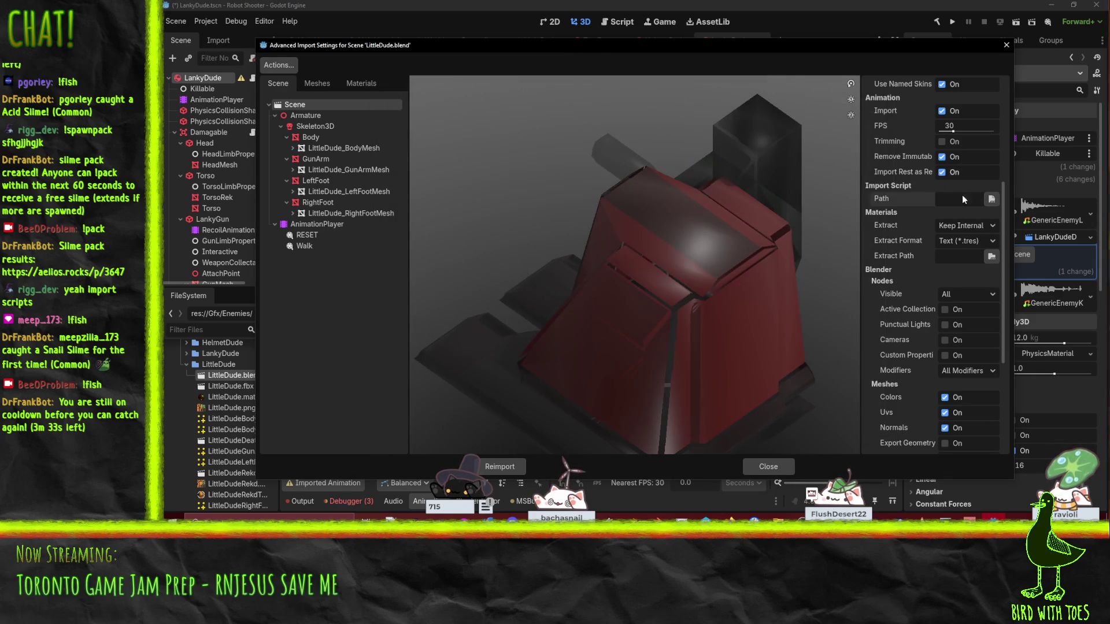
scroll(938, 178, up, 2)
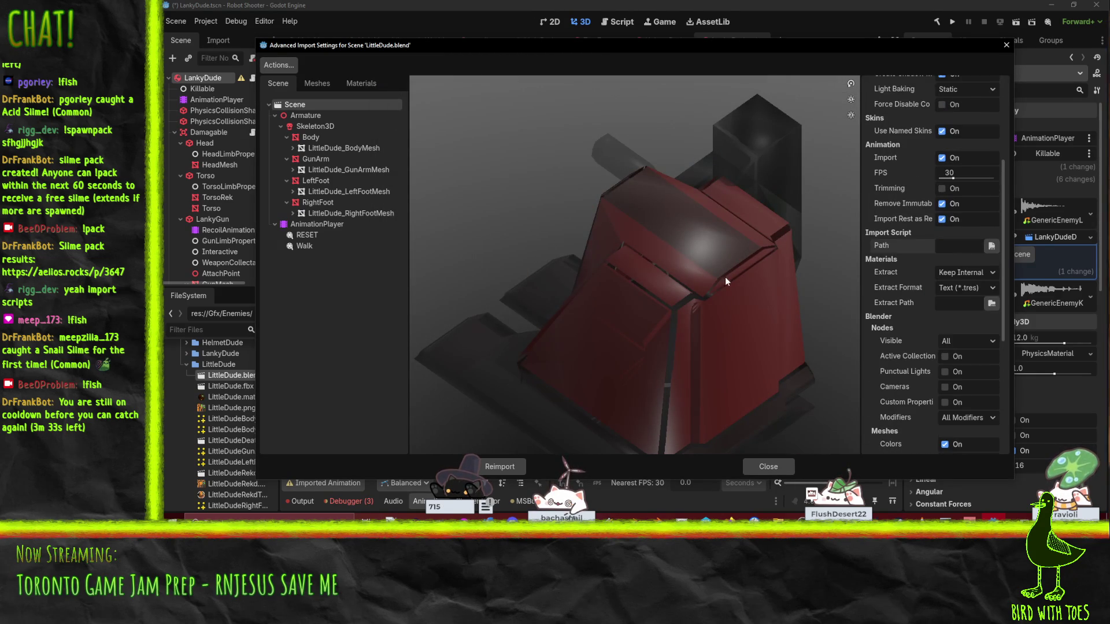
mouse_move(679, 478)
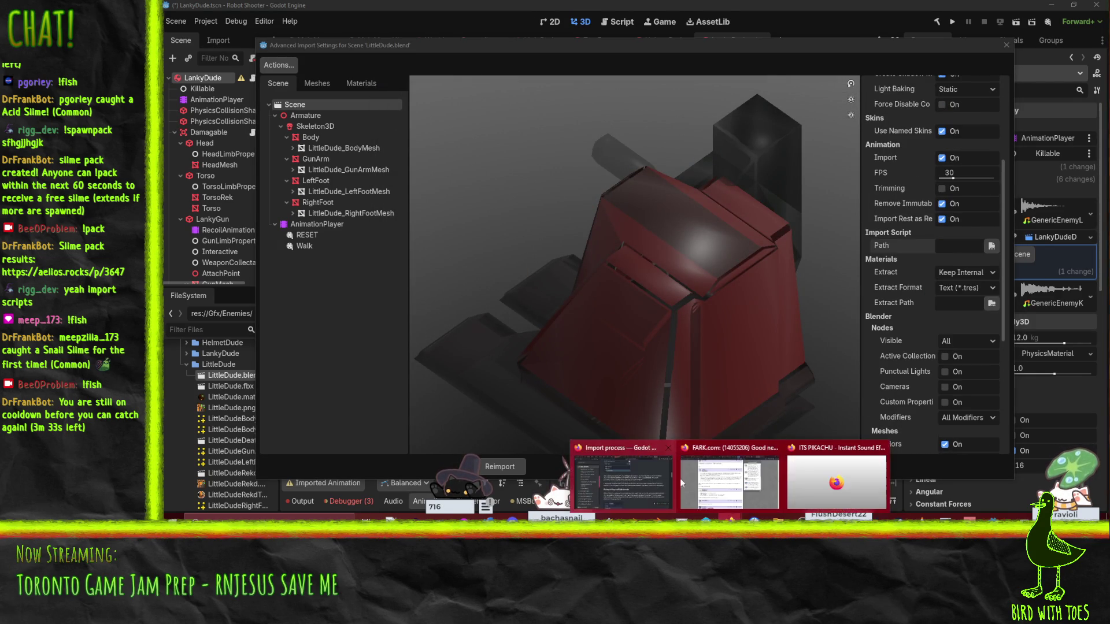
click(622, 478)
- Search the Godot docs for 'import script' and open the Import configuration page
click(300, 65)
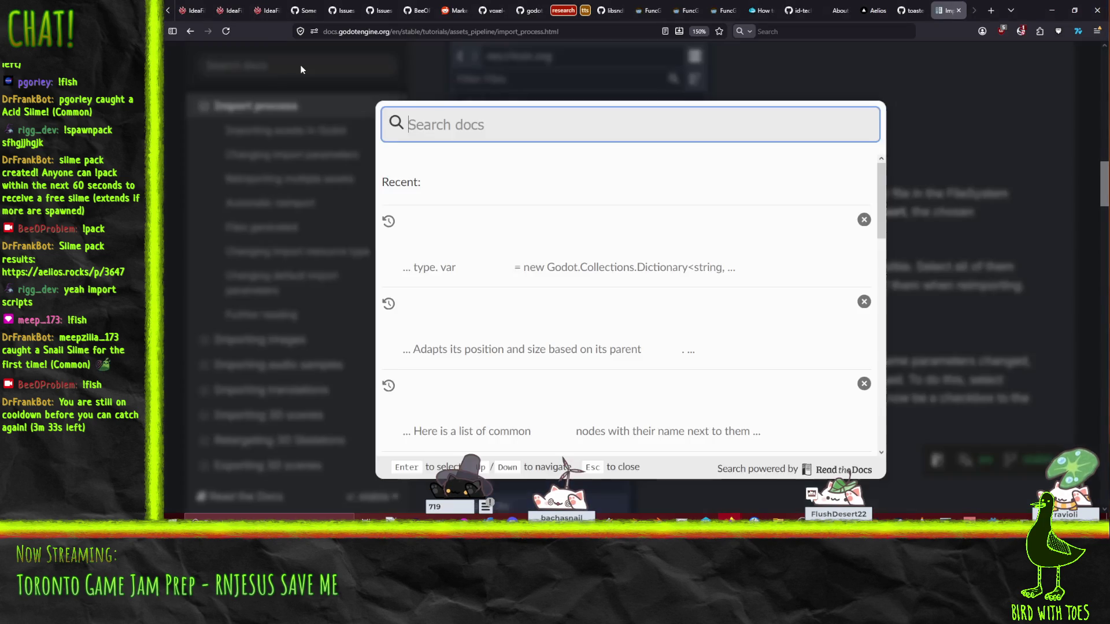
text(import script)
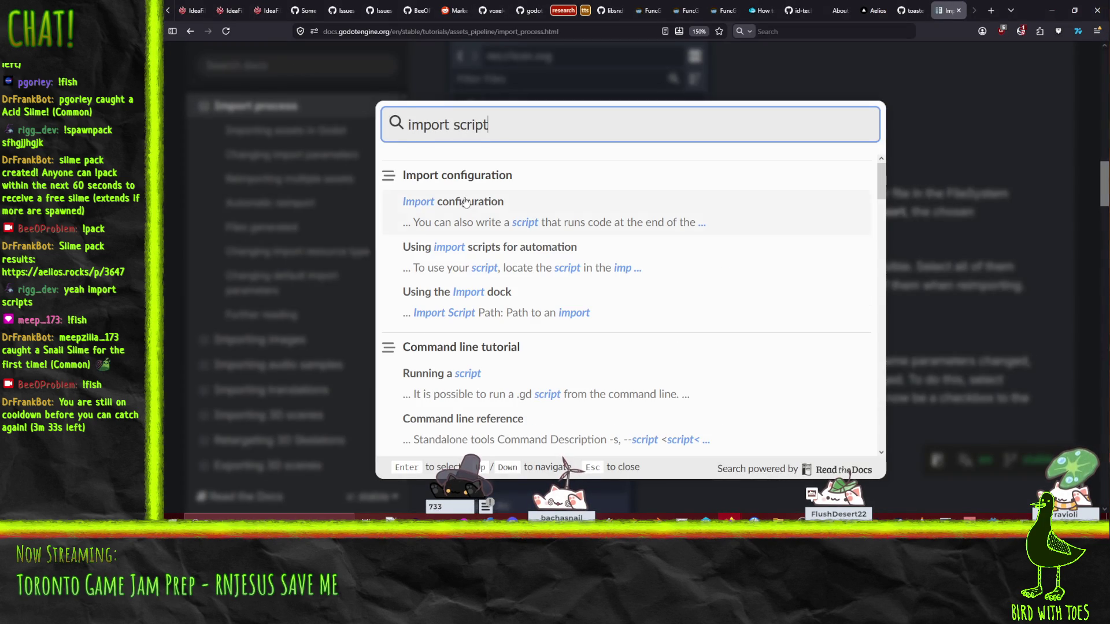
click(444, 210)
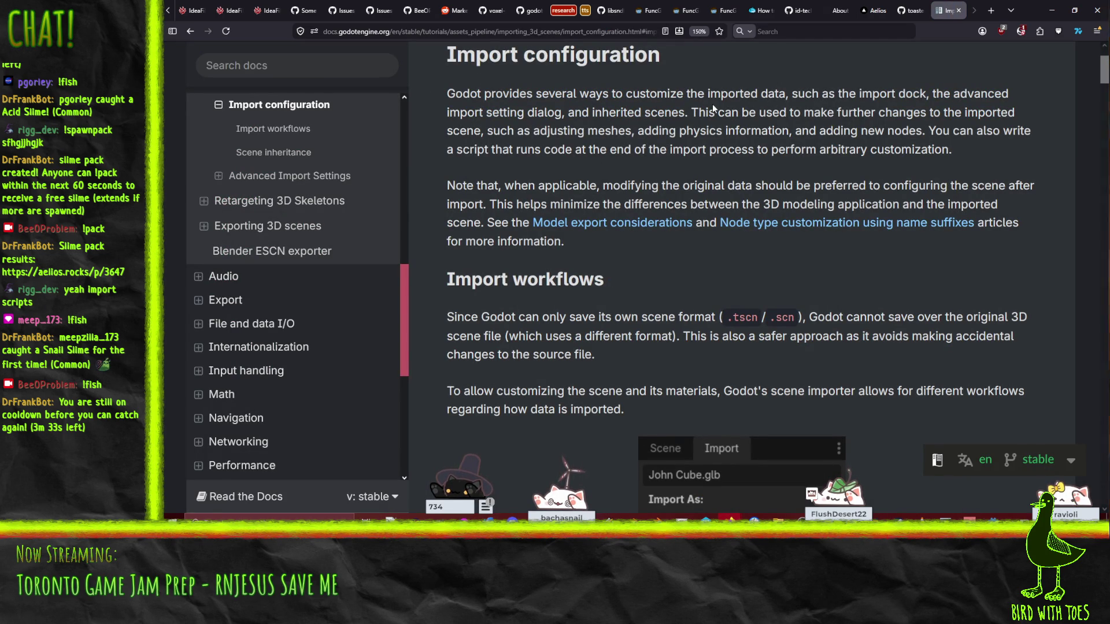
scroll(477, 206, down, 10)
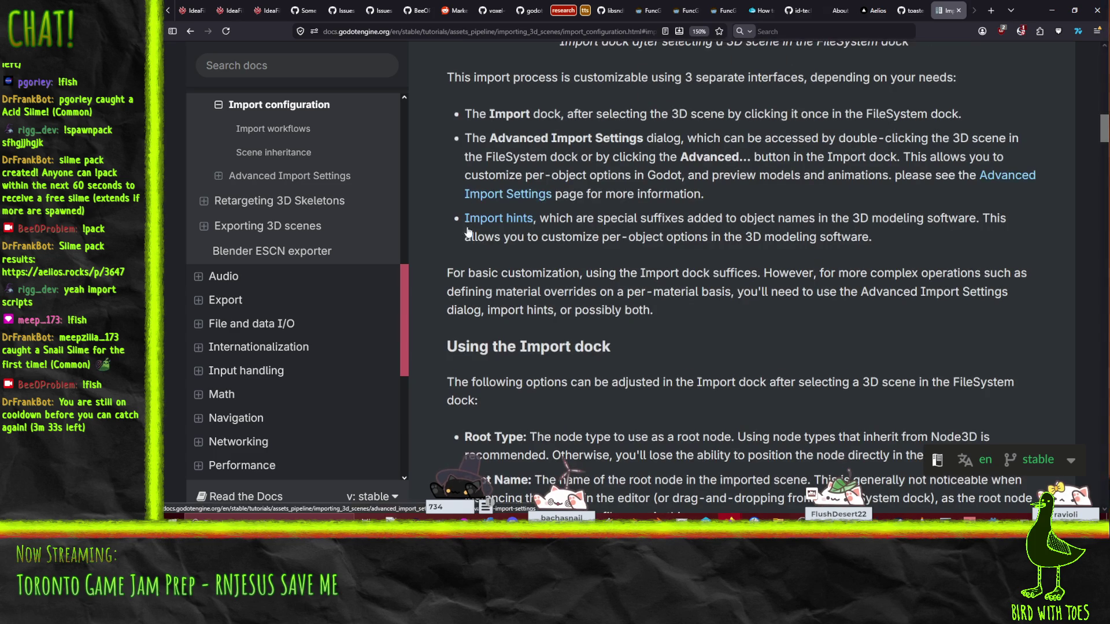
scroll(471, 240, down, 8)
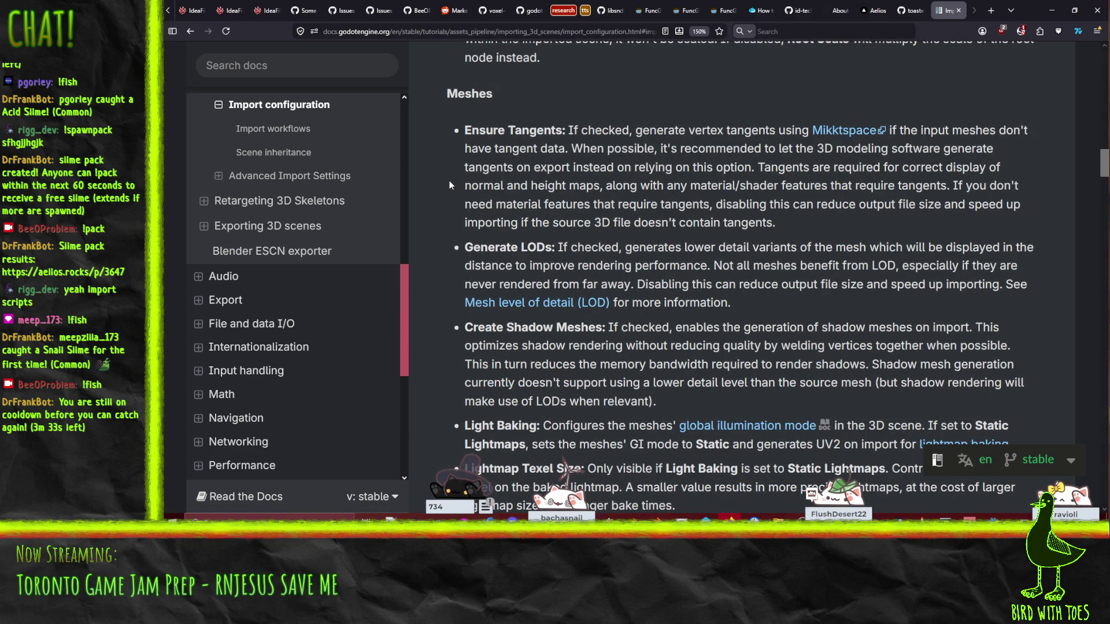
scroll(431, 167, down, 5)
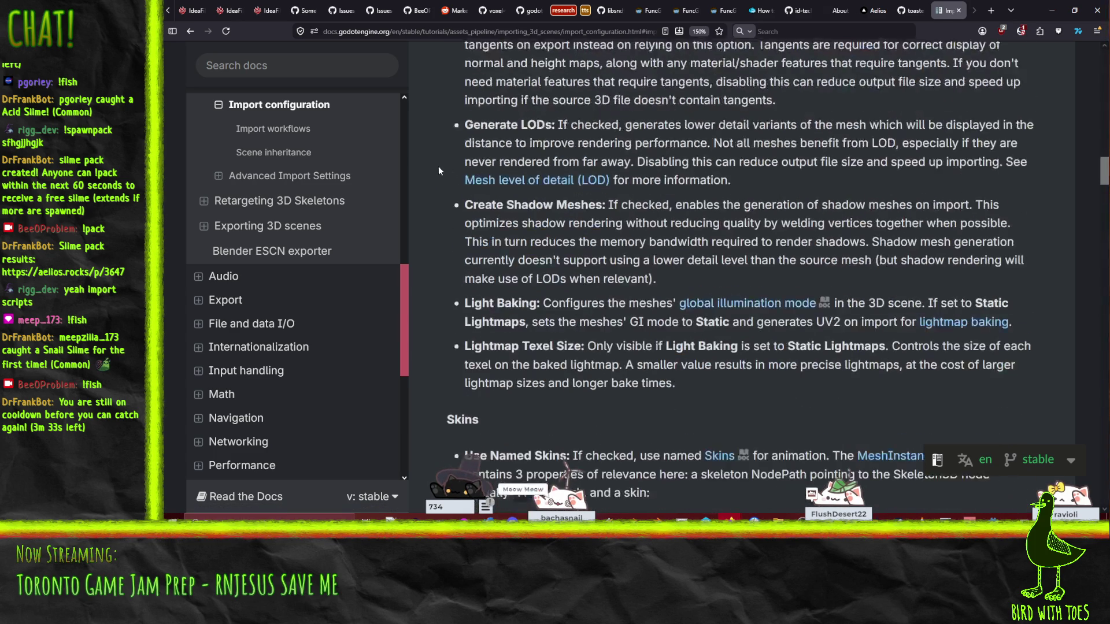
- Find 'import script' on the page and read 'Using import scripts for automation' before returning to Godot
key(ctrl+f)
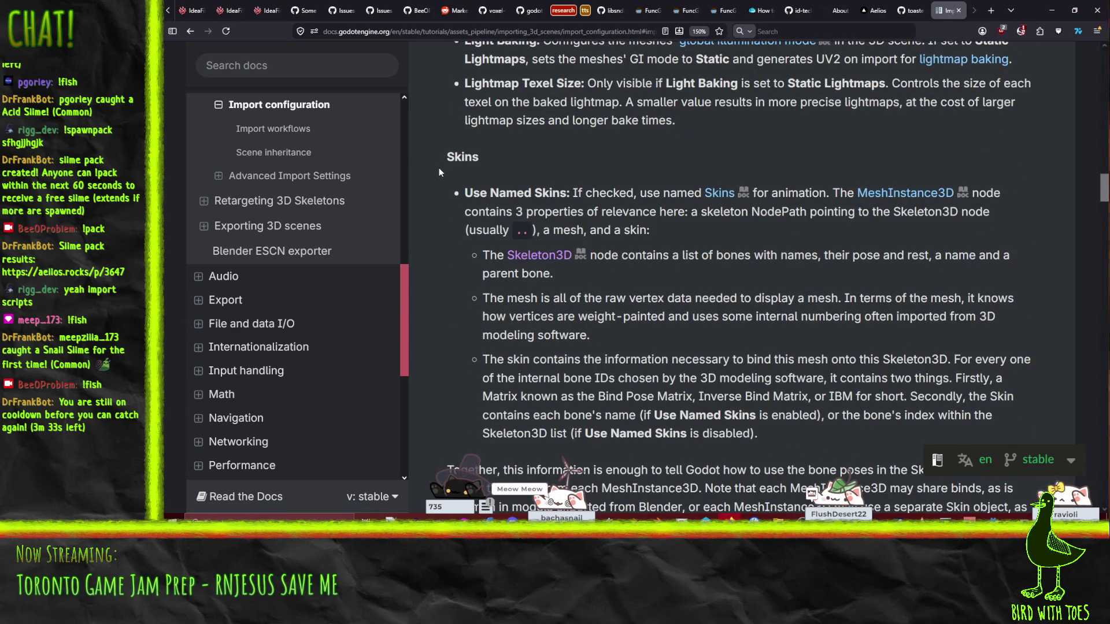
text(import script)
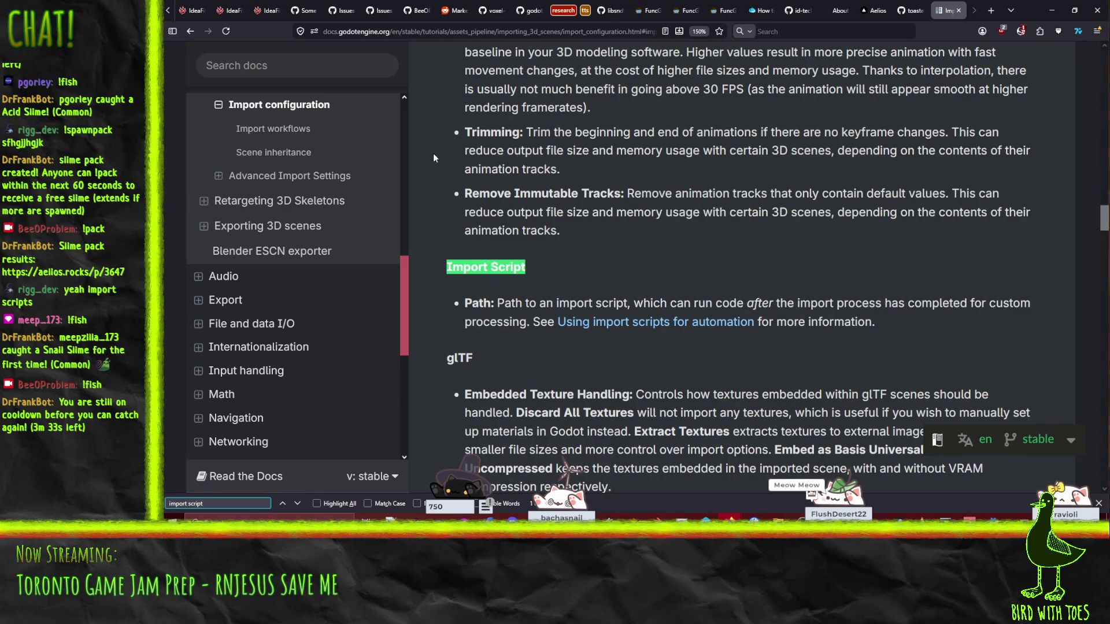
click(608, 321)
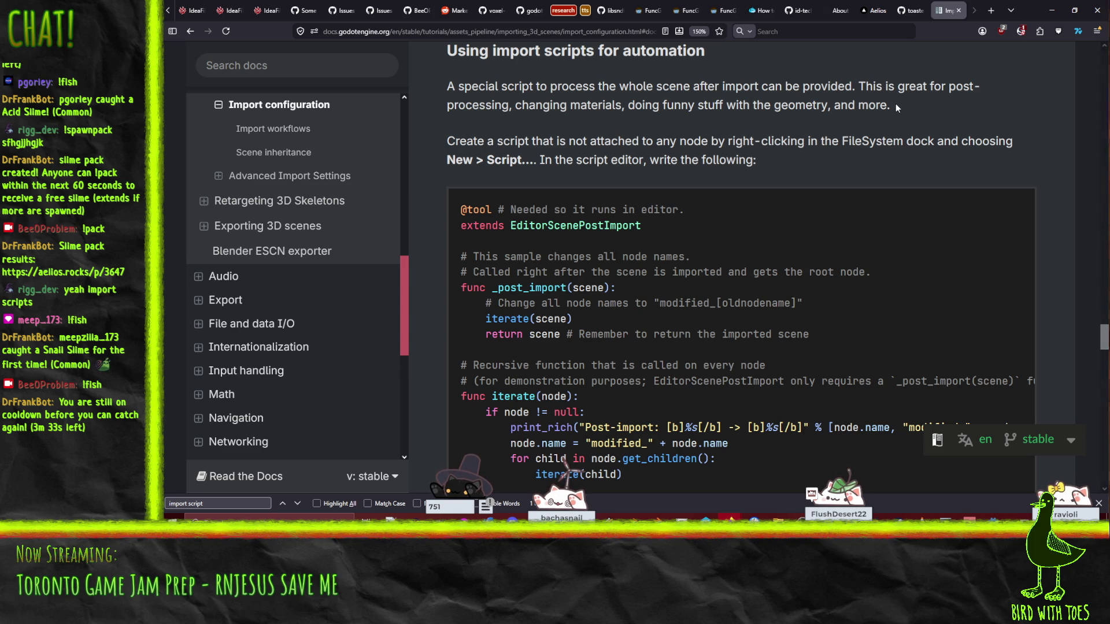
scroll(453, 134, down, 1)
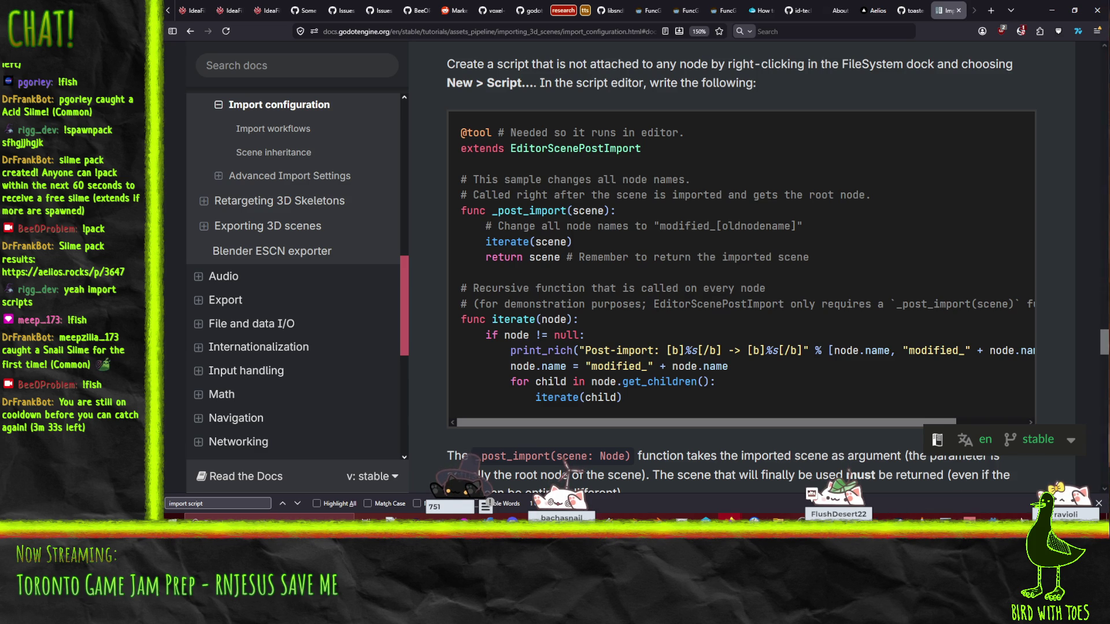
key(alt+Tab)
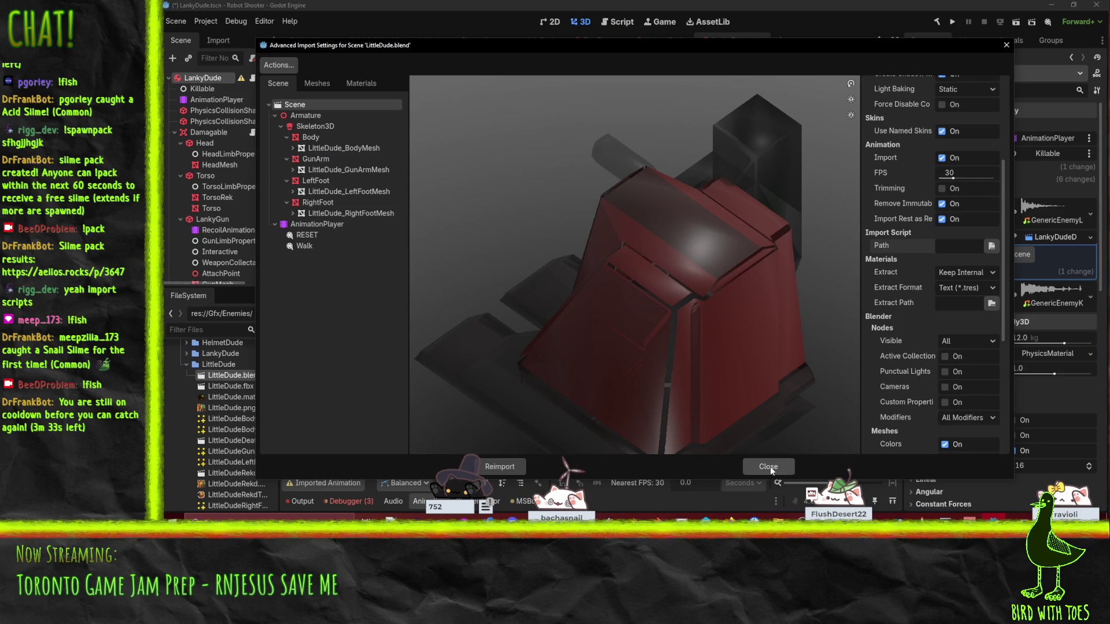
- Close LittleDude.blend's Advanced Import Settings and collapse the EnemyTypes folder
click(770, 465)
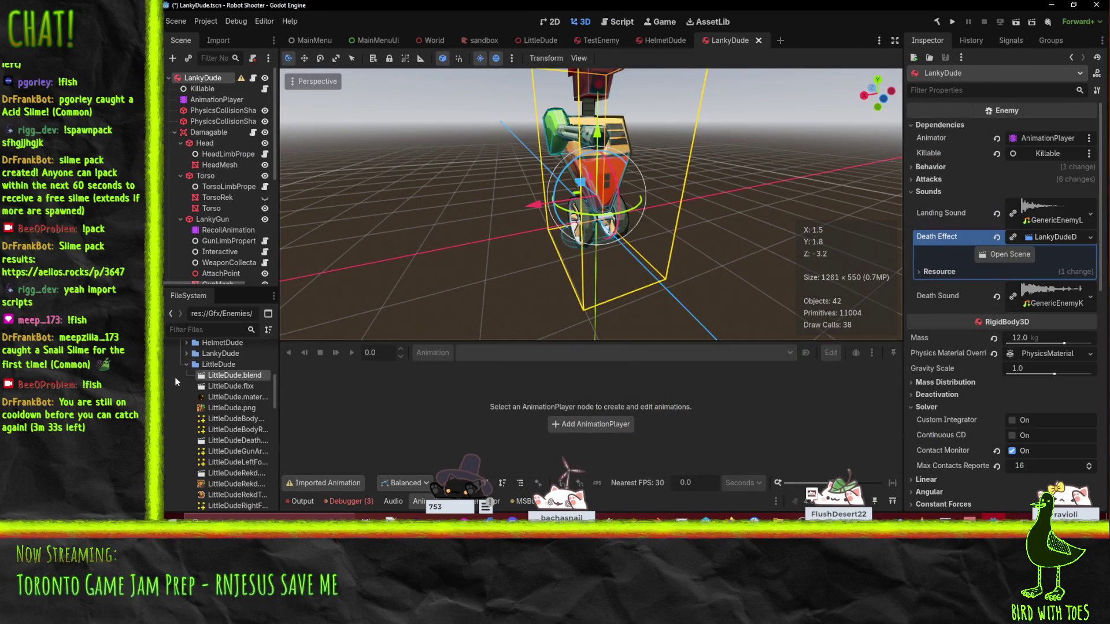
scroll(190, 364, up, 5)
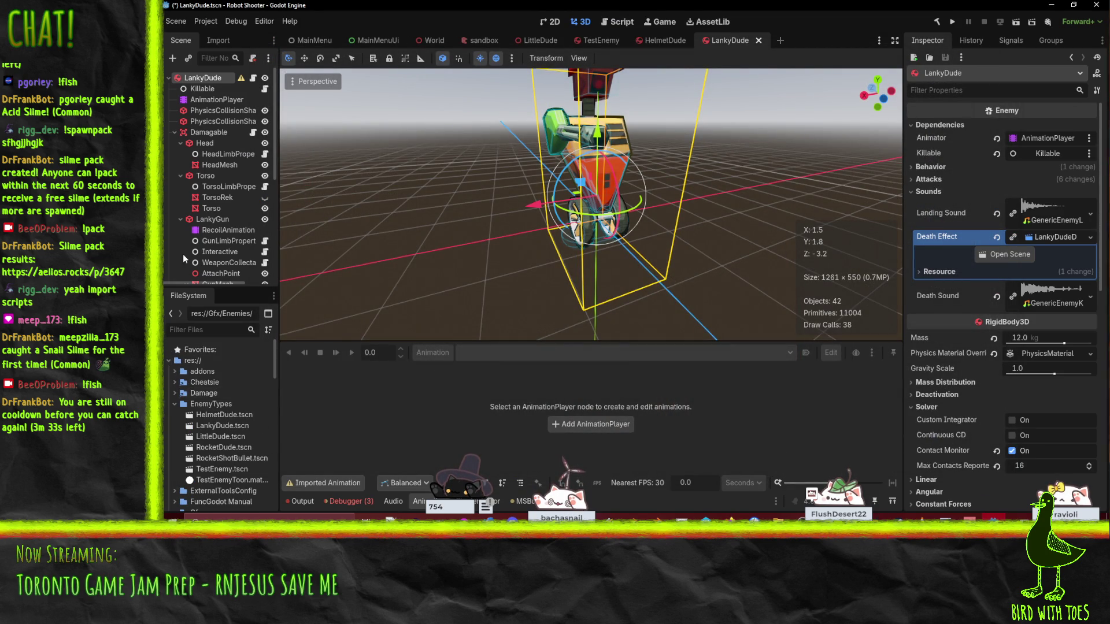
click(175, 403)
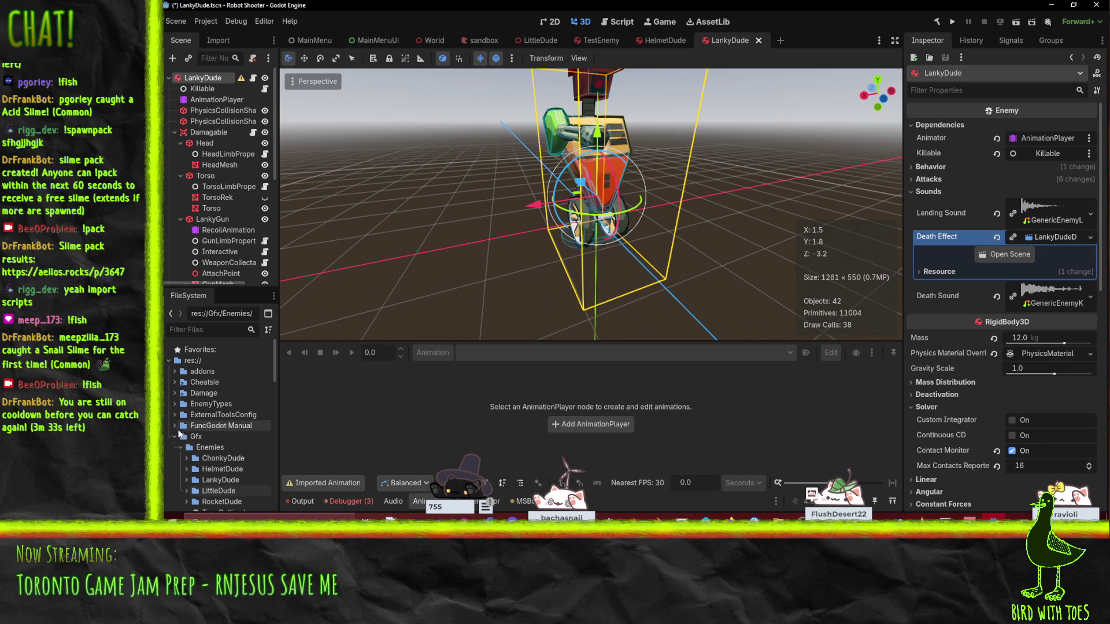
- Expand the Scripts folder and look into its Player and Ui subfolders
scroll(222, 414, down, 5)
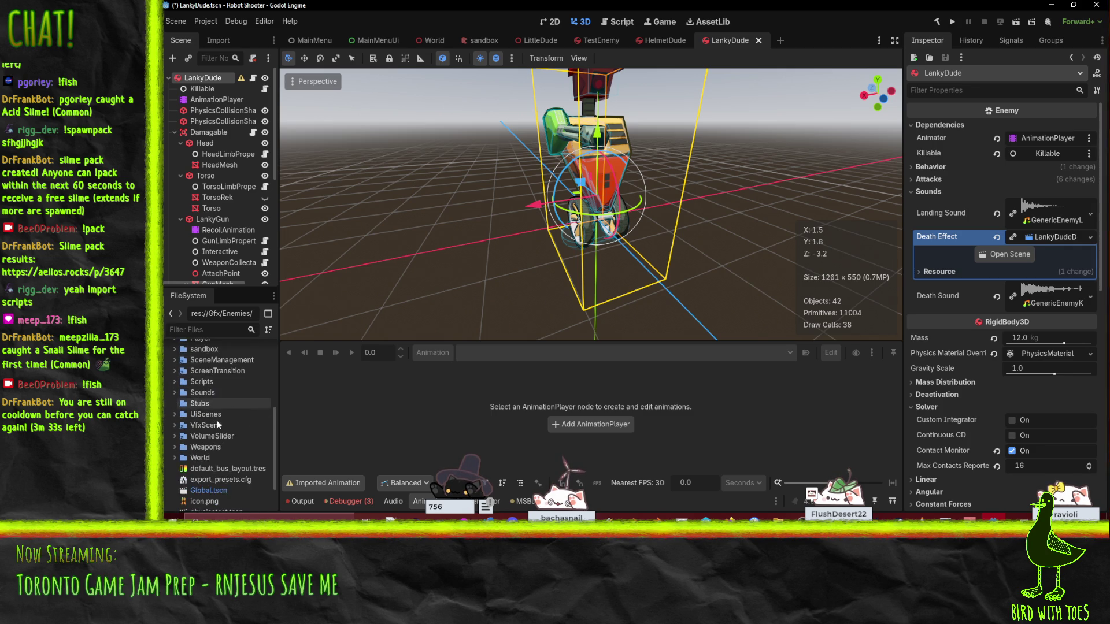
click(175, 381)
scroll(174, 393, down, 1)
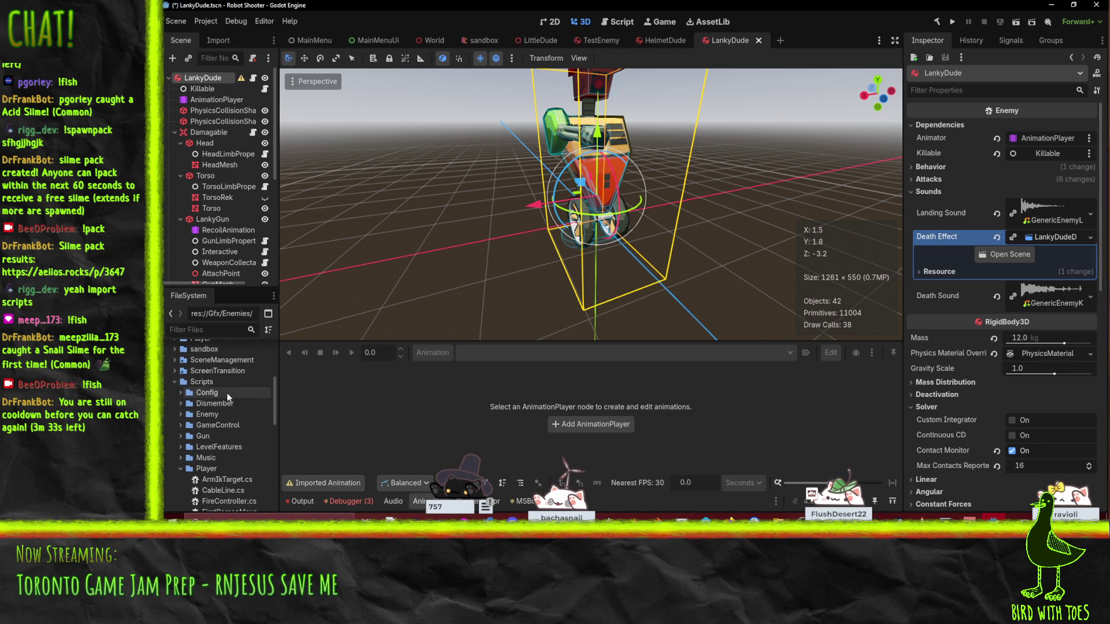
click(181, 448)
click(181, 448)
click(181, 481)
click(179, 484)
scroll(179, 484, down, 3)
scroll(179, 479, up, 3)
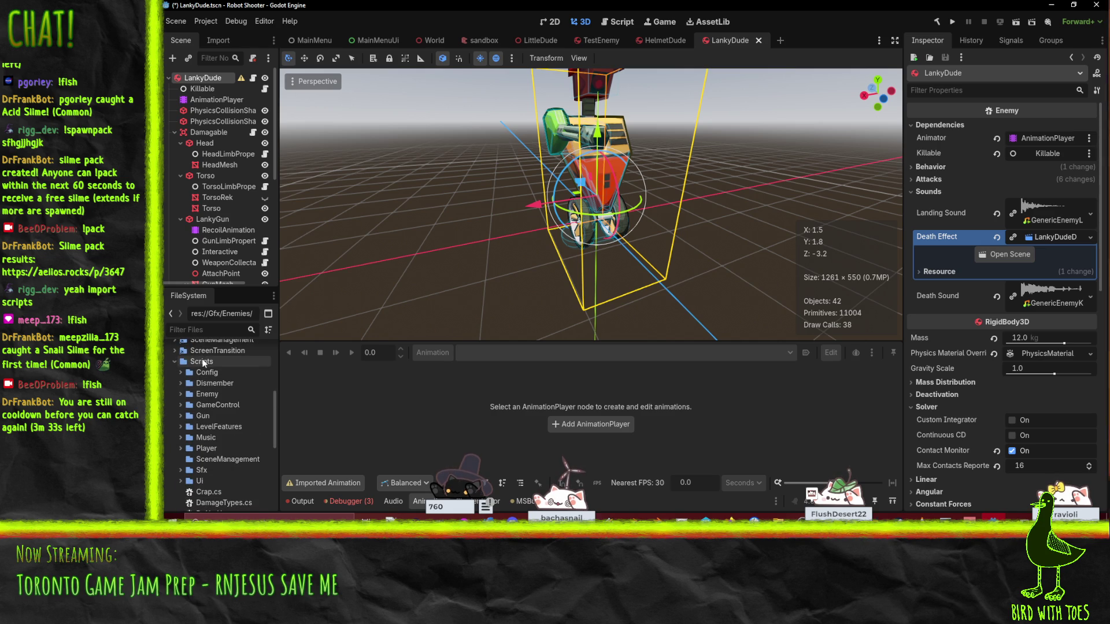
right_click(203, 362)
- Create a new folder named Tools inside the Scripts folder
mouse_move(258, 341)
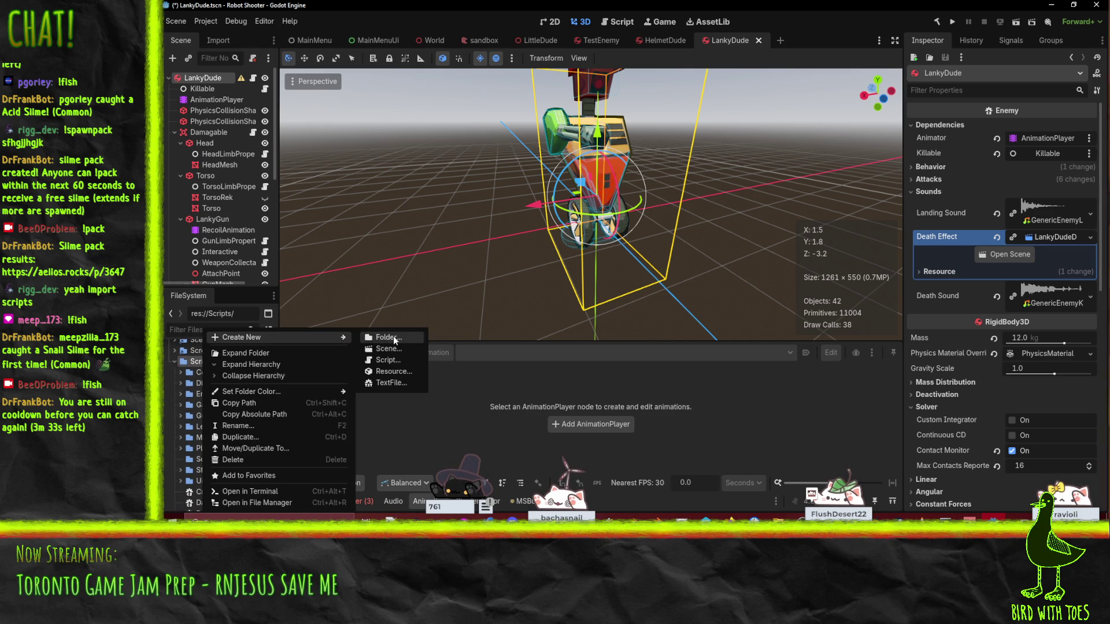
click(393, 335)
text(Tools)
key(Return)
click(202, 481)
- Start a new script in the Tools folder from its Create New menu
right_click(205, 481)
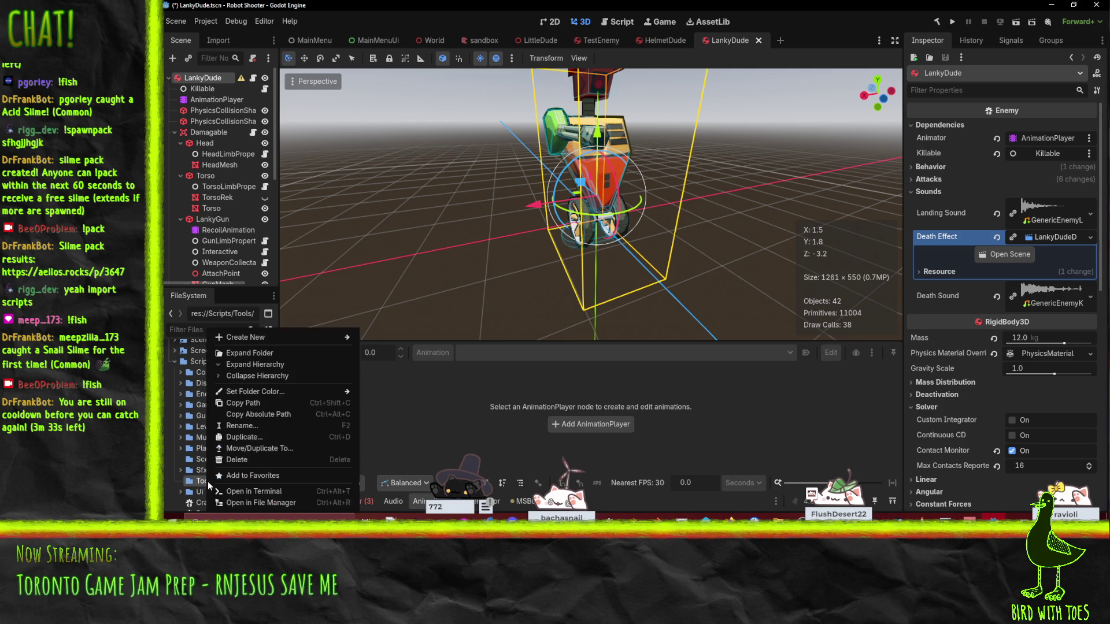
mouse_move(273, 341)
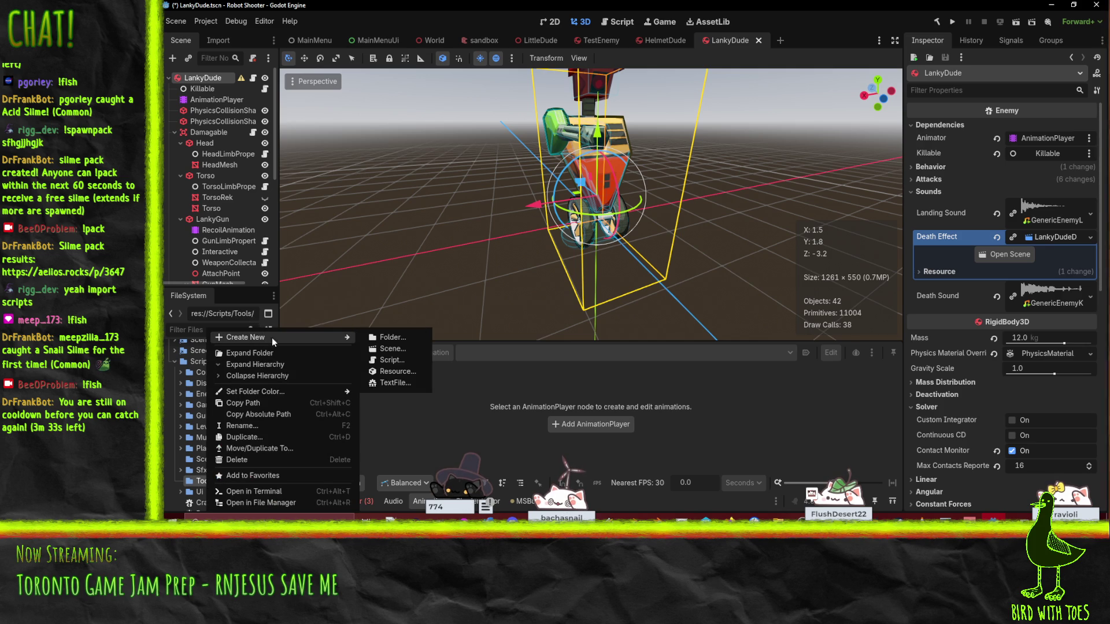
click(407, 357)
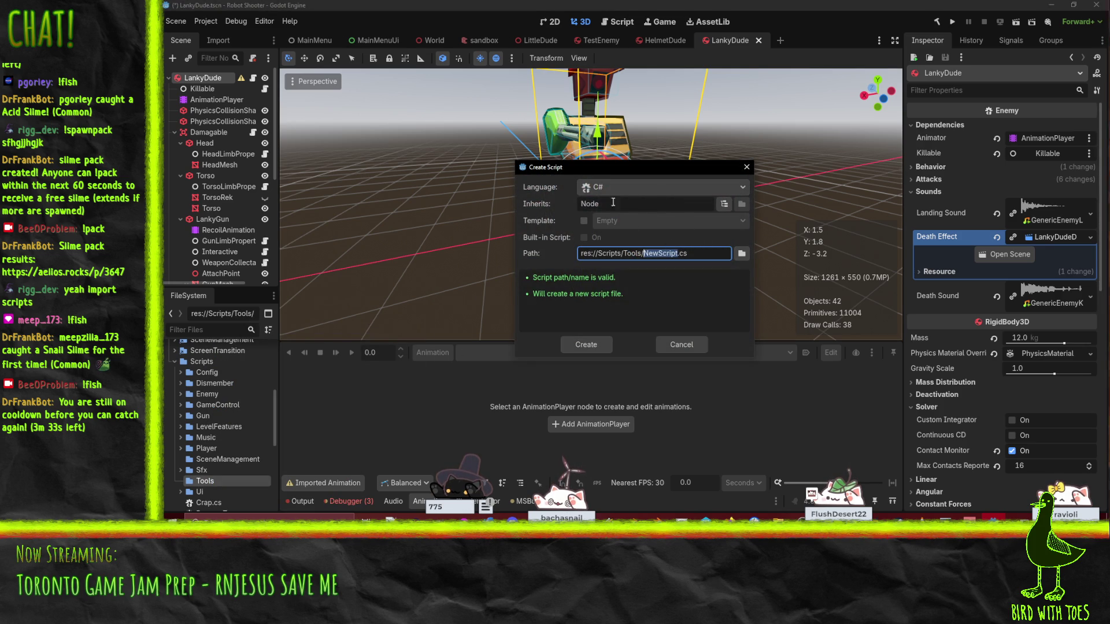
- Set the script language to GDScript and the file name to EnemyPostprocess
click(645, 187)
click(636, 206)
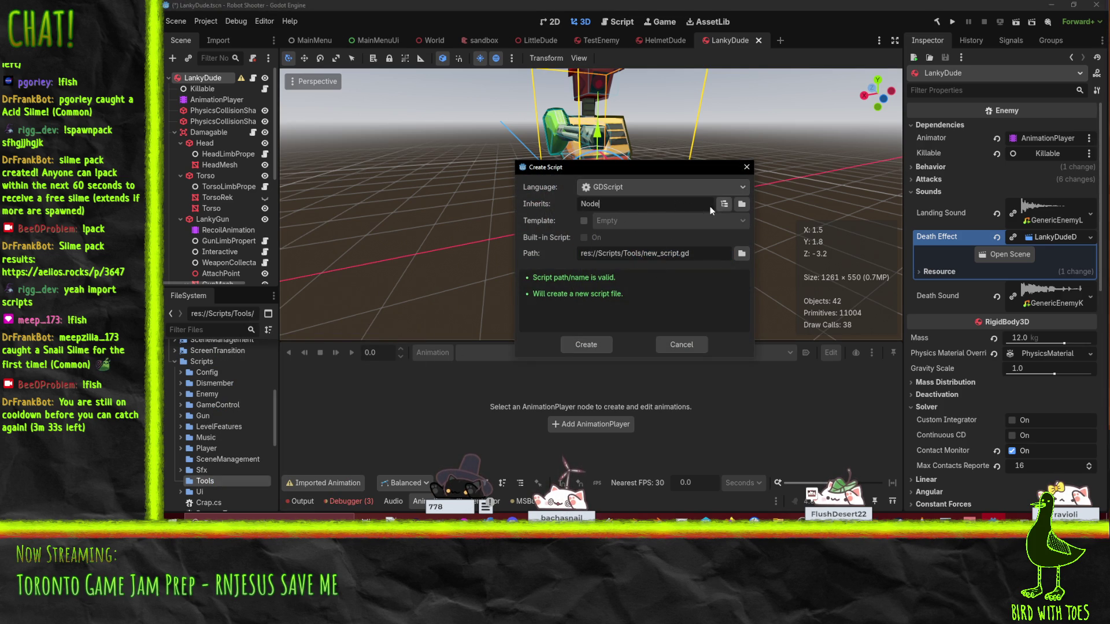
key(alt+Tab)
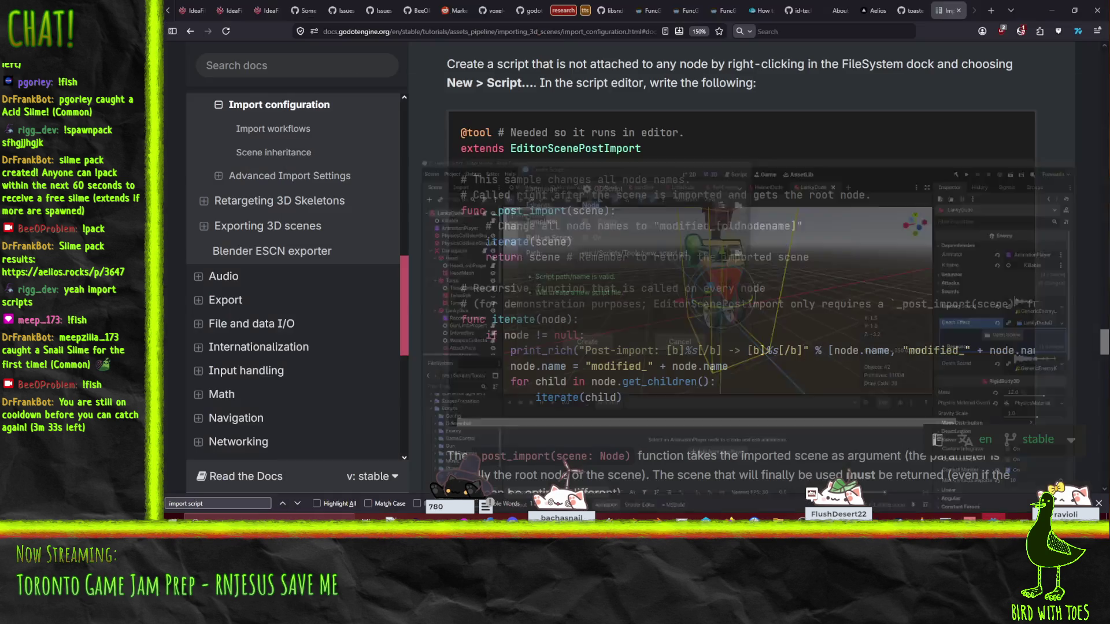
key(alt+Tab)
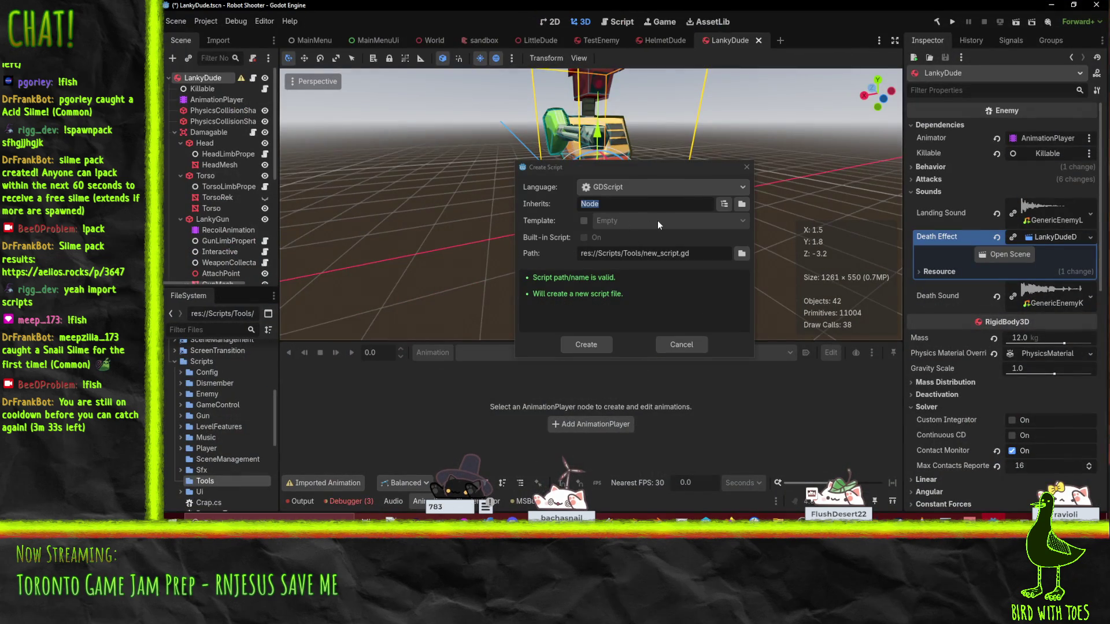
key(ctrl+a)
text(EditorSc)
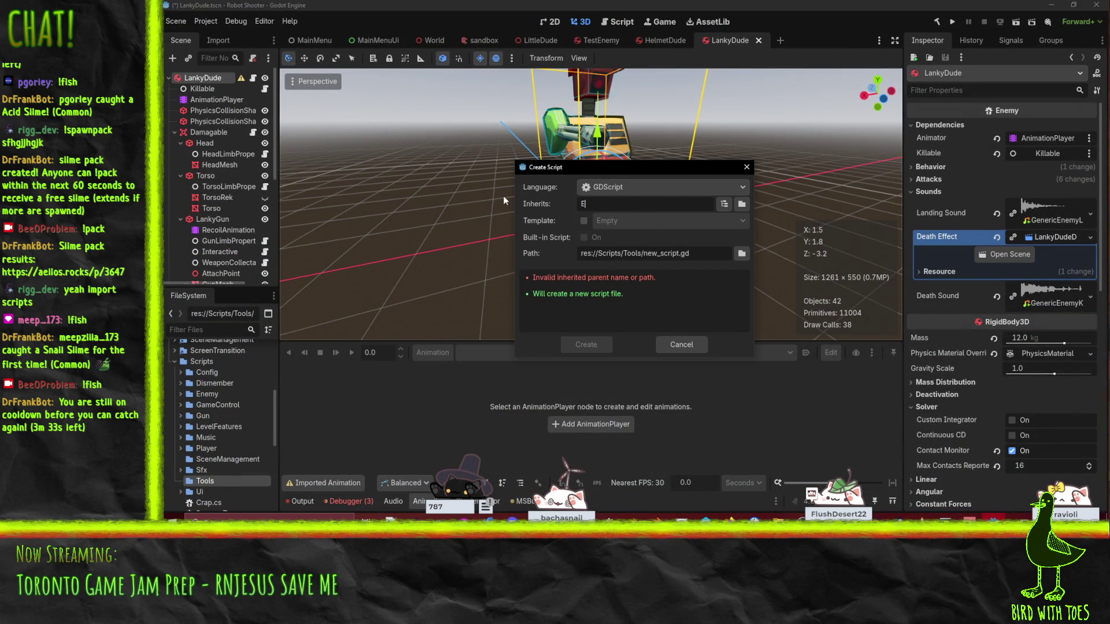
text(eneImport)
drag(643, 254, 679, 255)
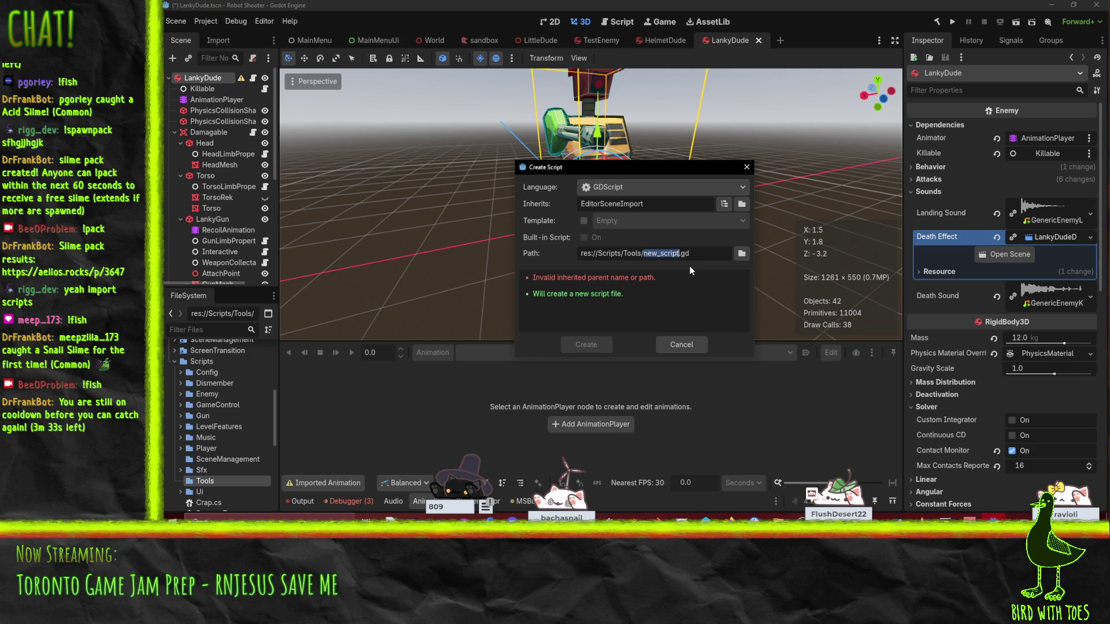
text(enemy)
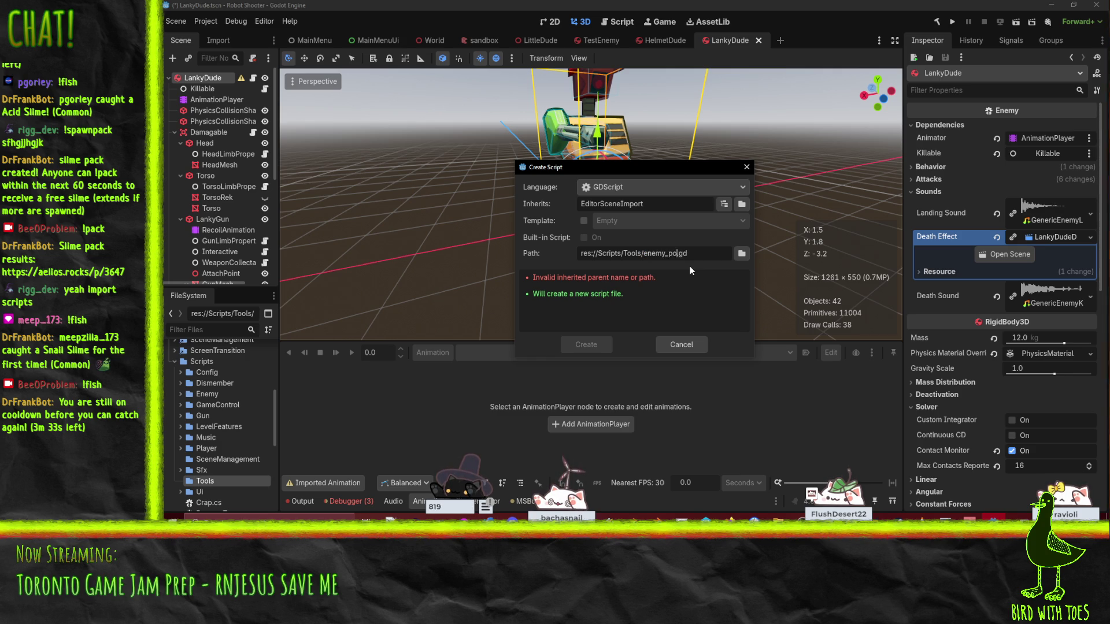
key(BackSpace)
key(BackSpace)
key(BackSpace)
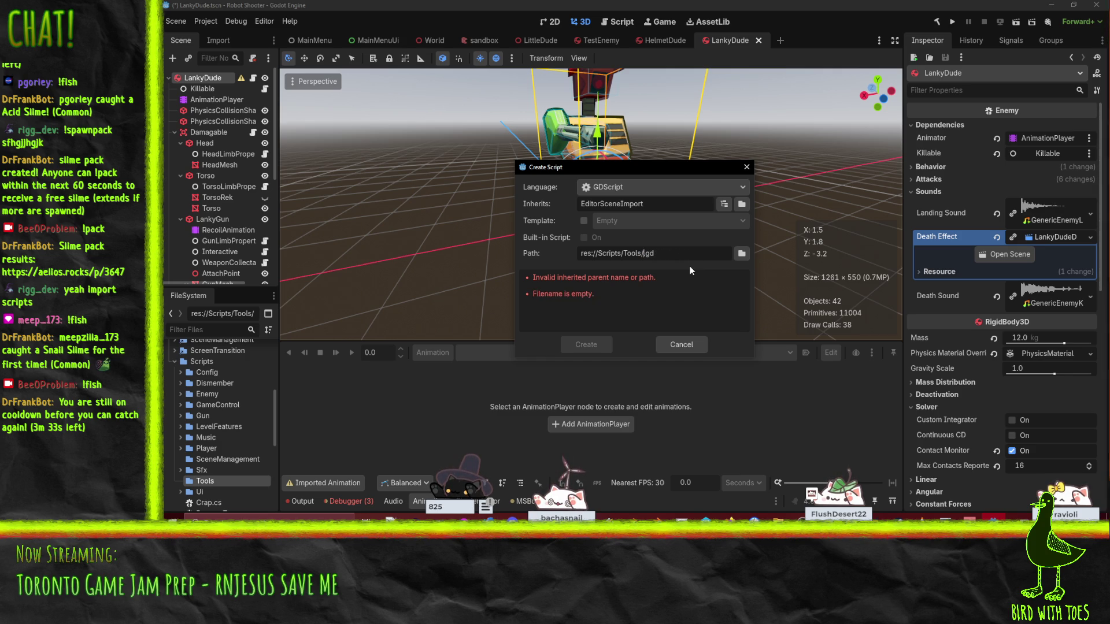
text(EnemyPostprocess)
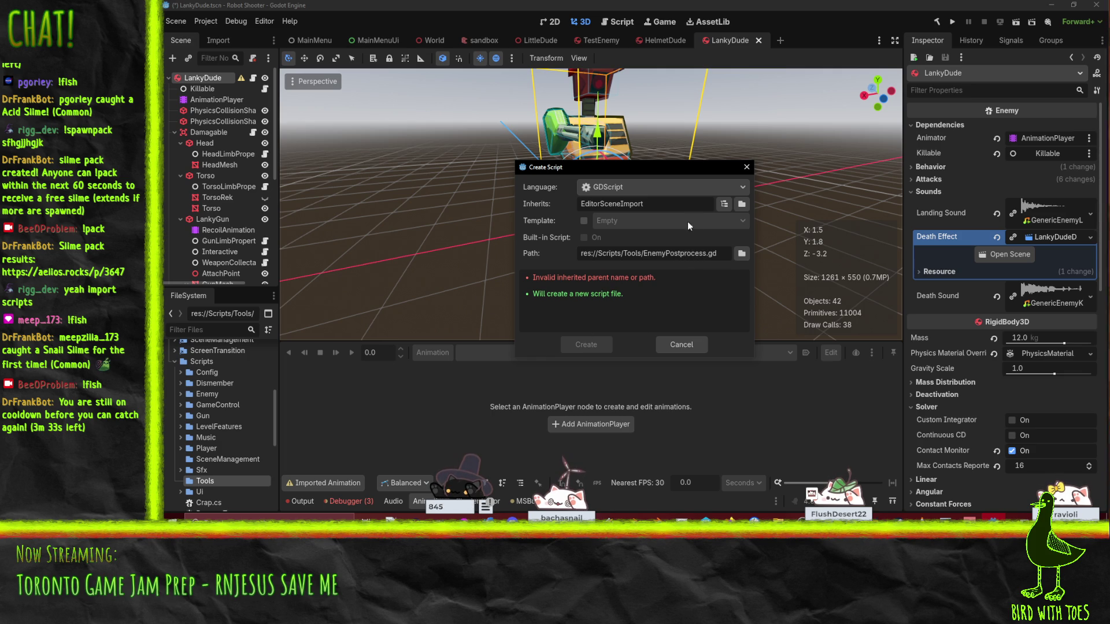
- Make the script inherit Node with no template, then create EnemyPostprocess.gd
double_click(672, 200)
text(Node)
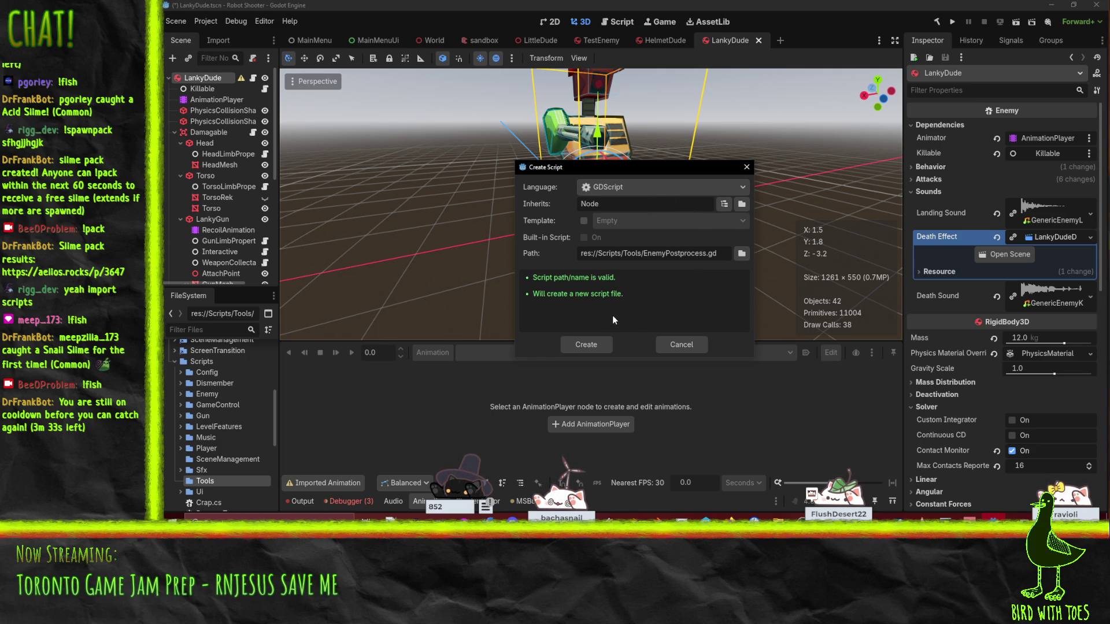
click(584, 225)
click(584, 226)
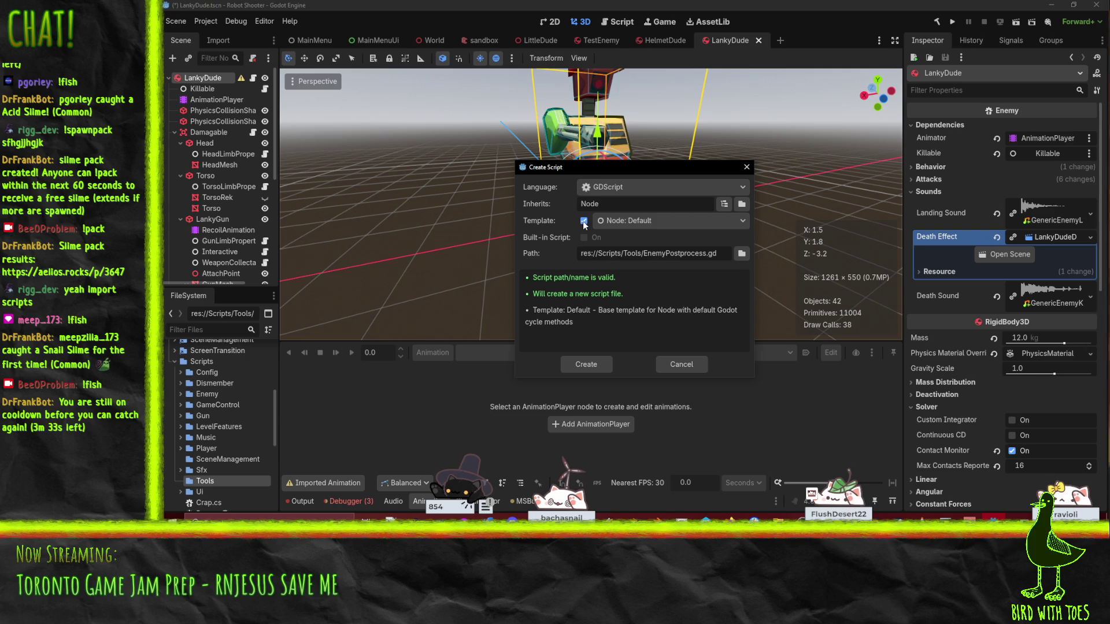
click(620, 221)
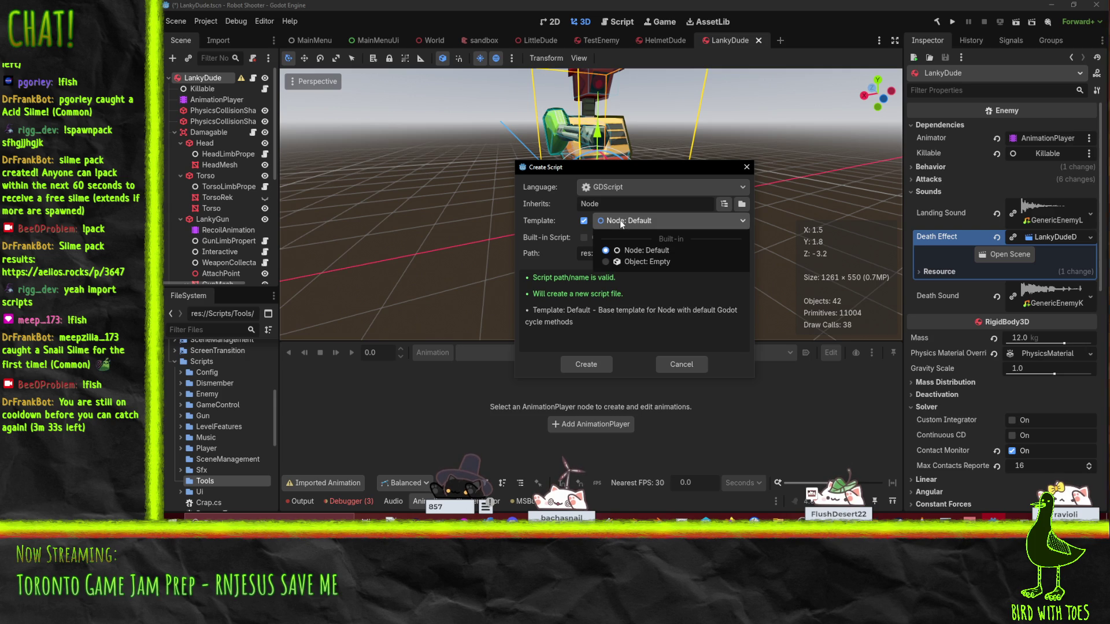
click(619, 219)
click(584, 220)
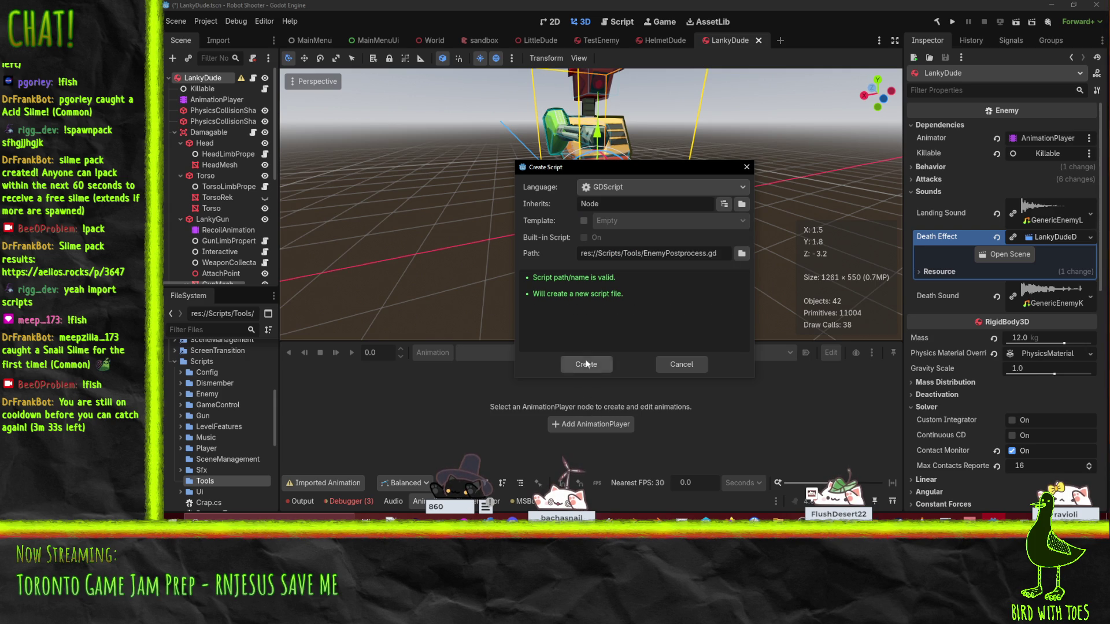
click(585, 364)
key(Return)
key(Up)
text(@to)
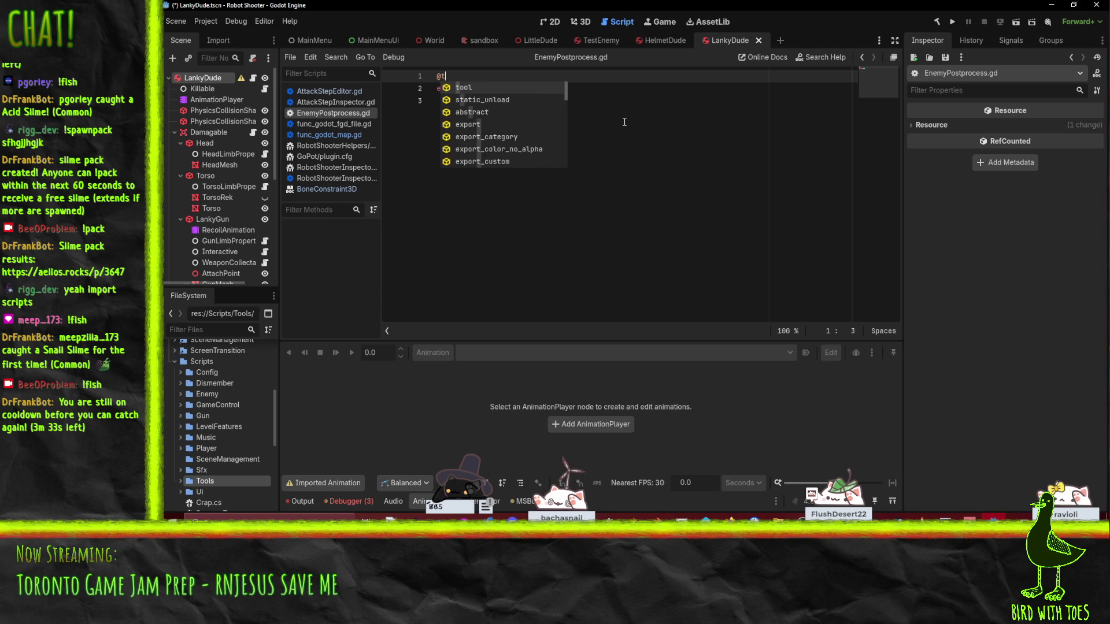
key(Return)
key(Down)
key(Down)
- Change the extends line to EditorScenePostImport, checking the class name in the docs
double_click(478, 88)
text(Editp)
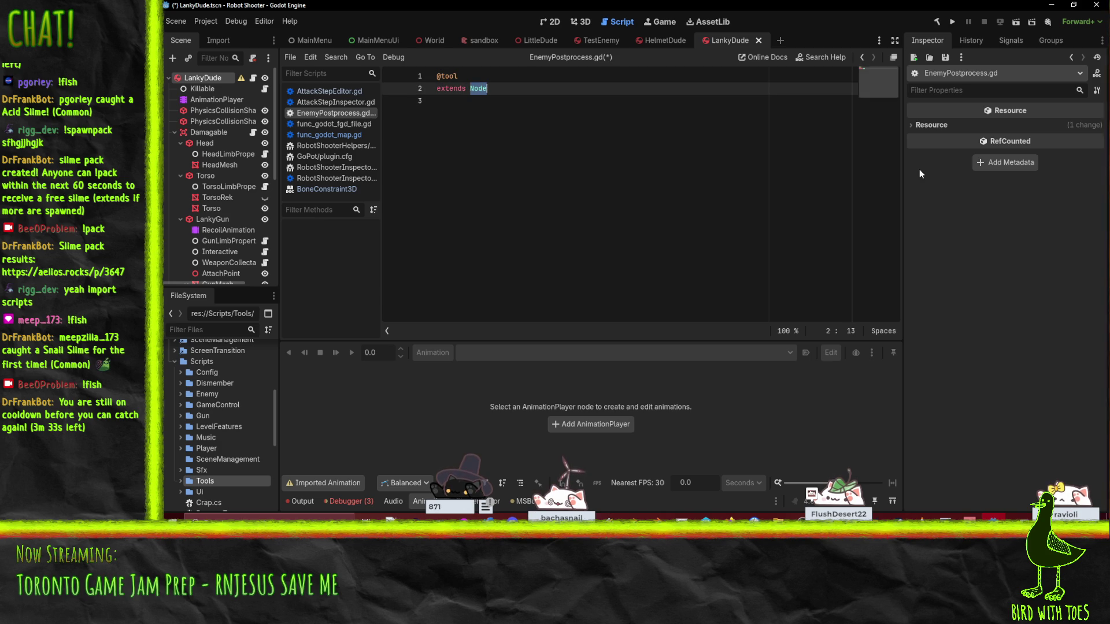
key(BackSpace)
text(orImport)
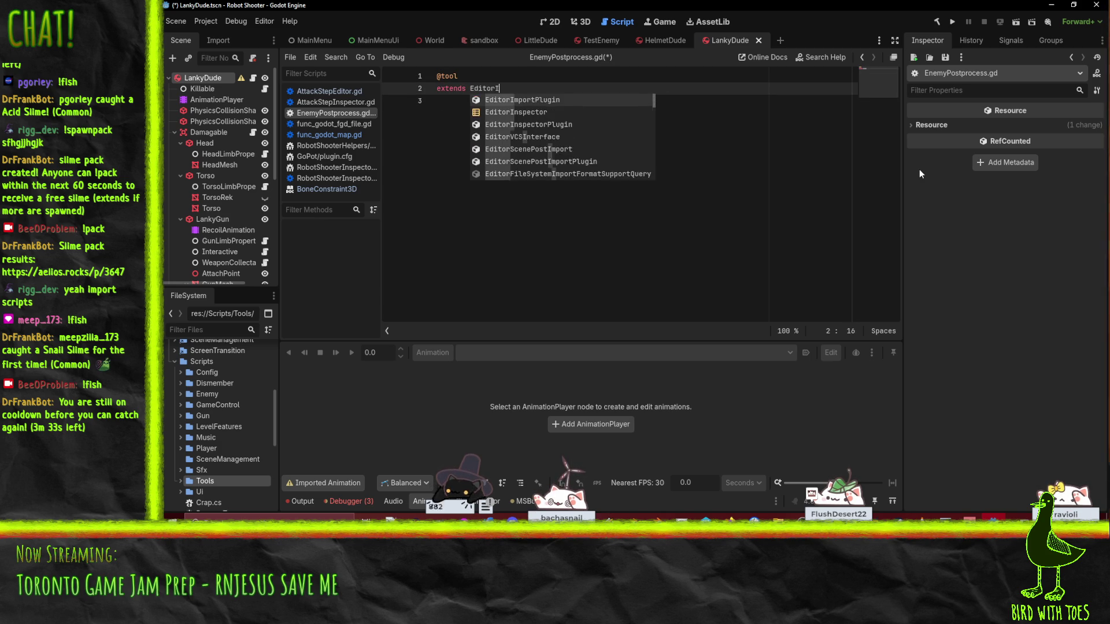
text(P)
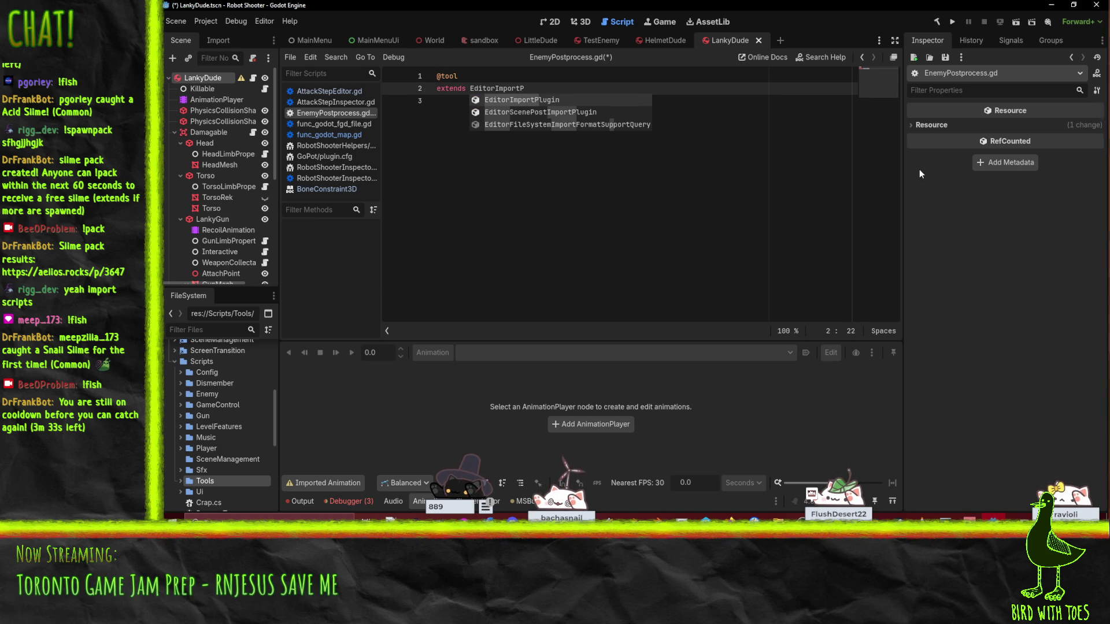
key(Down)
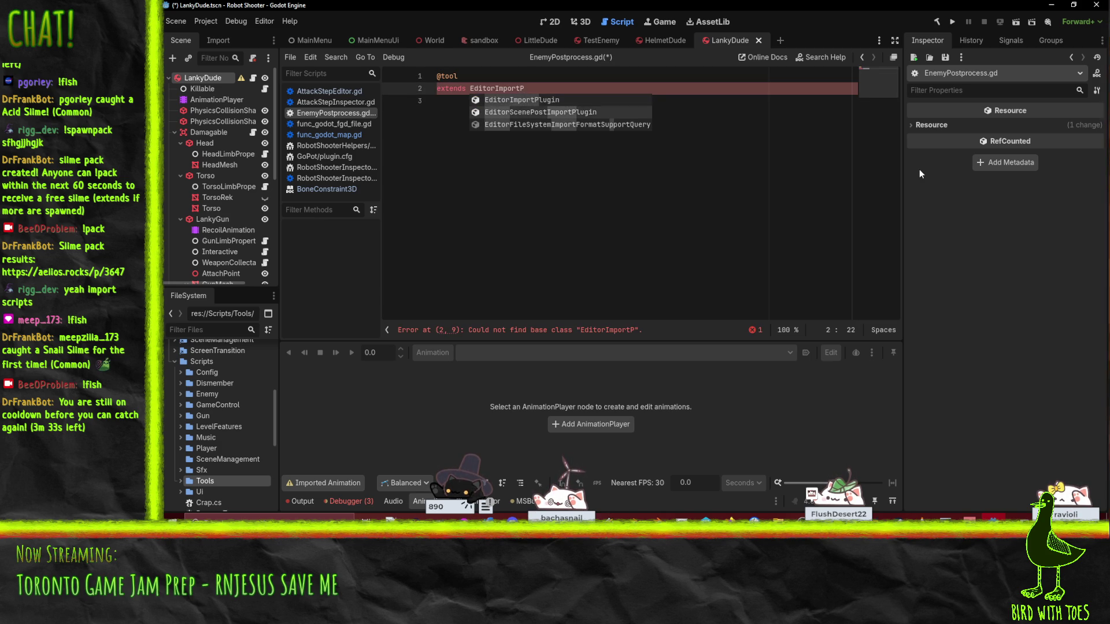
click(991, 516)
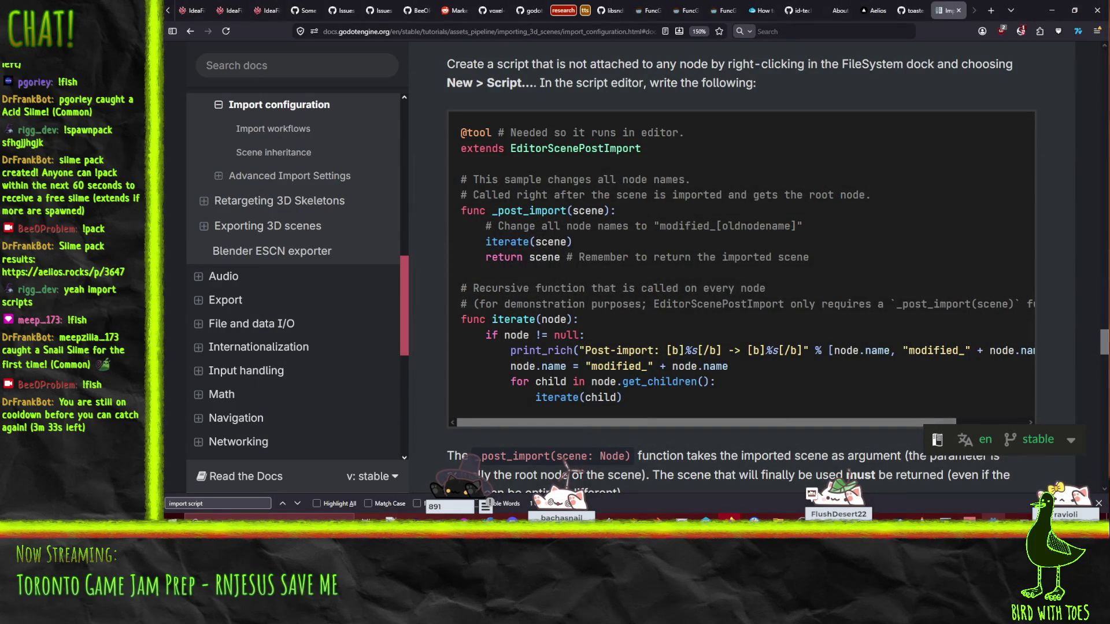
key(alt+Tab)
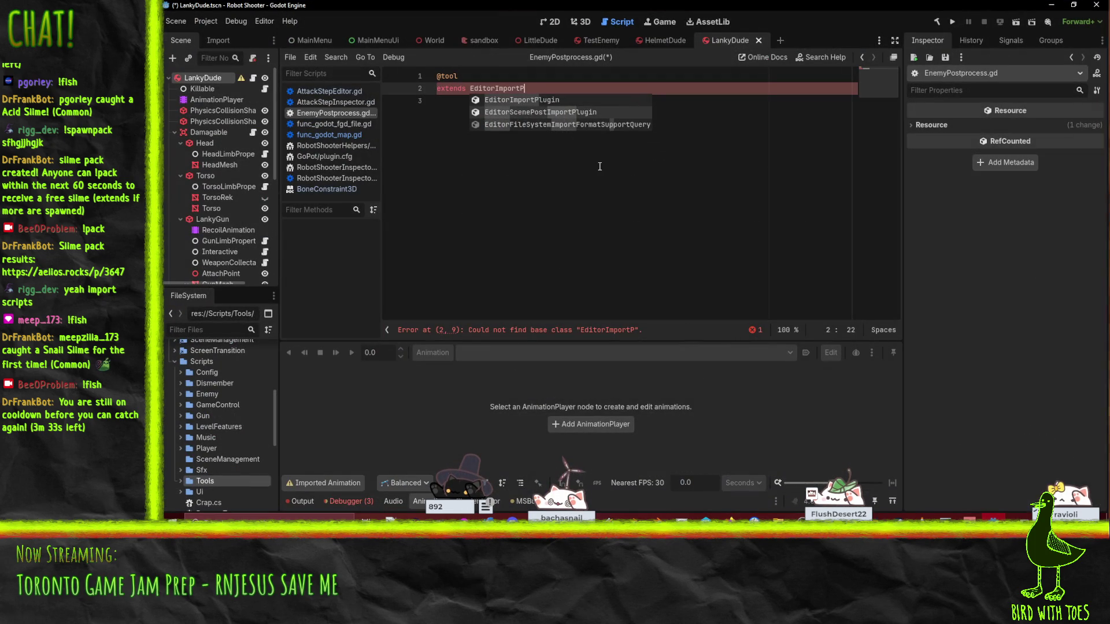
key(BackSpace)
key(BackSpace)
key(BackSpace)
text(ScenePo)
key(Return)
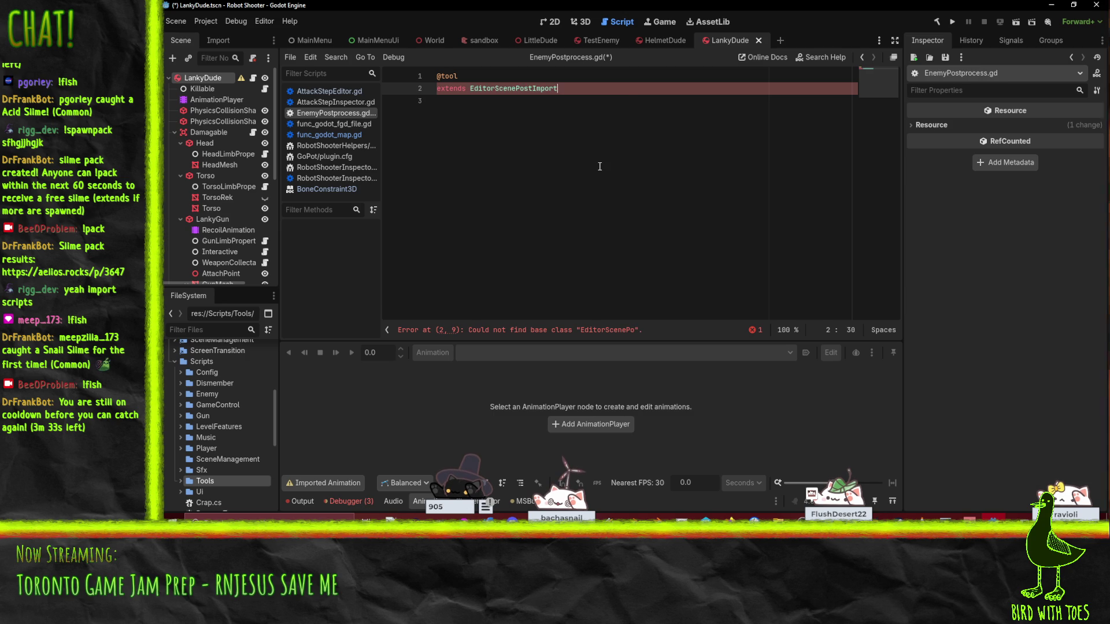
key(Return)
key(Return)
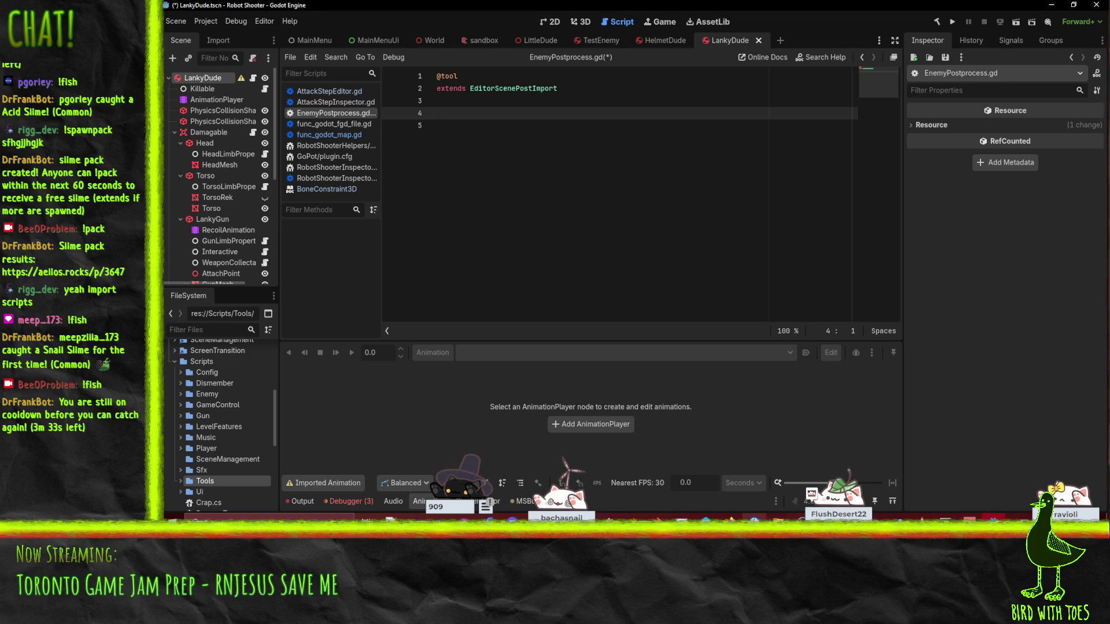
- Paste the docs' node-renaming _post_import and iterate sample below extends, removing the extra blank line
mouse_move(706, 520)
click(573, 480)
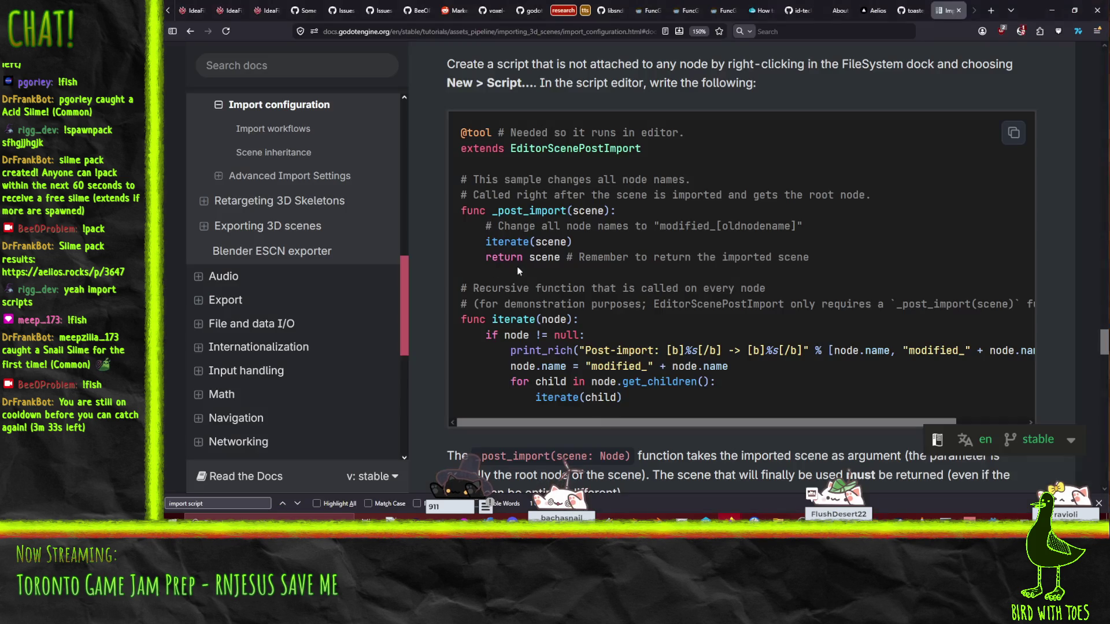
mouse_move(624, 405)
mouse_down()
mouse_move(414, 216)
mouse_move(401, 186)
mouse_move(459, 171)
mouse_up()
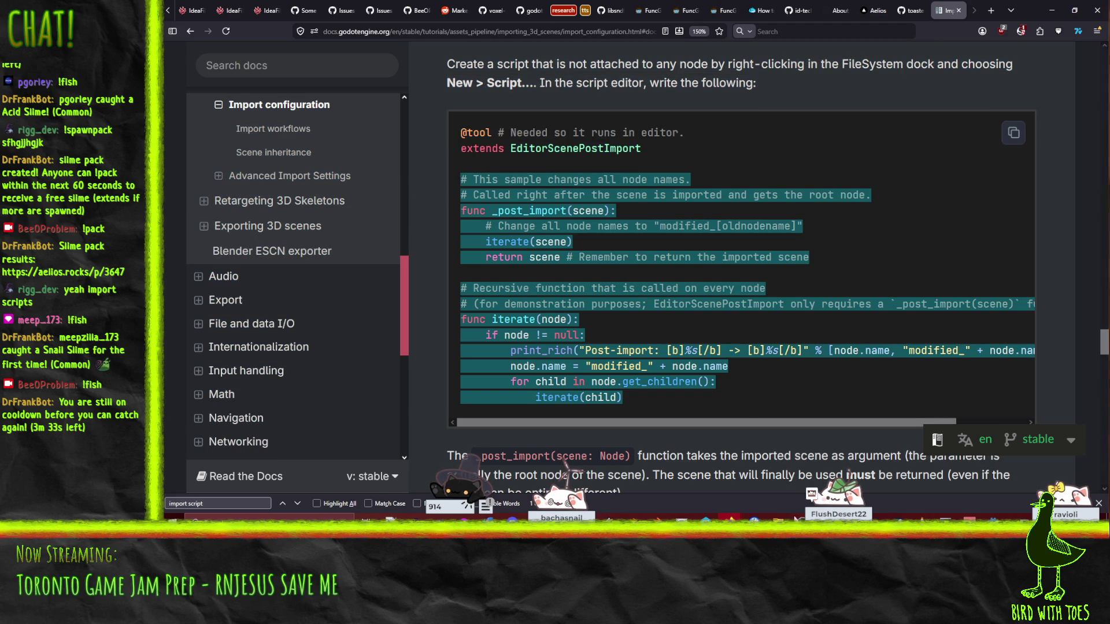
key(ctrl+c)
key(alt+Tab)
key(ctrl+v)
click(480, 111)
key(BackSpace)
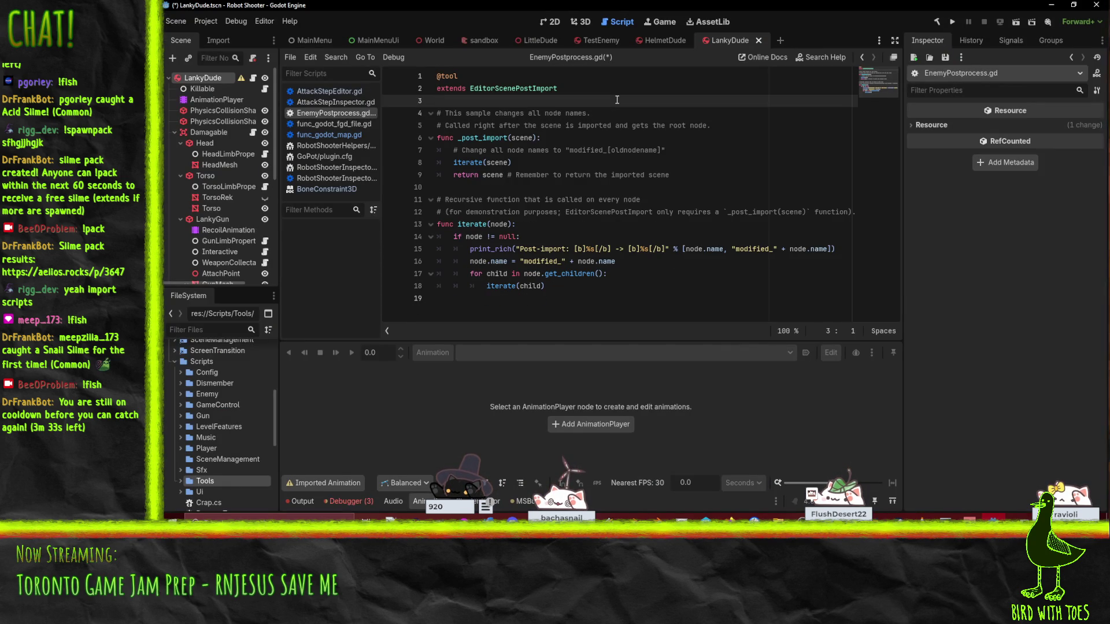
- Delete the line in the iterate function that renames each node
key(Down)
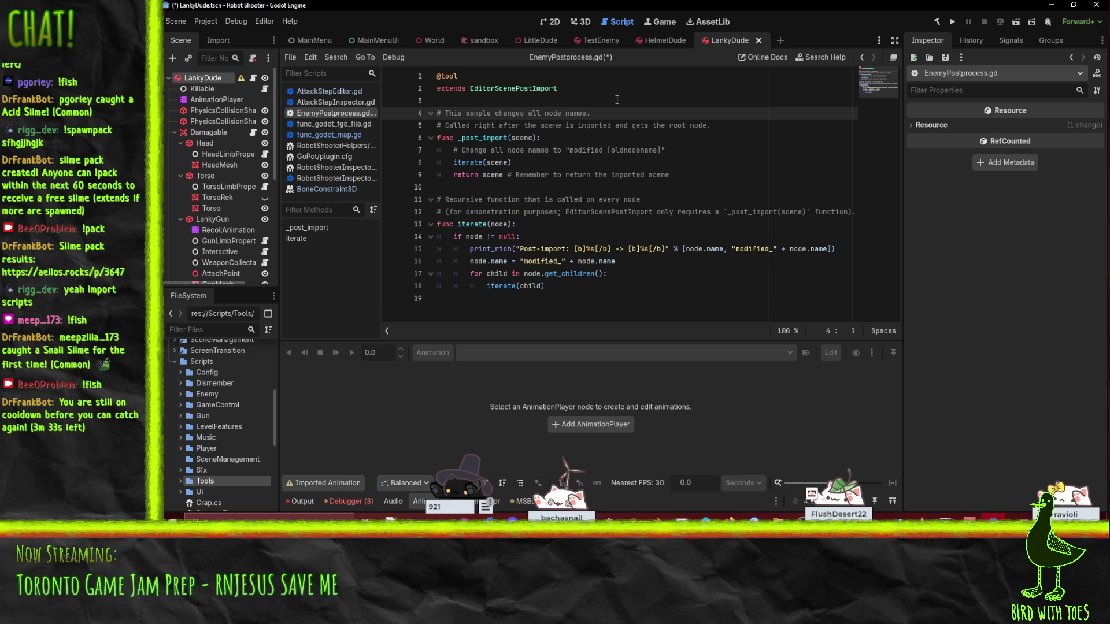
key(Down)
key(Down)
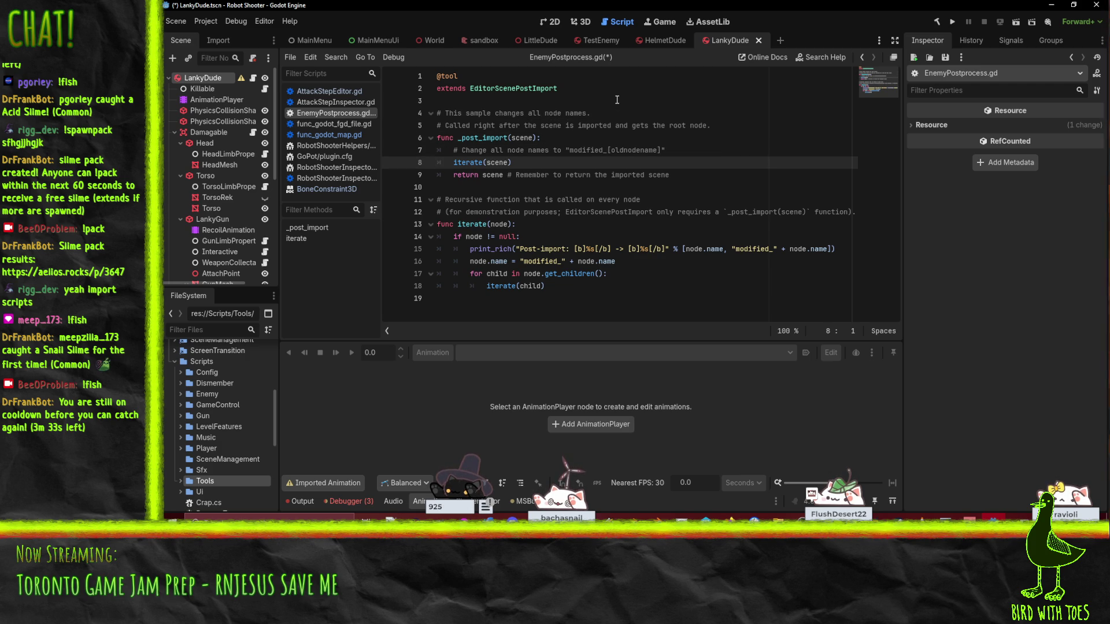
key(Down)
key(Down)
key(Down)
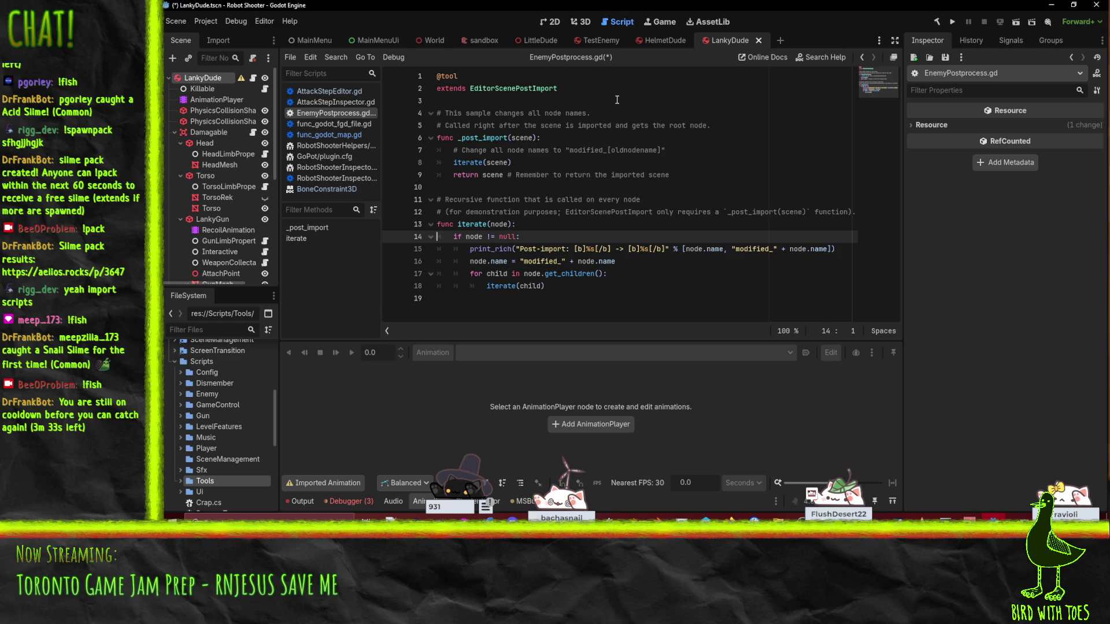
key(Down)
key(Down)
key(Down)
key(Up)
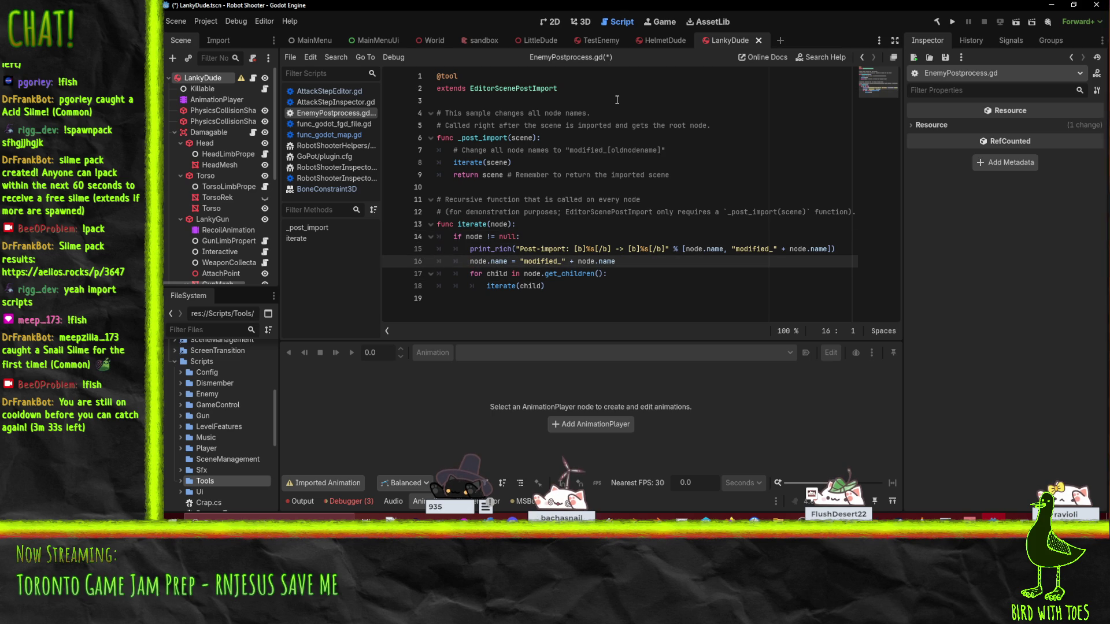
key(ctrl+shift+k)
key(Up)
key(Up)
key(Up)
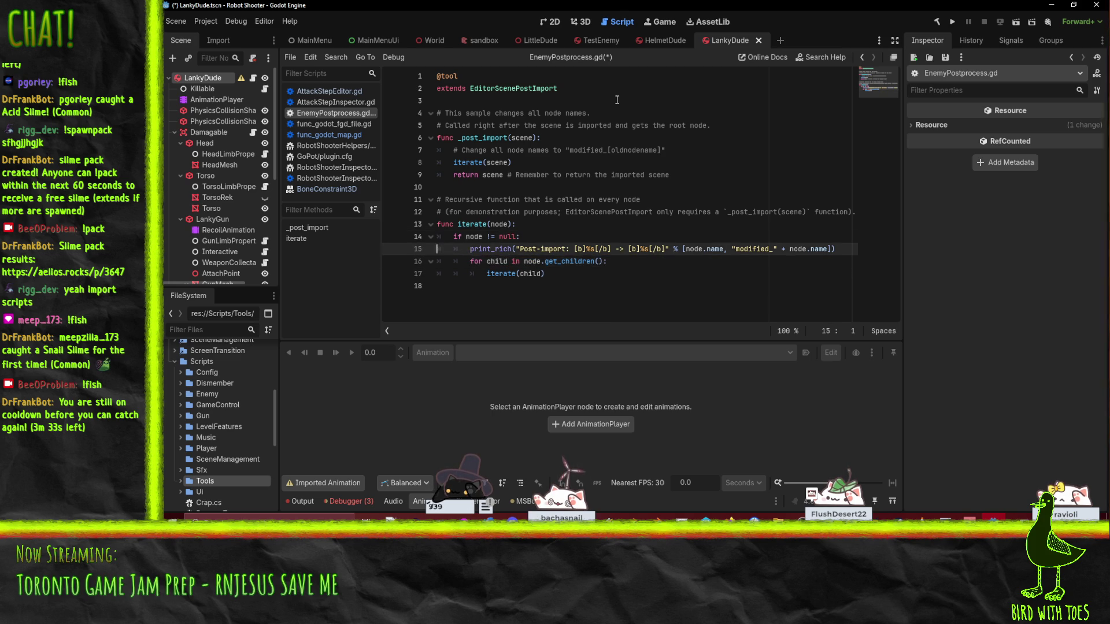
- Trim print_rich to "Post-import: [b]%s[/b]" % [node.name] and save the script
key(Down)
key(Down)
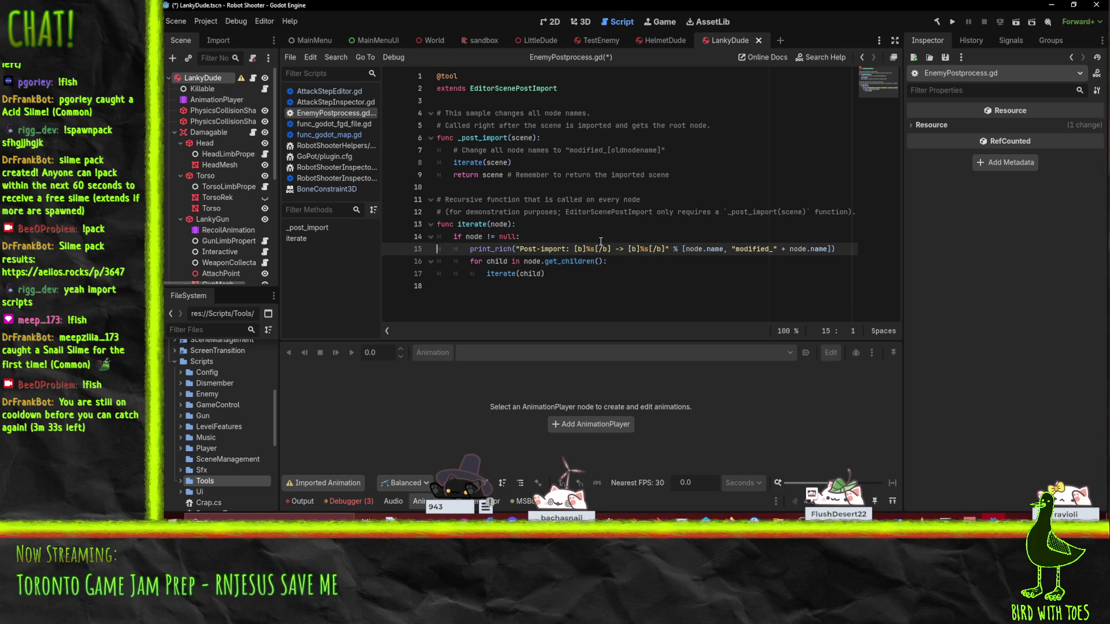
drag(613, 250, 657, 250)
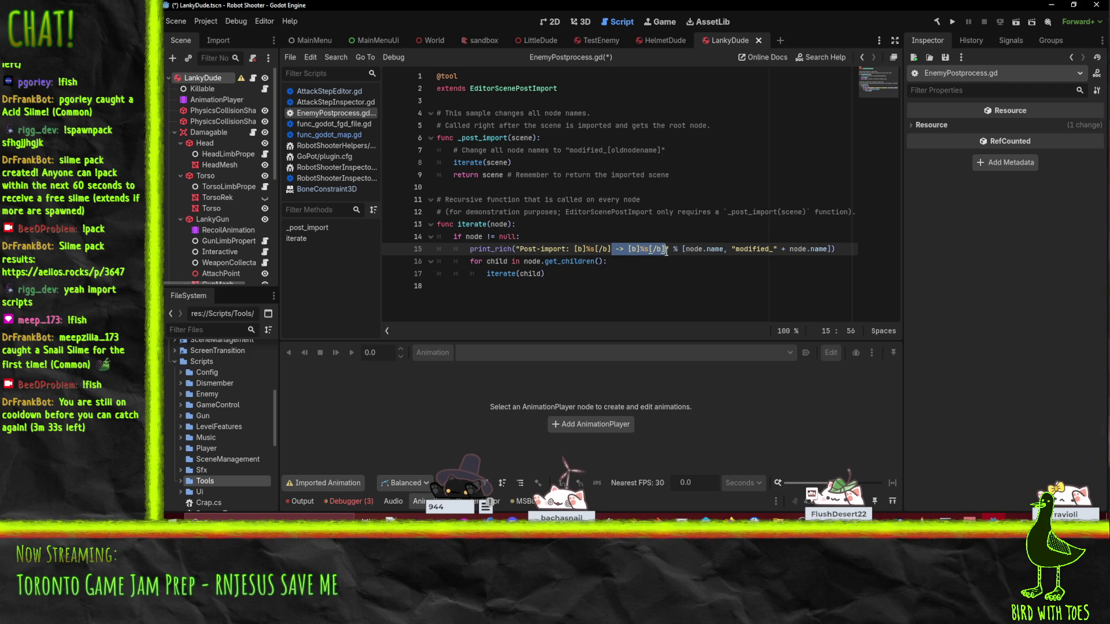
key(BackSpace)
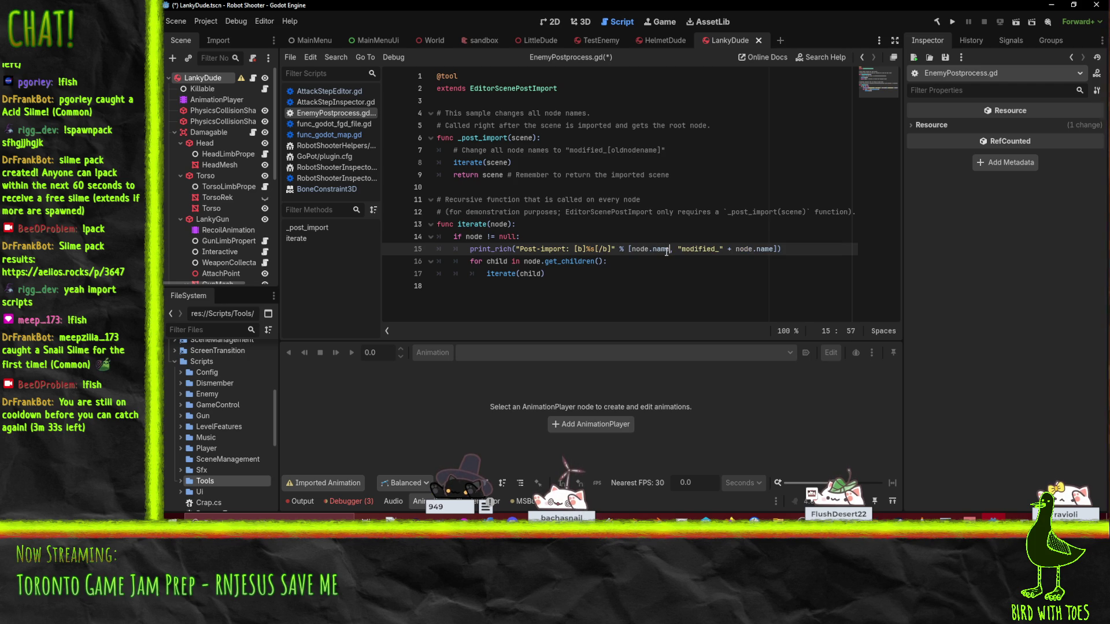
key(shift+End)
key(shift+Left)
key(shift+Left)
key(BackSpace)
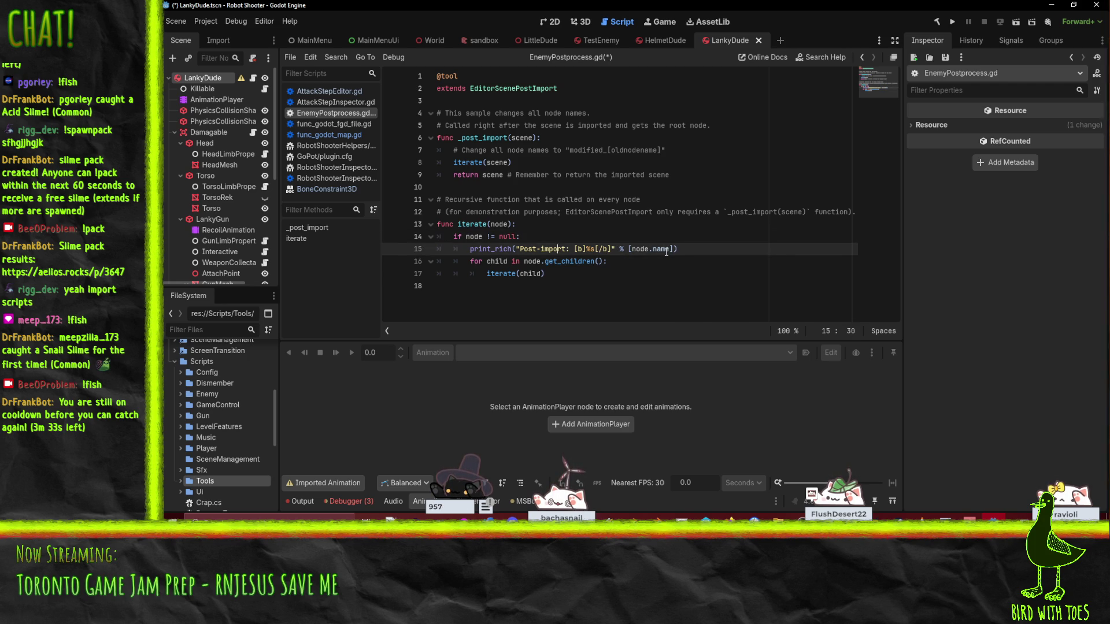
key(ctrl+s)
click(660, 201)
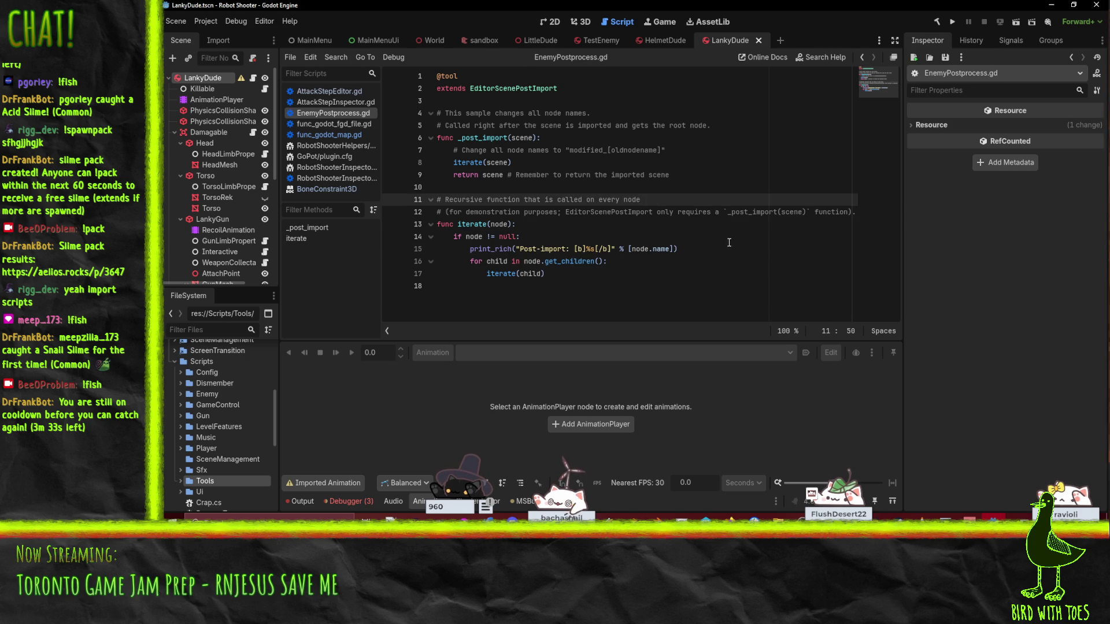
- Open the import settings for LittleDude.blend from the LittleDude folder
click(601, 249)
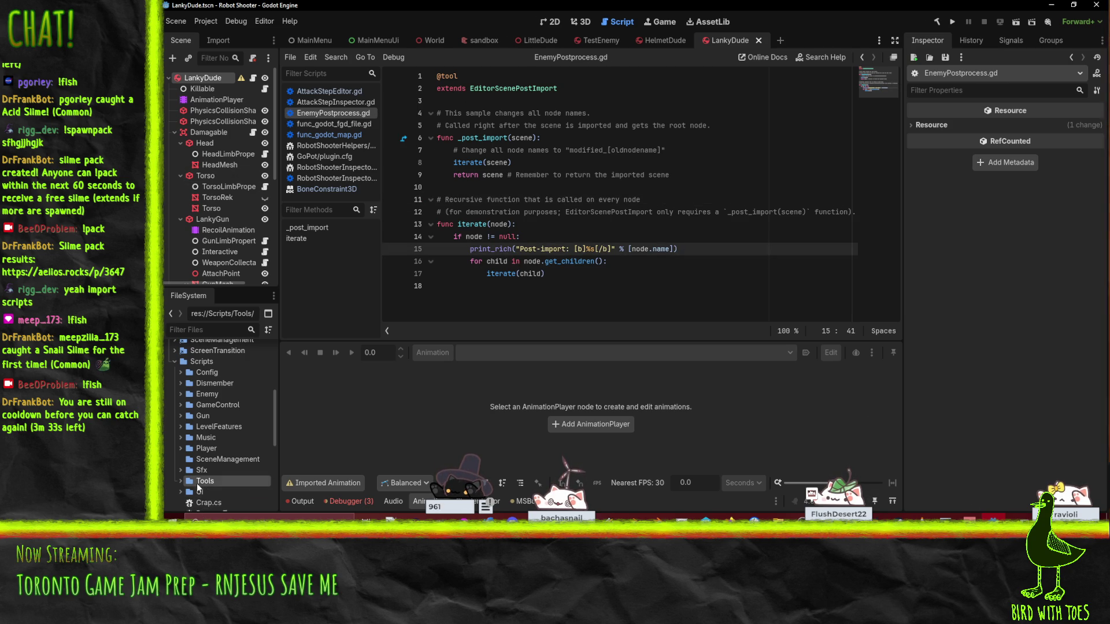
scroll(191, 449, up, 10)
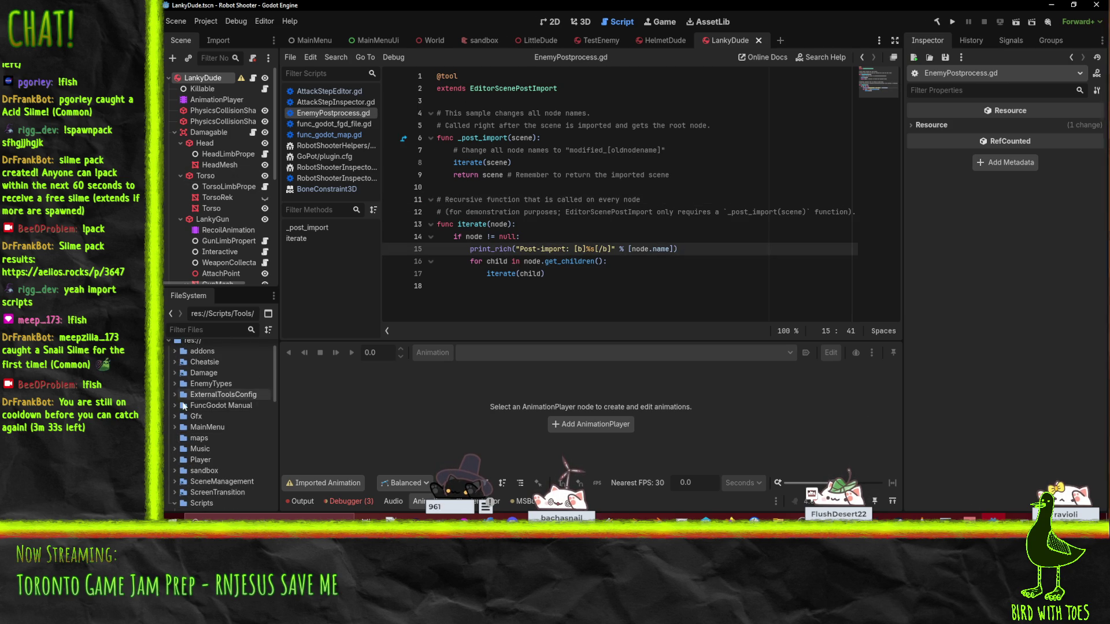
scroll(196, 450, down, 3)
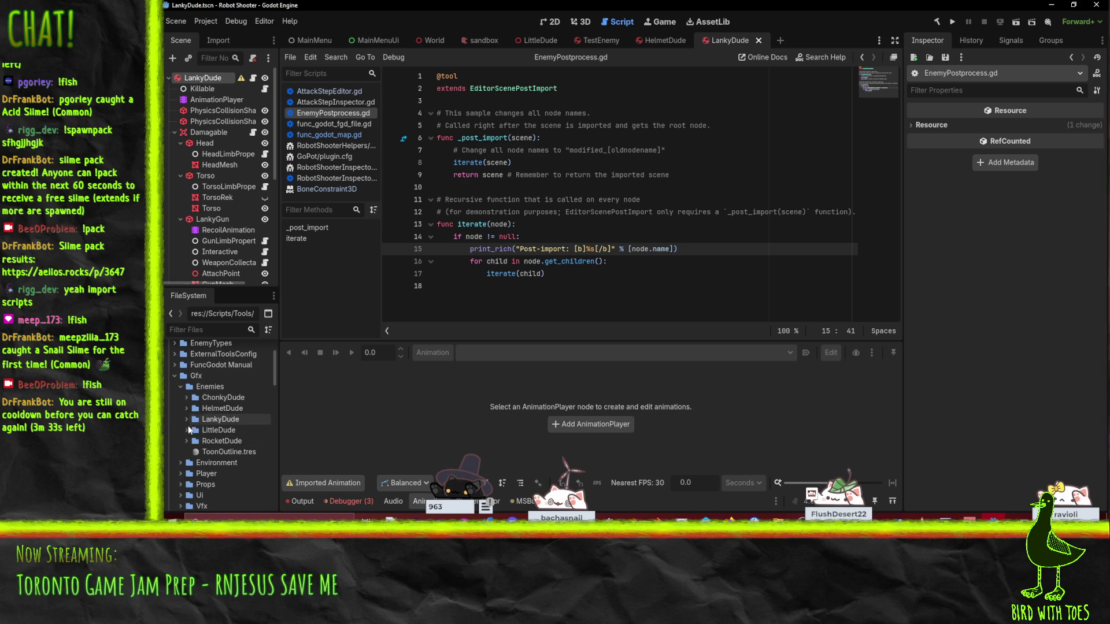
click(183, 431)
double_click(225, 443)
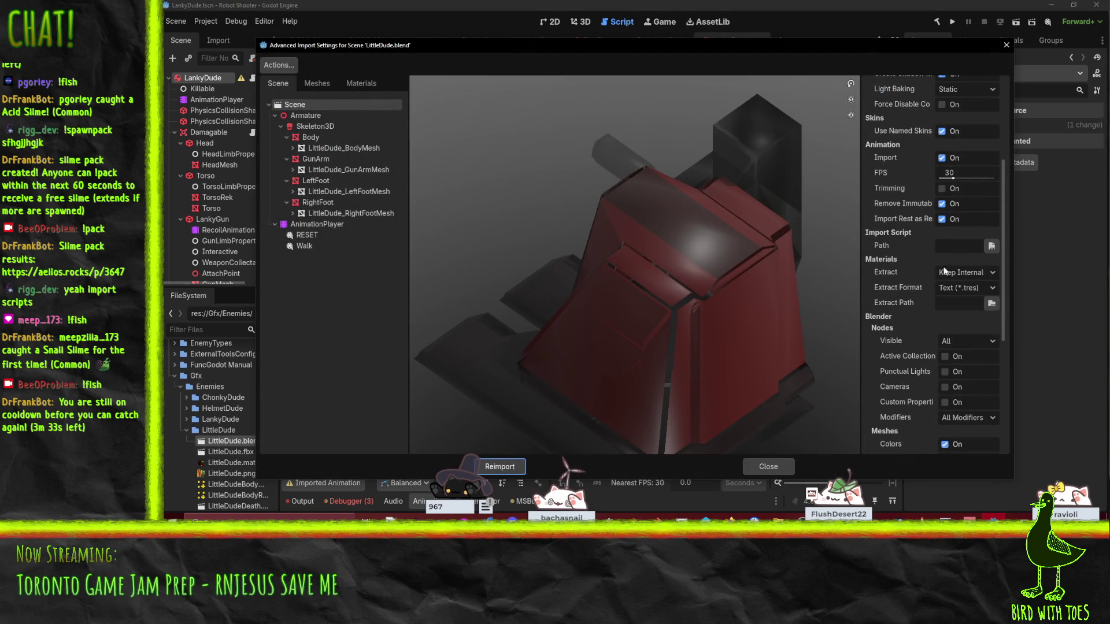
- Set the import script to Scripts/Tools/EnemyPostprocess.gd and reimport LittleDude.blend
click(990, 247)
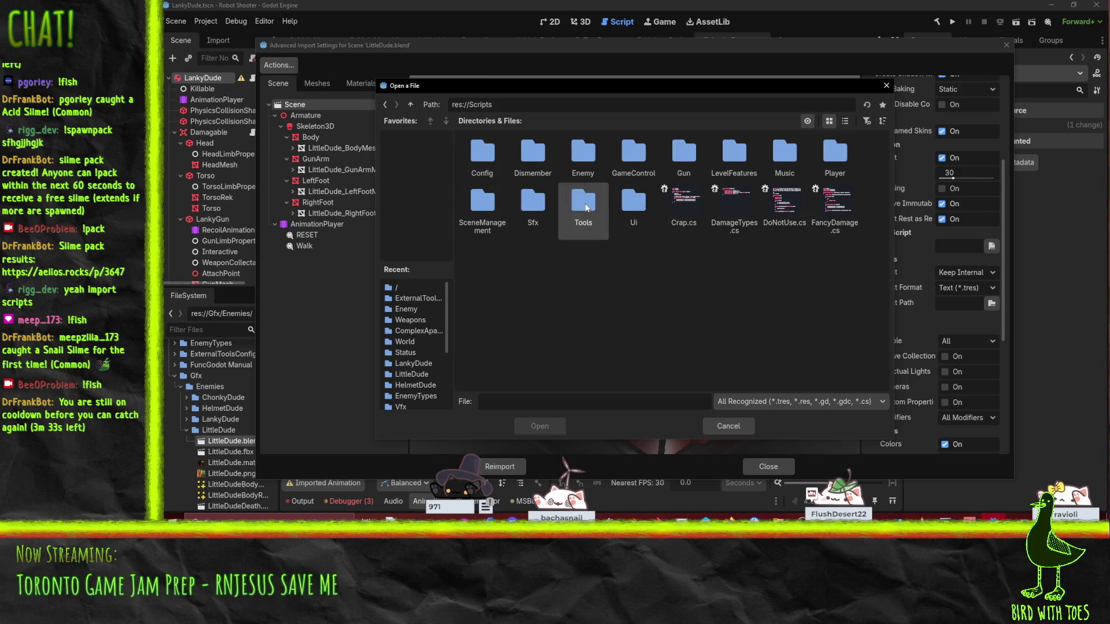
double_click(583, 205)
double_click(480, 169)
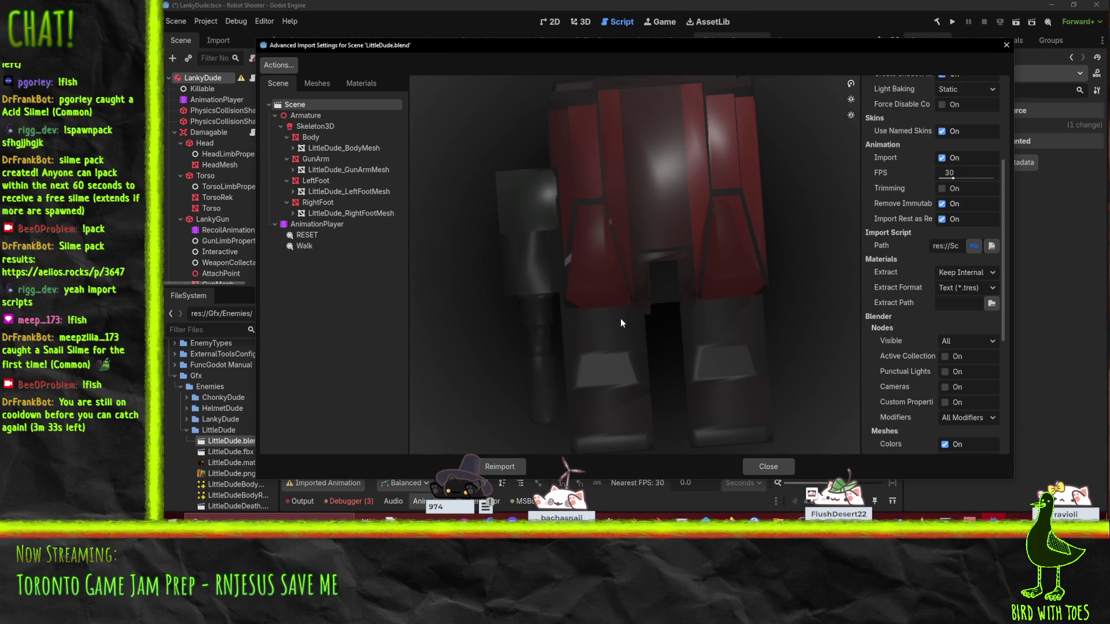
scroll(604, 284, down, 5)
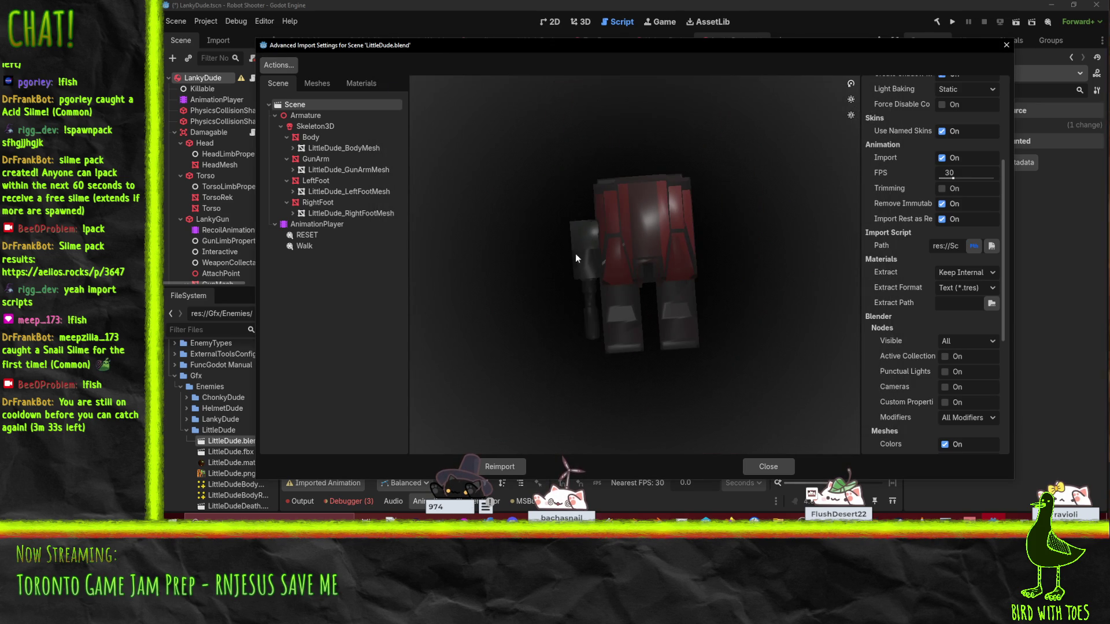
click(525, 463)
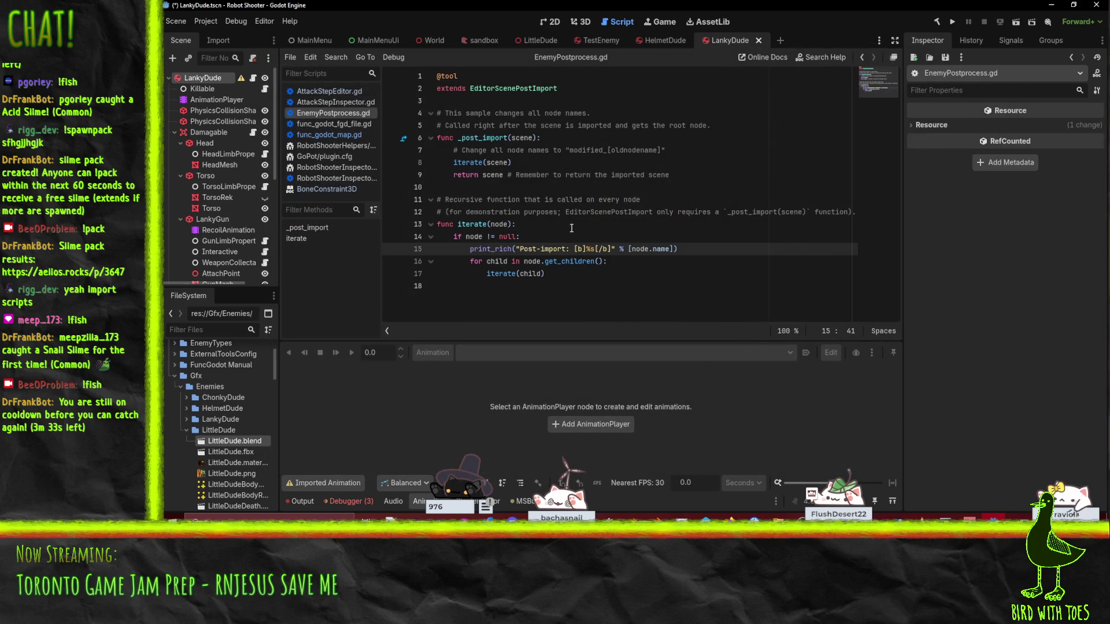
- Check the Output panel's Post-import node names, then bring up NewCollision.cs in Visual Studio
click(307, 503)
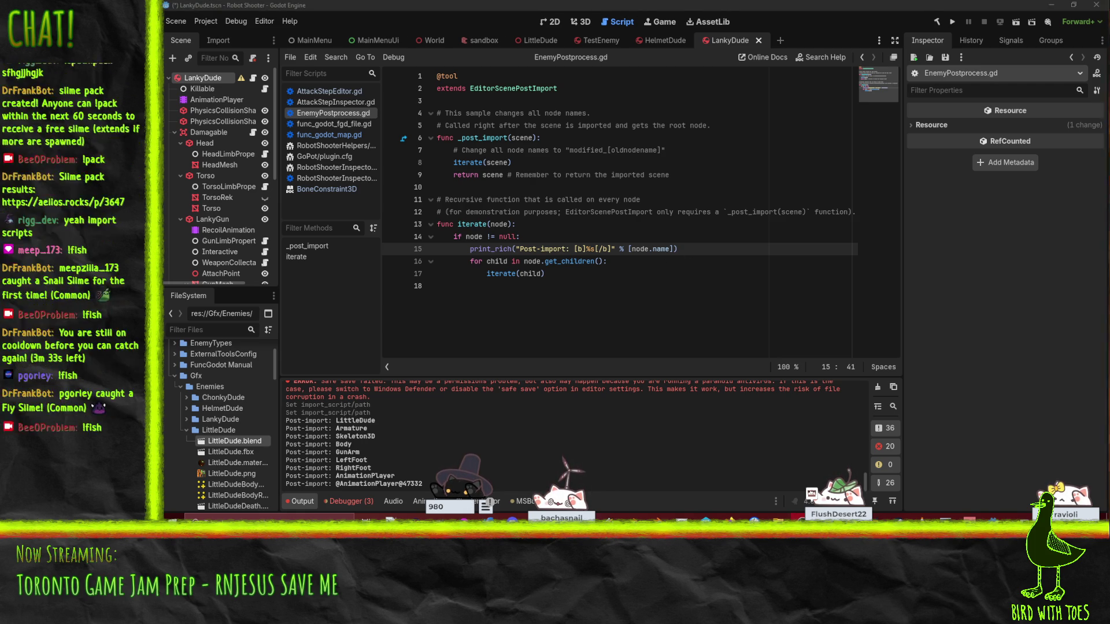
click(672, 254)
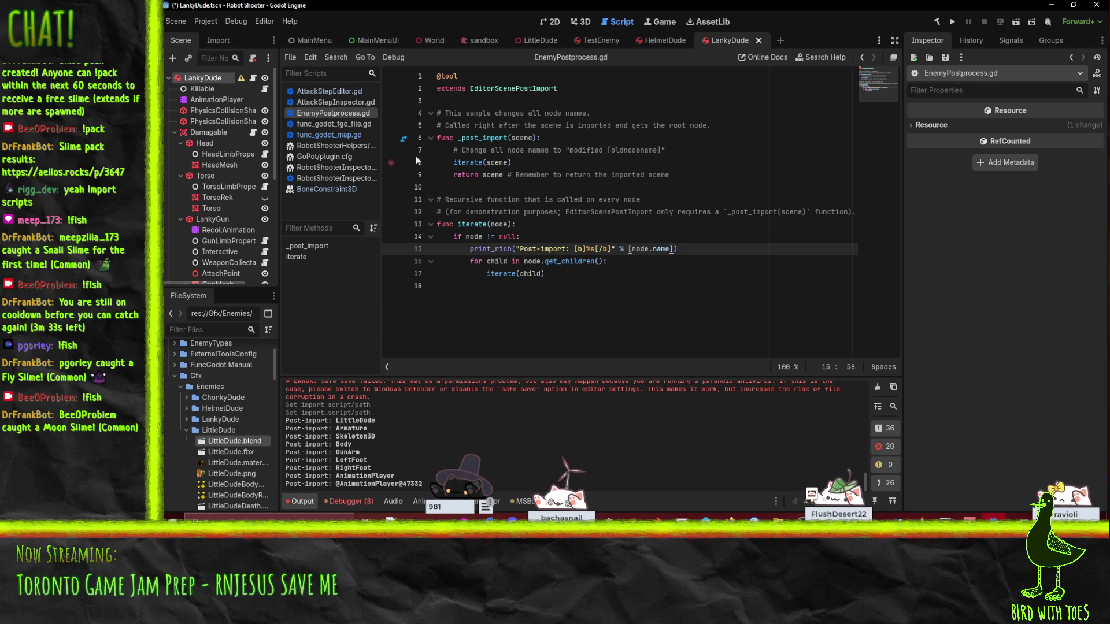
click(878, 520)
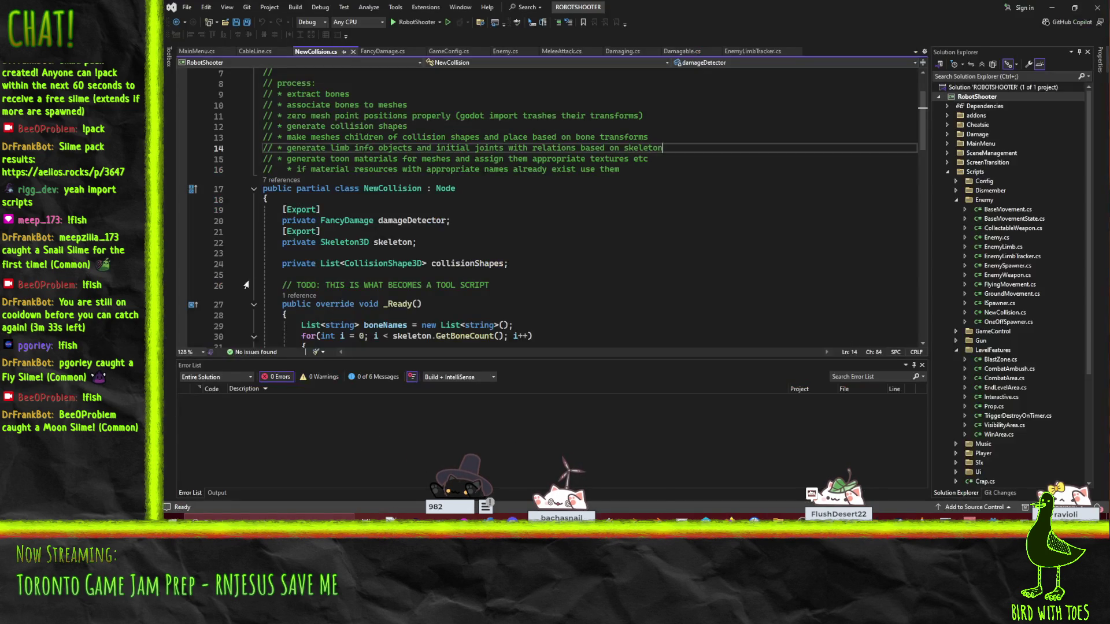
- Review NewCollision.cs from the TODO comment down through the _Ready collision code
drag(641, 239, 210, 117)
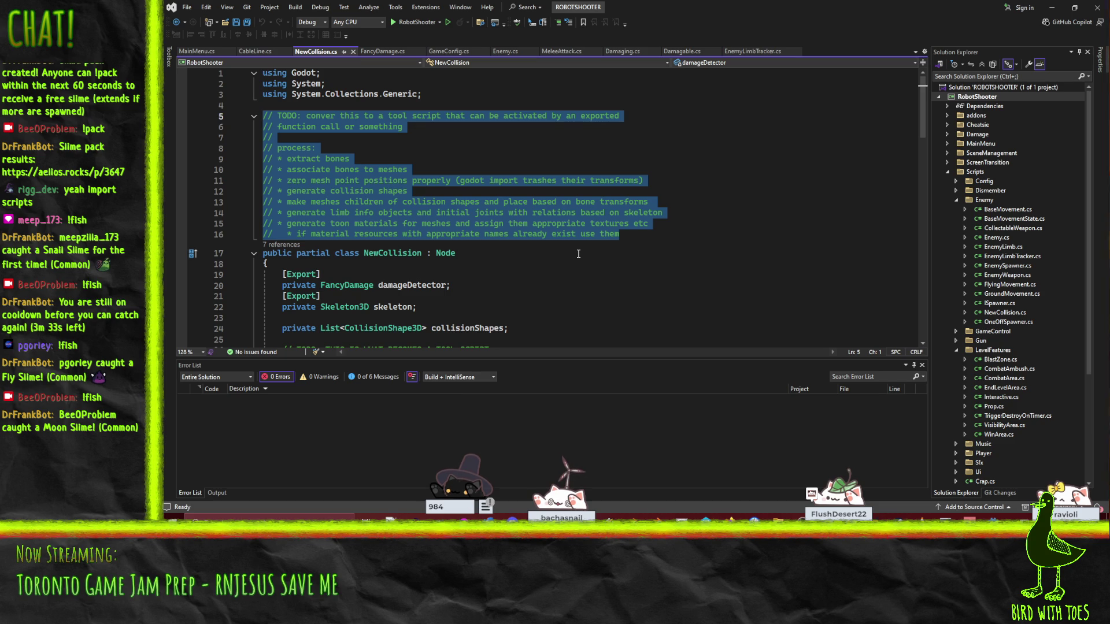
scroll(745, 272, down, 8)
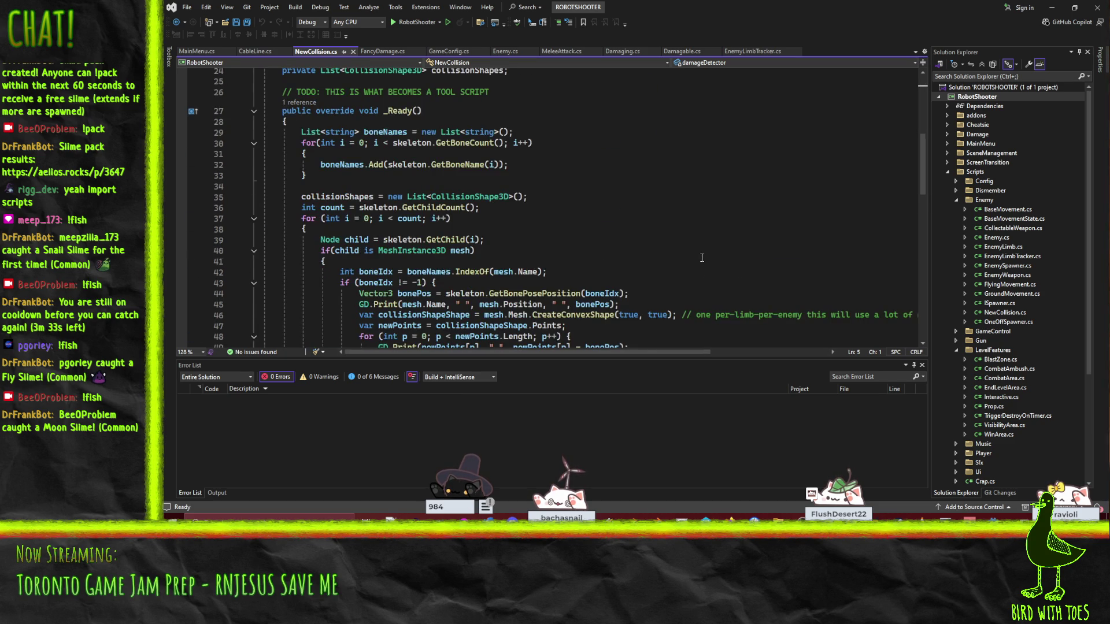
scroll(701, 258, down, 13)
scroll(688, 247, up, 15)
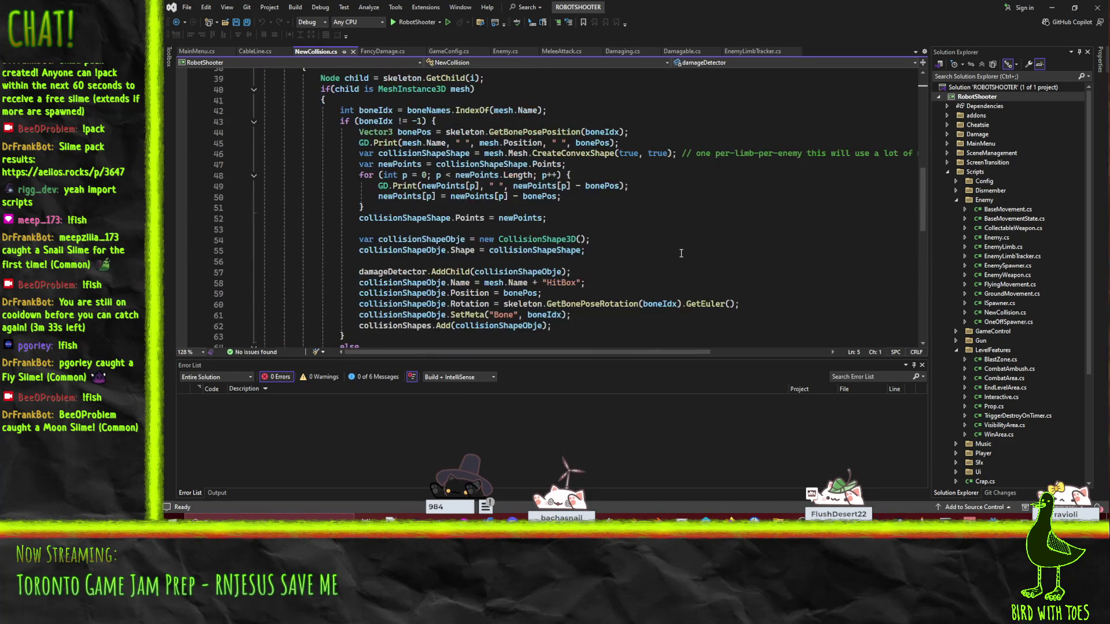
scroll(678, 256, down, 8)
scroll(665, 258, up, 12)
scroll(519, 261, down, 1)
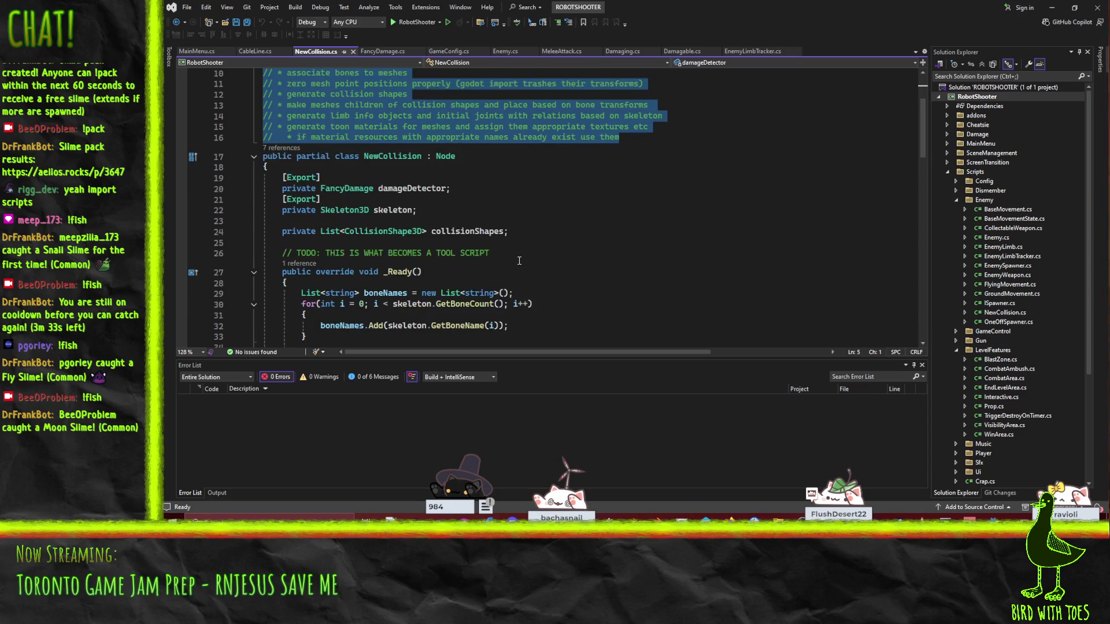
scroll(493, 227, down, 15)
drag(315, 261, 315, 251)
scroll(318, 237, down, 2)
- Select the _Ready method's collision-generation code for copying and return to Godot
click(324, 198)
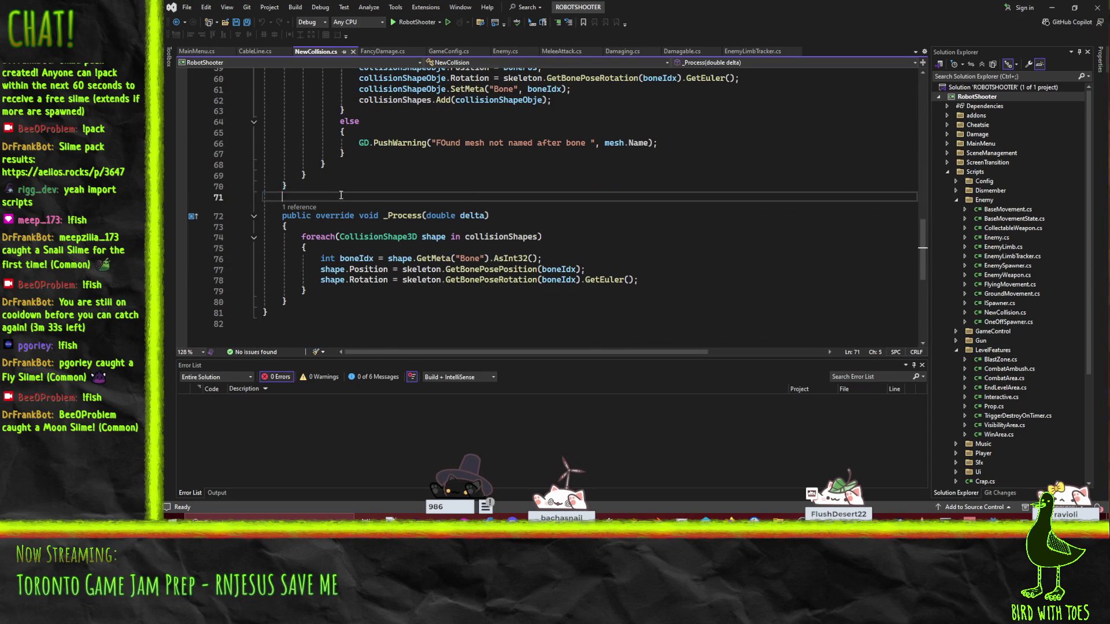
scroll(352, 198, up, 1)
drag(310, 228, 266, 167)
click(313, 229)
drag(312, 228, 266, 168)
click(314, 225)
mouse_move(313, 224)
mouse_down()
mouse_move(267, 175)
mouse_move(249, 207)
mouse_up()
scroll(274, 182, up, 13)
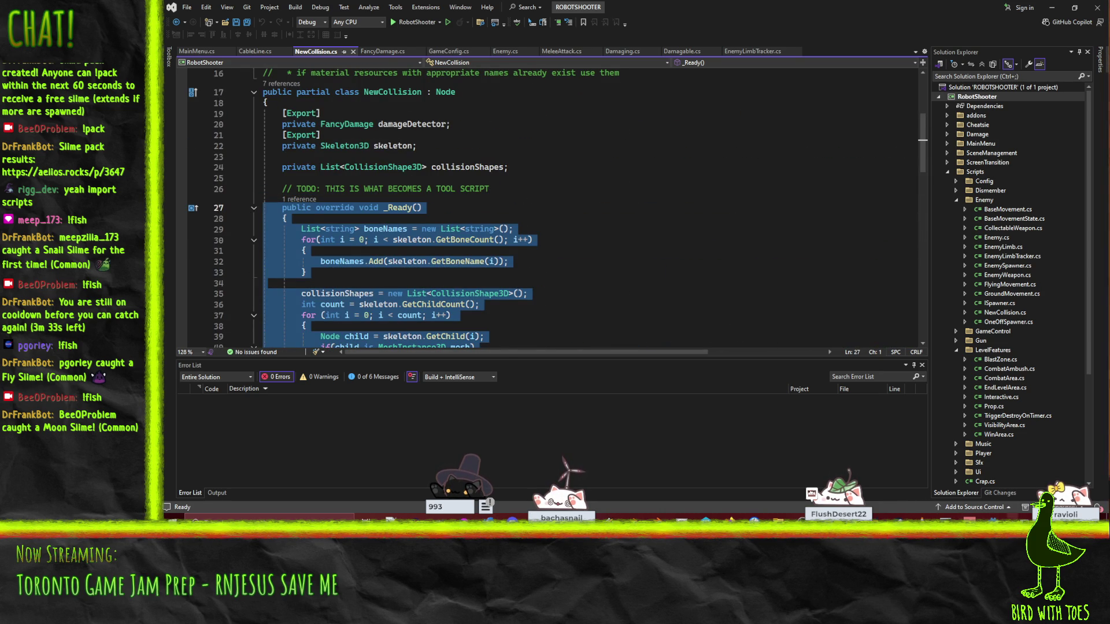
key(alt+Tab)
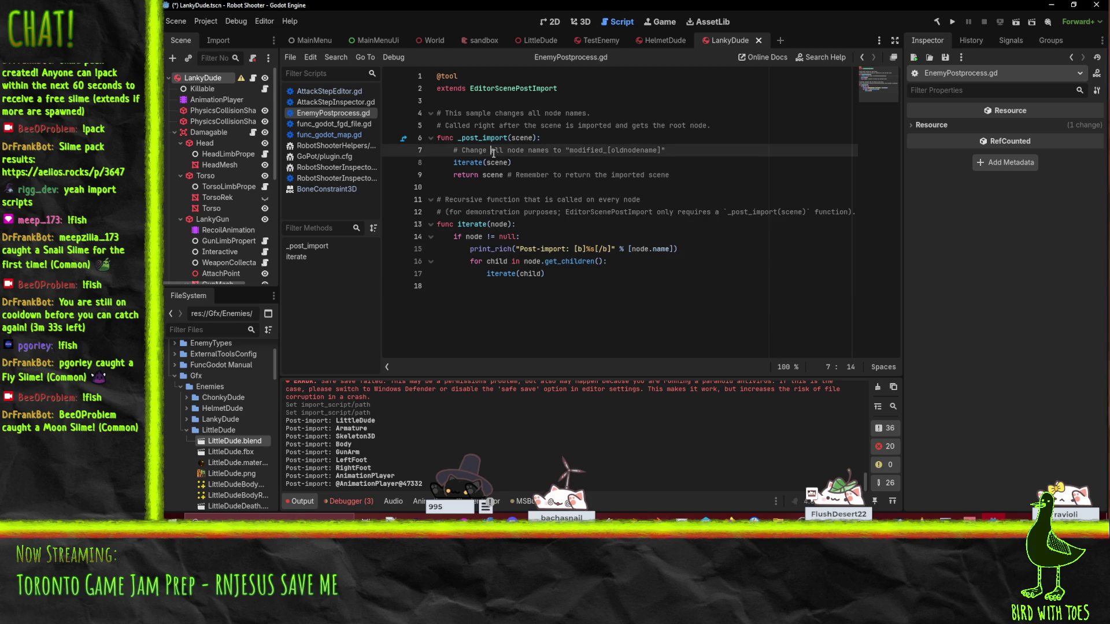
- Append func aaaa(): to EnemyPostprocess.gd and paste the C# _Ready collision code beneath it
click(661, 321)
key(Return)
text(func aaaa())
key(BackSpace)
text(:)
key(Return)
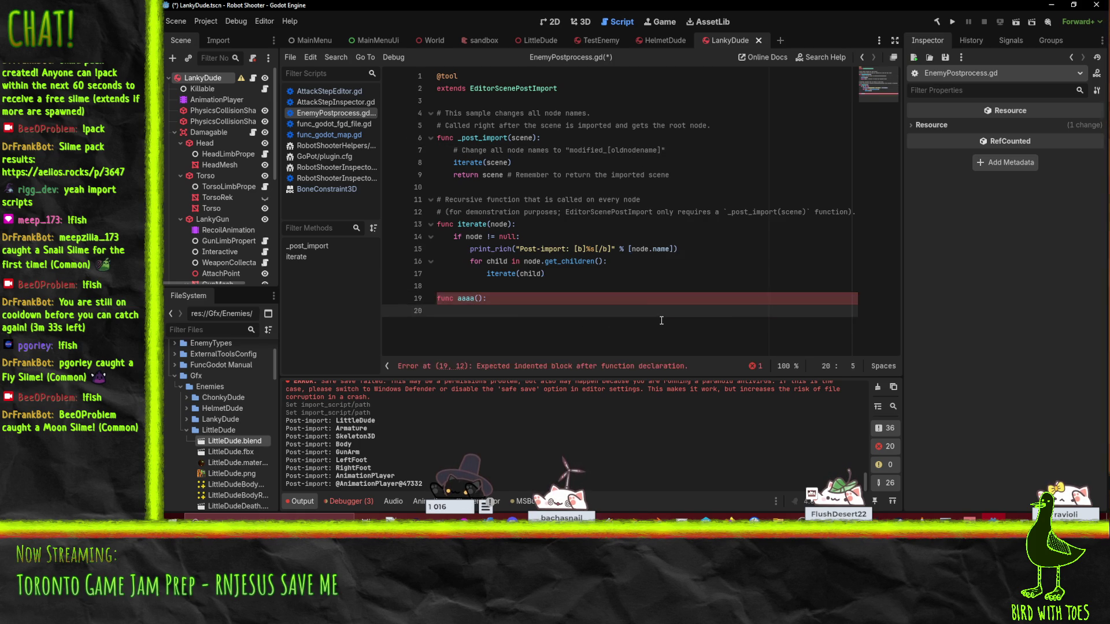
key(ctrl+v)
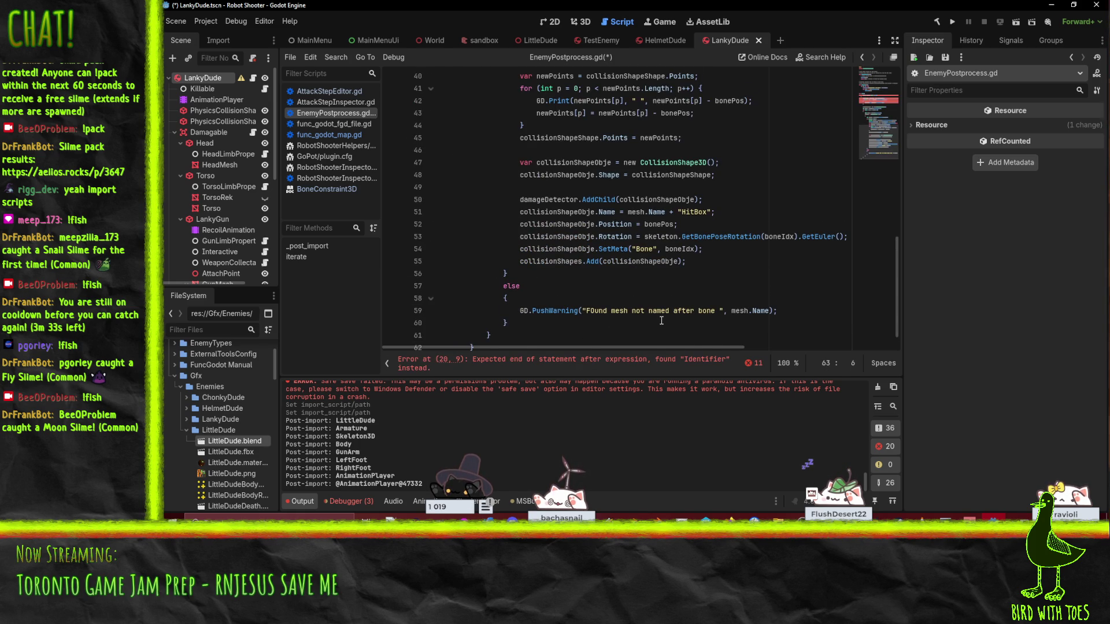
scroll(662, 321, up, 9)
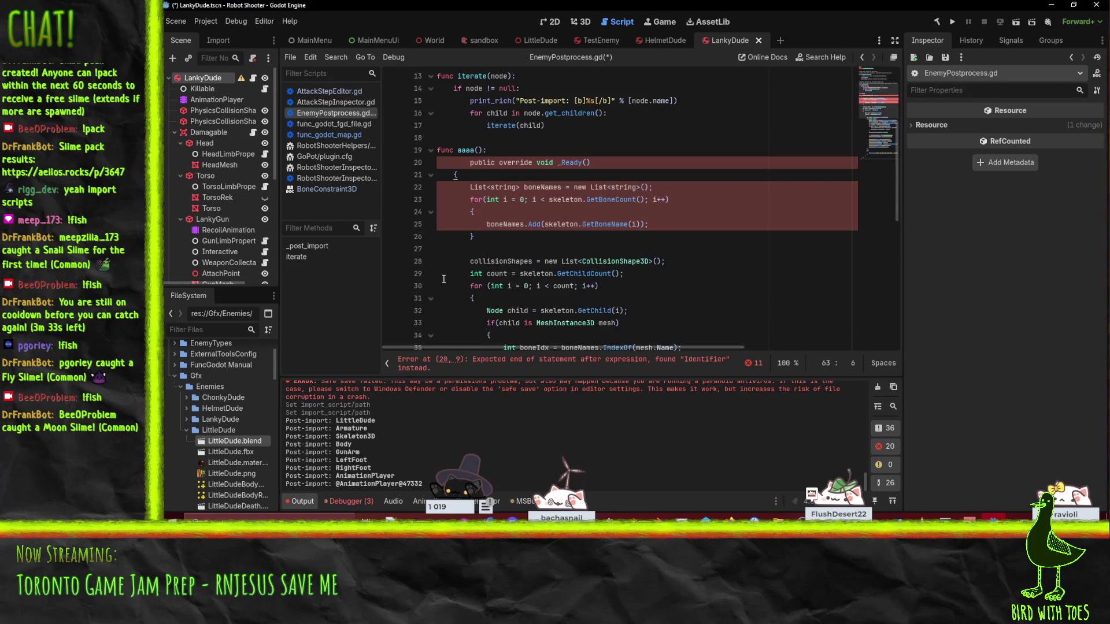
click(498, 163)
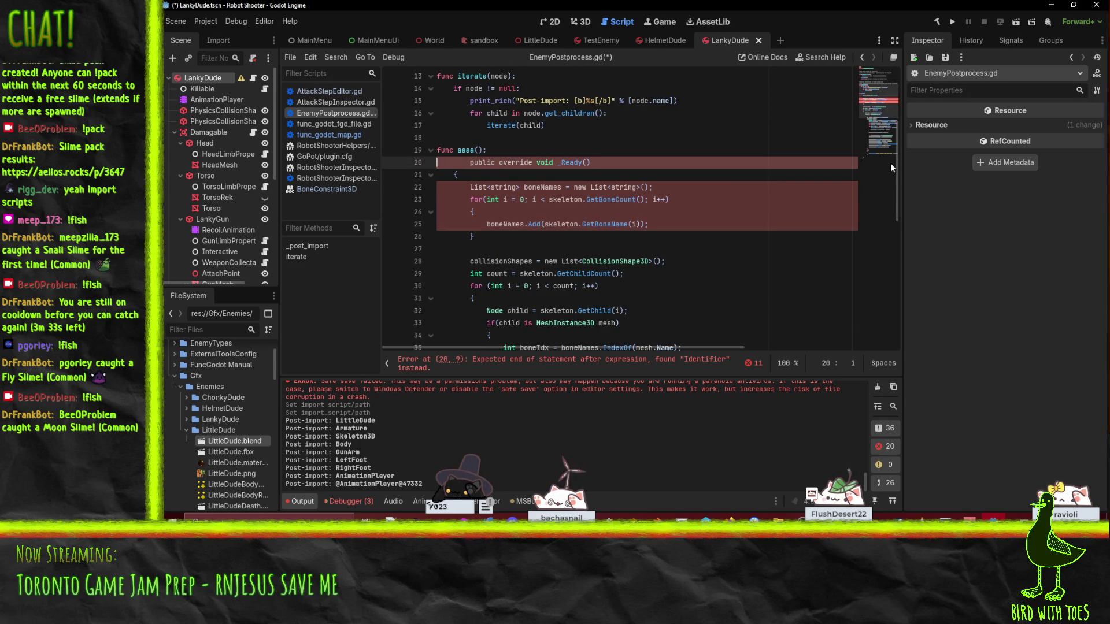